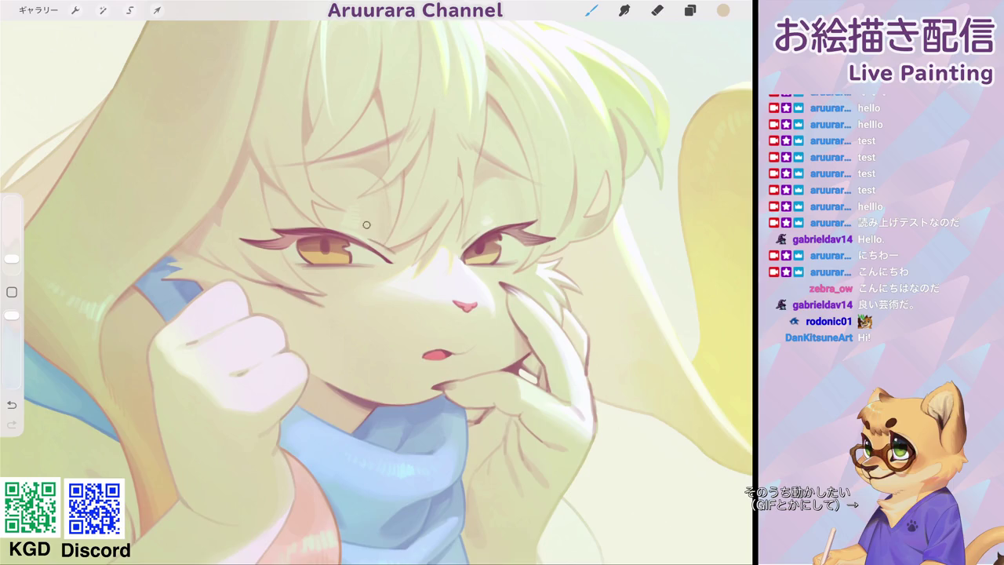
Zoom out to review the illustration, then zoom into the hip and sample its pale green.
{"action": "scroll", "coordinate": [379, 197], "scroll_direction": "down", "scroll_amount": 3}
{"action": "scroll", "coordinate": [379, 197], "scroll_direction": "down", "scroll_amount": 3}
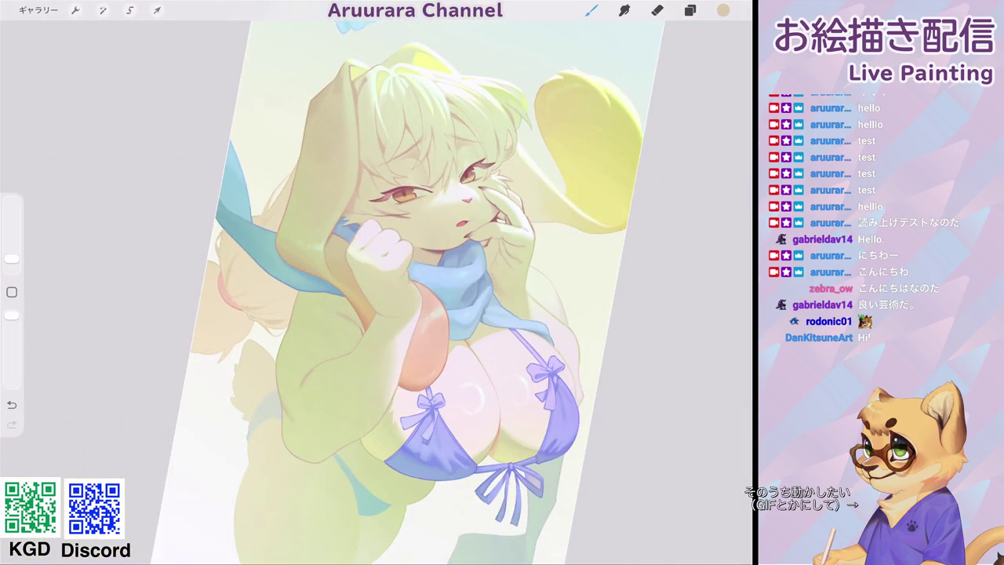
{"action": "scroll", "coordinate": [408, 291], "scroll_direction": "down", "scroll_amount": 2}
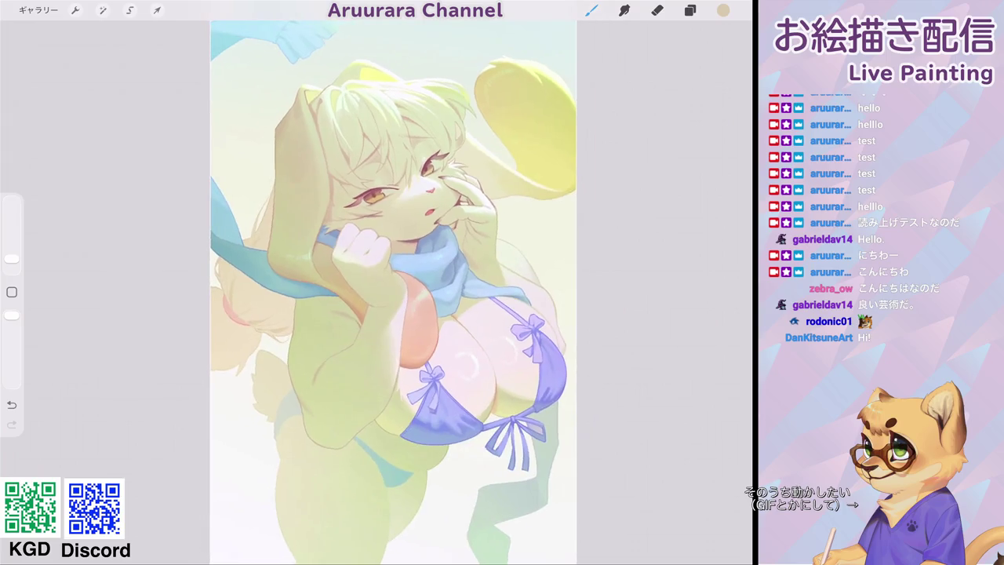
{"action": "scroll", "coordinate": [393, 291], "scroll_direction": "up", "scroll_amount": 2}
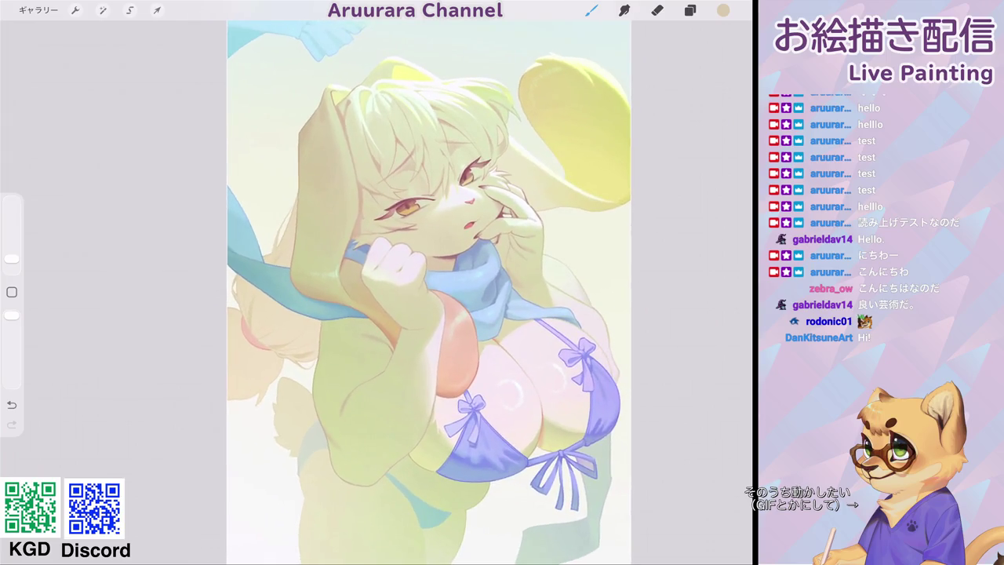
{"action": "scroll", "coordinate": [415, 290], "scroll_direction": "up", "scroll_amount": 2}
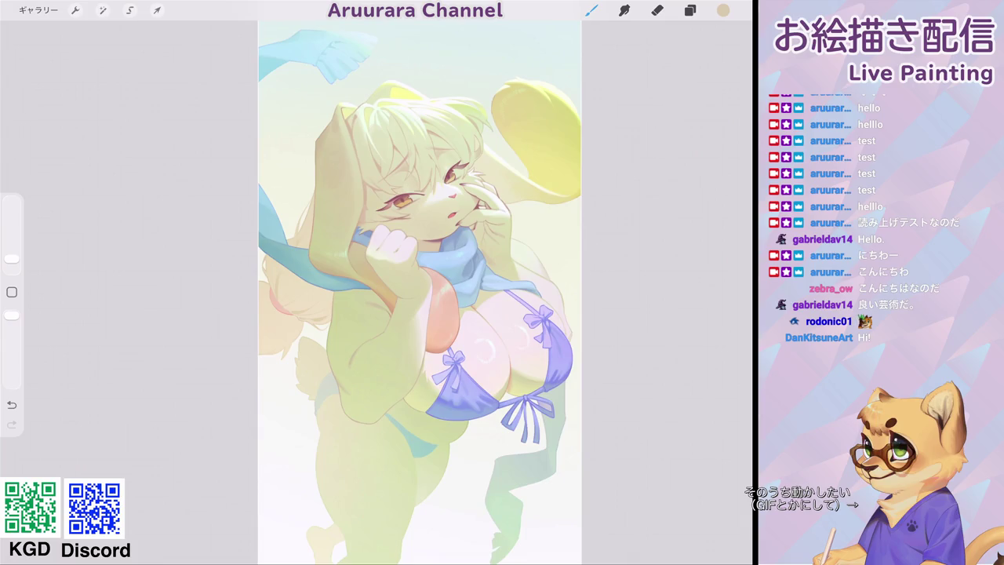
{"action": "scroll", "coordinate": [416, 291], "scroll_direction": "up", "scroll_amount": 2}
{"action": "scroll", "coordinate": [416, 290], "scroll_direction": "up", "scroll_amount": 5}
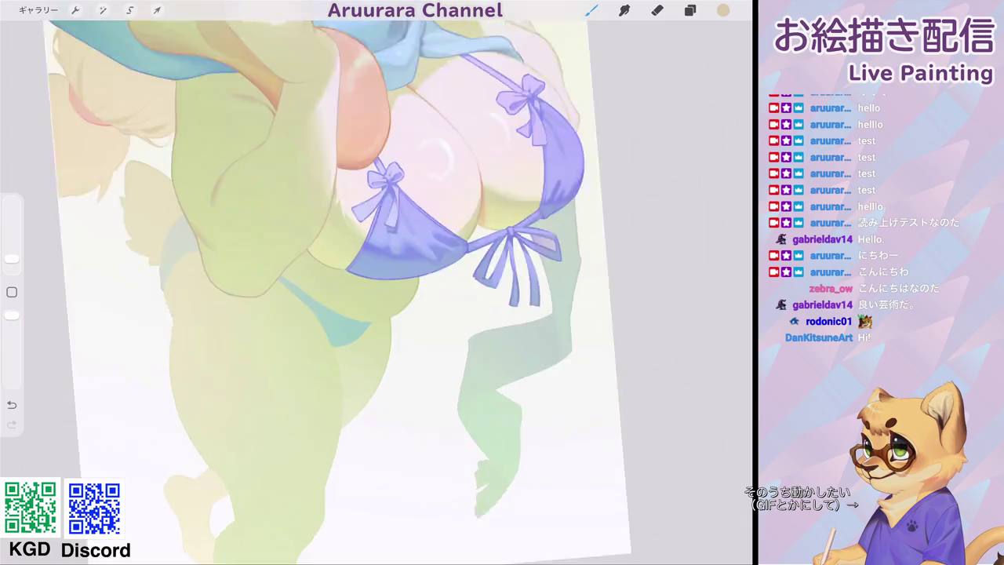
{"action": "scroll", "coordinate": [376, 290], "scroll_direction": "up", "scroll_amount": 3}
{"action": "scroll", "coordinate": [376, 290], "scroll_direction": "up", "scroll_amount": 3}
{"action": "scroll", "coordinate": [377, 290], "scroll_direction": "up", "scroll_amount": 3}
{"action": "left_click", "coordinate": [372, 210]}
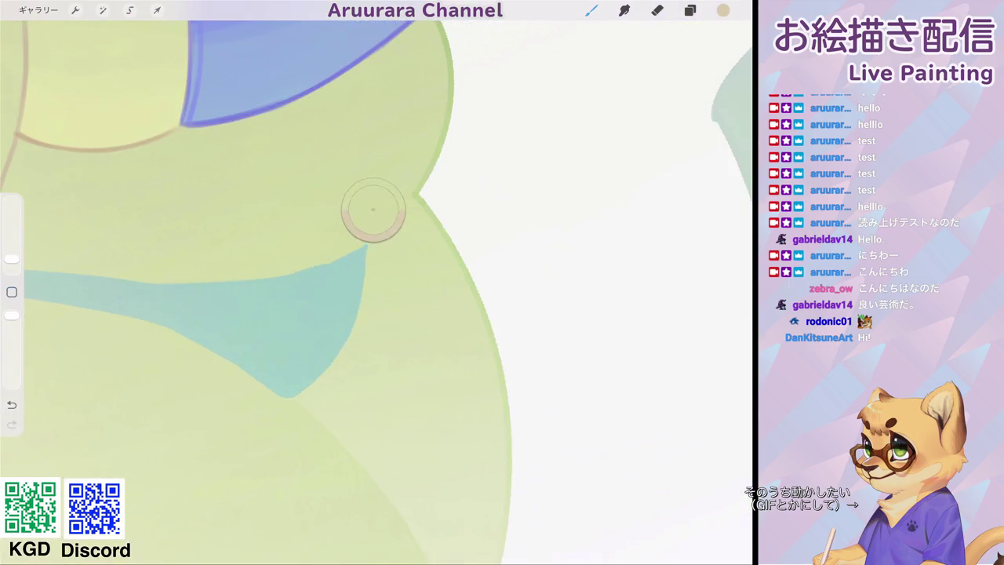
Shrink the brush slightly and flip the canvas horizontally.
{"action": "key", "text": "bracketleft"}
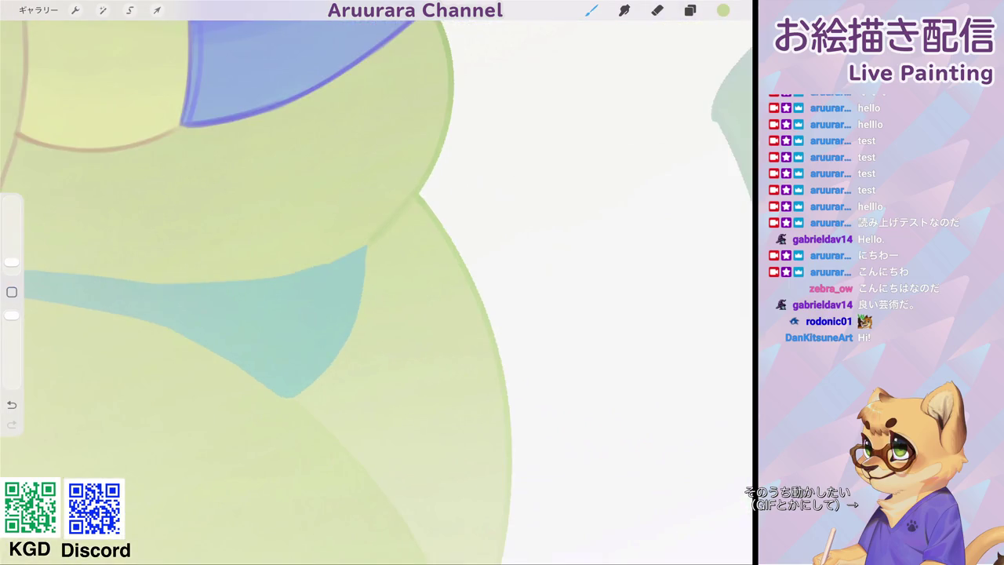
{"action": "scroll", "coordinate": [414, 190], "scroll_direction": "down", "scroll_amount": 3}
{"action": "scroll", "coordinate": [414, 189], "scroll_direction": "down", "scroll_amount": 3}
{"action": "left_click", "coordinate": [75, 10]}
{"action": "left_click", "coordinate": [118, 255]}
{"action": "left_click", "coordinate": [76, 10]}
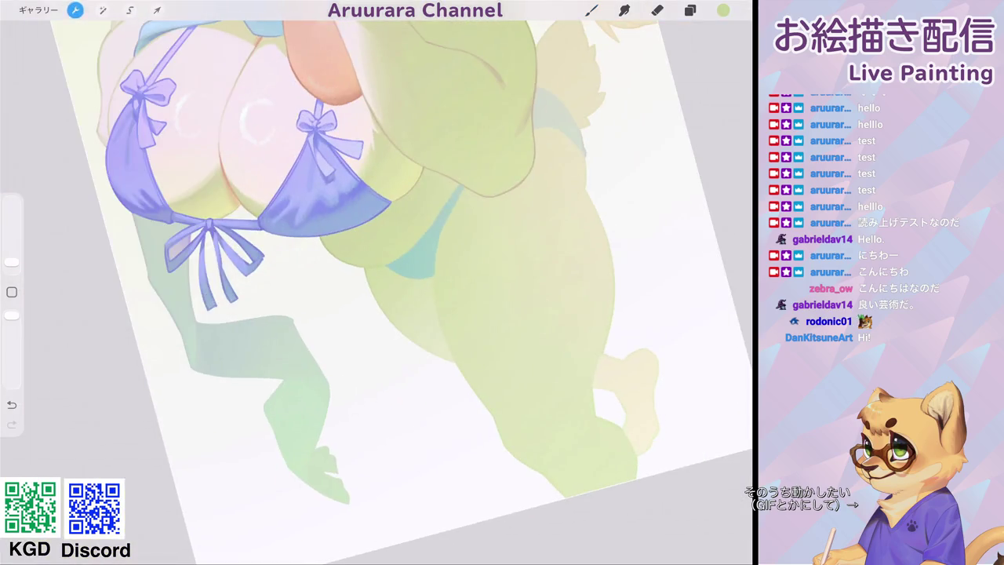
{"action": "left_click", "coordinate": [592, 10]}
Set the brush to a fine 1% size and undo a stray stroke.
{"action": "scroll", "coordinate": [377, 283], "scroll_direction": "up", "scroll_amount": 5}
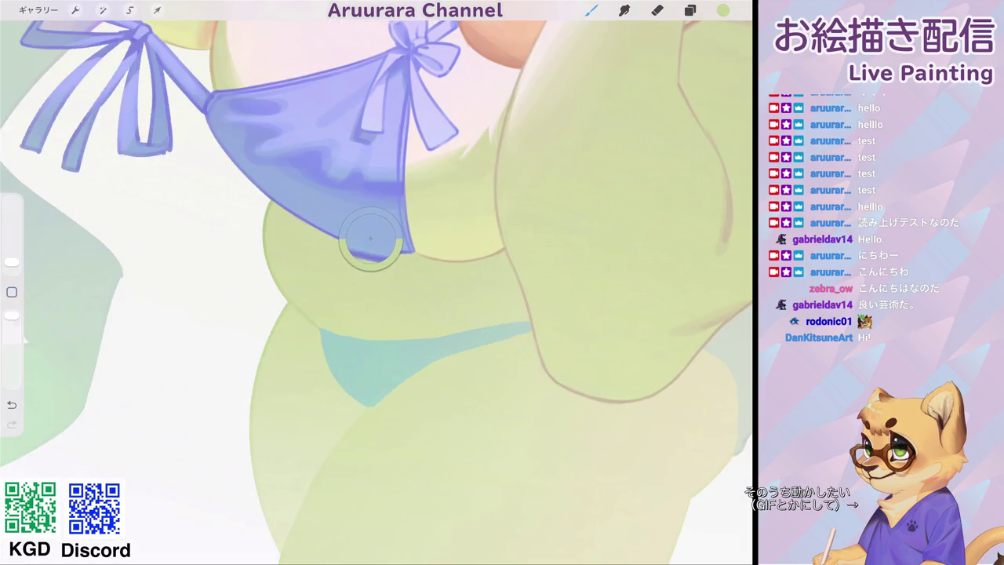
{"action": "left_click_drag", "start_coordinate": [11, 261], "coordinate": [12, 263]}
{"action": "scroll", "coordinate": [377, 283], "scroll_direction": "up", "scroll_amount": 3}
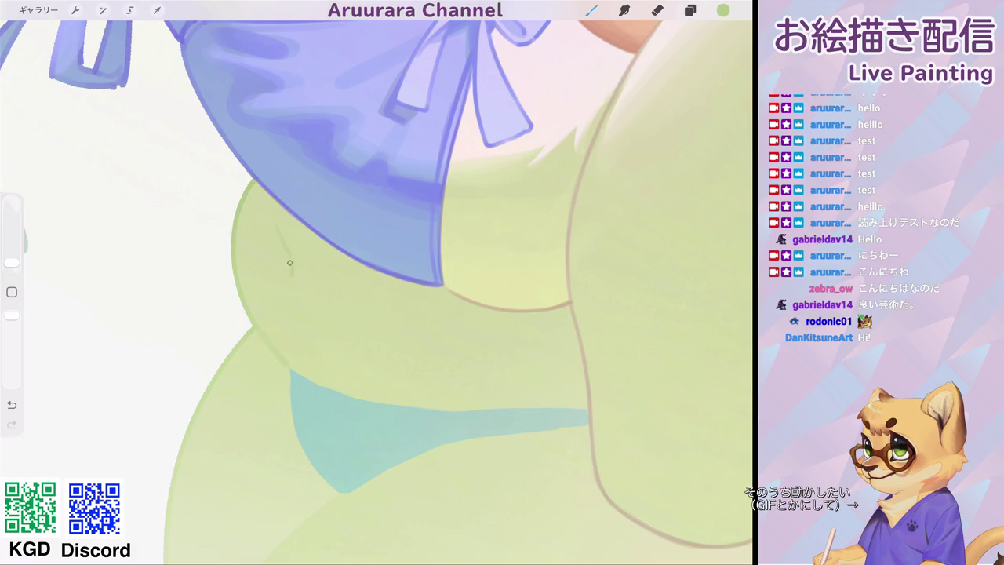
{"action": "scroll", "coordinate": [377, 282], "scroll_direction": "down", "scroll_amount": 5}
{"action": "scroll", "coordinate": [376, 282], "scroll_direction": "up", "scroll_amount": 5}
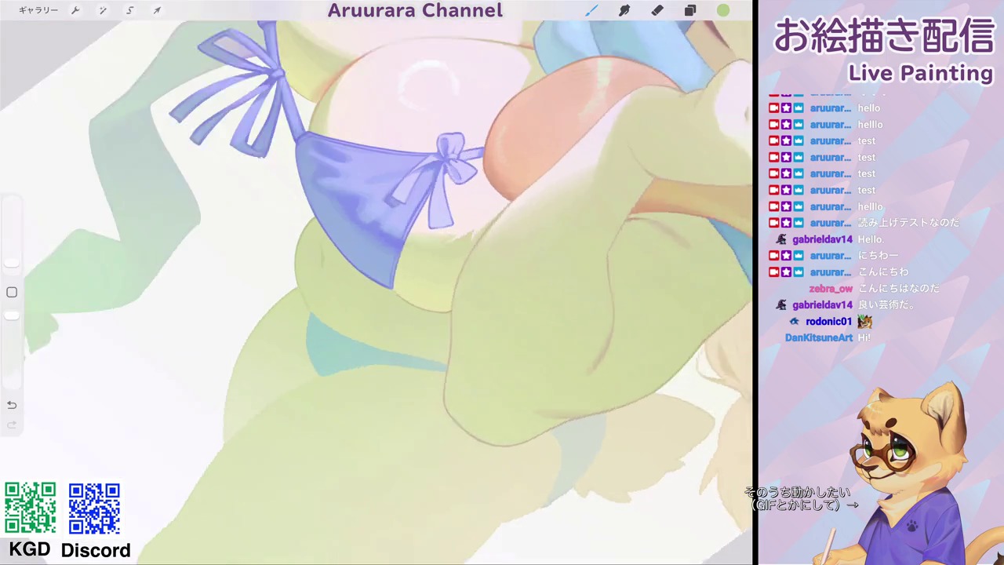
{"action": "key", "text": "ctrl+z"}
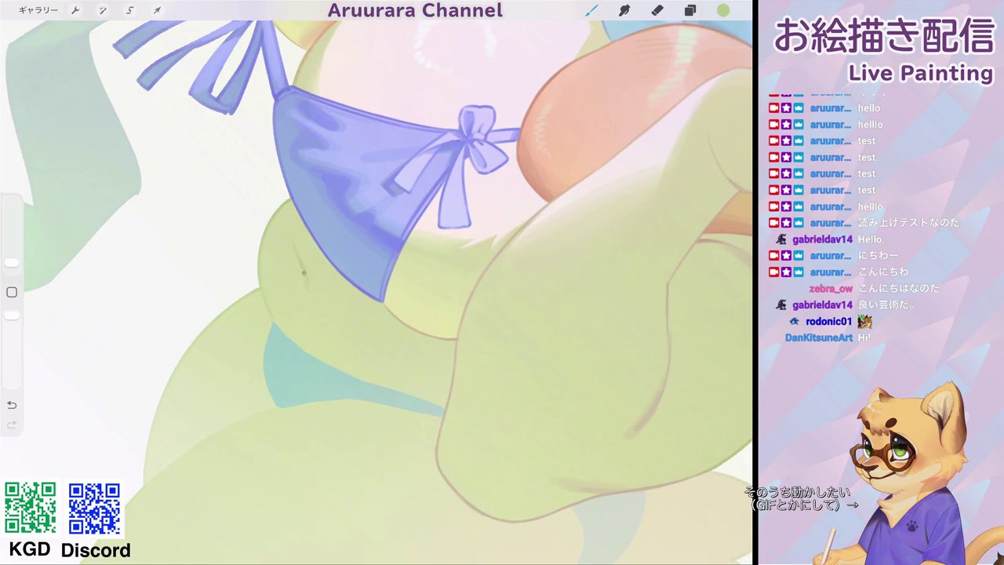
{"action": "scroll", "coordinate": [377, 283], "scroll_direction": "down", "scroll_amount": 5}
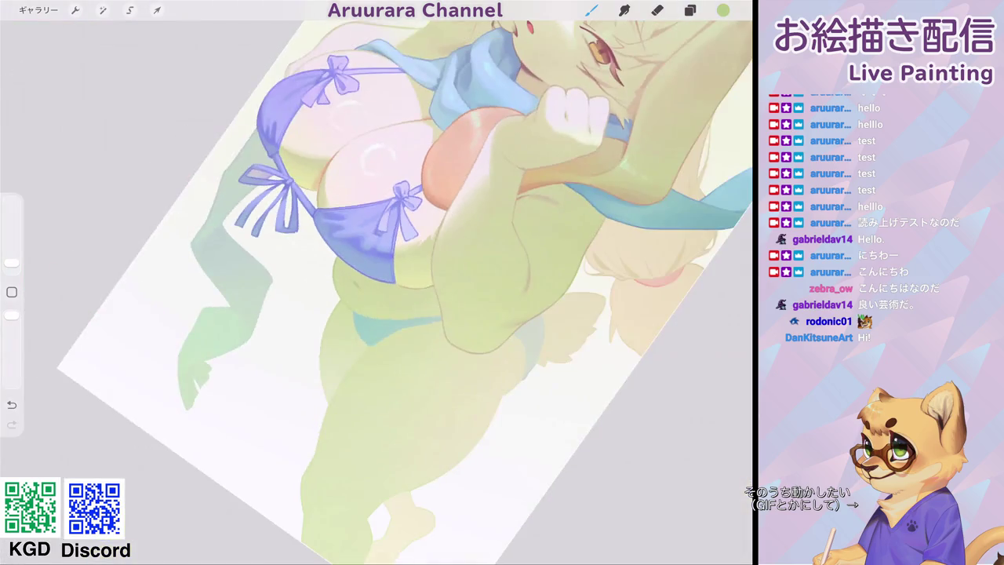
{"action": "scroll", "coordinate": [377, 282], "scroll_direction": "up", "scroll_amount": 10}
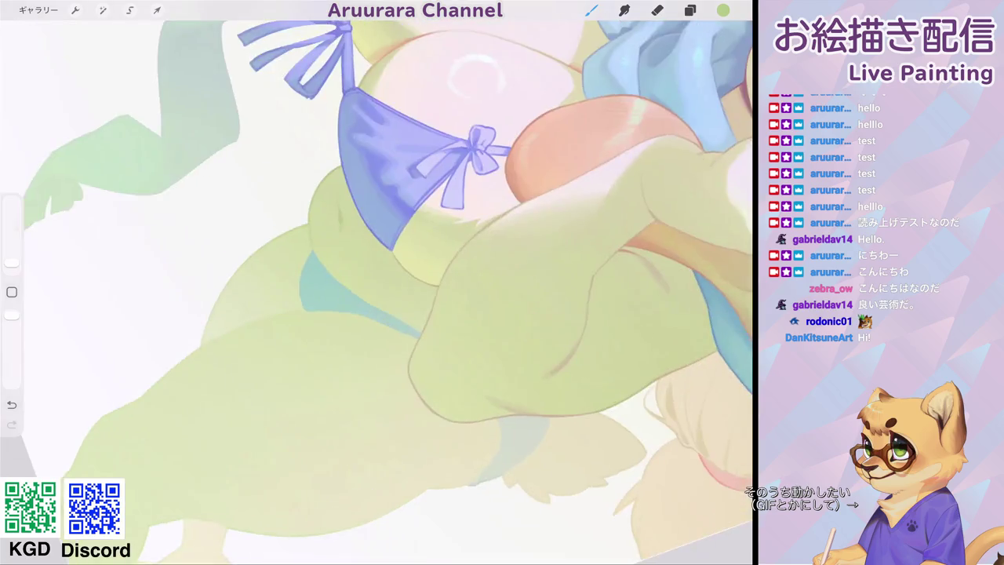
{"action": "scroll", "coordinate": [377, 282], "scroll_direction": "down", "scroll_amount": 2}
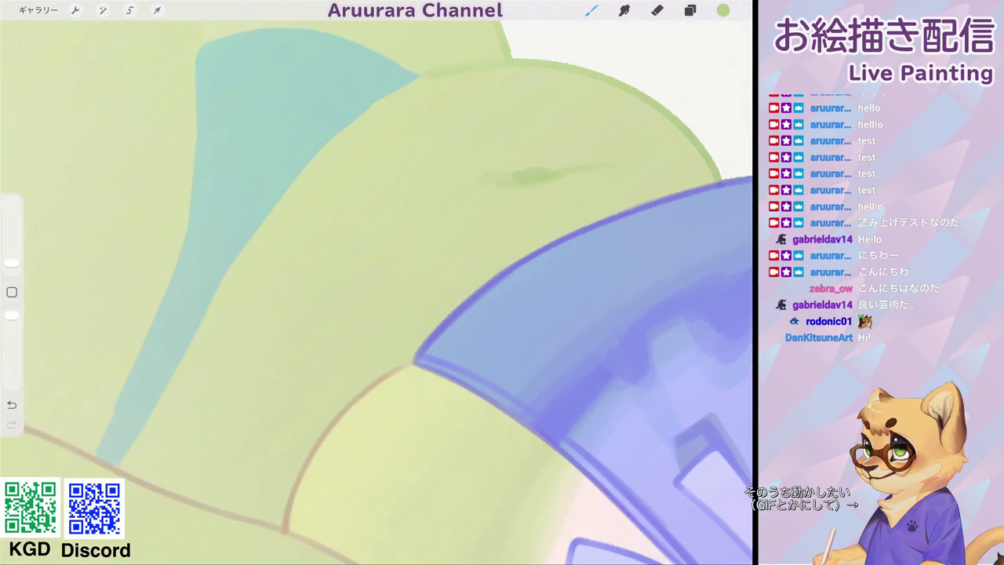
Draw a darker green outline along the teal bikini bottom's edge.
{"action": "left_click_drag", "start_coordinate": [120, 471], "coordinate": [433, 76]}
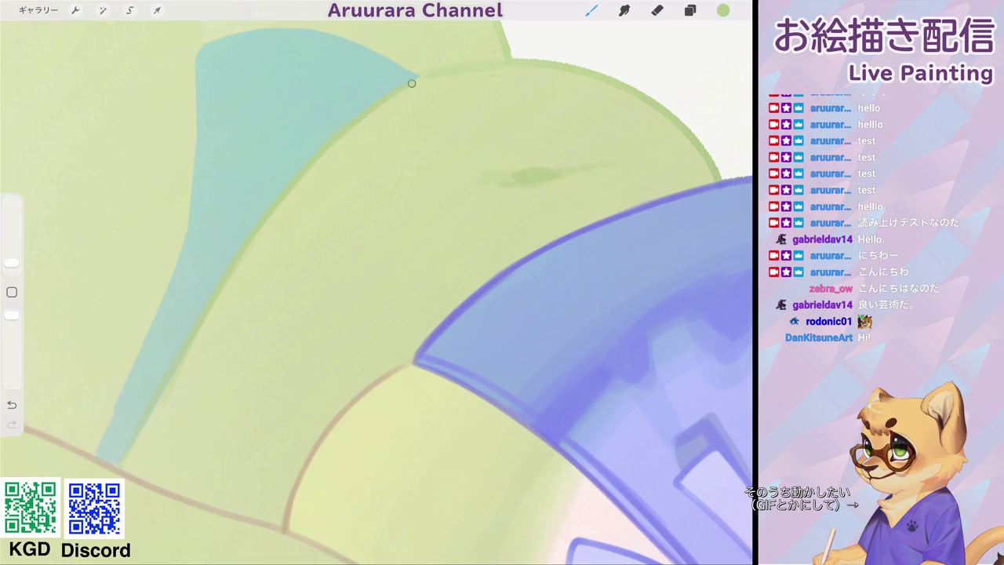
{"action": "scroll", "coordinate": [376, 282], "scroll_direction": "down", "scroll_amount": 5}
{"action": "scroll", "coordinate": [377, 282], "scroll_direction": "down", "scroll_amount": 3}
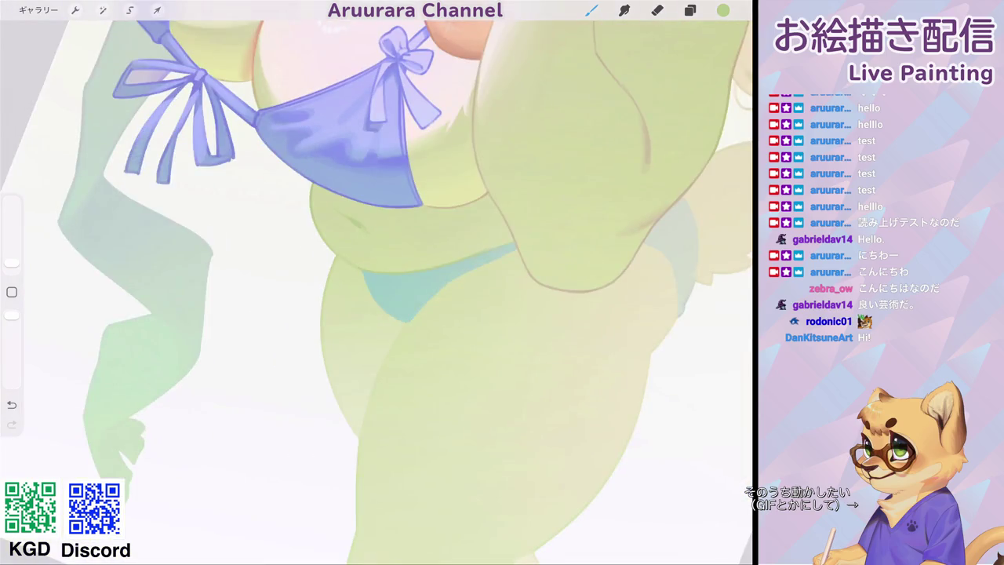
{"action": "scroll", "coordinate": [377, 283], "scroll_direction": "up", "scroll_amount": 5}
{"action": "scroll", "coordinate": [376, 282], "scroll_direction": "up", "scroll_amount": 2}
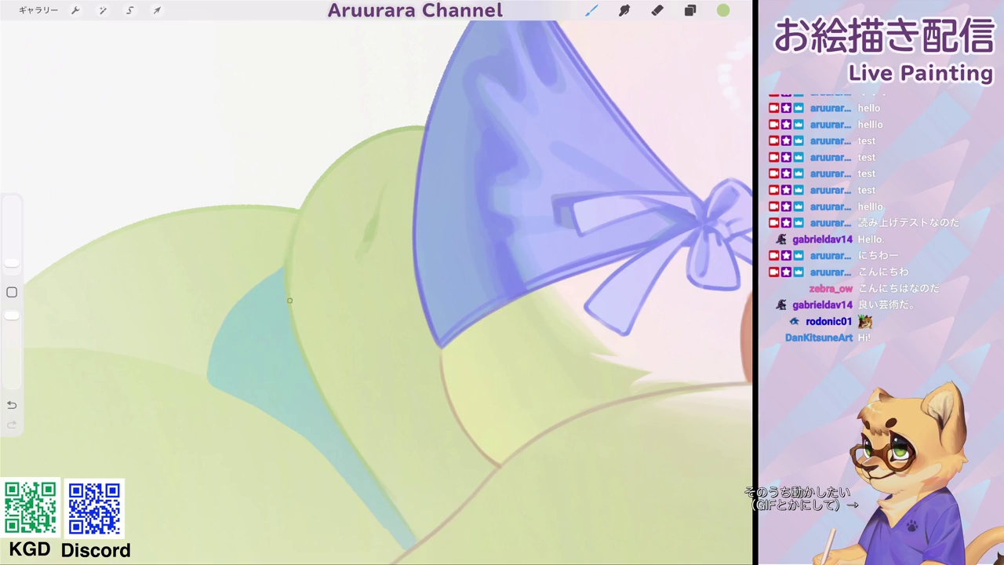
{"action": "scroll", "coordinate": [376, 282], "scroll_direction": "down", "scroll_amount": 3}
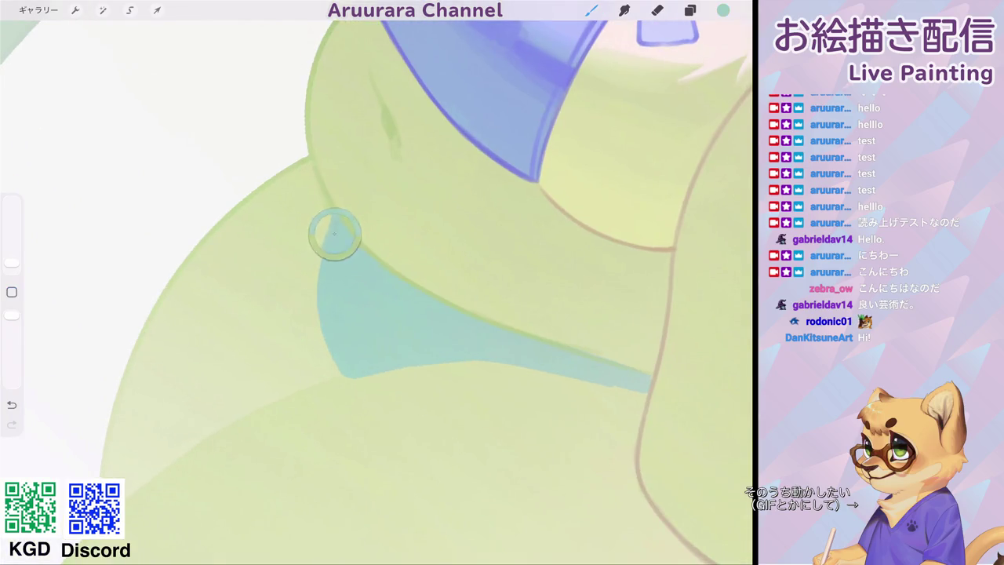
Pick the bikini-top blue and outline the teal piece's left and right edges.
{"action": "left_click", "coordinate": [451, 120]}
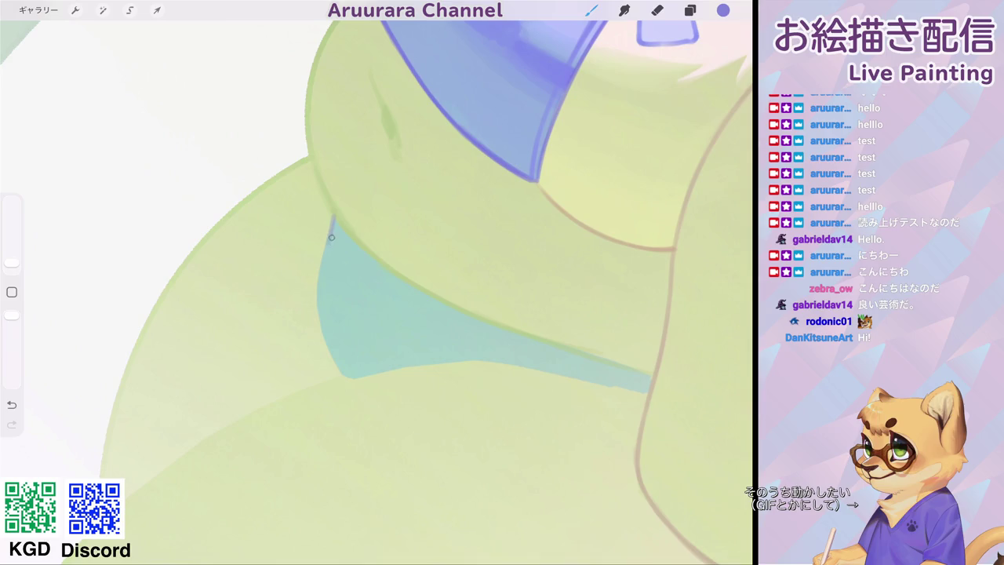
{"action": "mouse_move", "coordinate": [333, 218]}
{"action": "left_mouse_down"}
{"action": "mouse_move", "coordinate": [316, 265]}
{"action": "mouse_move", "coordinate": [316, 312]}
{"action": "mouse_move", "coordinate": [340, 372]}
{"action": "left_mouse_up"}
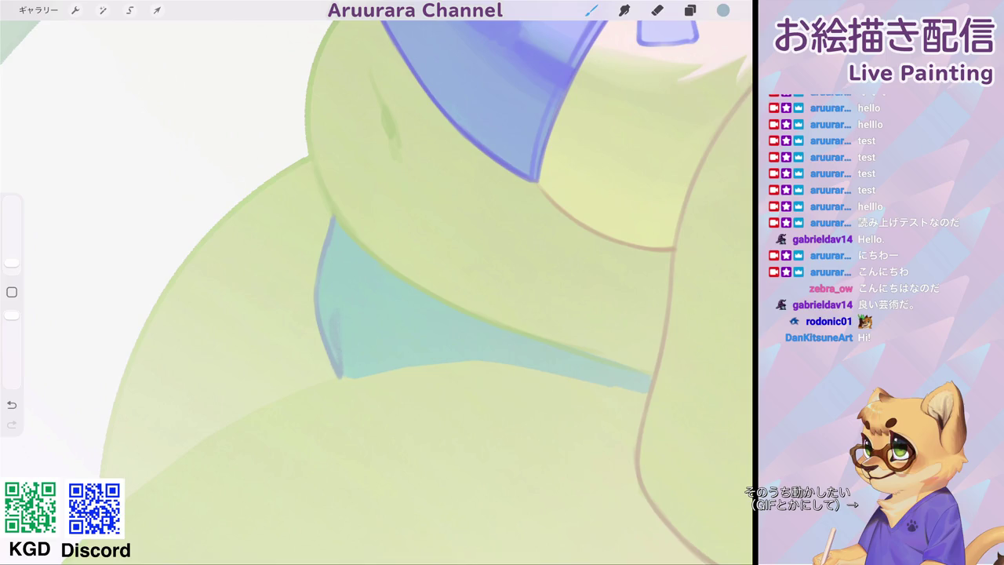
{"action": "scroll", "coordinate": [377, 290], "scroll_direction": "down", "scroll_amount": 5}
{"action": "scroll", "coordinate": [377, 290], "scroll_direction": "up", "scroll_amount": 5}
{"action": "mouse_move", "coordinate": [328, 308]}
{"action": "left_mouse_down"}
{"action": "mouse_move", "coordinate": [366, 265]}
{"action": "mouse_move", "coordinate": [566, 126]}
{"action": "left_mouse_up"}
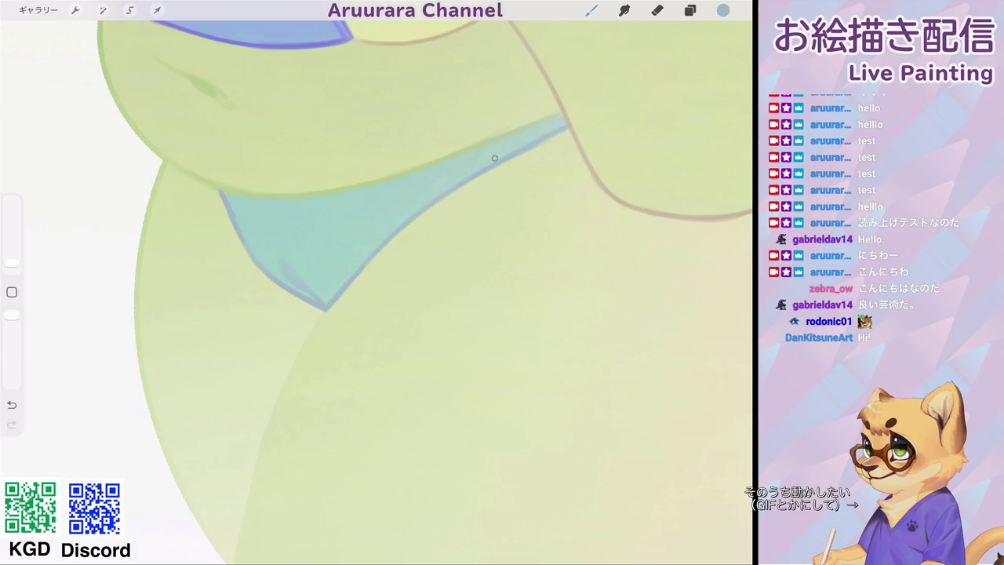
Sample the pale skin green and the teal at the bikini tip, then zoom in closer.
{"action": "left_click", "coordinate": [448, 205]}
{"action": "scroll", "coordinate": [377, 290], "scroll_direction": "down", "scroll_amount": 5}
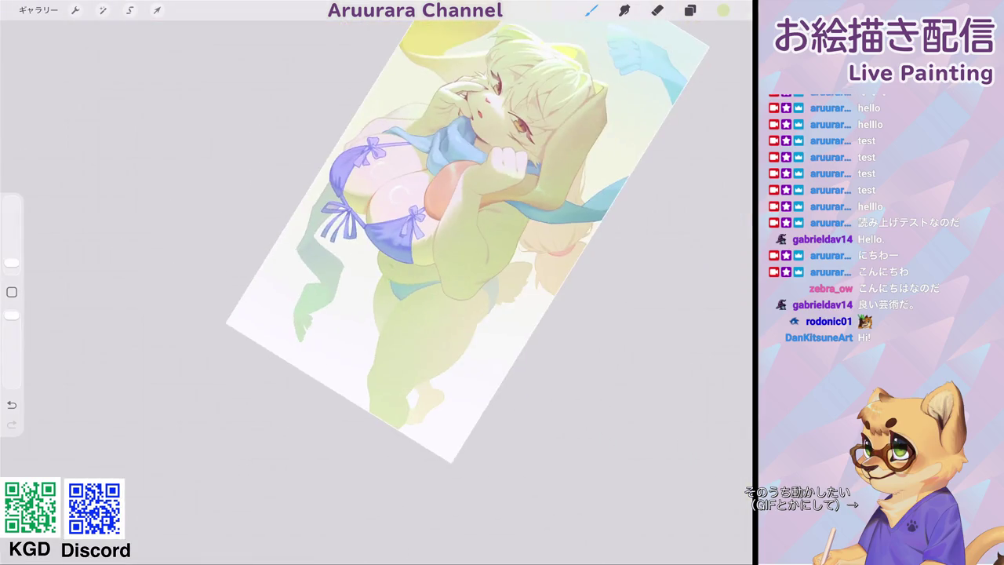
{"action": "scroll", "coordinate": [377, 290], "scroll_direction": "up", "scroll_amount": 5}
{"action": "left_click_drag", "start_coordinate": [559, 140], "coordinate": [347, 284]}
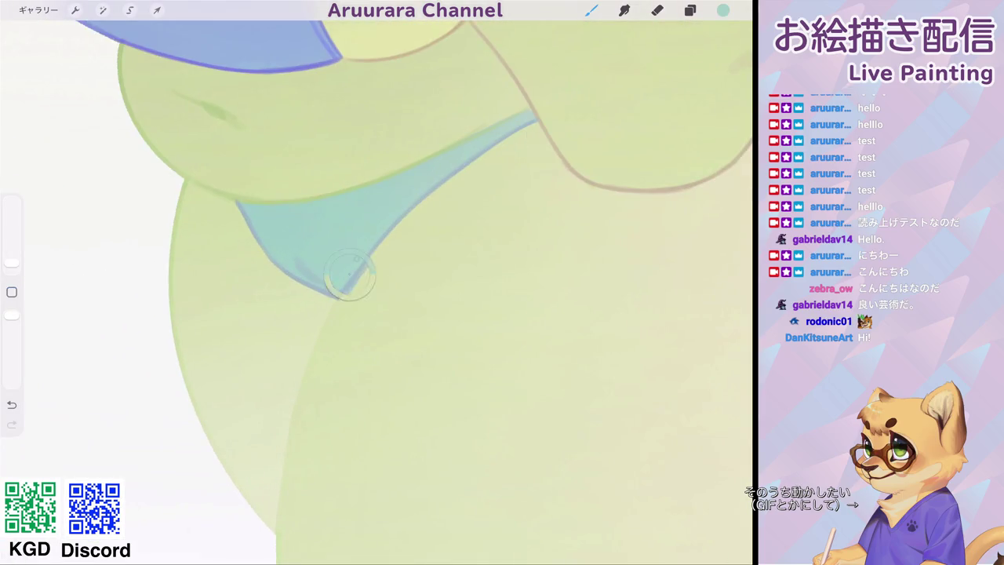
{"action": "left_click", "coordinate": [353, 270]}
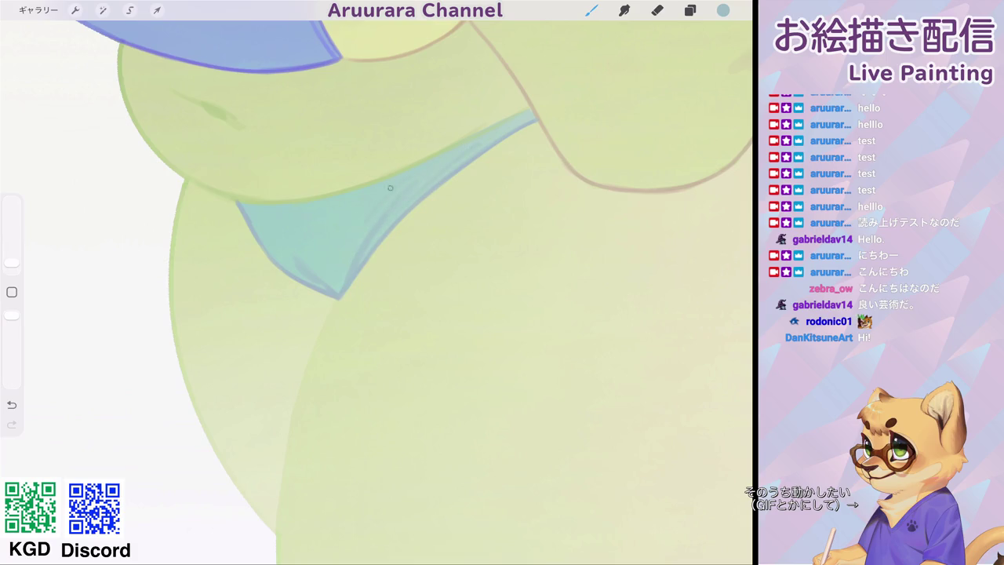
{"action": "scroll", "coordinate": [438, 149], "scroll_direction": "down", "scroll_amount": 5}
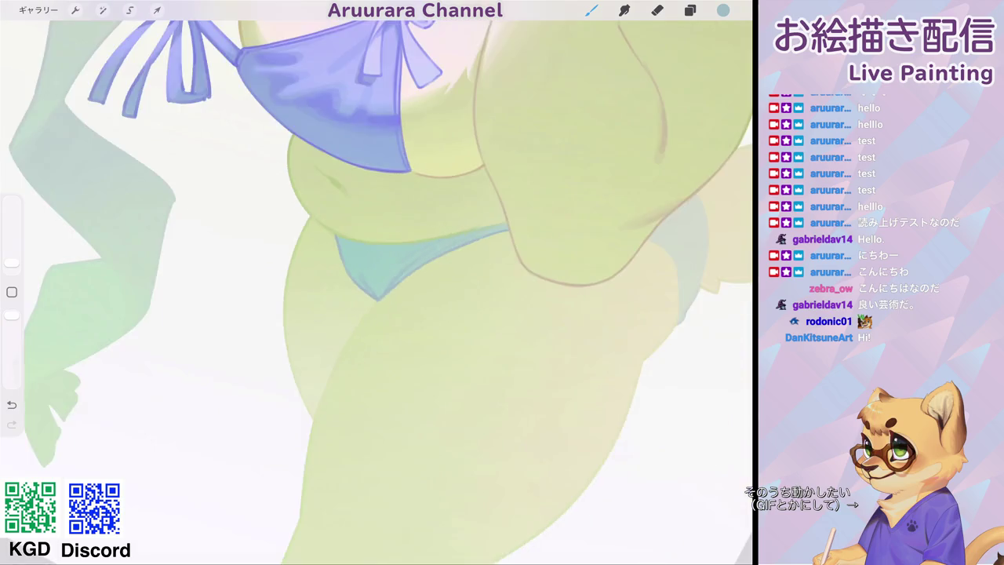
{"action": "scroll", "coordinate": [377, 282], "scroll_direction": "up", "scroll_amount": 5}
{"action": "scroll", "coordinate": [376, 282], "scroll_direction": "up", "scroll_amount": 3}
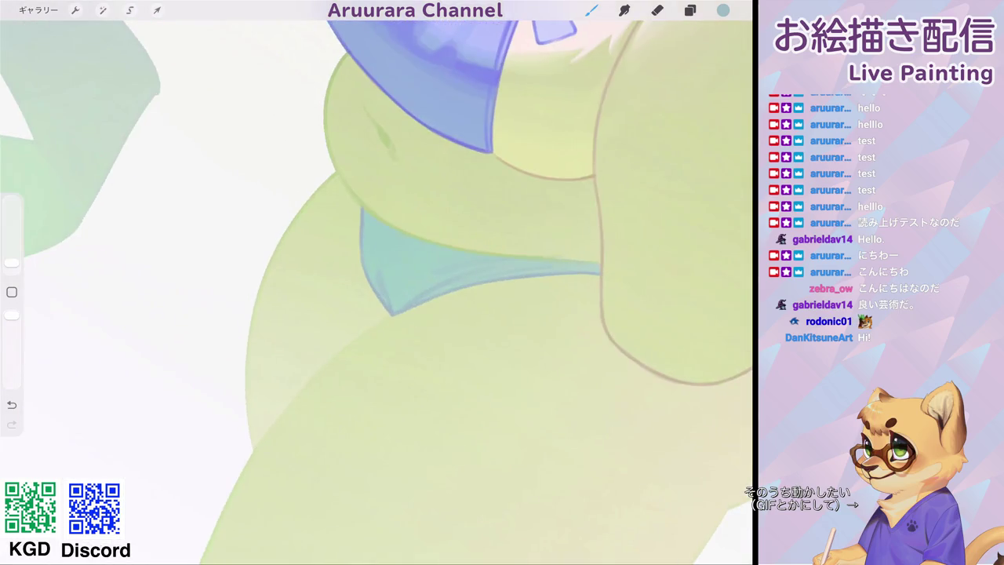
{"action": "scroll", "coordinate": [376, 282], "scroll_direction": "up", "scroll_amount": 3}
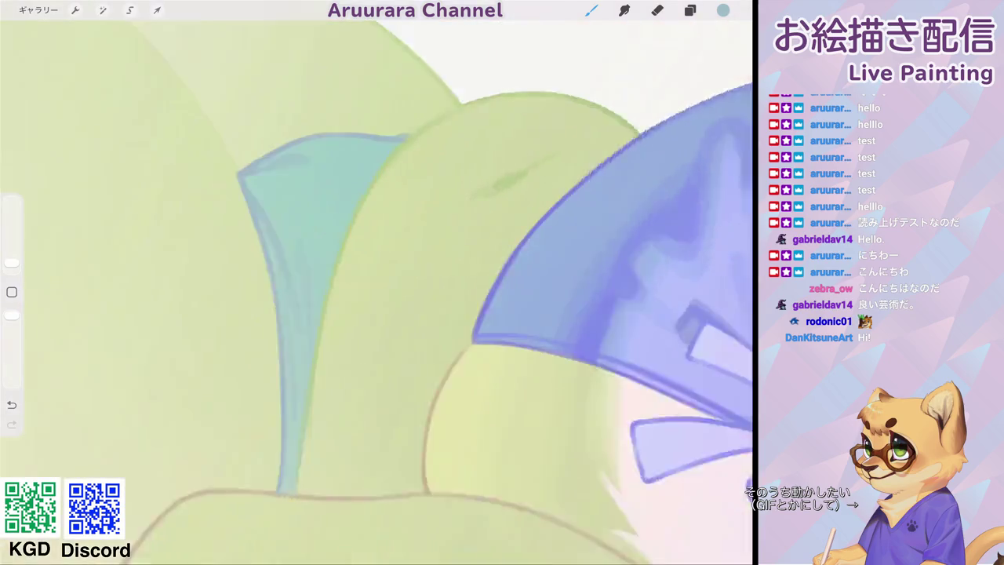
{"action": "scroll", "coordinate": [376, 282], "scroll_direction": "up", "scroll_amount": 2}
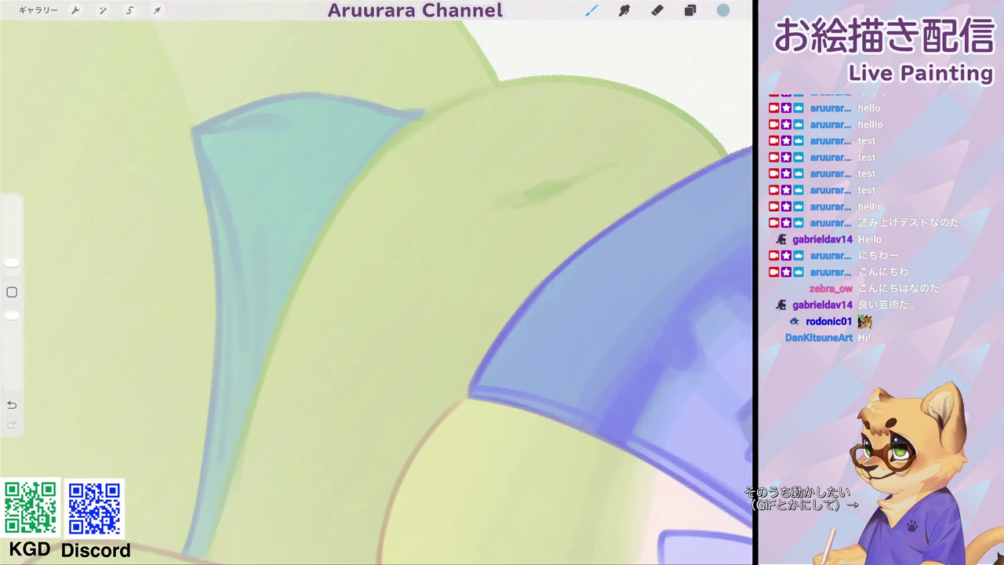
{"action": "scroll", "coordinate": [377, 283], "scroll_direction": "down", "scroll_amount": 5}
{"action": "scroll", "coordinate": [377, 283], "scroll_direction": "down", "scroll_amount": 3}
{"action": "scroll", "coordinate": [376, 282], "scroll_direction": "up", "scroll_amount": 5}
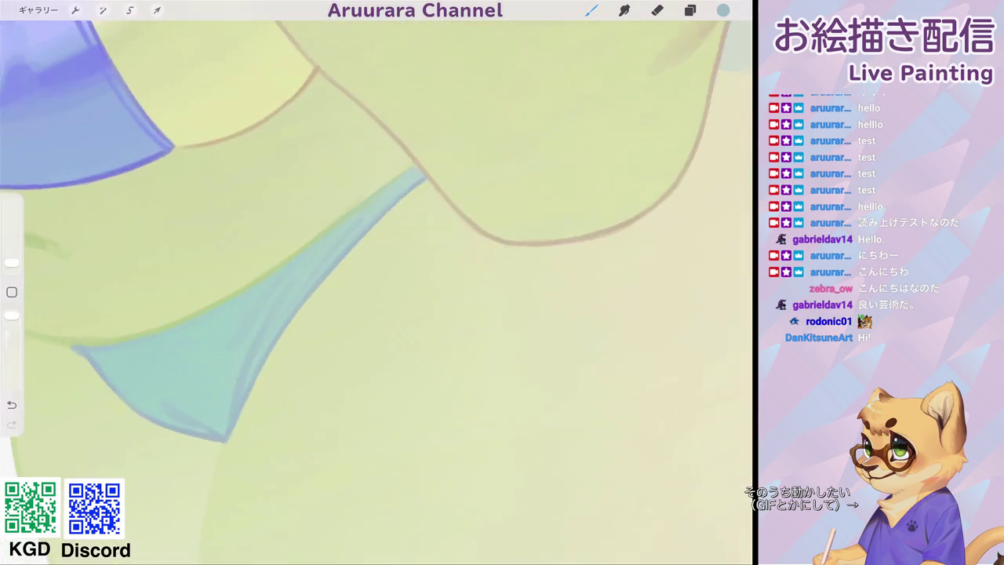
{"action": "scroll", "coordinate": [377, 283], "scroll_direction": "up", "scroll_amount": 1}
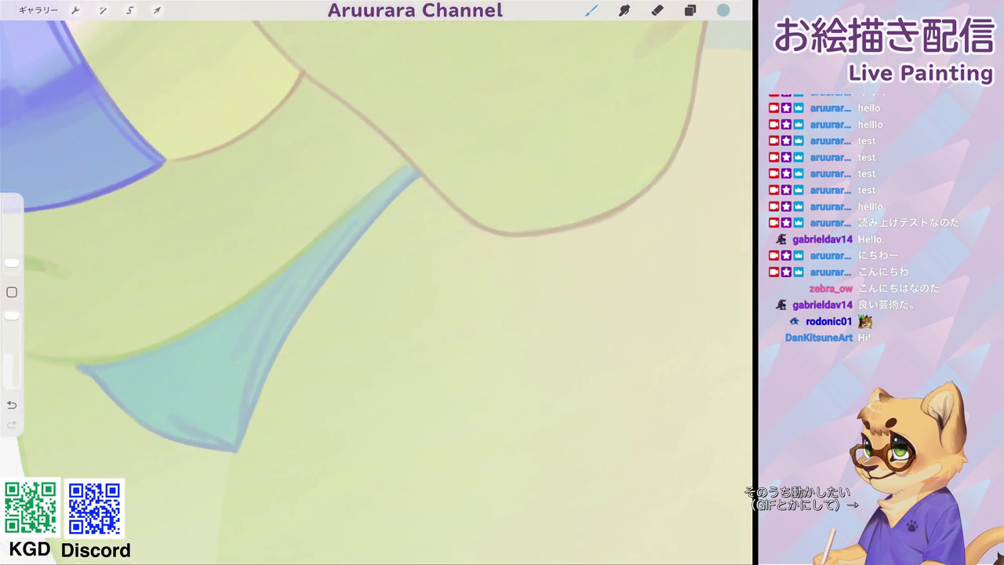
{"action": "scroll", "coordinate": [376, 283], "scroll_direction": "down", "scroll_amount": 5}
{"action": "scroll", "coordinate": [376, 283], "scroll_direction": "up", "scroll_amount": 3}
{"action": "scroll", "coordinate": [377, 283], "scroll_direction": "up", "scroll_amount": 2}
Redraw the blue outline along the bikini piece's left edge at a better canvas angle.
{"action": "mouse_move", "coordinate": [354, 190]}
{"action": "left_mouse_down"}
{"action": "mouse_move", "coordinate": [325, 240]}
{"action": "mouse_move", "coordinate": [363, 177]}
{"action": "left_mouse_up"}
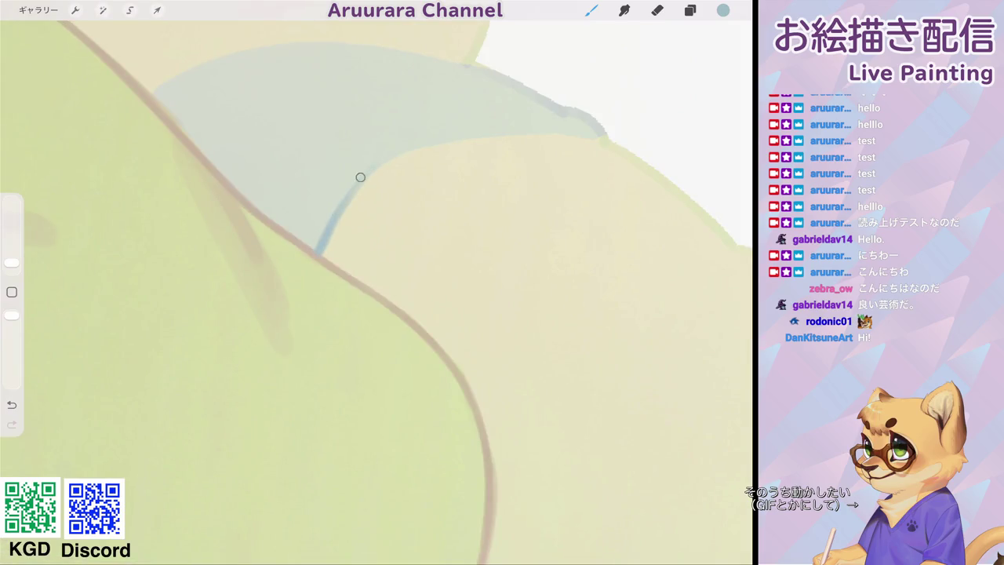
{"action": "key", "text": "ctrl+z"}
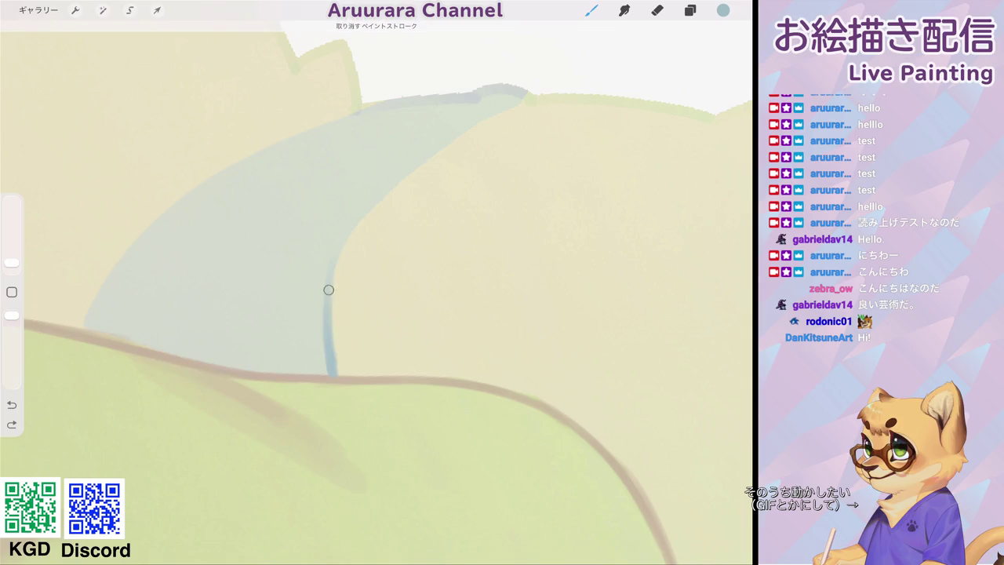
{"action": "left_click_drag", "start_coordinate": [346, 237], "coordinate": [528, 100]}
{"action": "left_click_drag", "start_coordinate": [318, 259], "coordinate": [454, 120]}
{"action": "left_click_drag", "start_coordinate": [376, 283], "coordinate": [495, 270]}
{"action": "mouse_move", "coordinate": [200, 402]}
{"action": "left_mouse_down"}
{"action": "mouse_move", "coordinate": [517, 71]}
{"action": "mouse_move", "coordinate": [623, 49]}
{"action": "left_mouse_up"}
Thicken and darken the blue outline at the piece's lower tip and right edge.
{"action": "mouse_move", "coordinate": [471, 392]}
{"action": "left_mouse_down"}
{"action": "mouse_move", "coordinate": [385, 318]}
{"action": "mouse_move", "coordinate": [423, 365]}
{"action": "left_mouse_up"}
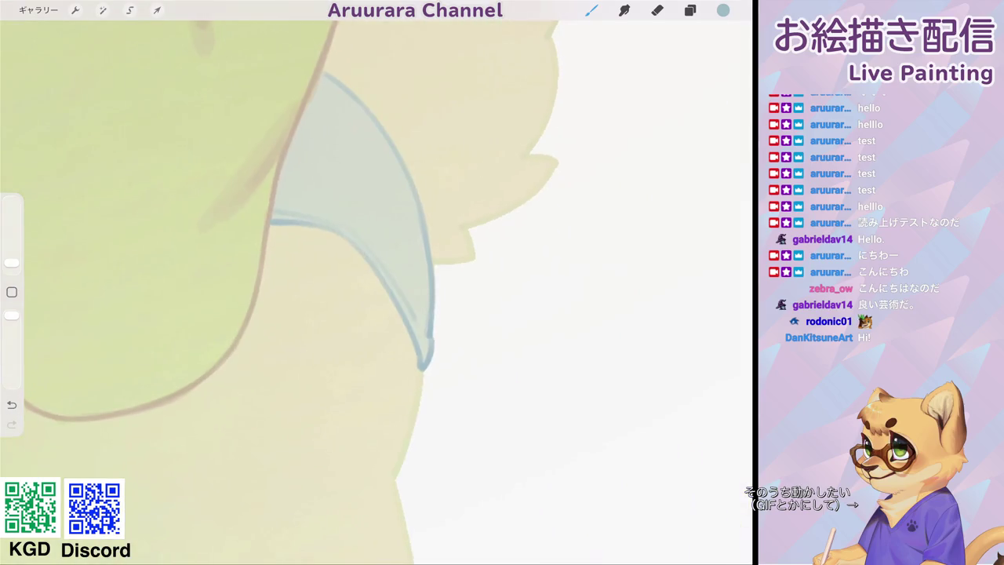
{"action": "mouse_move", "coordinate": [430, 271]}
{"action": "left_mouse_down"}
{"action": "mouse_move", "coordinate": [425, 335]}
{"action": "mouse_move", "coordinate": [424, 315]}
{"action": "left_mouse_up"}
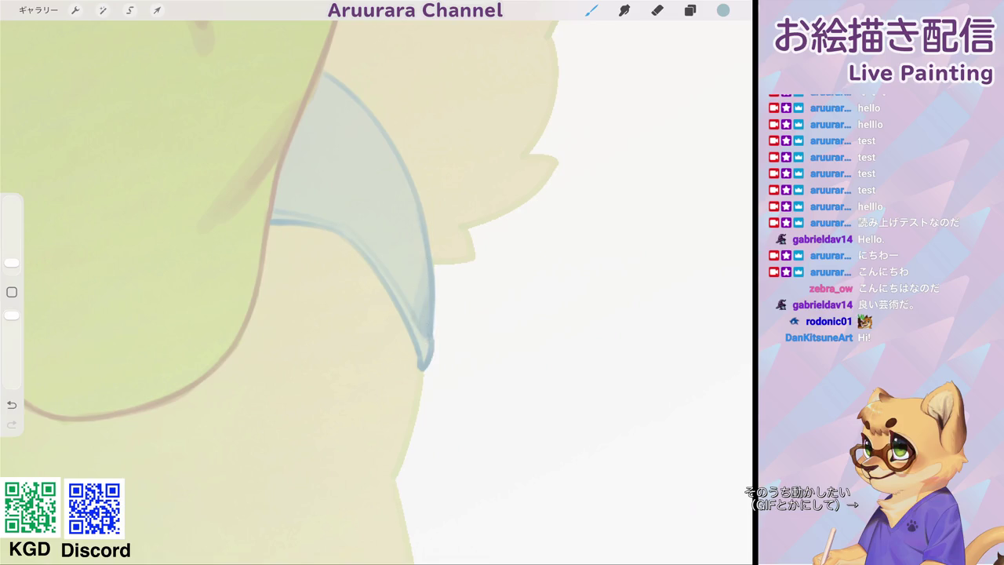
{"action": "scroll", "coordinate": [376, 290], "scroll_direction": "down", "scroll_amount": 5}
{"action": "scroll", "coordinate": [376, 290], "scroll_direction": "up", "scroll_amount": 5}
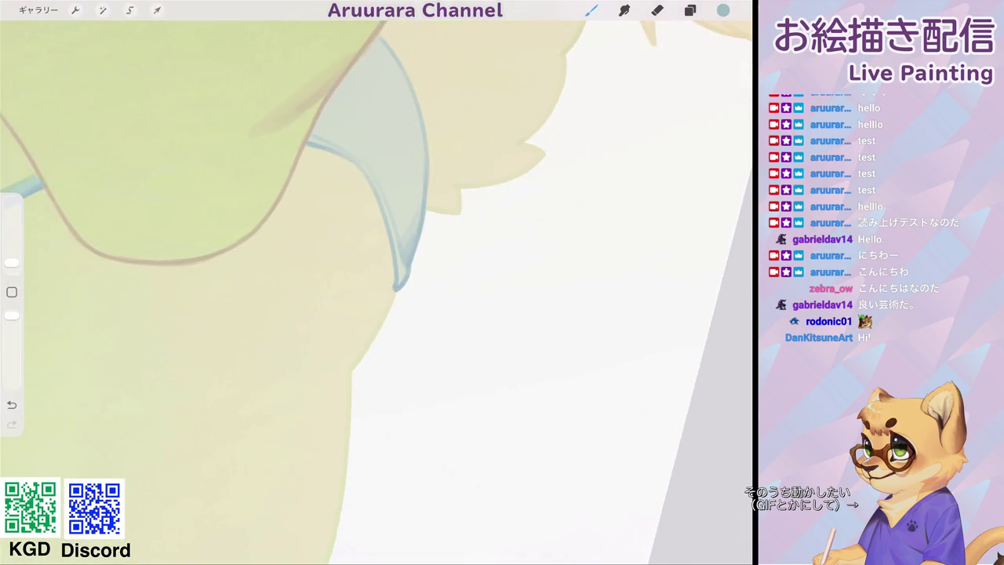
{"action": "left_click_drag", "start_coordinate": [407, 257], "coordinate": [401, 277]}
{"action": "scroll", "coordinate": [377, 290], "scroll_direction": "down", "scroll_amount": 3}
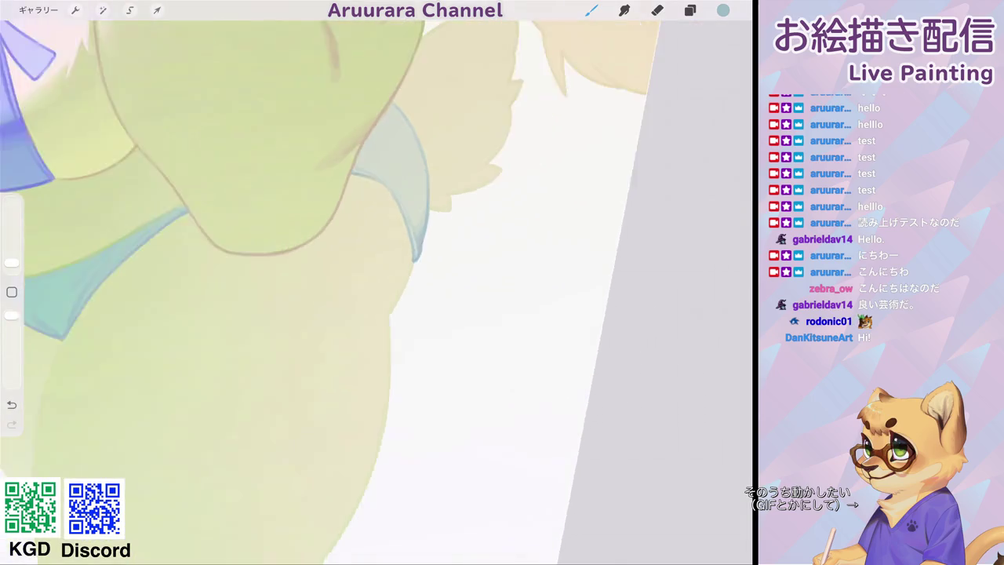
{"action": "scroll", "coordinate": [376, 290], "scroll_direction": "down", "scroll_amount": 2}
{"action": "scroll", "coordinate": [377, 291], "scroll_direction": "up", "scroll_amount": 5}
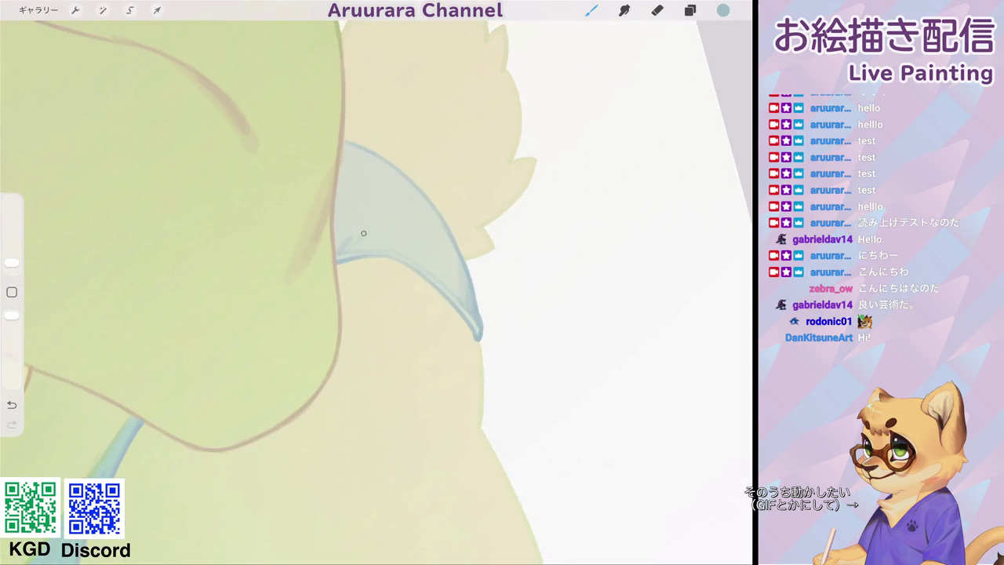
{"action": "scroll", "coordinate": [377, 291], "scroll_direction": "down", "scroll_amount": 1}
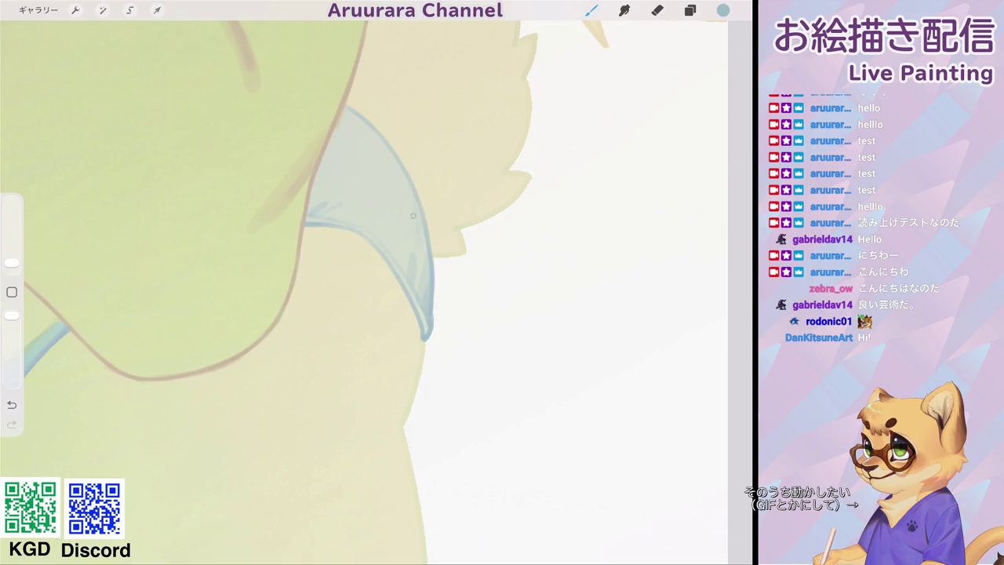
{"action": "key", "text": "ctrl+z"}
{"action": "left_click_drag", "start_coordinate": [424, 268], "coordinate": [423, 234]}
Draw a thin blue line from the bikini tip down the hip edge.
{"action": "scroll", "coordinate": [364, 292], "scroll_direction": "down", "scroll_amount": 5}
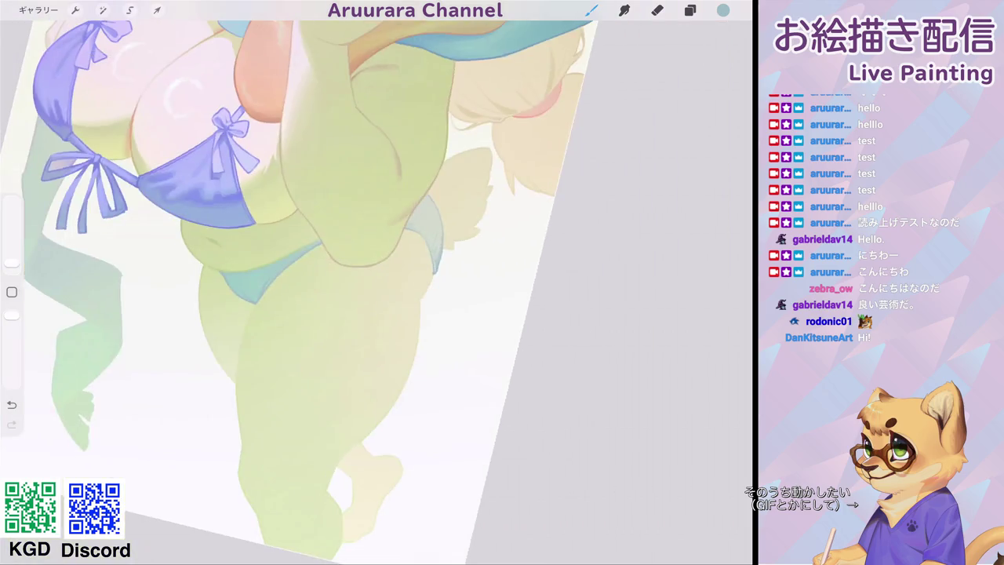
{"action": "scroll", "coordinate": [416, 235], "scroll_direction": "up", "scroll_amount": 3}
{"action": "scroll", "coordinate": [416, 235], "scroll_direction": "up", "scroll_amount": 2}
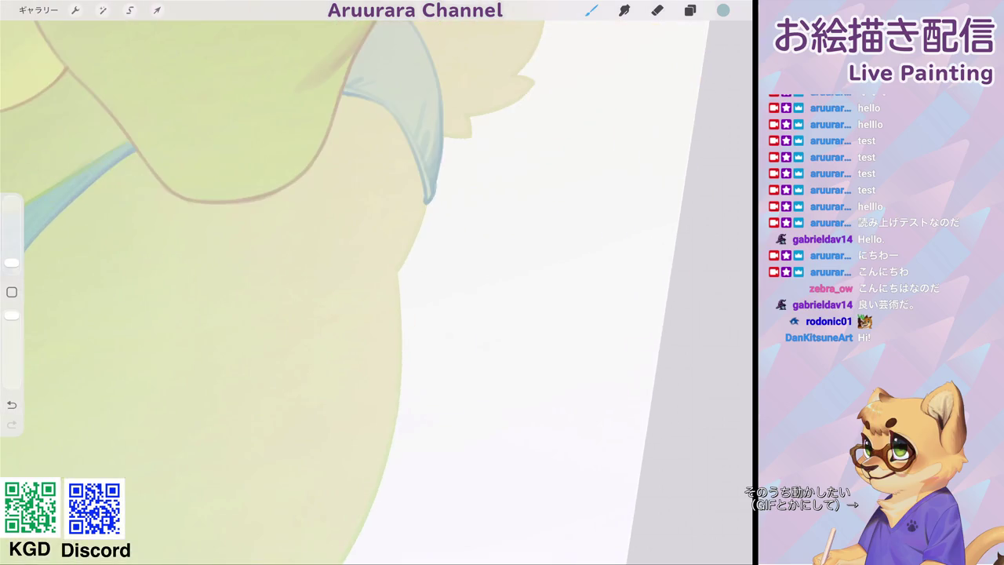
{"action": "left_click_drag", "start_coordinate": [424, 210], "coordinate": [400, 269]}
{"action": "scroll", "coordinate": [275, 290], "scroll_direction": "down", "scroll_amount": 5}
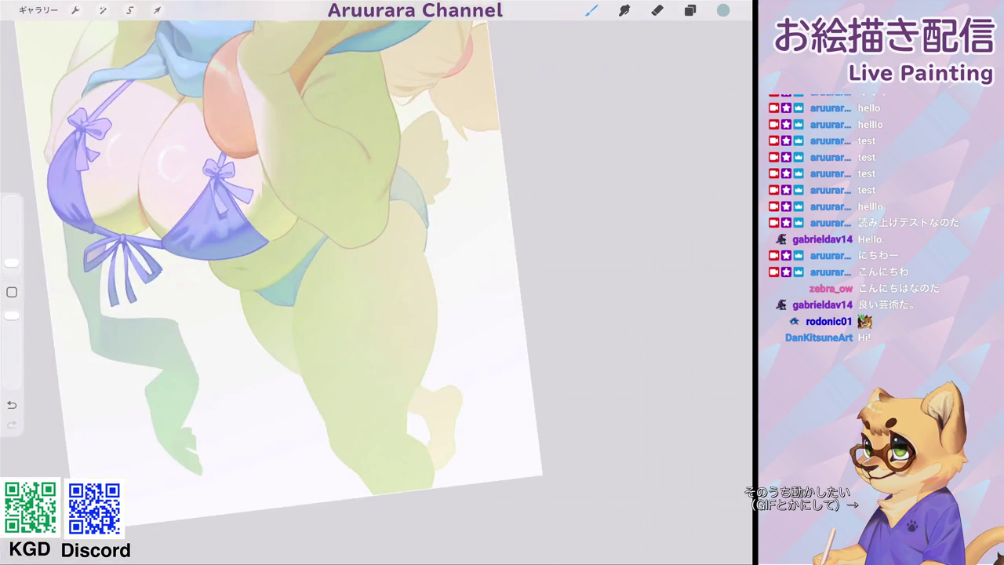
{"action": "scroll", "coordinate": [267, 354], "scroll_direction": "up", "scroll_amount": 2}
{"action": "scroll", "coordinate": [267, 353], "scroll_direction": "up", "scroll_amount": 2}
{"action": "scroll", "coordinate": [267, 353], "scroll_direction": "up", "scroll_amount": 1}
Eyedrop the pale green and change the paint colour toward tan #C9A17C.
{"action": "left_click", "coordinate": [288, 249]}
{"action": "left_click", "coordinate": [723, 10]}
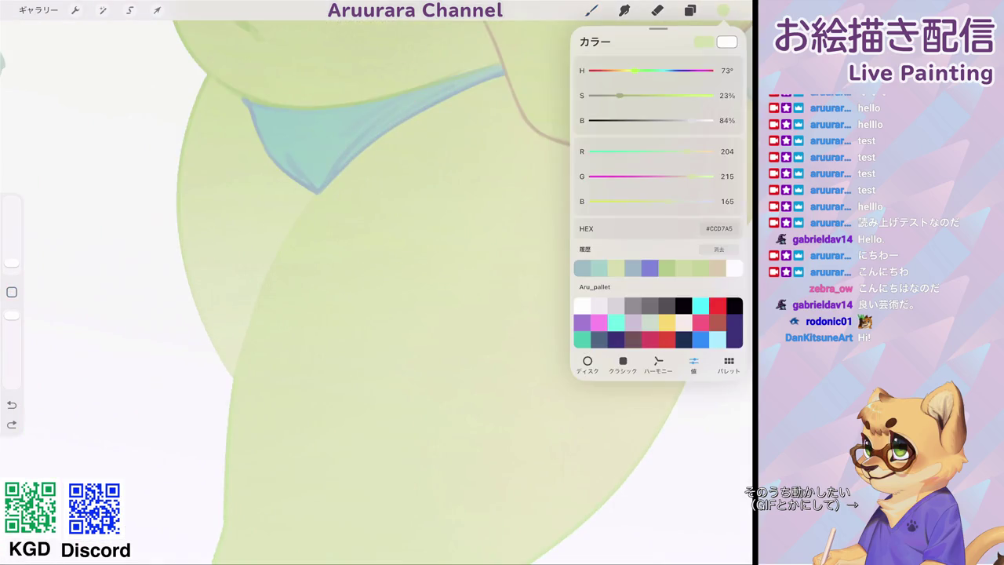
{"action": "left_click", "coordinate": [717, 268]}
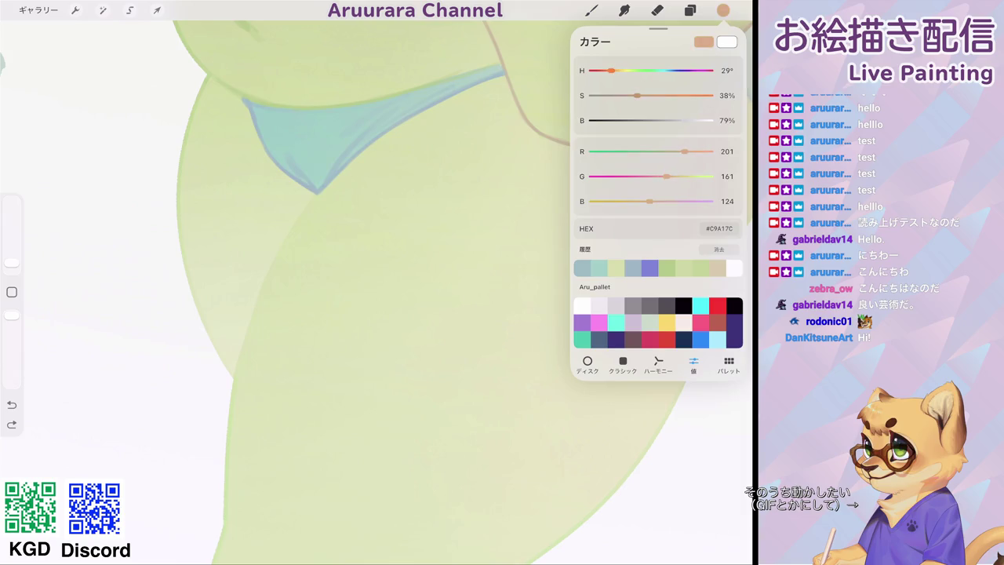
Finish setting tan #C9A17C and trace the body edge up to the teal tip.
{"action": "left_click_drag", "start_coordinate": [66, 349], "coordinate": [200, 251]}
{"action": "left_click", "coordinate": [592, 10]}
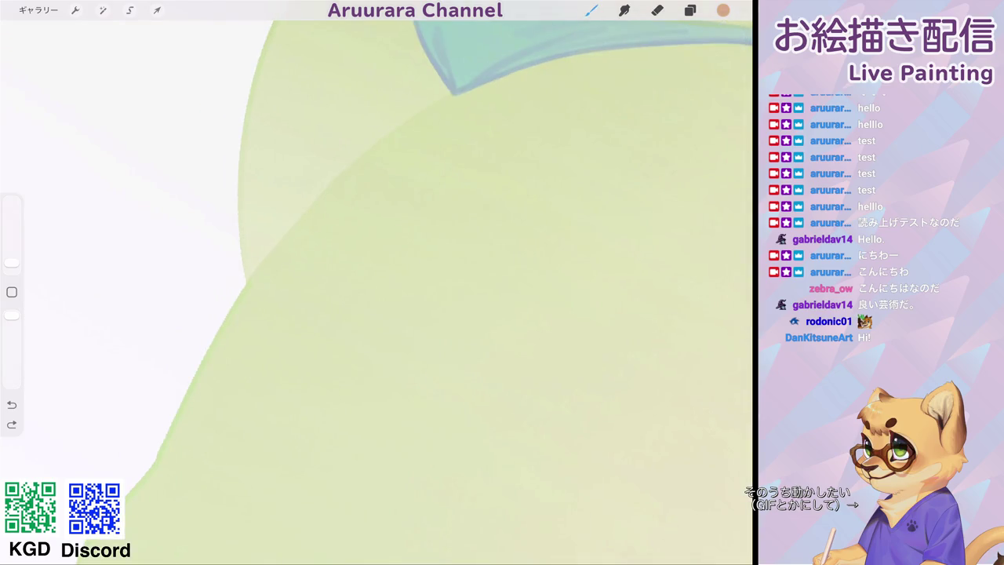
{"action": "left_click_drag", "start_coordinate": [185, 401], "coordinate": [319, 204]}
{"action": "key", "text": "ctrl+z"}
{"action": "left_click_drag", "start_coordinate": [179, 411], "coordinate": [318, 203]}
{"action": "left_click_drag", "start_coordinate": [237, 305], "coordinate": [455, 93]}
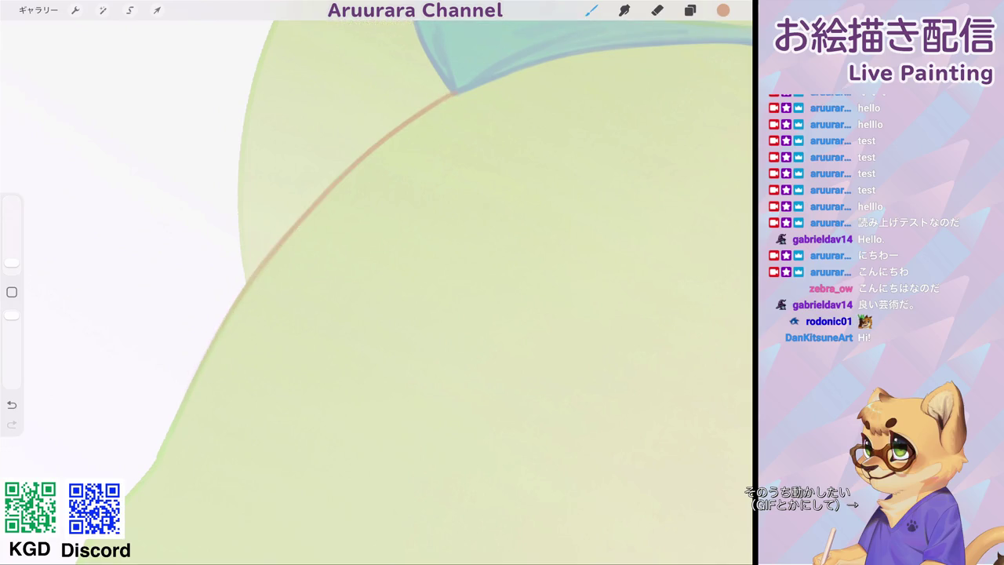
Extend tan outlines along the green hip and thigh edges, panning toward the leg.
{"action": "scroll", "coordinate": [377, 290], "scroll_direction": "down", "scroll_amount": 3}
{"action": "left_click_drag", "start_coordinate": [236, 236], "coordinate": [377, 329]}
{"action": "scroll", "coordinate": [376, 291], "scroll_direction": "up", "scroll_amount": 3}
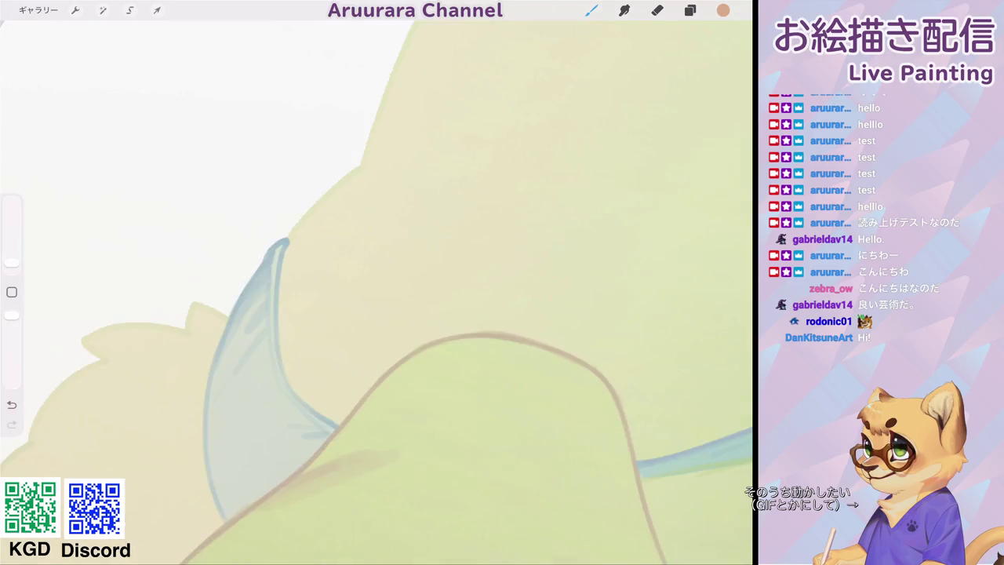
{"action": "scroll", "coordinate": [377, 291], "scroll_direction": "up", "scroll_amount": 2}
{"action": "left_click_drag", "start_coordinate": [250, 236], "coordinate": [380, 104]}
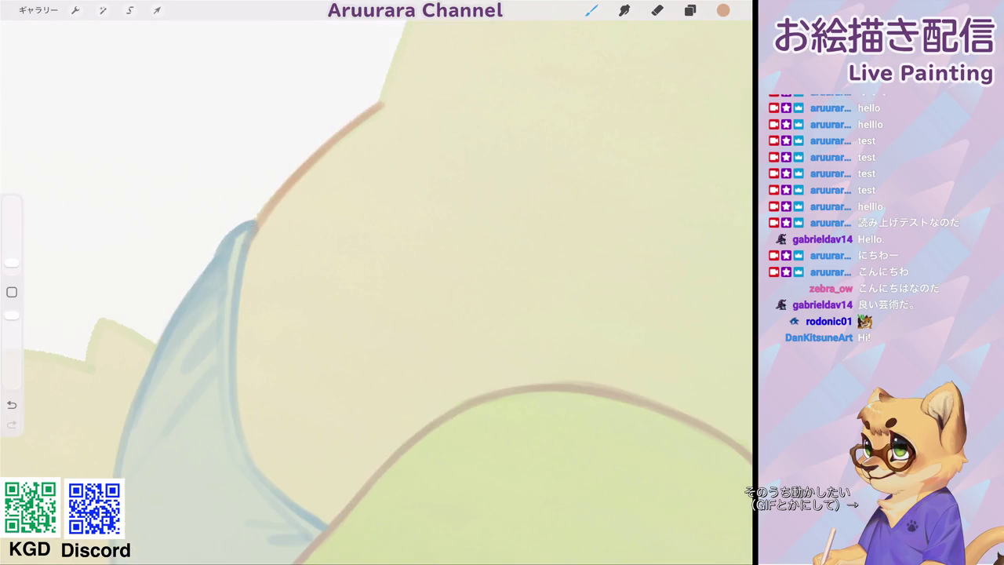
{"action": "left_click_drag", "start_coordinate": [376, 235], "coordinate": [208, 447]}
{"action": "left_click_drag", "start_coordinate": [187, 363], "coordinate": [440, 72]}
{"action": "left_click_drag", "start_coordinate": [330, 236], "coordinate": [368, 329]}
{"action": "mouse_move", "coordinate": [186, 338]}
{"action": "left_mouse_down"}
{"action": "mouse_move", "coordinate": [318, 171]}
{"action": "mouse_move", "coordinate": [443, 86]}
{"action": "left_mouse_up"}
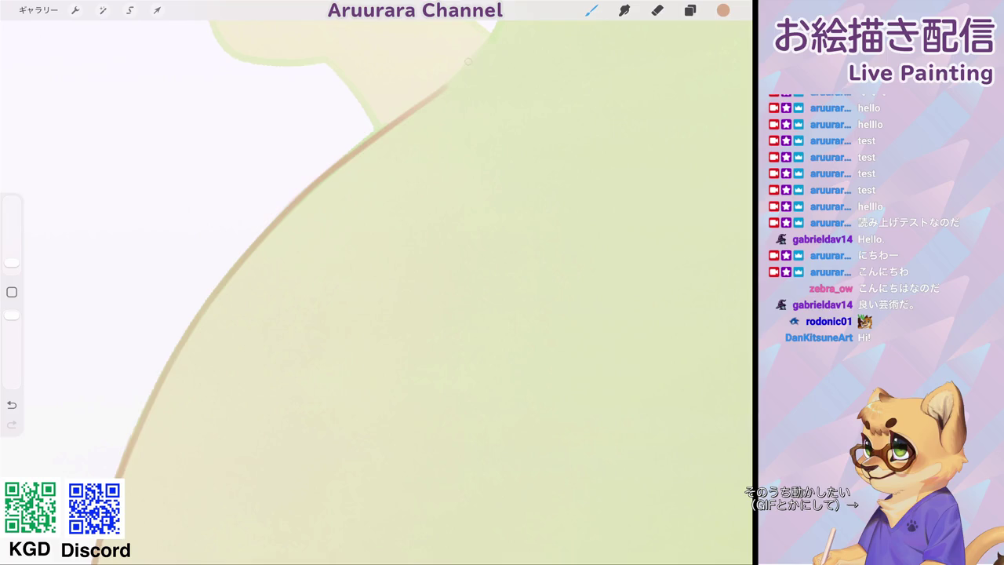
{"action": "left_click_drag", "start_coordinate": [377, 313], "coordinate": [440, 197]}
{"action": "left_click_drag", "start_coordinate": [353, 235], "coordinate": [440, 314]}
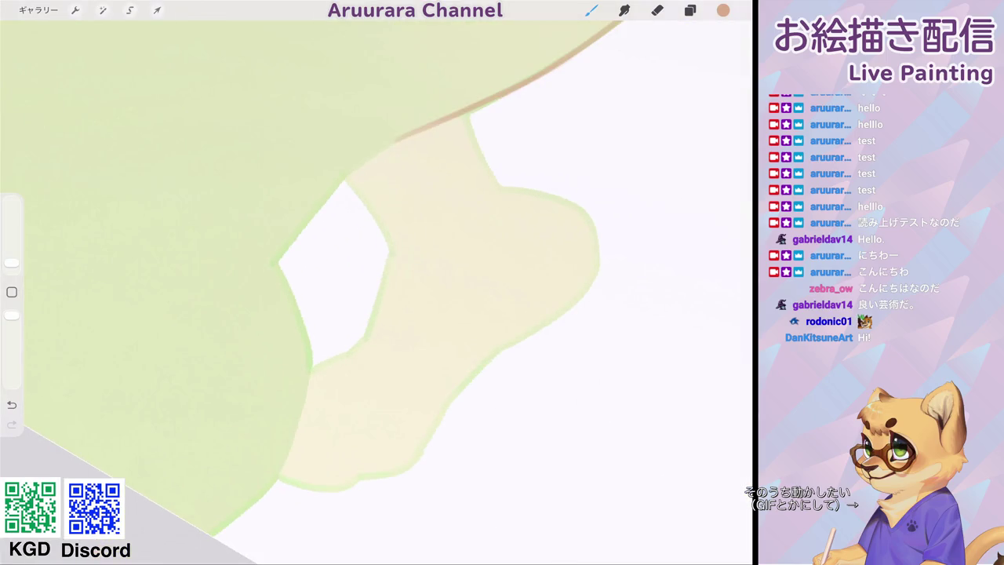
Outline the leg edge in tan and add a short crease stroke inside the leg.
{"action": "mouse_move", "coordinate": [262, 280]}
{"action": "left_mouse_down"}
{"action": "mouse_move", "coordinate": [303, 217]}
{"action": "mouse_move", "coordinate": [388, 145]}
{"action": "mouse_move", "coordinate": [314, 102]}
{"action": "left_mouse_up"}
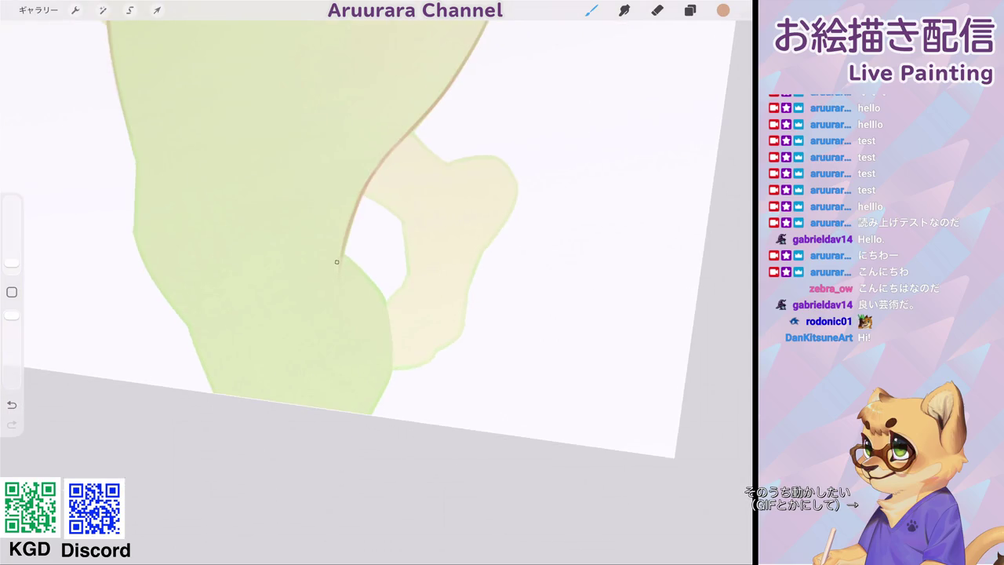
{"action": "left_click_drag", "start_coordinate": [340, 255], "coordinate": [325, 310]}
{"action": "left_click_drag", "start_coordinate": [384, 228], "coordinate": [444, 298]}
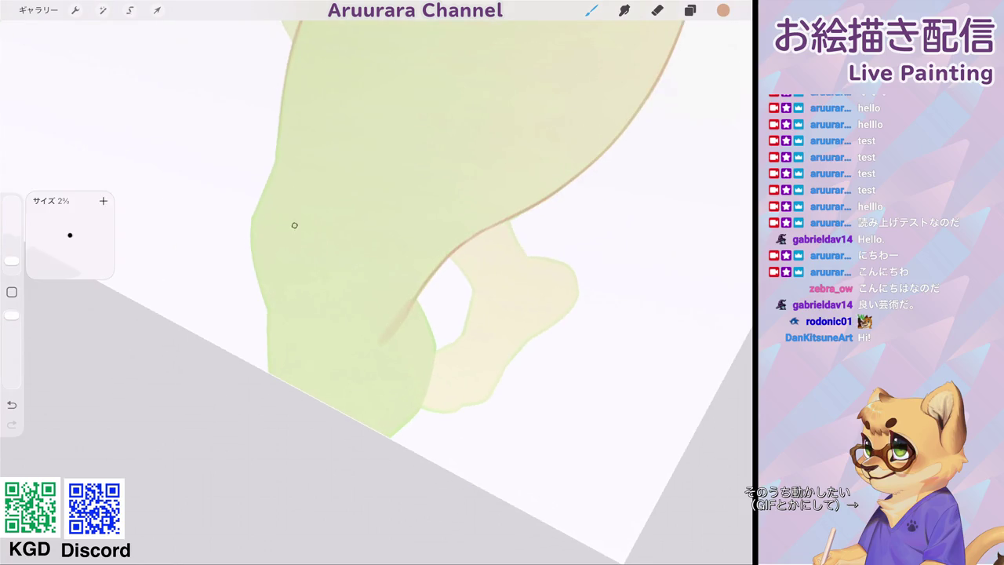
{"action": "left_click_drag", "start_coordinate": [303, 214], "coordinate": [320, 236]}
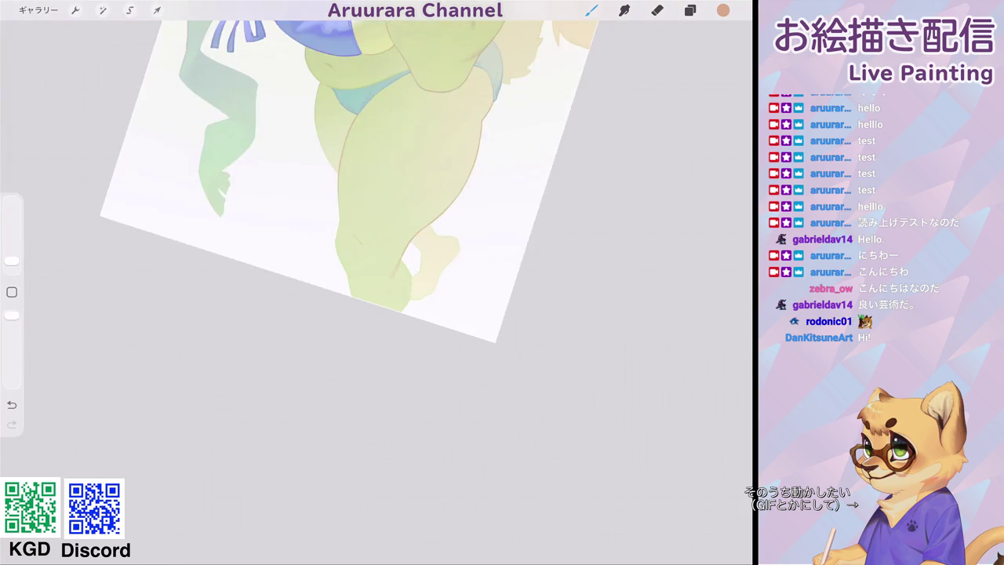
{"action": "key", "text": "ctrl+z"}
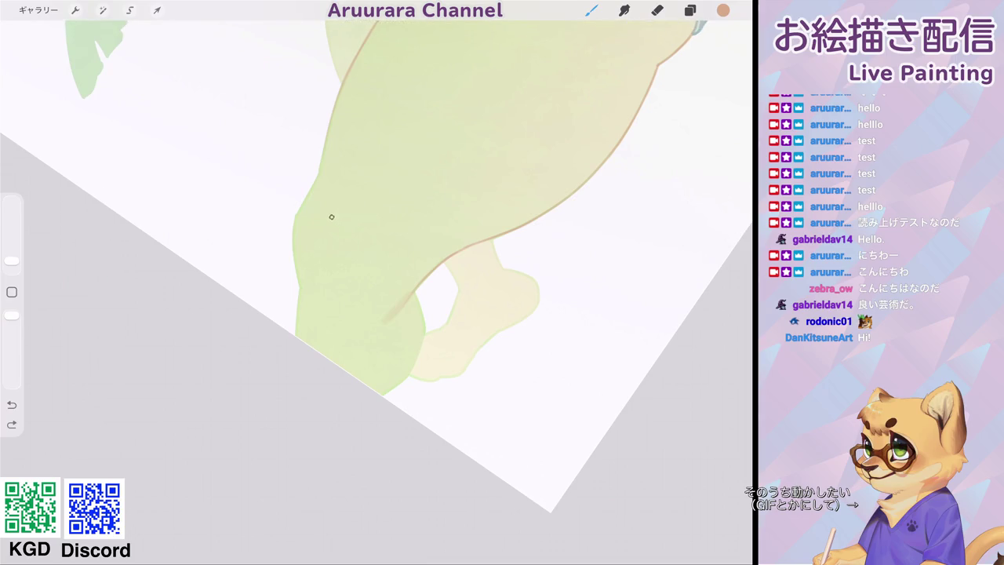
{"action": "left_click_drag", "start_coordinate": [332, 218], "coordinate": [346, 242]}
{"action": "scroll", "coordinate": [376, 283], "scroll_direction": "down", "scroll_amount": 5}
{"action": "scroll", "coordinate": [377, 282], "scroll_direction": "up", "scroll_amount": 5}
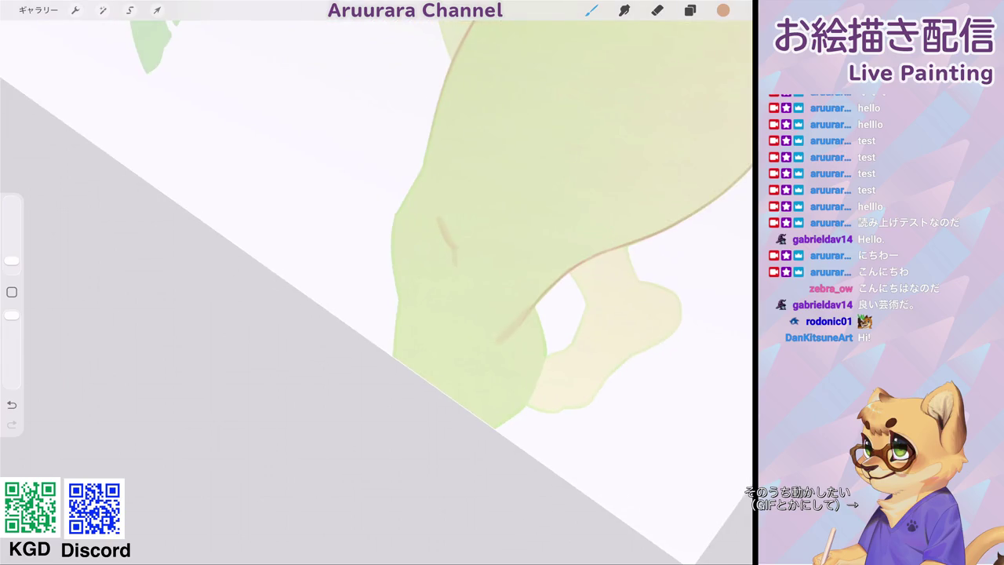
Draw brown strokes up the leg's left edge, filling the gap in the outline.
{"action": "left_click_drag", "start_coordinate": [394, 233], "coordinate": [406, 303]}
{"action": "key", "text": "ctrl+z"}
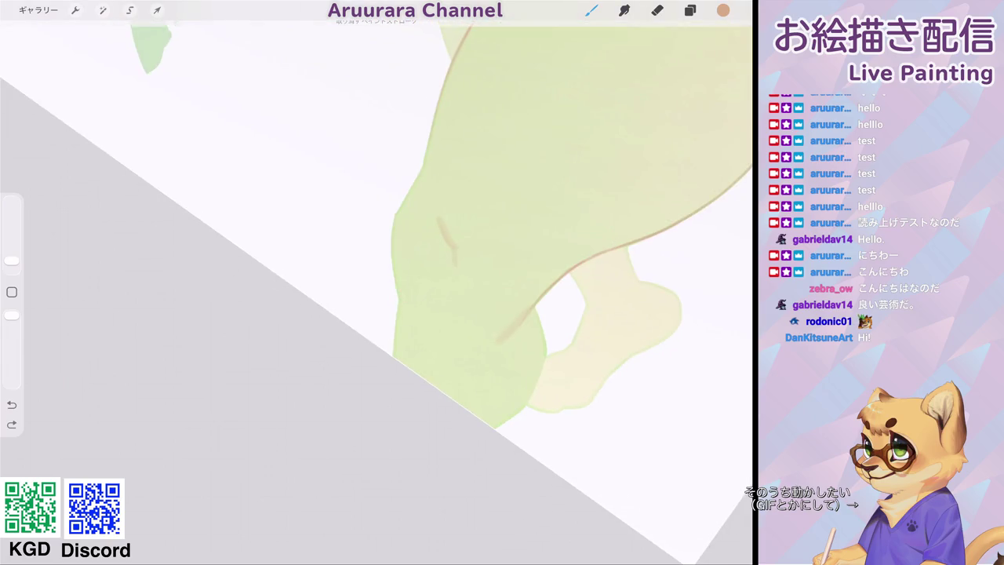
{"action": "left_click_drag", "start_coordinate": [394, 231], "coordinate": [394, 355]}
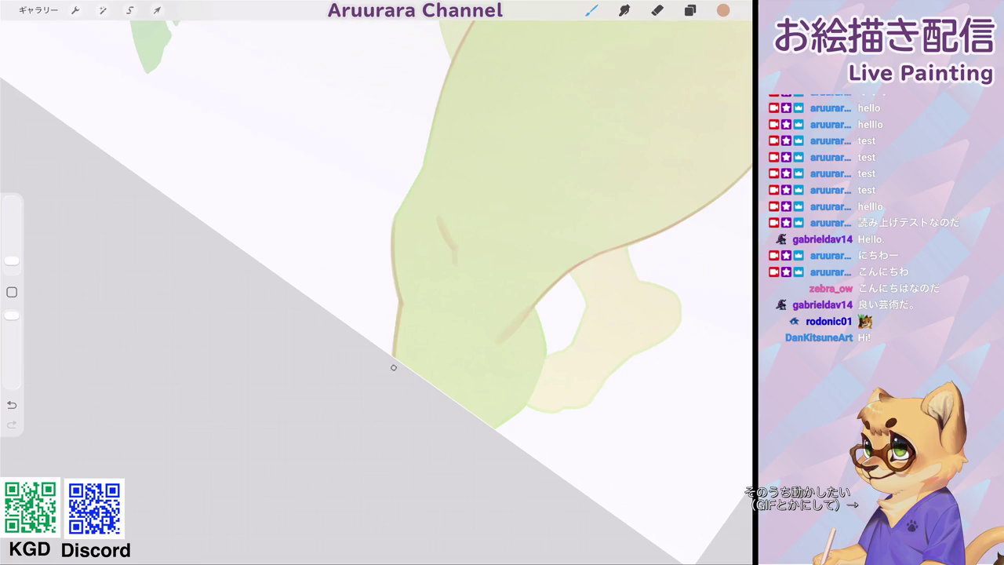
{"action": "scroll", "coordinate": [377, 282], "scroll_direction": "down", "scroll_amount": 3}
{"action": "scroll", "coordinate": [439, 290], "scroll_direction": "up", "scroll_amount": 5}
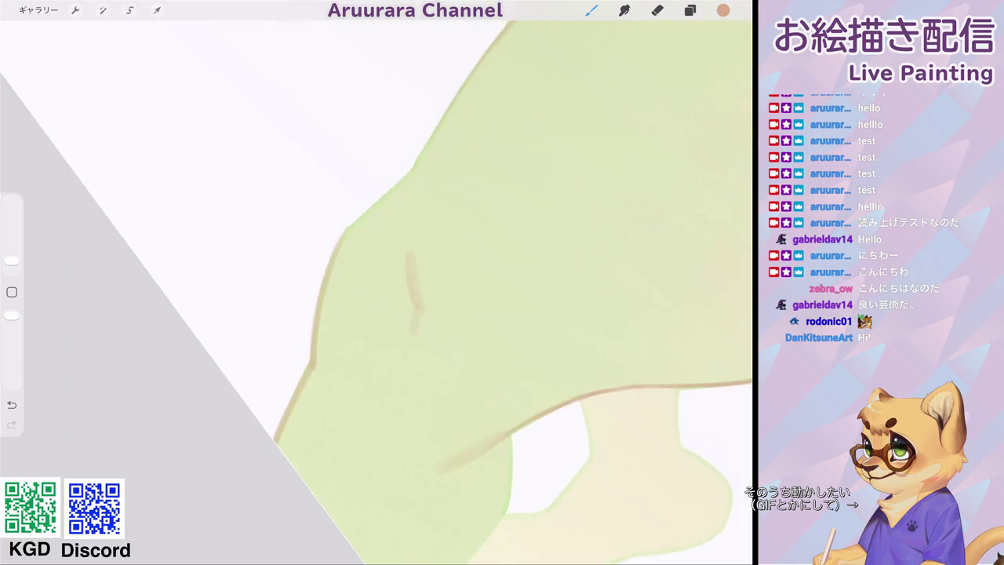
{"action": "left_click_drag", "start_coordinate": [343, 243], "coordinate": [413, 169]}
{"action": "scroll", "coordinate": [377, 283], "scroll_direction": "up", "scroll_amount": 1}
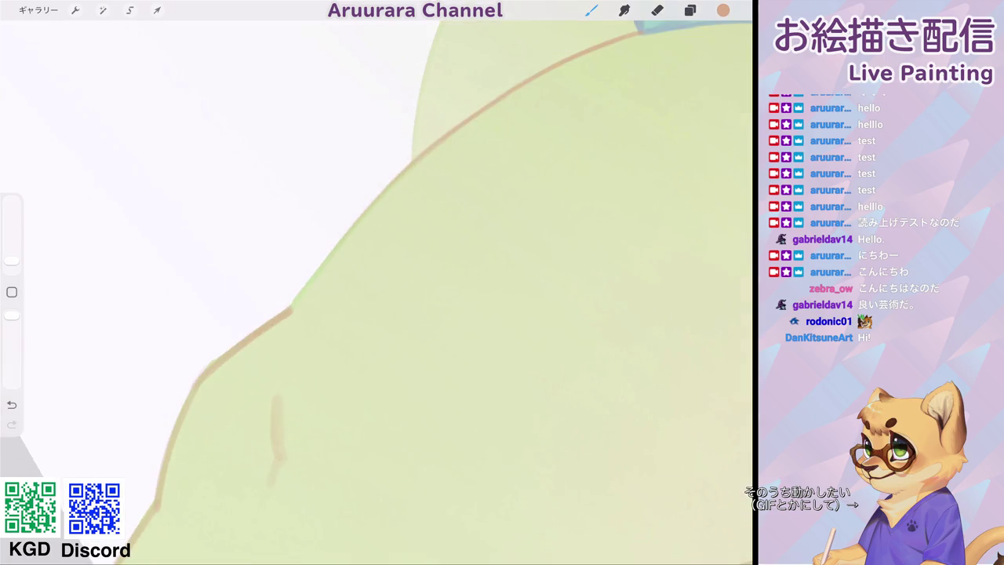
{"action": "left_click_drag", "start_coordinate": [285, 318], "coordinate": [368, 211]}
{"action": "left_click_drag", "start_coordinate": [343, 242], "coordinate": [458, 131]}
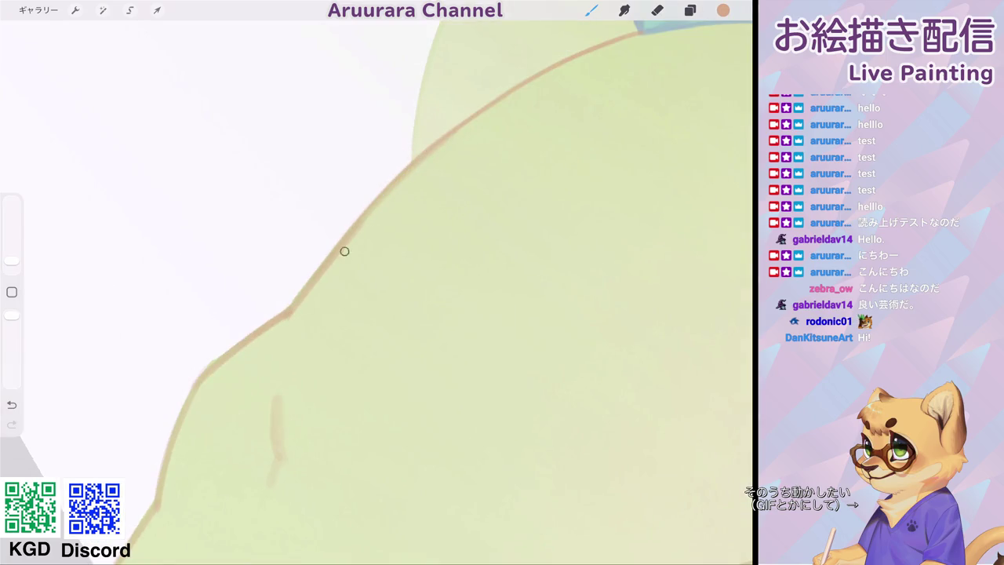
Fine-tune the brush size and add a short brown stroke on the leg.
{"action": "scroll", "coordinate": [376, 283], "scroll_direction": "down", "scroll_amount": 3}
{"action": "scroll", "coordinate": [376, 283], "scroll_direction": "down", "scroll_amount": 2}
{"action": "scroll", "coordinate": [377, 283], "scroll_direction": "up", "scroll_amount": 5}
{"action": "left_click_drag", "start_coordinate": [12, 261], "coordinate": [12, 262]}
{"action": "left_click_drag", "start_coordinate": [390, 223], "coordinate": [388, 250]}
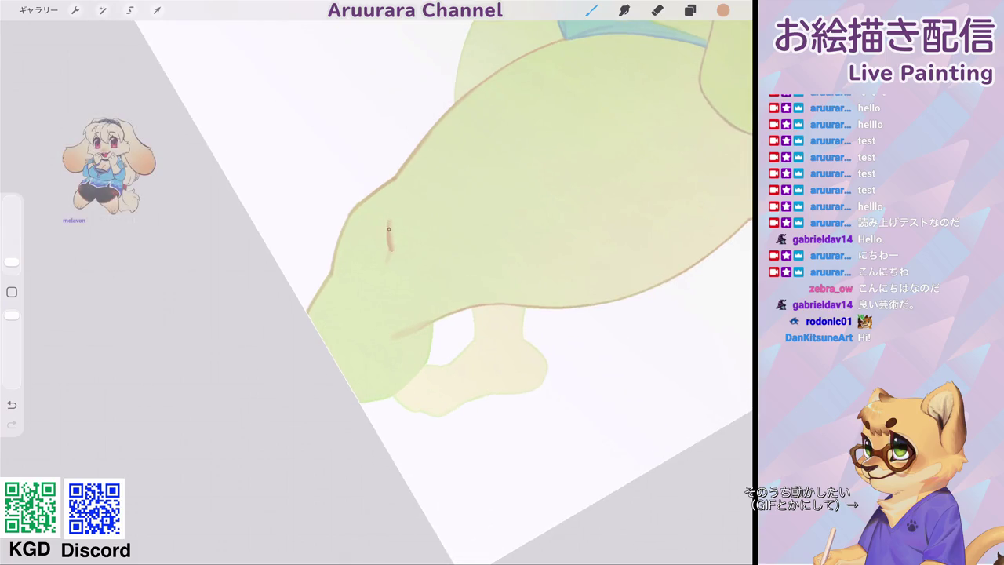
{"action": "scroll", "coordinate": [509, 282], "scroll_direction": "down", "scroll_amount": 3}
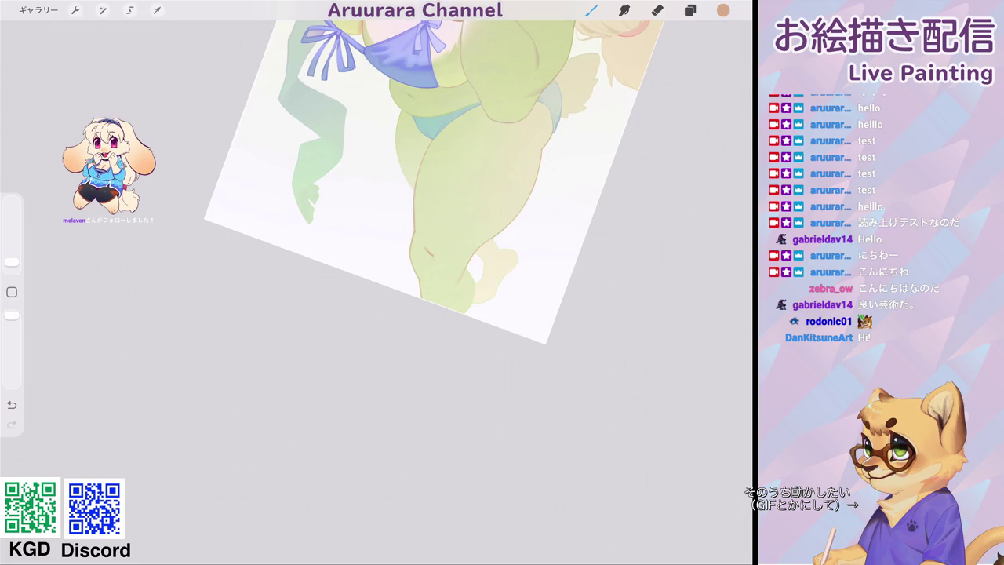
Set the brush size to 4% and paint tan shading strokes along the leg's inner contour.
{"action": "scroll", "coordinate": [470, 235], "scroll_direction": "up", "scroll_amount": 3}
{"action": "left_click_drag", "start_coordinate": [12, 262], "coordinate": [12, 256]}
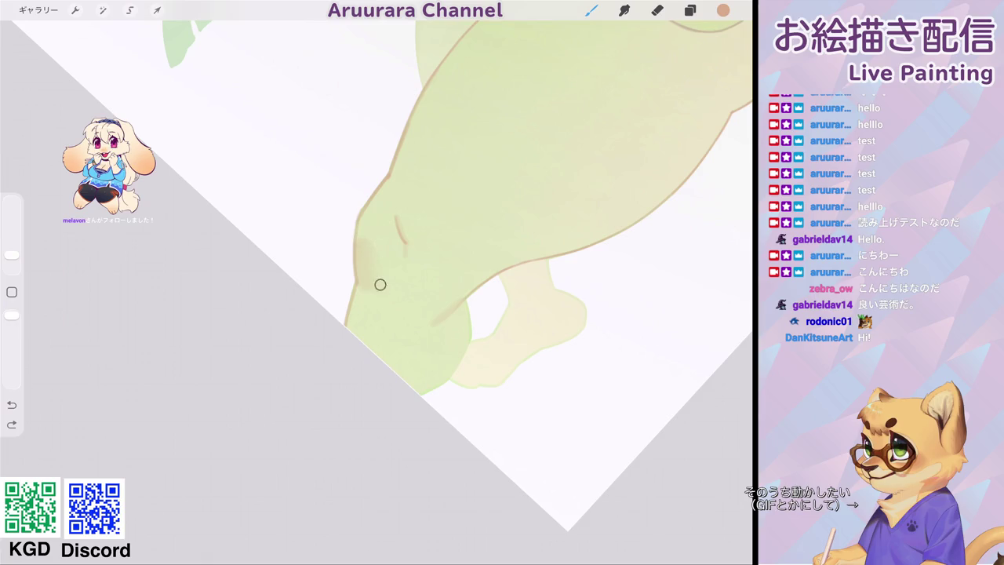
{"action": "scroll", "coordinate": [377, 274], "scroll_direction": "down", "scroll_amount": 3}
{"action": "scroll", "coordinate": [376, 235], "scroll_direction": "down", "scroll_amount": 3}
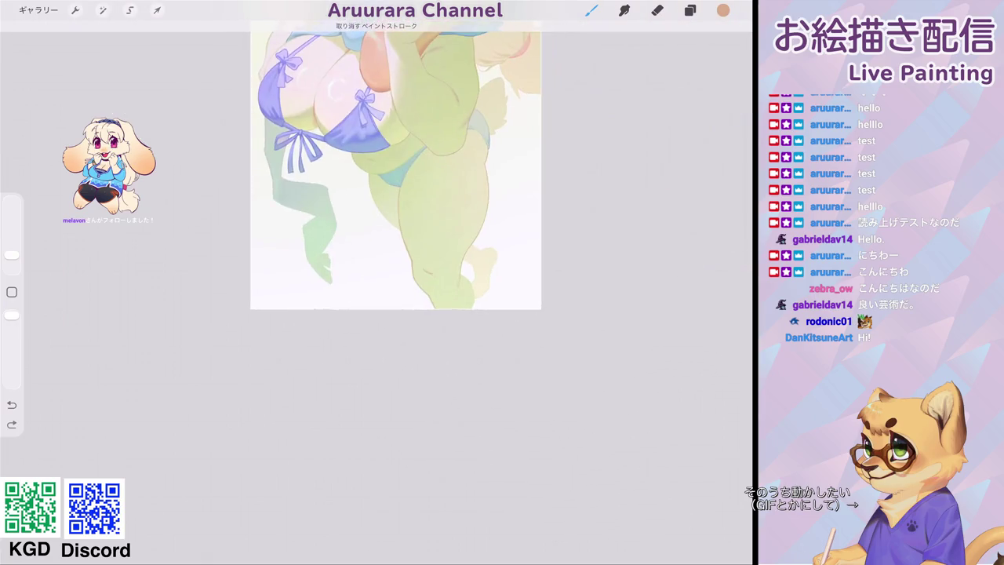
{"action": "scroll", "coordinate": [377, 236], "scroll_direction": "up", "scroll_amount": 5}
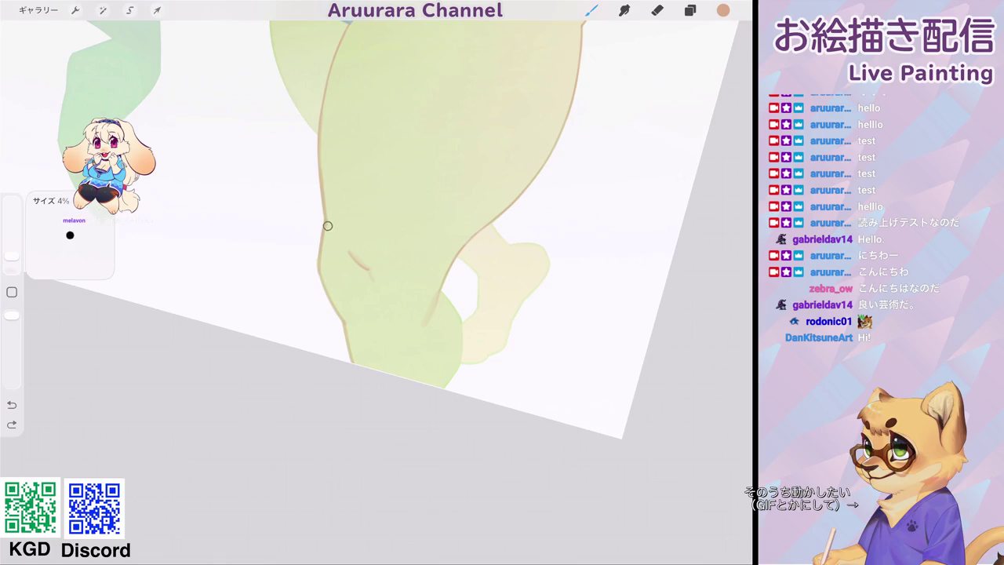
{"action": "left_click_drag", "start_coordinate": [326, 239], "coordinate": [327, 267]}
{"action": "left_click_drag", "start_coordinate": [327, 231], "coordinate": [328, 267]}
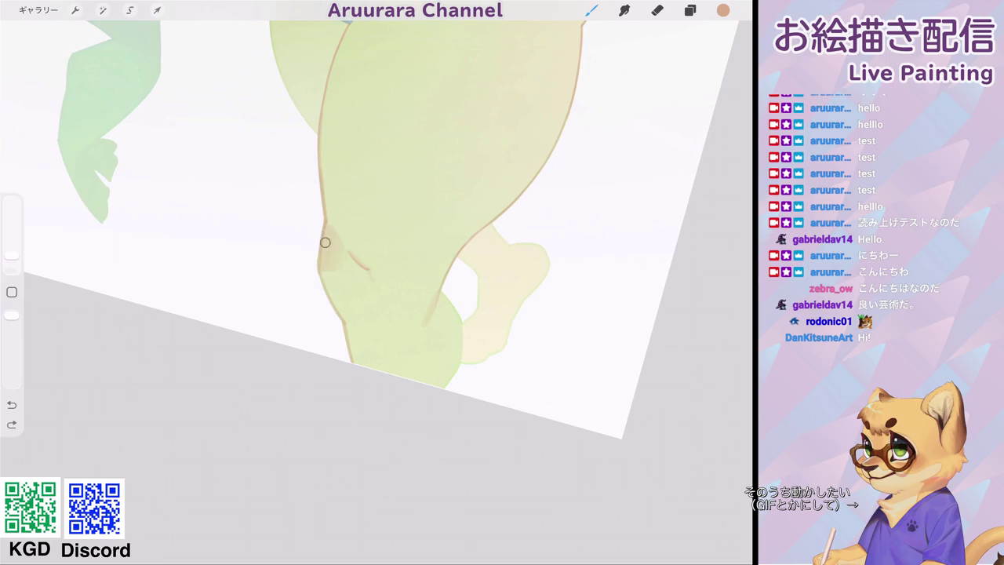
Undo the last shading stroke, enlarge the brush slightly, and dab a soft pinkish patch near the knee.
{"action": "scroll", "coordinate": [377, 235], "scroll_direction": "down", "scroll_amount": 3}
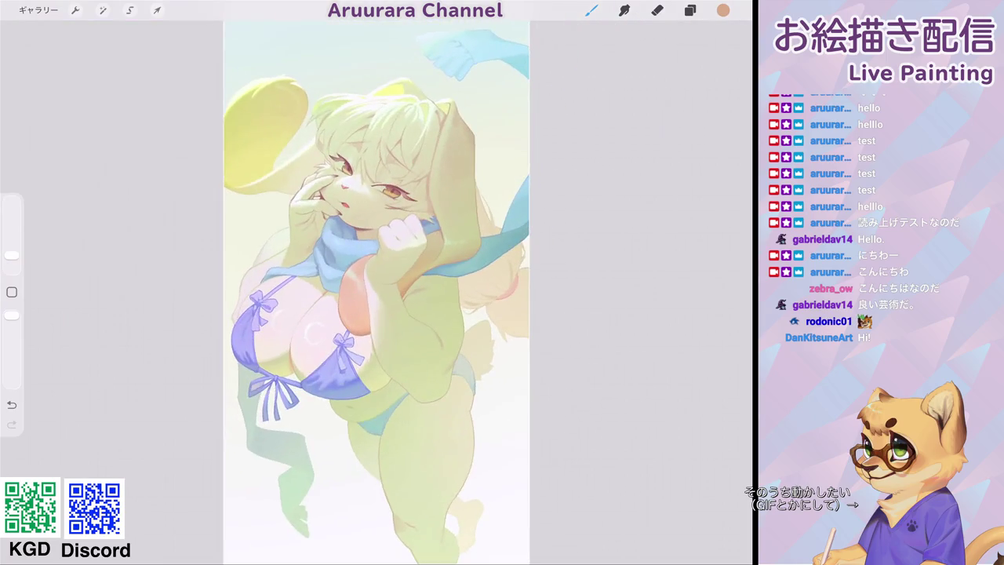
{"action": "scroll", "coordinate": [376, 236], "scroll_direction": "up", "scroll_amount": 5}
{"action": "key", "text": "ctrl+z"}
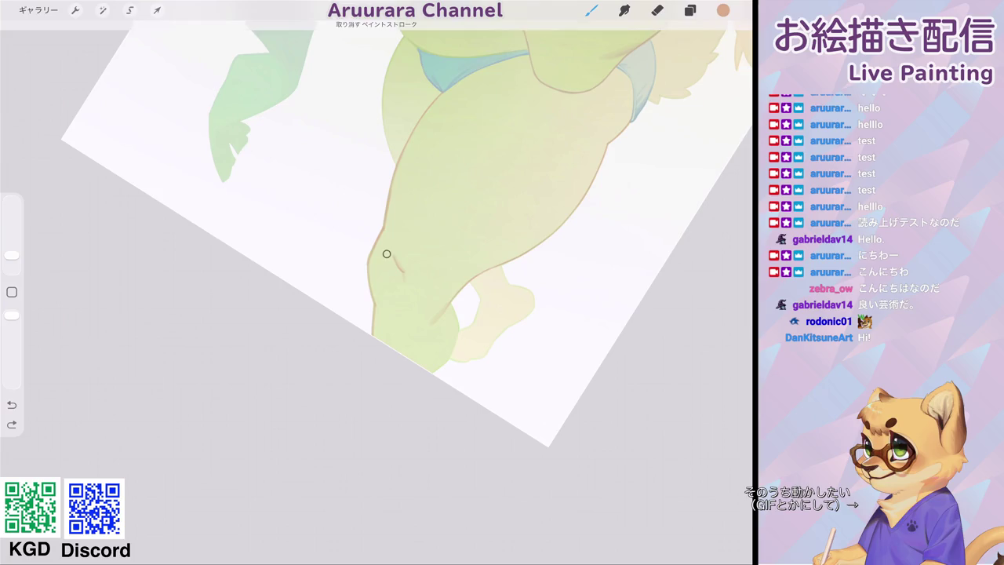
{"action": "left_click_drag", "start_coordinate": [11, 255], "coordinate": [12, 252]}
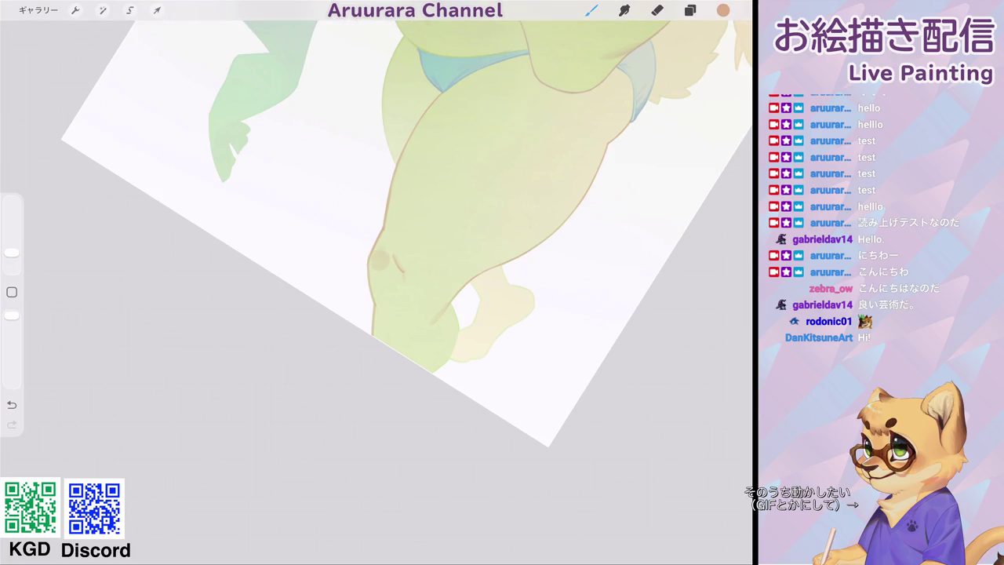
{"action": "scroll", "coordinate": [376, 290], "scroll_direction": "down", "scroll_amount": 3}
{"action": "scroll", "coordinate": [377, 290], "scroll_direction": "up", "scroll_amount": 5}
{"action": "mouse_move", "coordinate": [411, 208]}
{"action": "left_mouse_down"}
{"action": "mouse_move", "coordinate": [390, 218]}
{"action": "mouse_move", "coordinate": [412, 221]}
{"action": "left_mouse_up"}
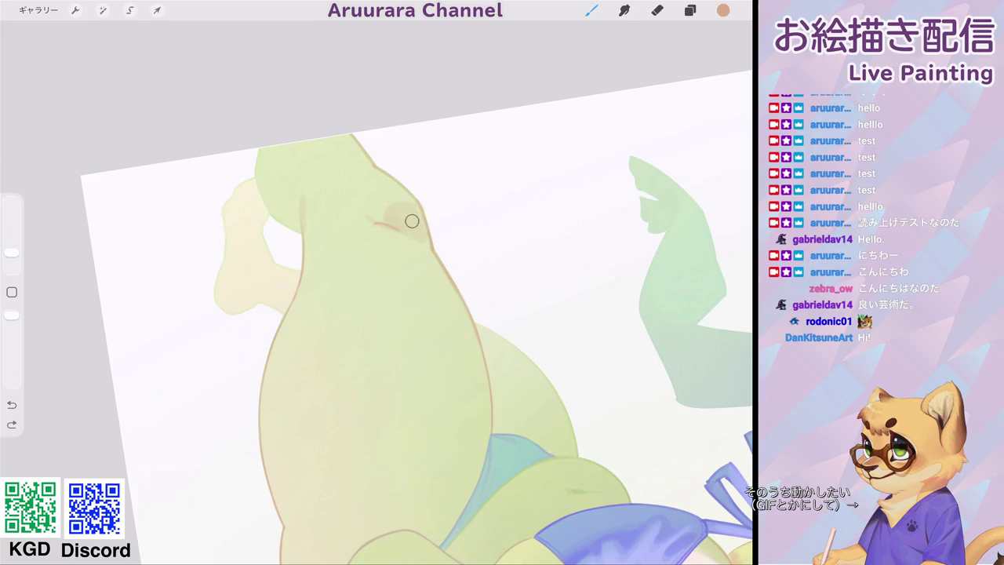
{"action": "left_click", "coordinate": [413, 217]}
Shrink the brush slightly and pan the view to show more of the artwork.
{"action": "scroll", "coordinate": [376, 290], "scroll_direction": "down", "scroll_amount": 3}
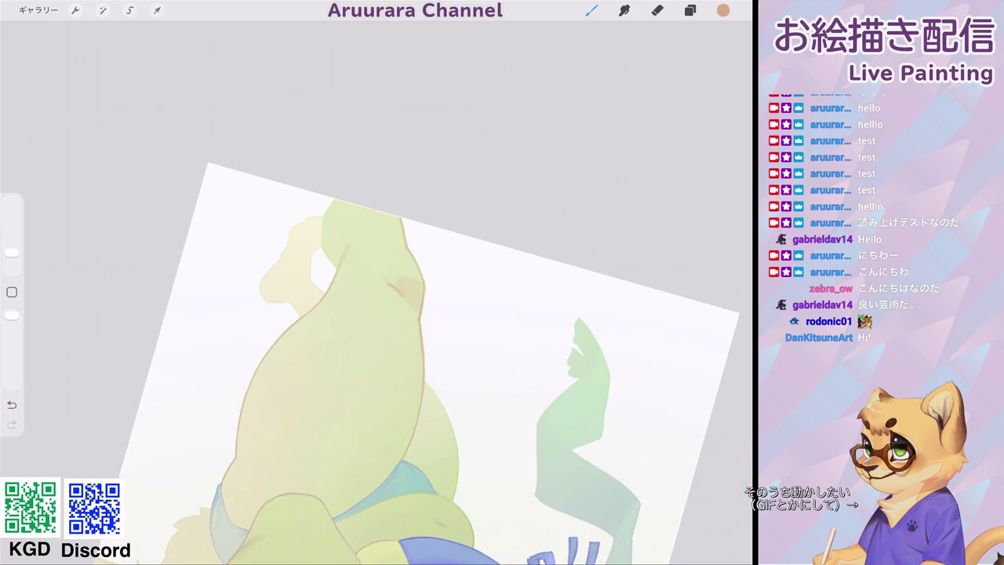
{"action": "left_click_drag", "start_coordinate": [12, 252], "coordinate": [11, 254]}
{"action": "left_click_drag", "start_coordinate": [12, 254], "coordinate": [12, 257]}
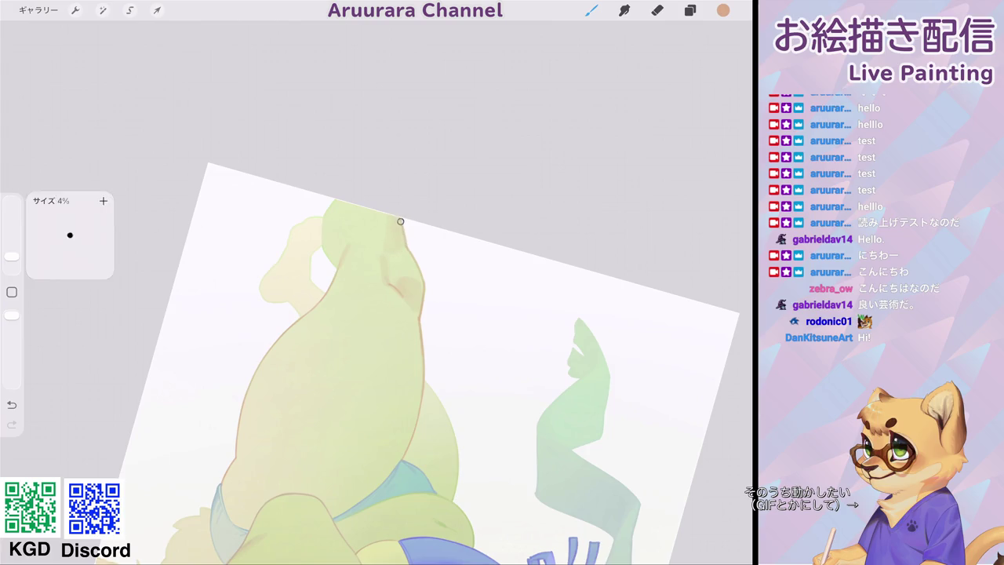
{"action": "left_click_drag", "start_coordinate": [392, 353], "coordinate": [380, 267]}
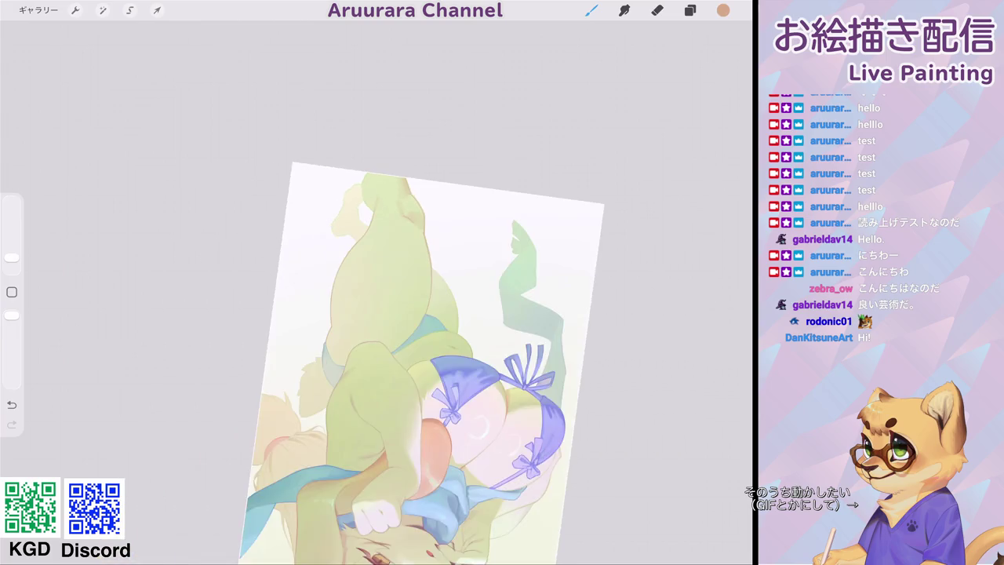
{"action": "left_click_drag", "start_coordinate": [12, 258], "coordinate": [12, 253]}
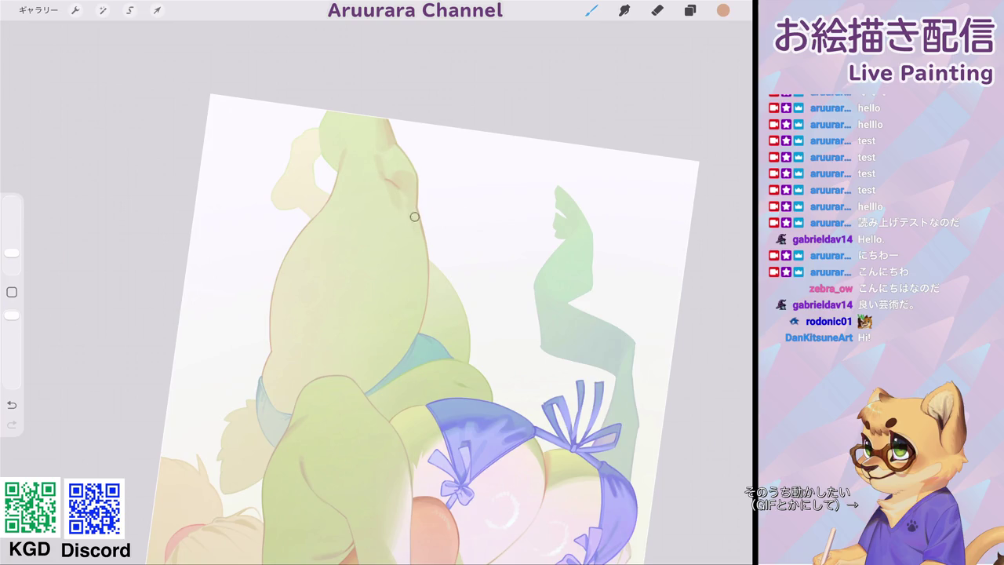
{"action": "mouse_move", "coordinate": [432, 330]}
{"action": "left_mouse_down"}
{"action": "mouse_move", "coordinate": [486, 200]}
{"action": "mouse_move", "coordinate": [398, 192]}
{"action": "mouse_move", "coordinate": [471, 314]}
{"action": "left_mouse_up"}
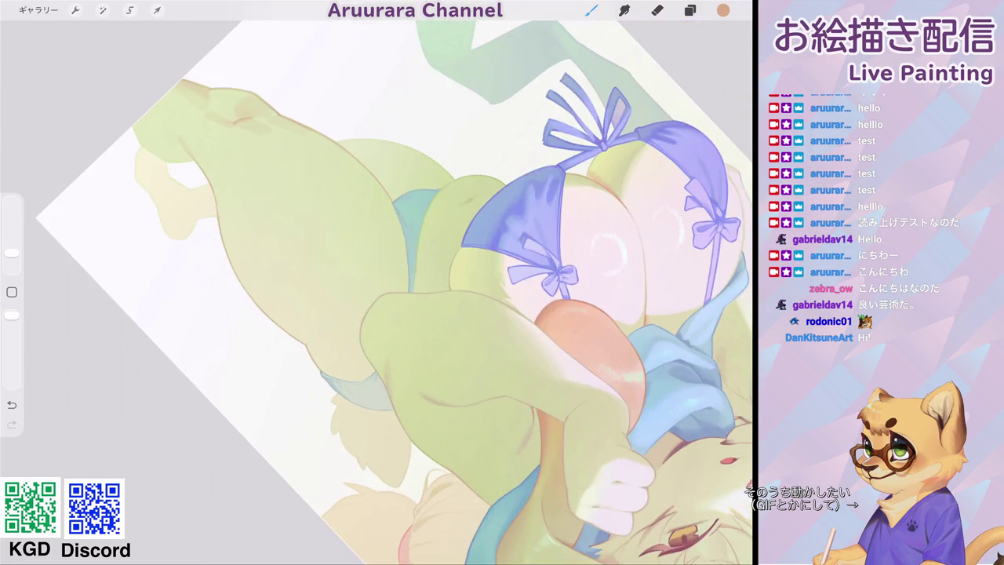
{"action": "left_click_drag", "start_coordinate": [12, 252], "coordinate": [12, 248]}
{"action": "left_click_drag", "start_coordinate": [439, 313], "coordinate": [408, 298]}
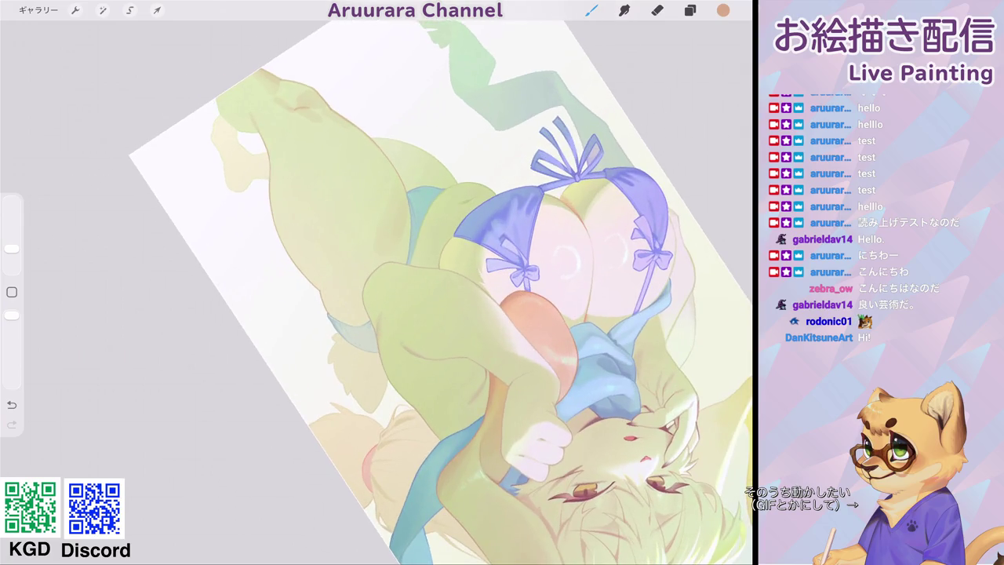
{"action": "left_click_drag", "start_coordinate": [565, 157], "coordinate": [651, 180]}
{"action": "left_click_drag", "start_coordinate": [549, 235], "coordinate": [549, 361]}
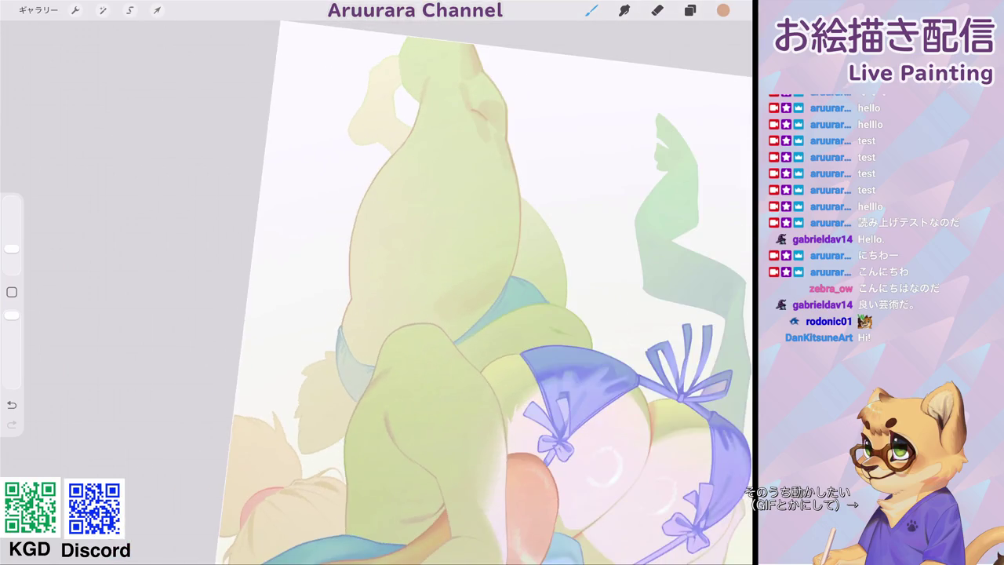
{"action": "left_click_drag", "start_coordinate": [11, 248], "coordinate": [11, 251]}
{"action": "scroll", "coordinate": [486, 290], "scroll_direction": "up", "scroll_amount": 5}
{"action": "left_click_drag", "start_coordinate": [12, 250], "coordinate": [12, 257]}
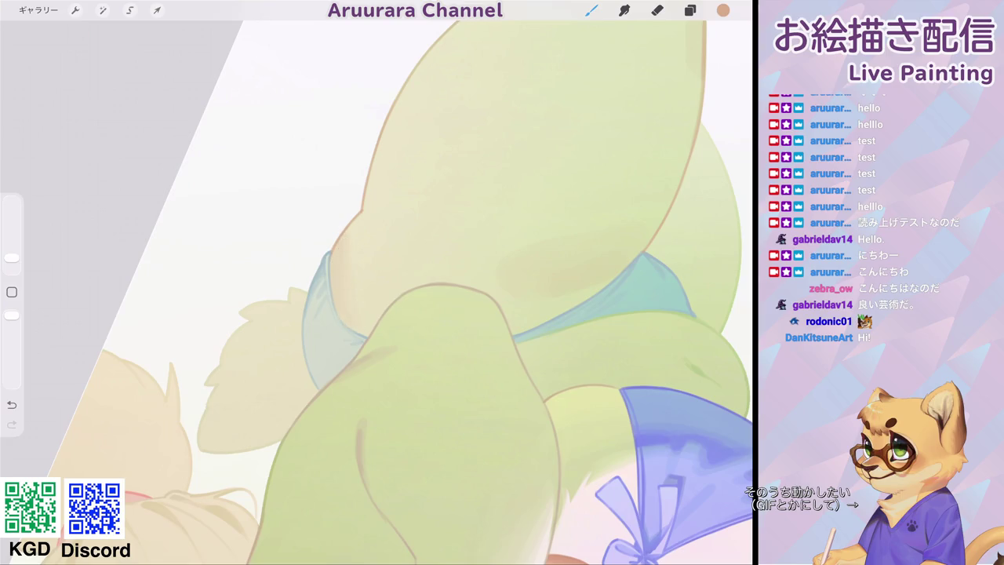
{"action": "scroll", "coordinate": [377, 291], "scroll_direction": "up", "scroll_amount": 2}
{"action": "left_click_drag", "start_coordinate": [11, 257], "coordinate": [12, 253]}
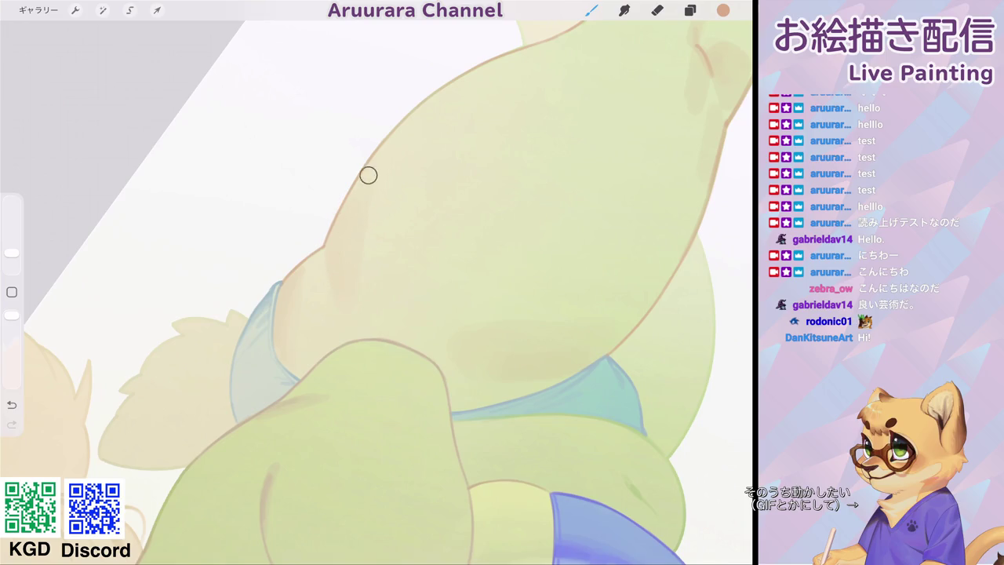
{"action": "scroll", "coordinate": [369, 175], "scroll_direction": "down", "scroll_amount": 5}
{"action": "scroll", "coordinate": [369, 175], "scroll_direction": "down", "scroll_amount": 3}
{"action": "scroll", "coordinate": [518, 236], "scroll_direction": "down", "scroll_amount": 1}
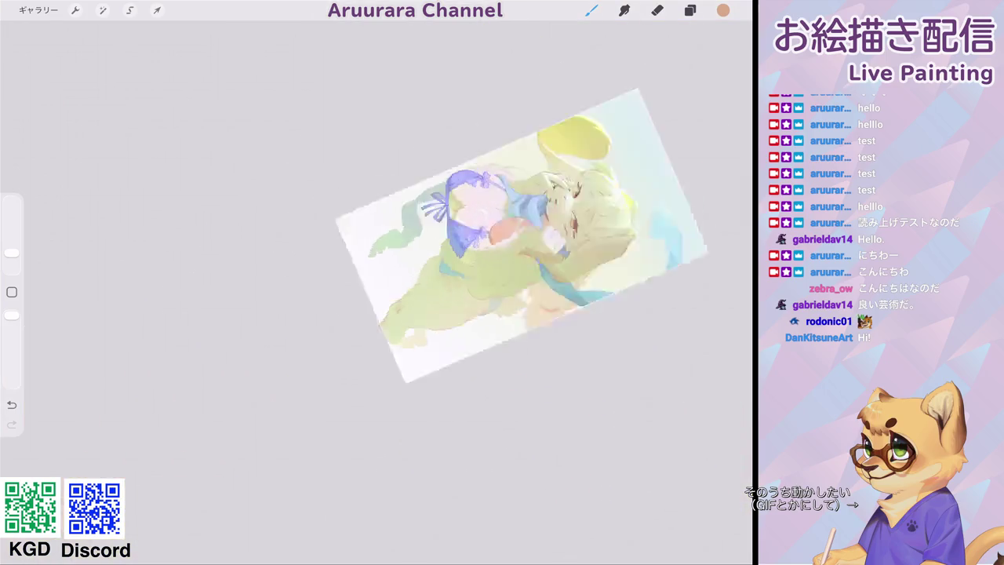
Sample the pale yellow-green skin colour, enlarge the brush, and rotate the view nearly upright.
{"action": "scroll", "coordinate": [518, 235], "scroll_direction": "up", "scroll_amount": 3}
{"action": "scroll", "coordinate": [369, 283], "scroll_direction": "up", "scroll_amount": 3}
{"action": "scroll", "coordinate": [369, 282], "scroll_direction": "up", "scroll_amount": 2}
{"action": "left_click", "coordinate": [337, 290]}
{"action": "left_click_drag", "start_coordinate": [12, 253], "coordinate": [12, 244]}
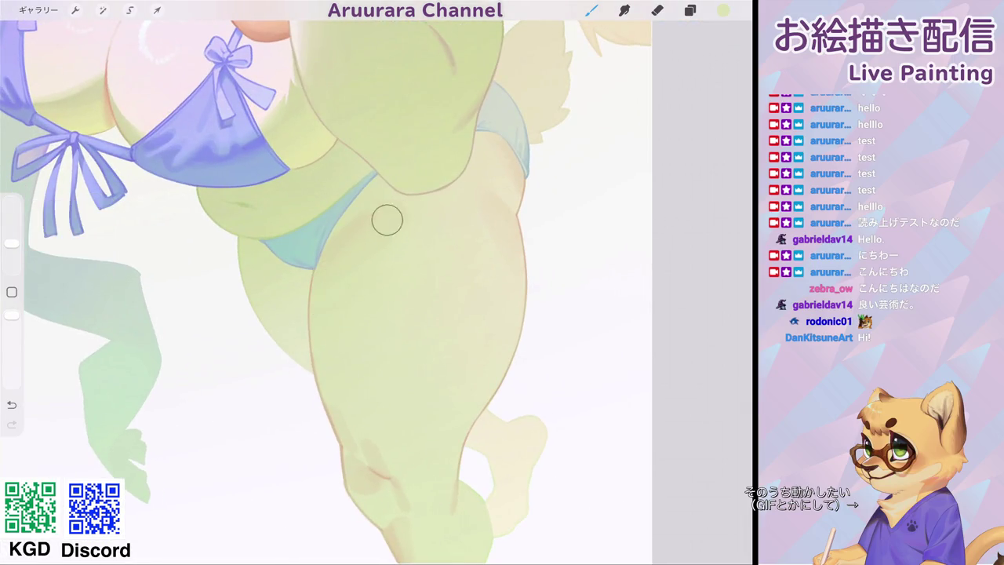
{"action": "scroll", "coordinate": [377, 275], "scroll_direction": "down", "scroll_amount": 1}
{"action": "scroll", "coordinate": [377, 275], "scroll_direction": "down", "scroll_amount": 4}
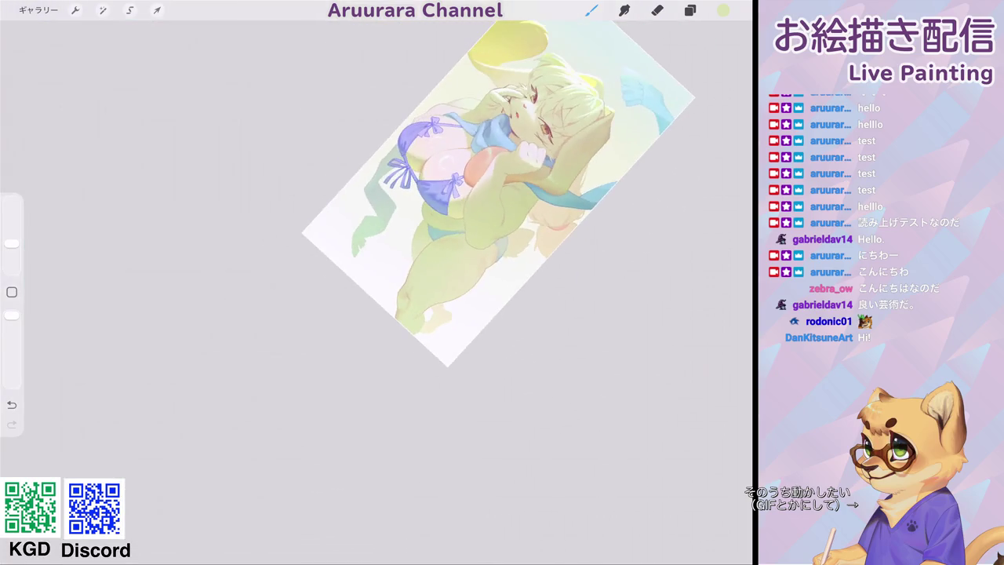
{"action": "left_click_drag", "start_coordinate": [549, 118], "coordinate": [471, 94]}
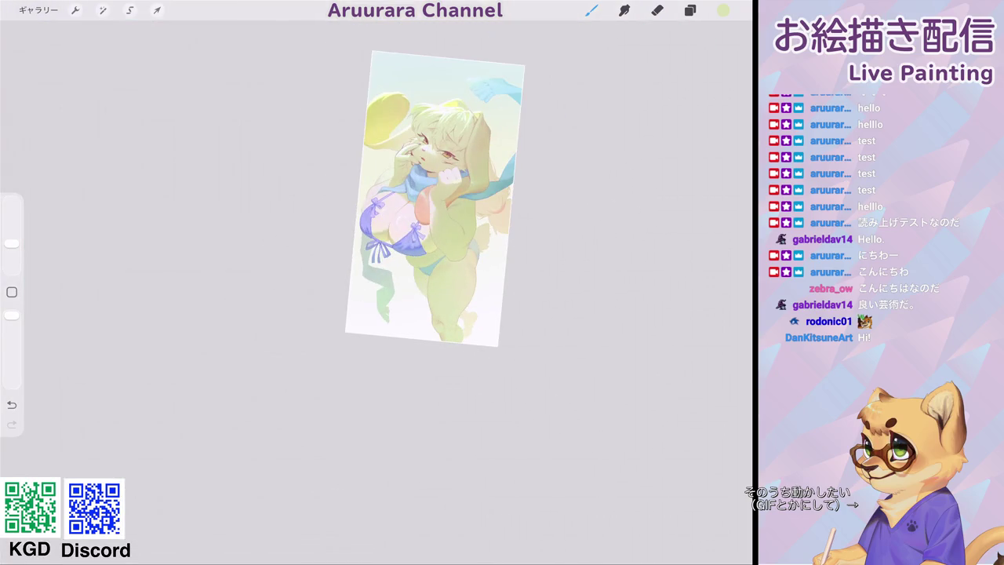
Sample the leg's tan colour and reduce the brush size.
{"action": "scroll", "coordinate": [439, 259], "scroll_direction": "up", "scroll_amount": 5}
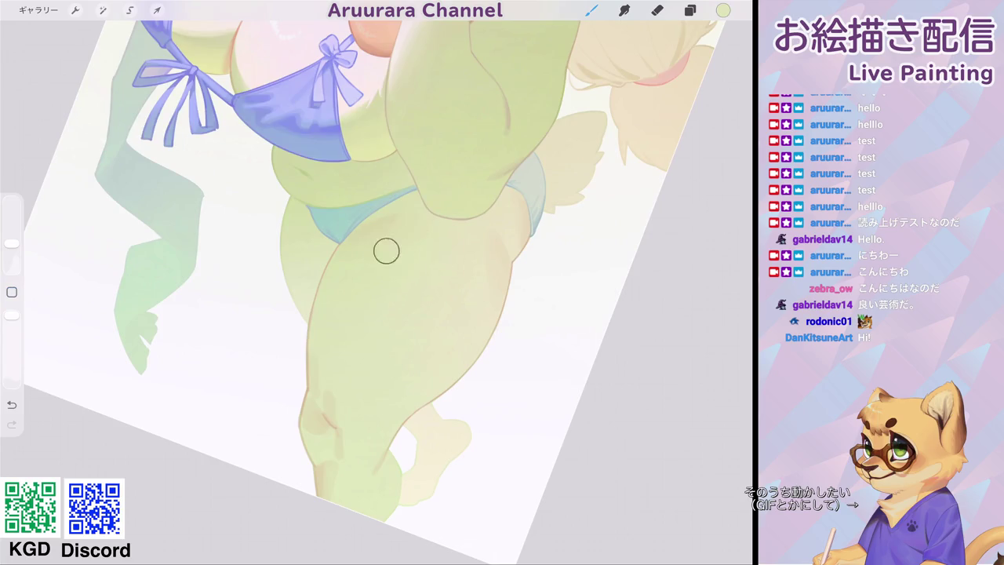
{"action": "scroll", "coordinate": [330, 298], "scroll_direction": "down", "scroll_amount": 3}
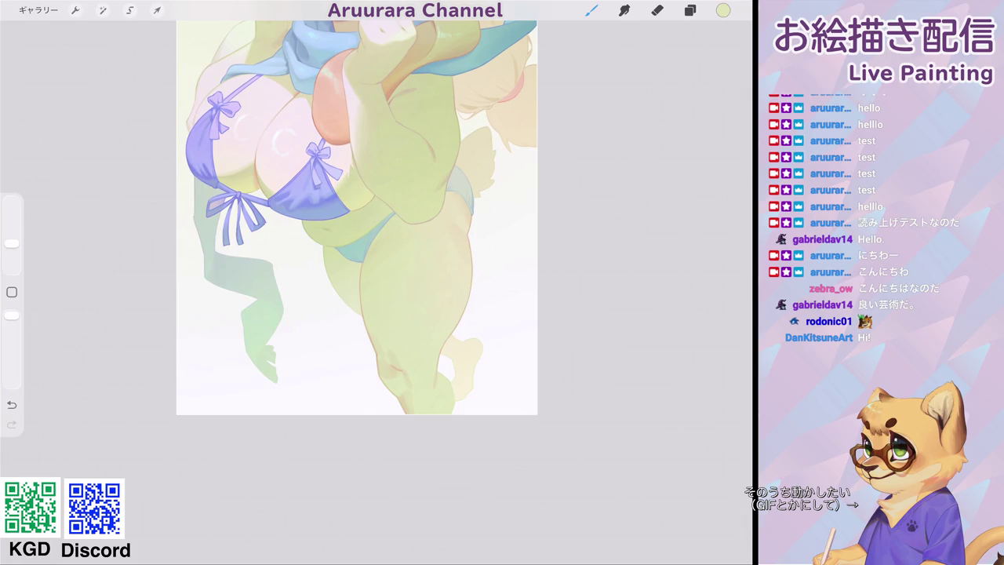
{"action": "scroll", "coordinate": [361, 220], "scroll_direction": "up", "scroll_amount": 3}
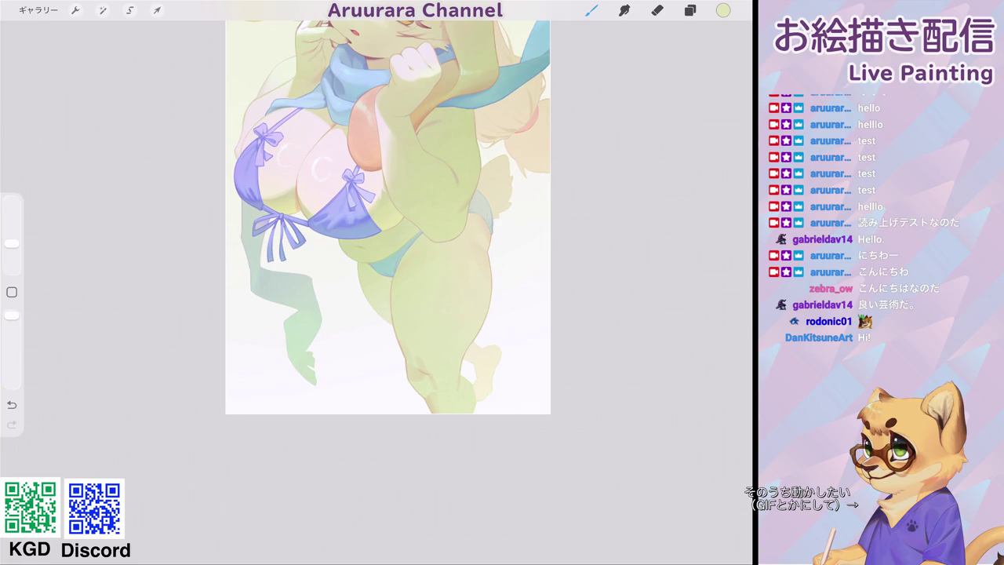
{"action": "scroll", "coordinate": [388, 235], "scroll_direction": "down", "scroll_amount": 3}
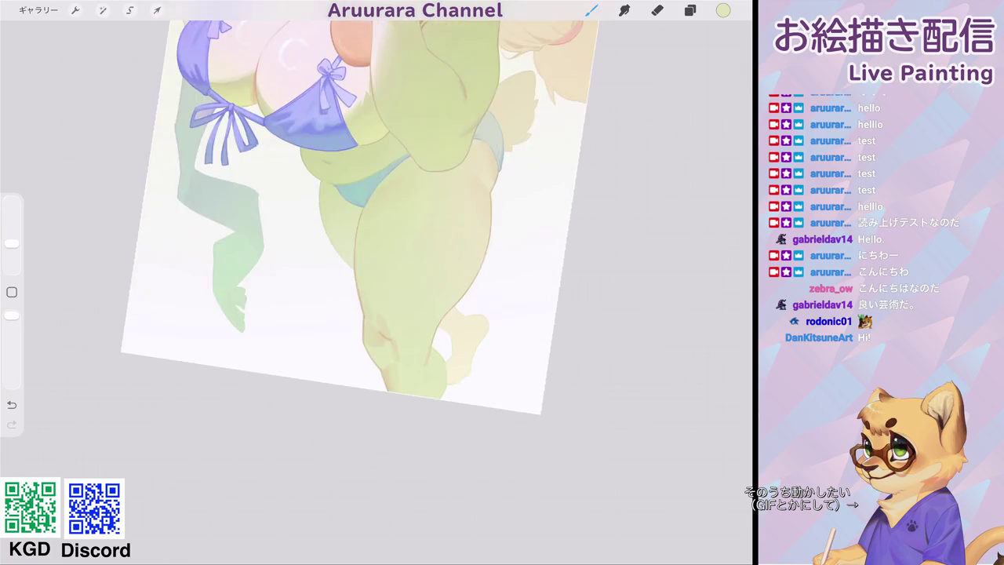
{"action": "scroll", "coordinate": [388, 235], "scroll_direction": "up", "scroll_amount": 5}
{"action": "scroll", "coordinate": [440, 266], "scroll_direction": "up", "scroll_amount": 2}
{"action": "left_click", "coordinate": [375, 289]}
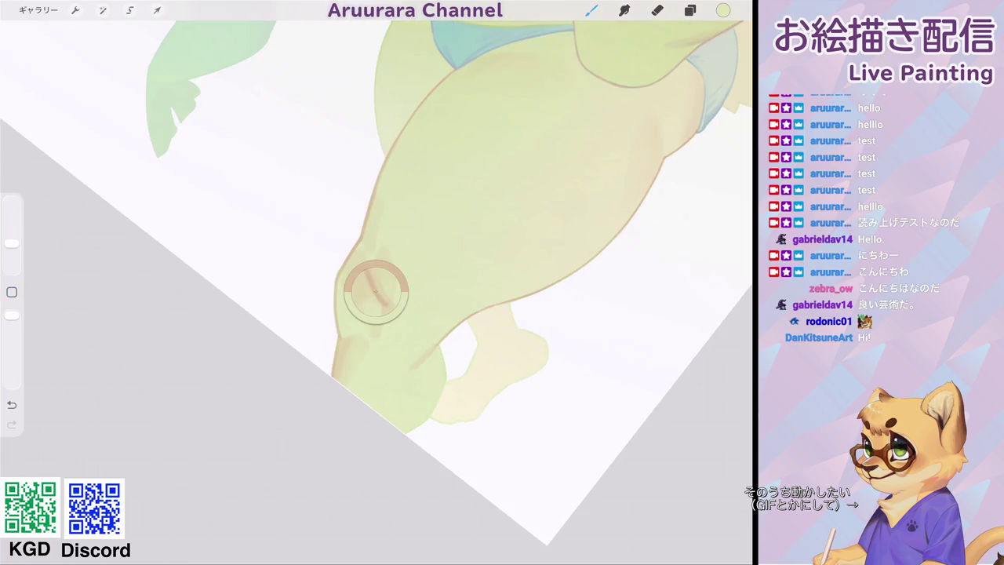
{"action": "left_click_drag", "start_coordinate": [12, 243], "coordinate": [12, 258]}
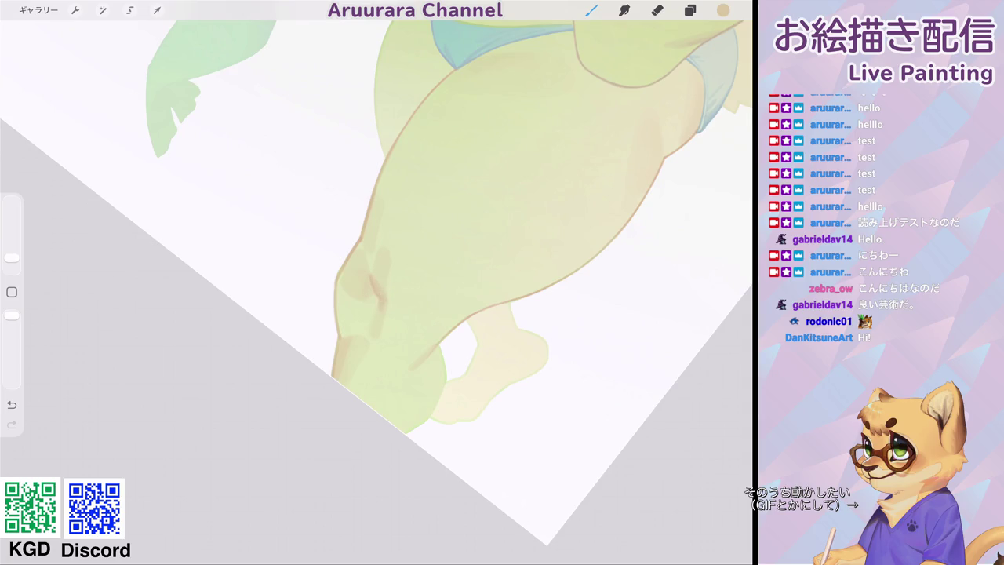
Paint a curved tan crease stroke from the bikini bottom's edge up across the hip and thigh.
{"action": "scroll", "coordinate": [377, 283], "scroll_direction": "down", "scroll_amount": 5}
{"action": "scroll", "coordinate": [376, 282], "scroll_direction": "up", "scroll_amount": 3}
{"action": "scroll", "coordinate": [377, 283], "scroll_direction": "up", "scroll_amount": 3}
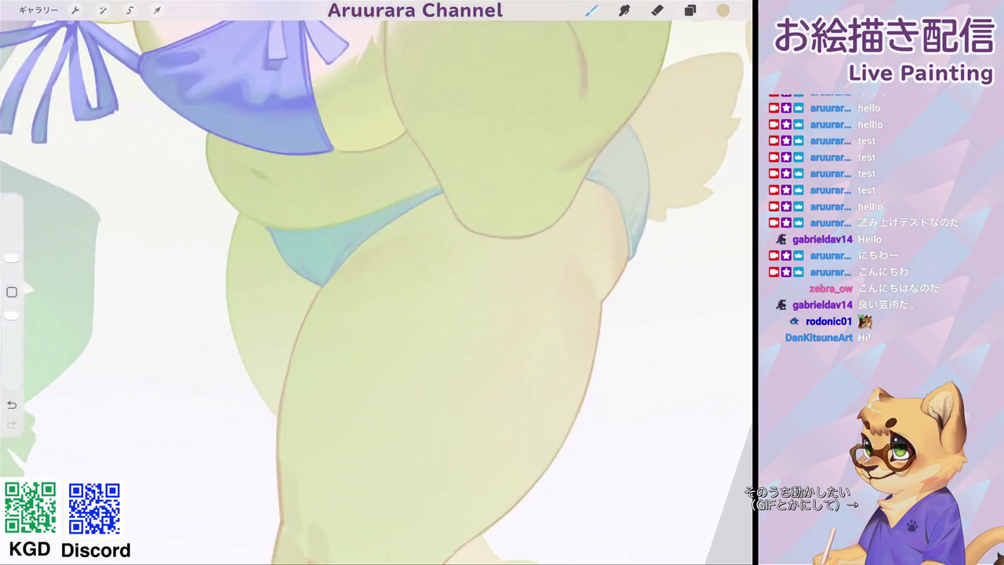
{"action": "scroll", "coordinate": [313, 274], "scroll_direction": "up", "scroll_amount": 2}
{"action": "scroll", "coordinate": [314, 274], "scroll_direction": "up", "scroll_amount": 2}
{"action": "left_click_drag", "start_coordinate": [12, 257], "coordinate": [11, 262]}
{"action": "left_click_drag", "start_coordinate": [355, 204], "coordinate": [473, 134]}
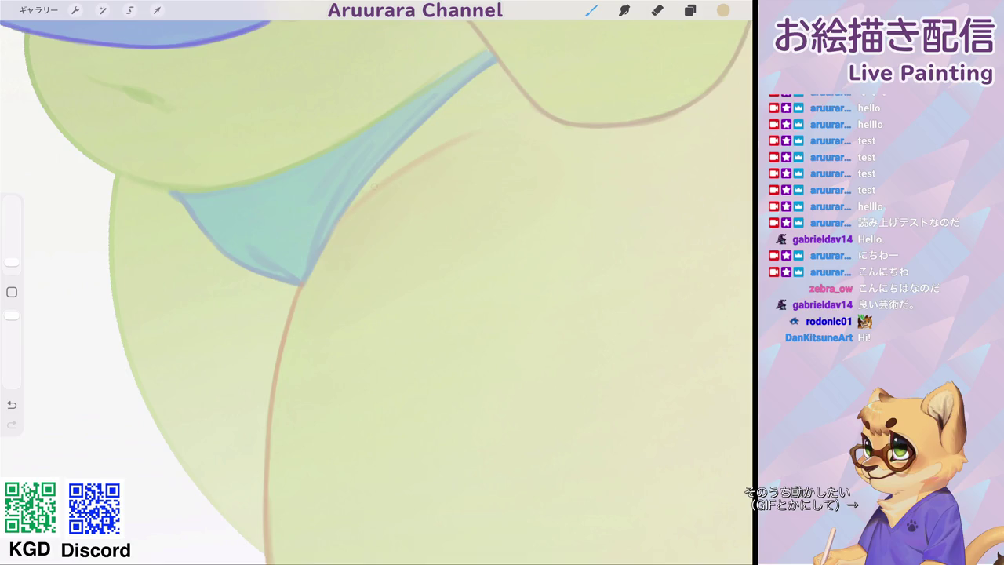
{"action": "left_click_drag", "start_coordinate": [12, 262], "coordinate": [12, 265]}
{"action": "scroll", "coordinate": [376, 283], "scroll_direction": "down", "scroll_amount": 5}
{"action": "scroll", "coordinate": [376, 283], "scroll_direction": "down", "scroll_amount": 1}
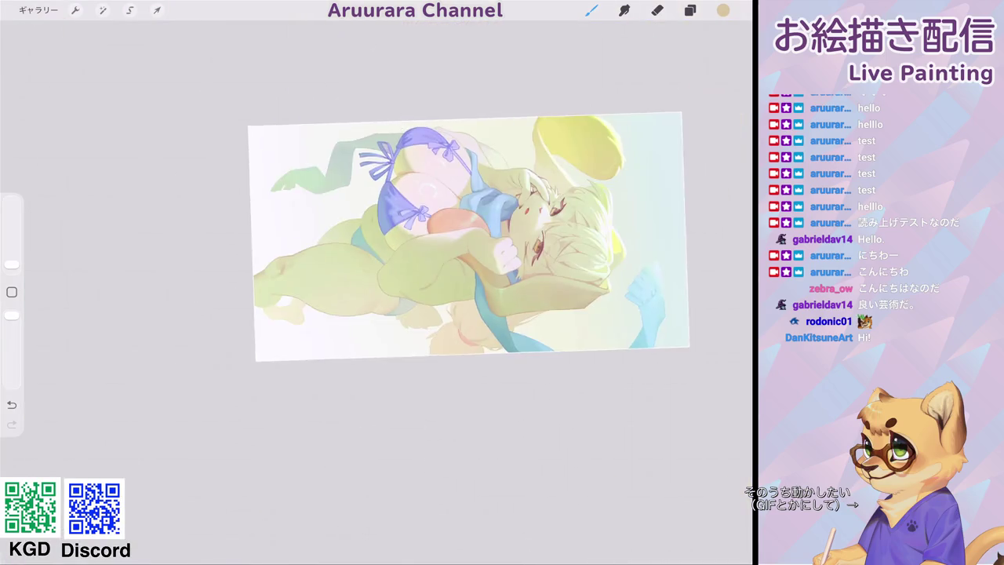
Enlarge the brush slightly and warm the paint colour to a light tan.
{"action": "scroll", "coordinate": [377, 282], "scroll_direction": "up", "scroll_amount": 2}
{"action": "scroll", "coordinate": [376, 282], "scroll_direction": "up", "scroll_amount": 3}
{"action": "scroll", "coordinate": [377, 282], "scroll_direction": "up", "scroll_amount": 3}
{"action": "scroll", "coordinate": [377, 282], "scroll_direction": "up", "scroll_amount": 1}
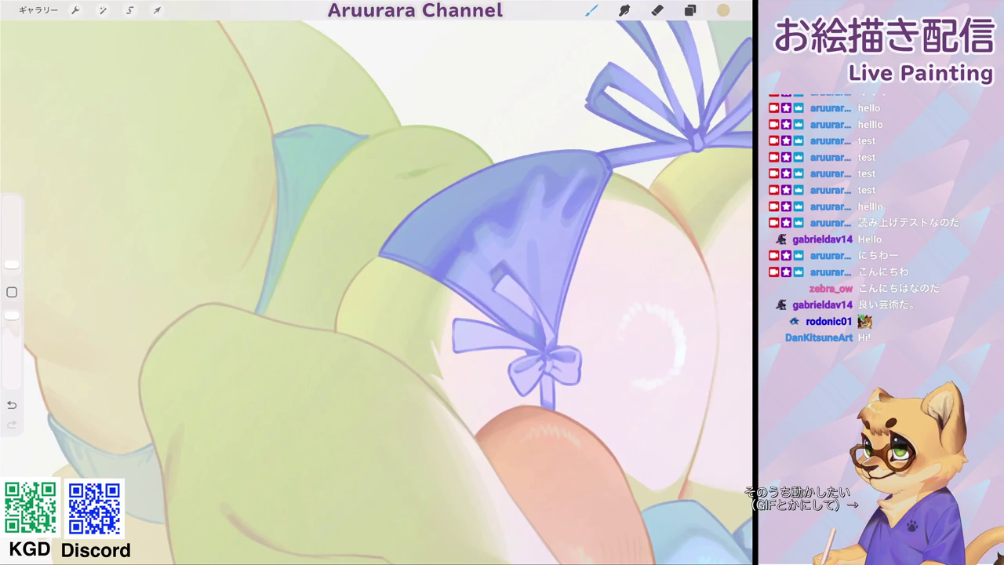
{"action": "scroll", "coordinate": [376, 282], "scroll_direction": "down", "scroll_amount": 1}
{"action": "left_click_drag", "start_coordinate": [12, 264], "coordinate": [12, 253]}
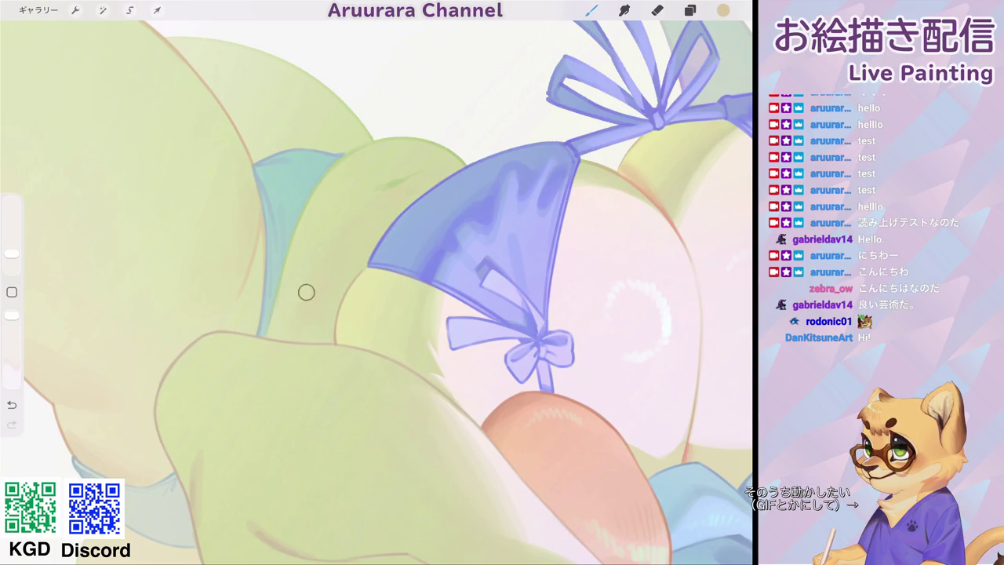
{"action": "scroll", "coordinate": [376, 291], "scroll_direction": "up", "scroll_amount": 2}
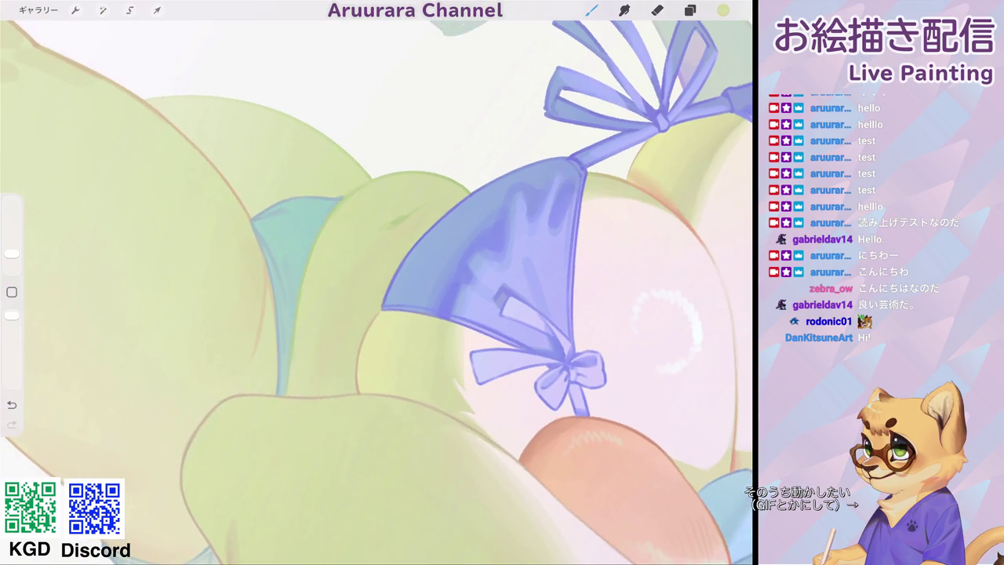
{"action": "left_click", "coordinate": [723, 10]}
{"action": "left_click_drag", "start_coordinate": [685, 151], "coordinate": [704, 151]}
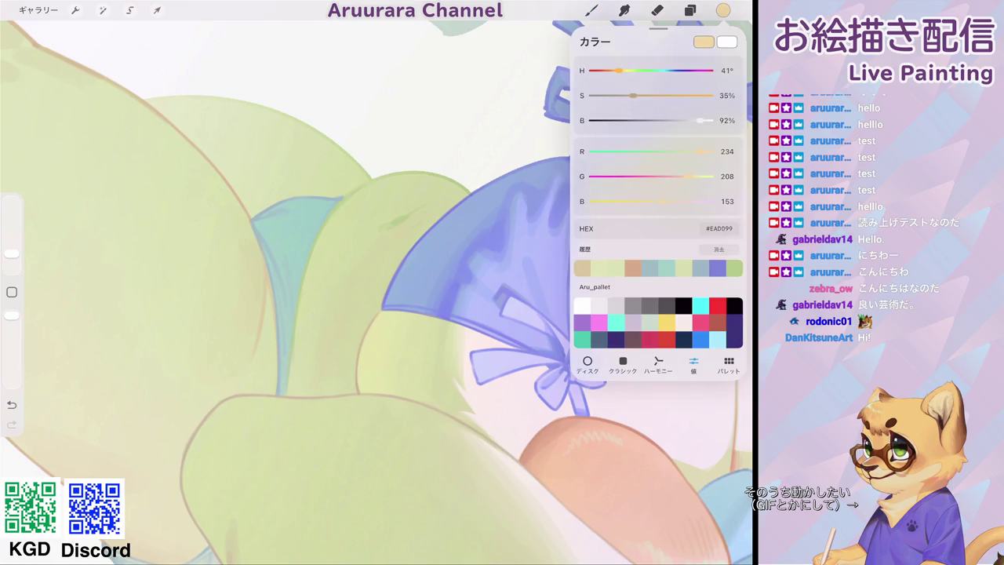
{"action": "key", "text": "b"}
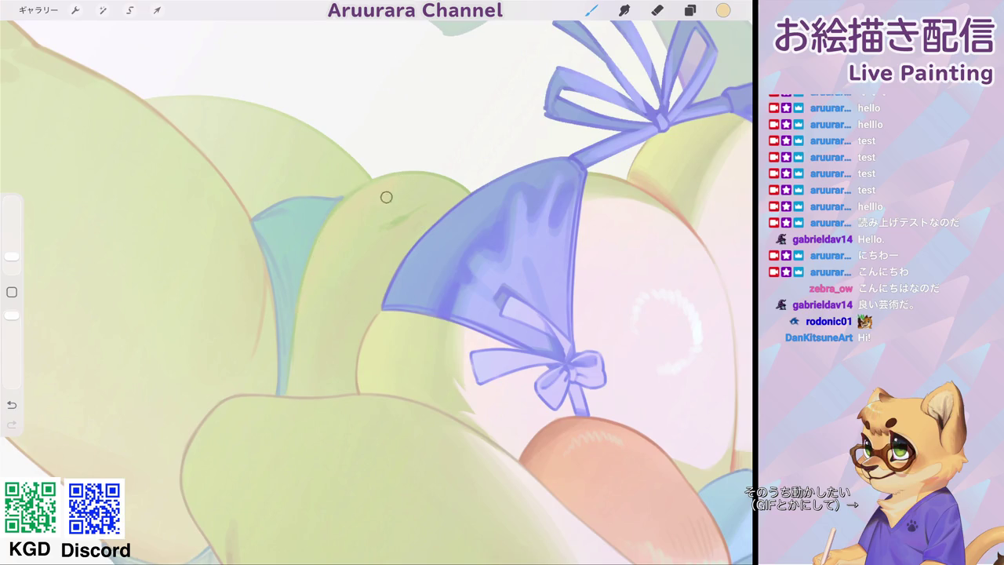
Sample the green skin colour and paint a faint soft stroke on the belly beside the bikini.
{"action": "scroll", "coordinate": [376, 291], "scroll_direction": "down", "scroll_amount": 5}
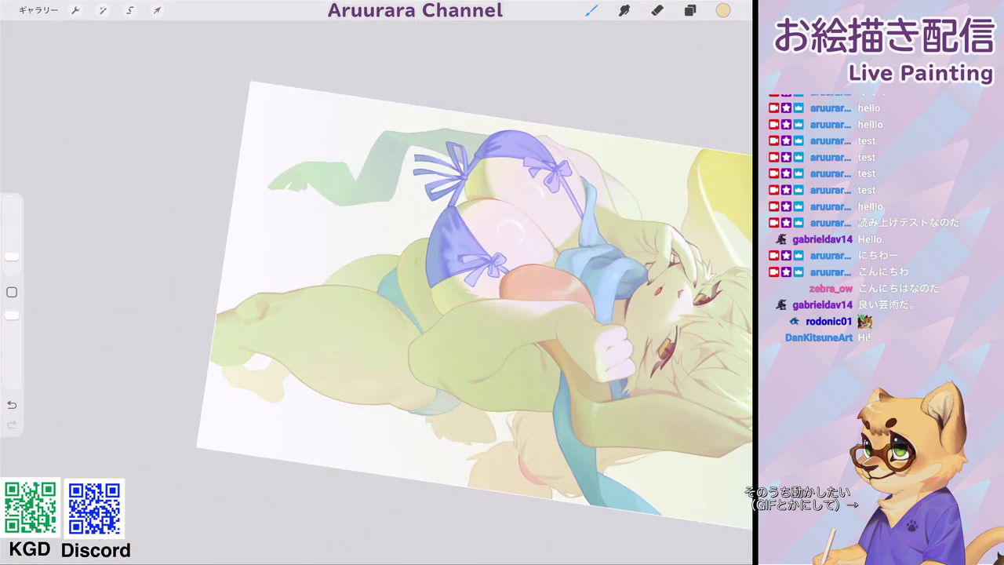
{"action": "scroll", "coordinate": [471, 259], "scroll_direction": "up", "scroll_amount": 5}
{"action": "left_click", "coordinate": [348, 217]}
{"action": "left_click", "coordinate": [723, 10]}
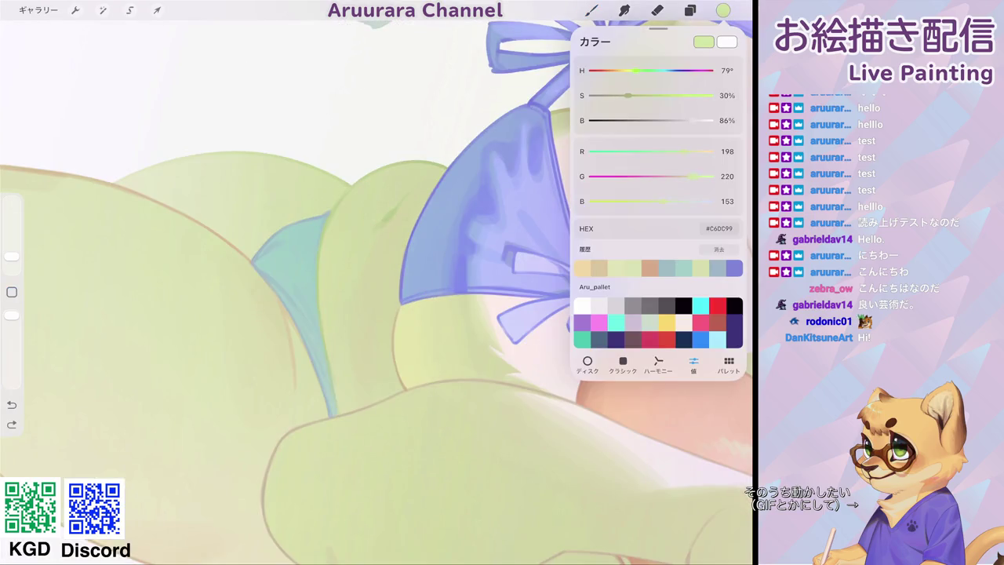
{"action": "left_click", "coordinate": [592, 10]}
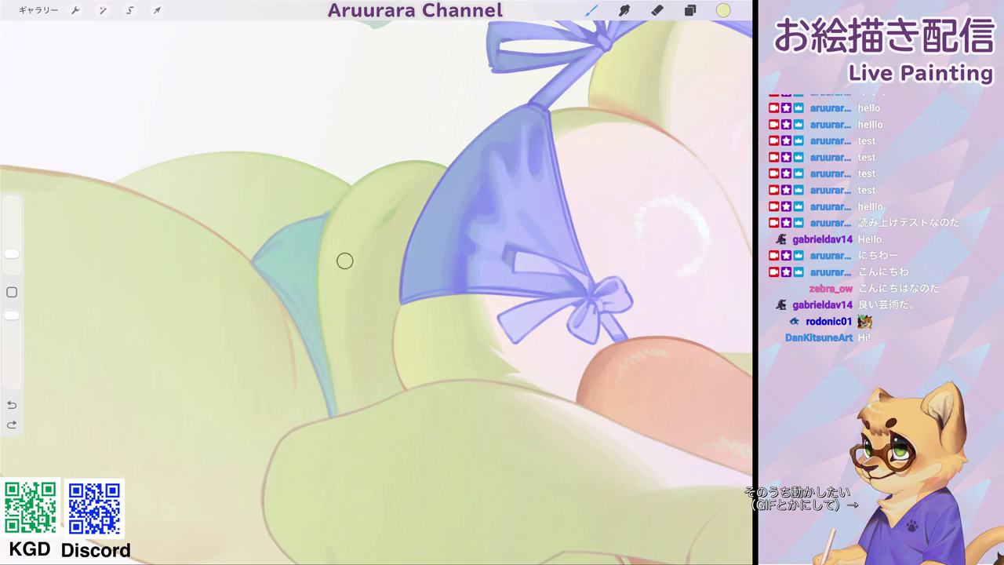
{"action": "left_click_drag", "start_coordinate": [364, 198], "coordinate": [336, 247]}
Switch the paint colour to red-brown, HEX C2633D.
{"action": "scroll", "coordinate": [348, 218], "scroll_direction": "up", "scroll_amount": 2}
{"action": "left_click", "coordinate": [372, 226]}
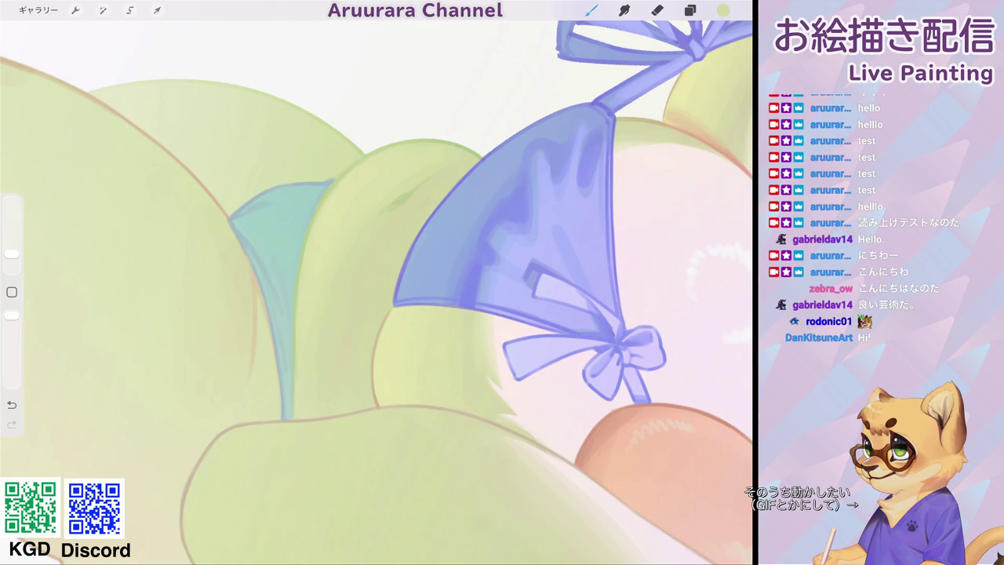
{"action": "scroll", "coordinate": [377, 291], "scroll_direction": "down", "scroll_amount": 3}
{"action": "scroll", "coordinate": [377, 290], "scroll_direction": "up", "scroll_amount": 3}
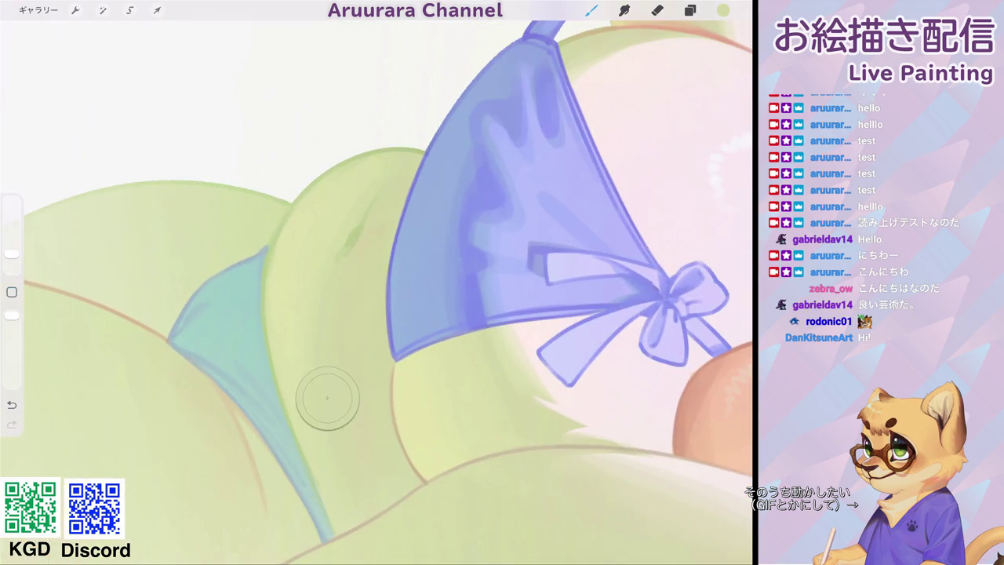
{"action": "left_click", "coordinate": [724, 10]}
{"action": "left_click_drag", "start_coordinate": [651, 201], "coordinate": [621, 201]}
{"action": "mouse_move", "coordinate": [678, 175]}
{"action": "left_mouse_down"}
{"action": "mouse_move", "coordinate": [638, 176]}
{"action": "mouse_move", "coordinate": [682, 151]}
{"action": "left_mouse_up"}
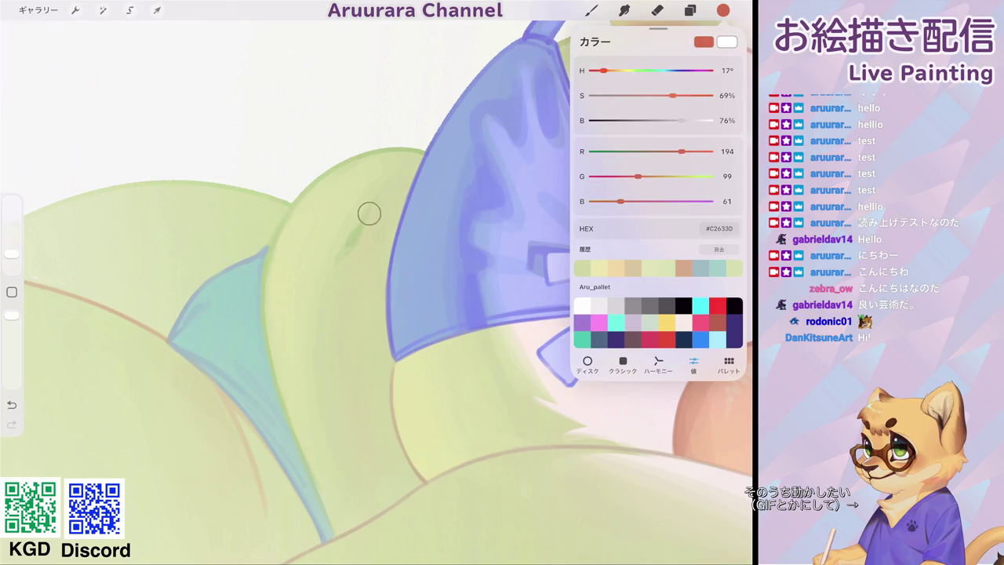
Paint a short red-brown navel mark on the belly.
{"action": "left_click", "coordinate": [369, 212]}
{"action": "left_click_drag", "start_coordinate": [12, 254], "coordinate": [12, 263]}
{"action": "left_click_drag", "start_coordinate": [377, 196], "coordinate": [360, 232]}
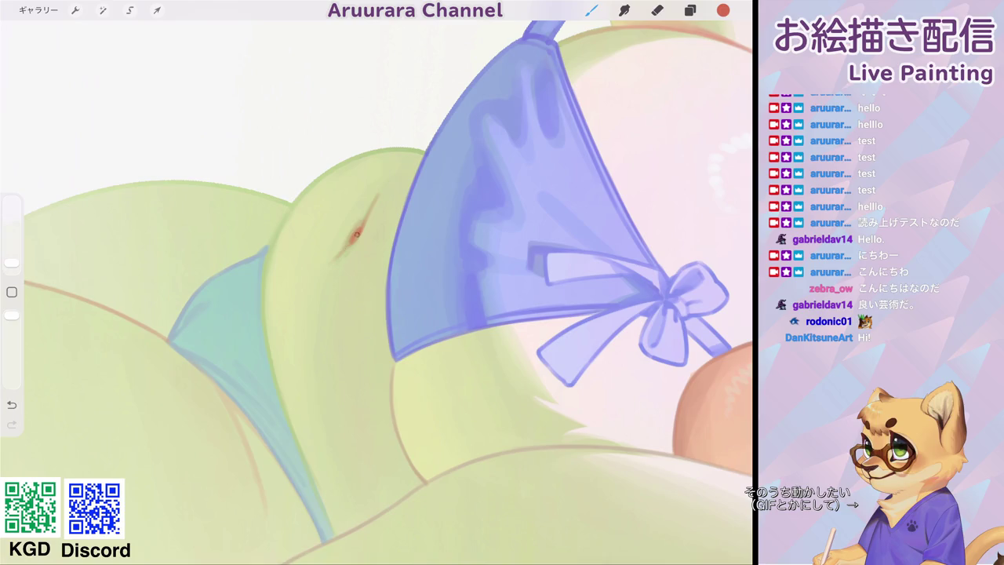
{"action": "scroll", "coordinate": [377, 291], "scroll_direction": "down", "scroll_amount": 5}
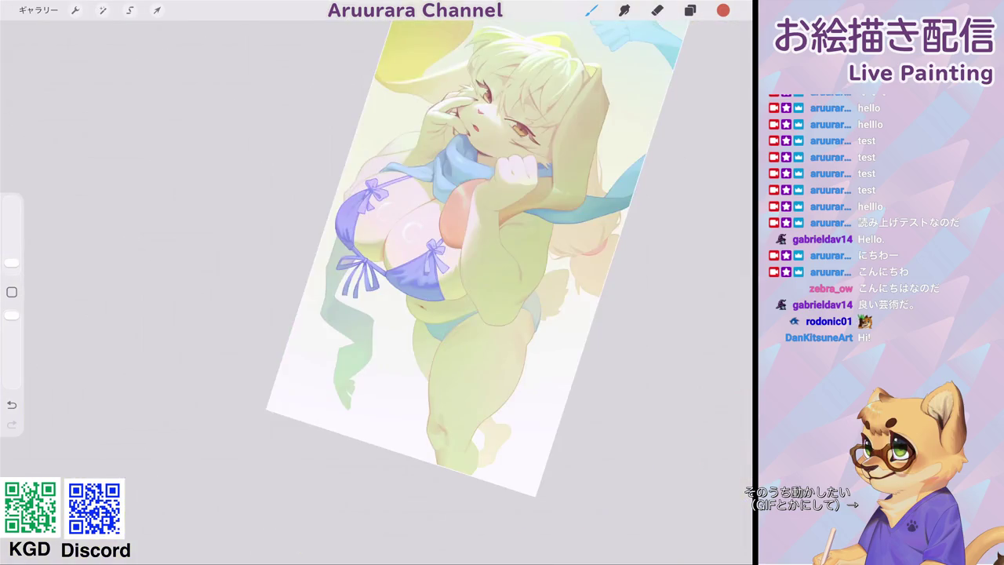
{"action": "scroll", "coordinate": [455, 235], "scroll_direction": "down", "scroll_amount": 2}
{"action": "scroll", "coordinate": [439, 314], "scroll_direction": "up", "scroll_amount": 5}
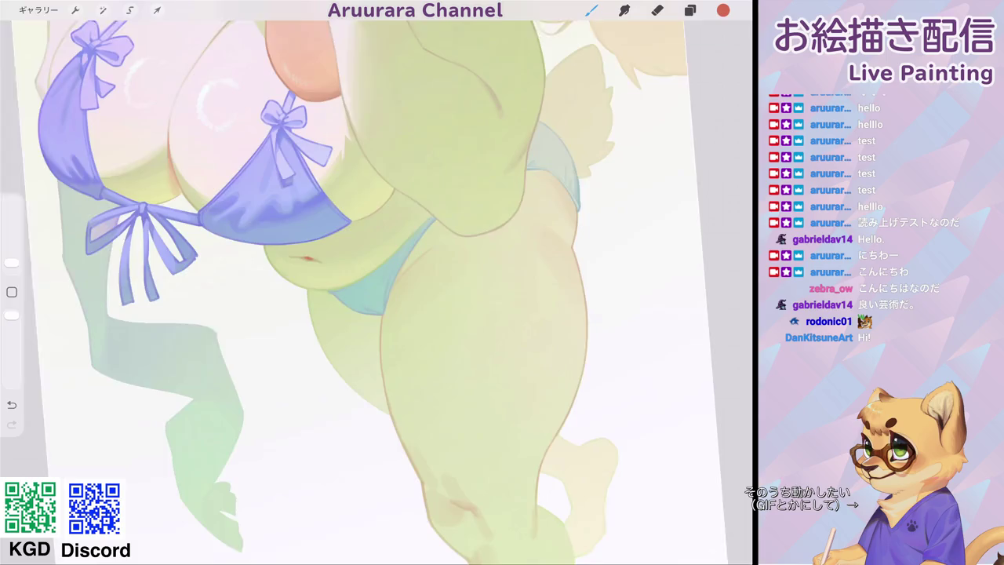
{"action": "scroll", "coordinate": [440, 314], "scroll_direction": "up", "scroll_amount": 5}
Shrink the brush to a fine size and draw a thin red line along the swimsuit's right edge.
{"action": "left_click", "coordinate": [12, 263]}
{"action": "left_click_drag", "start_coordinate": [397, 191], "coordinate": [357, 257]}
{"action": "left_click_drag", "start_coordinate": [380, 218], "coordinate": [362, 248]}
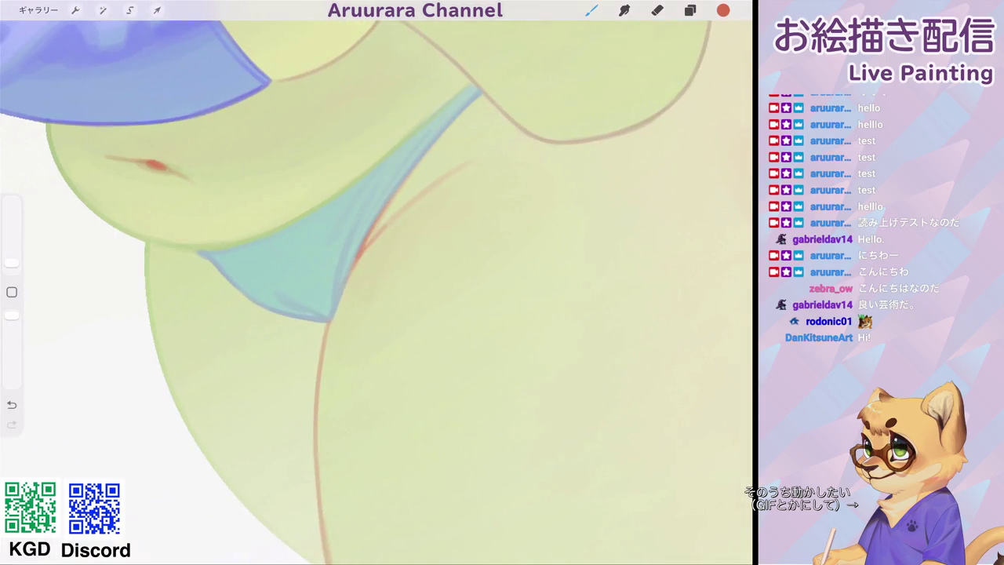
{"action": "scroll", "coordinate": [377, 282], "scroll_direction": "down", "scroll_amount": 5}
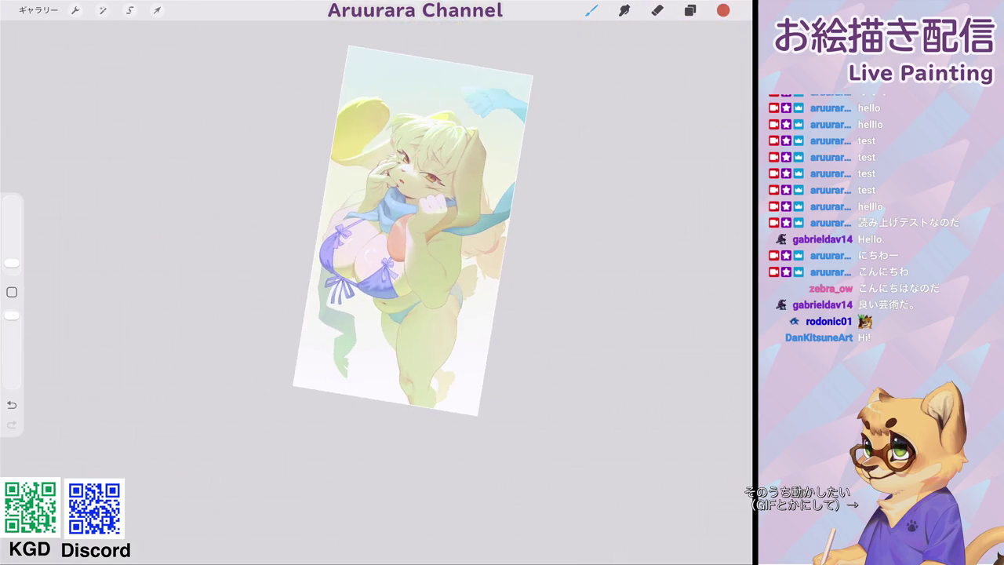
{"action": "scroll", "coordinate": [369, 251], "scroll_direction": "up", "scroll_amount": 5}
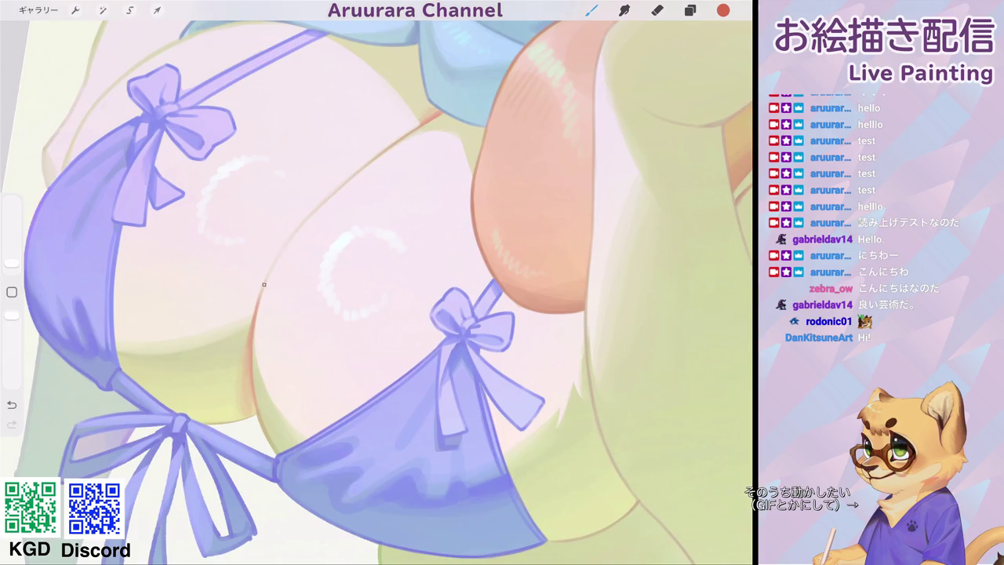
Draw an orange line along the breast's upper edge and touch up its end.
{"action": "mouse_move", "coordinate": [264, 284]}
{"action": "left_mouse_down"}
{"action": "mouse_move", "coordinate": [357, 175]}
{"action": "mouse_move", "coordinate": [444, 111]}
{"action": "left_mouse_up"}
{"action": "scroll", "coordinate": [377, 283], "scroll_direction": "down", "scroll_amount": 2}
{"action": "scroll", "coordinate": [377, 282], "scroll_direction": "down", "scroll_amount": 5}
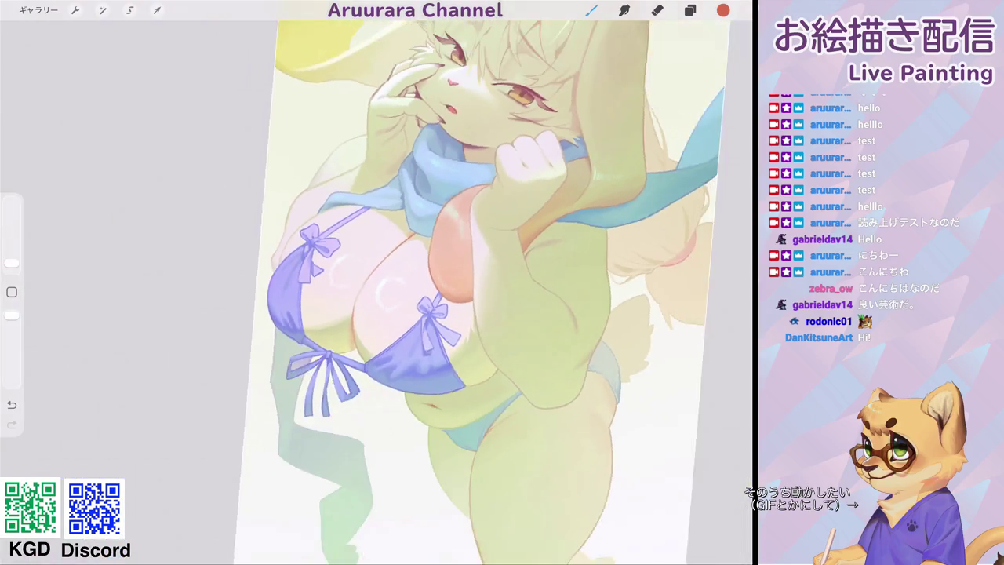
{"action": "scroll", "coordinate": [377, 283], "scroll_direction": "up", "scroll_amount": 8}
{"action": "left_click_drag", "start_coordinate": [12, 262], "coordinate": [12, 261]}
{"action": "left_click_drag", "start_coordinate": [385, 214], "coordinate": [391, 226]}
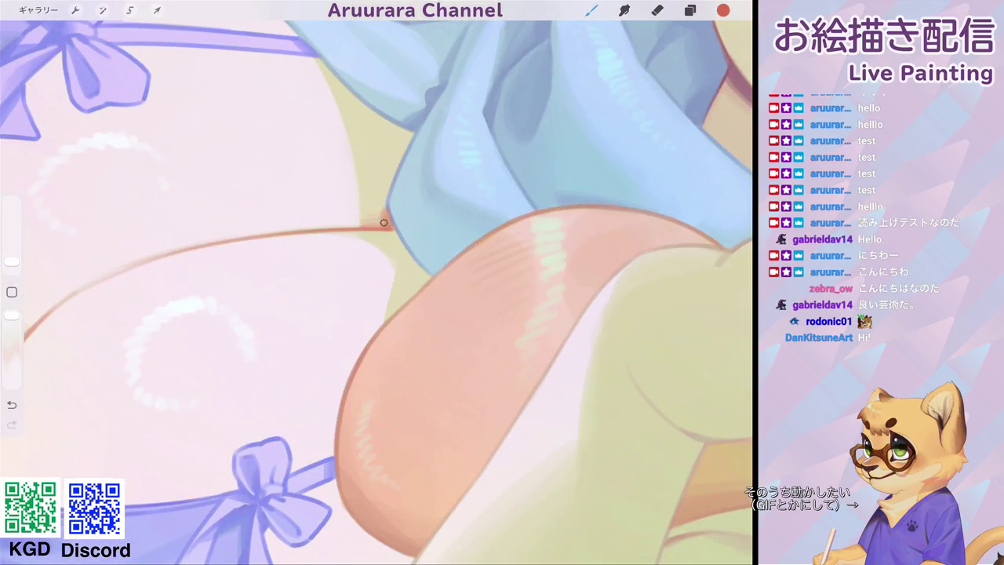
Draw a line along the swimsuit edge up to the strap.
{"action": "scroll", "coordinate": [377, 283], "scroll_direction": "down", "scroll_amount": 5}
{"action": "scroll", "coordinate": [376, 282], "scroll_direction": "down", "scroll_amount": 2}
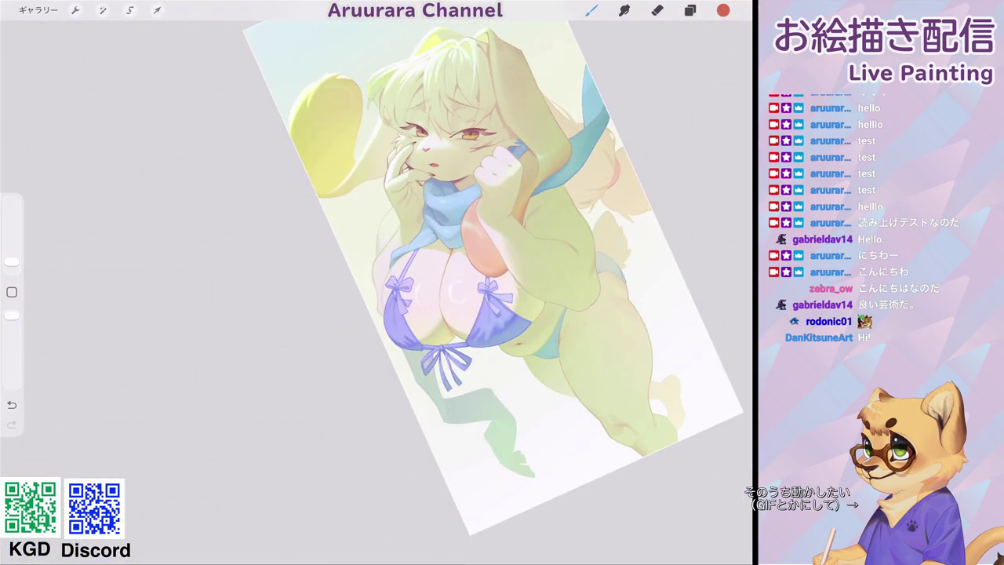
{"action": "scroll", "coordinate": [400, 286], "scroll_direction": "up", "scroll_amount": 5}
{"action": "scroll", "coordinate": [400, 286], "scroll_direction": "up", "scroll_amount": 3}
{"action": "mouse_move", "coordinate": [301, 259]}
{"action": "left_mouse_down"}
{"action": "mouse_move", "coordinate": [383, 146]}
{"action": "mouse_move", "coordinate": [451, 89]}
{"action": "left_mouse_up"}
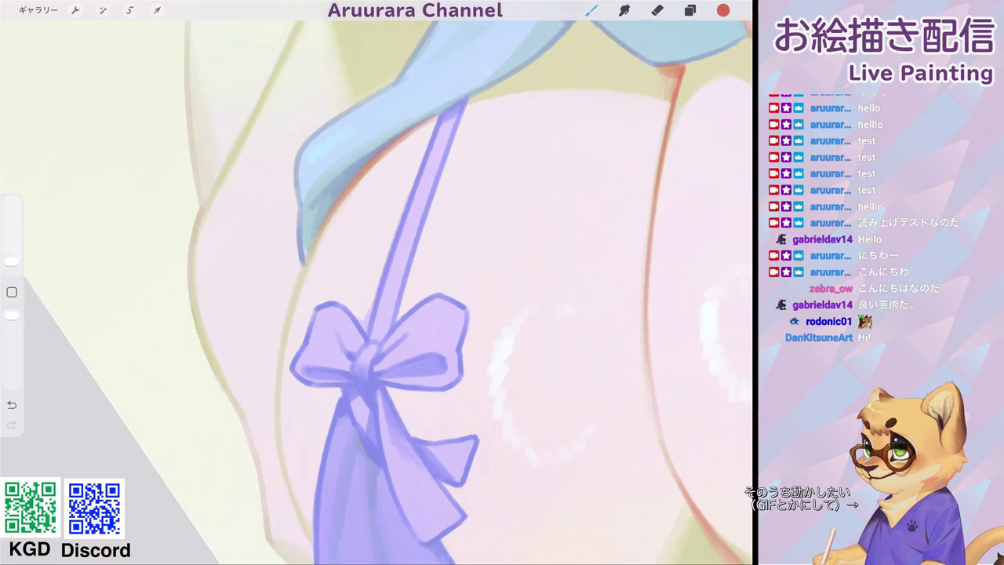
{"action": "scroll", "coordinate": [376, 282], "scroll_direction": "down", "scroll_amount": 5}
{"action": "scroll", "coordinate": [377, 282], "scroll_direction": "down", "scroll_amount": 2}
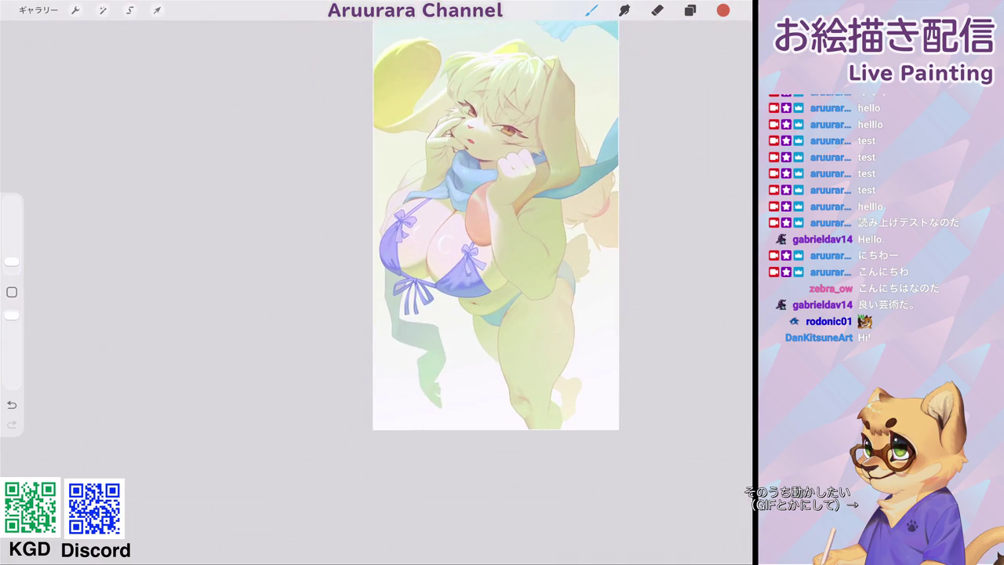
{"action": "scroll", "coordinate": [462, 228], "scroll_direction": "up", "scroll_amount": 2}
{"action": "scroll", "coordinate": [463, 228], "scroll_direction": "up", "scroll_amount": 2}
{"action": "scroll", "coordinate": [463, 228], "scroll_direction": "up", "scroll_amount": 2}
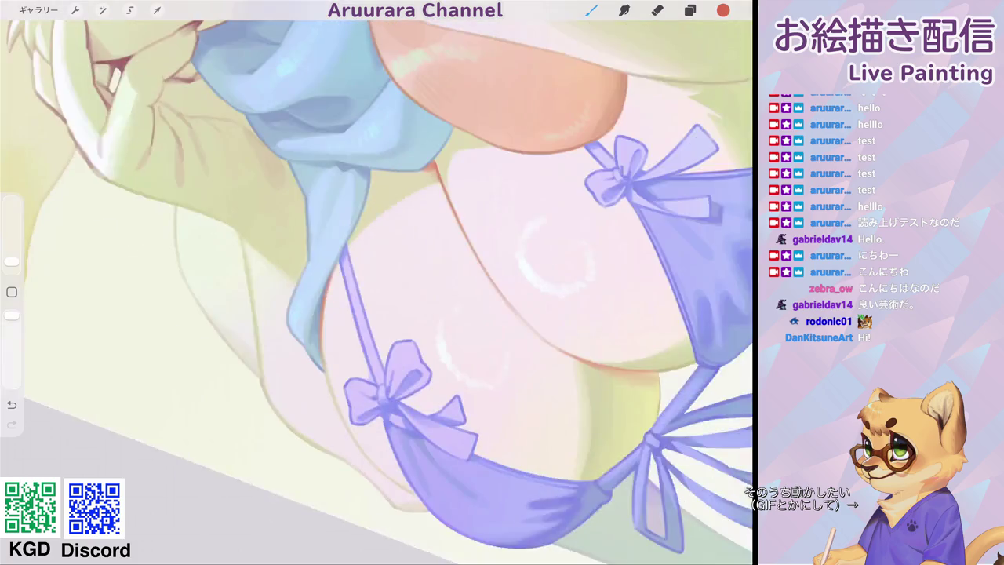
{"action": "scroll", "coordinate": [463, 227], "scroll_direction": "up", "scroll_amount": 2}
Sample the pale yellow-green skin beside the bow, HEX C7C898, as the paint colour.
{"action": "scroll", "coordinate": [377, 283], "scroll_direction": "right", "scroll_amount": 3}
{"action": "left_click_drag", "start_coordinate": [441, 103], "coordinate": [396, 155]}
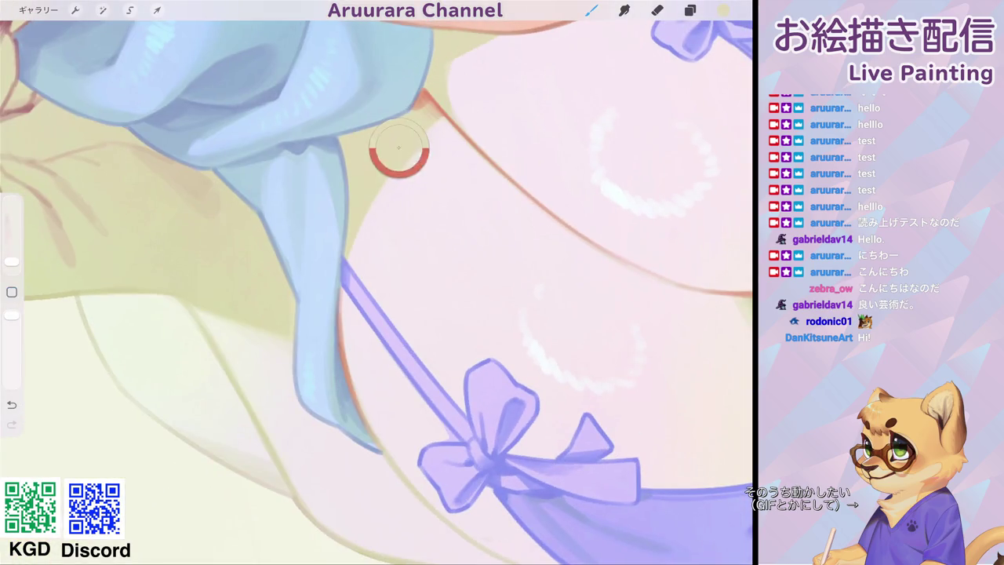
{"action": "scroll", "coordinate": [377, 282], "scroll_direction": "down", "scroll_amount": 5}
{"action": "scroll", "coordinate": [377, 282], "scroll_direction": "down", "scroll_amount": 2}
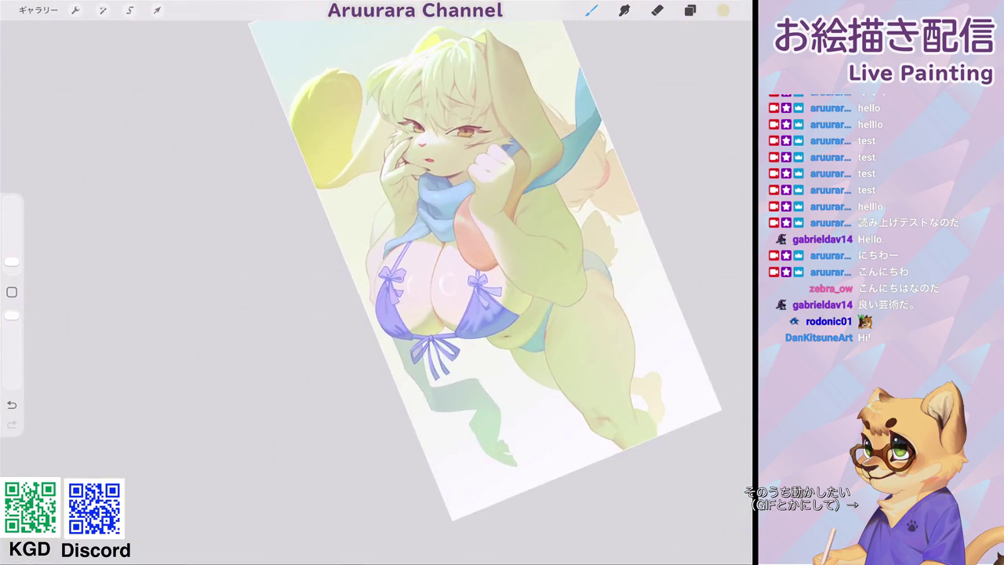
{"action": "scroll", "coordinate": [377, 283], "scroll_direction": "up", "scroll_amount": 1}
{"action": "scroll", "coordinate": [377, 282], "scroll_direction": "up", "scroll_amount": 3}
{"action": "scroll", "coordinate": [376, 282], "scroll_direction": "up", "scroll_amount": 2}
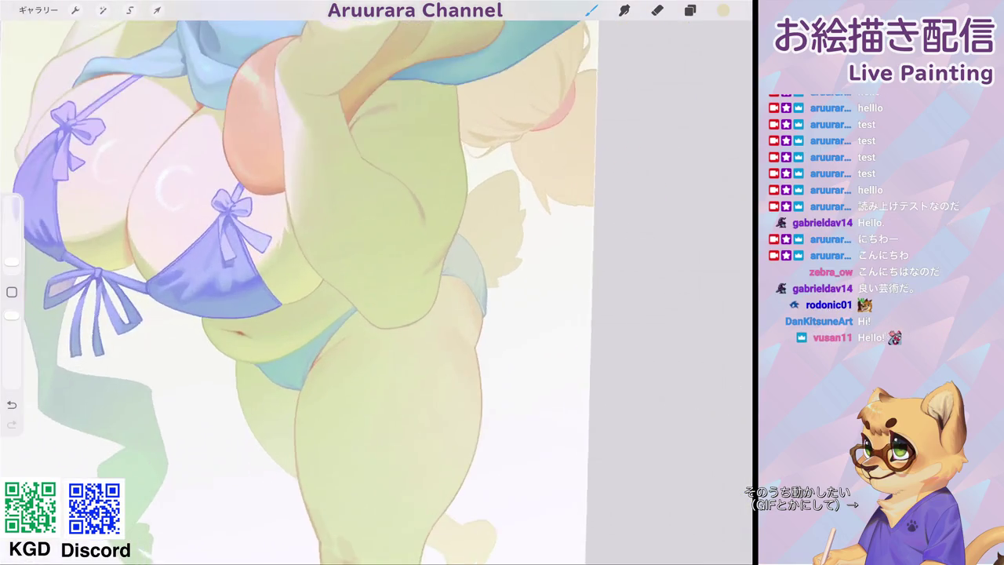
{"action": "scroll", "coordinate": [377, 282], "scroll_direction": "up", "scroll_amount": 1}
{"action": "left_click", "coordinate": [399, 148]}
Choose a pale mint green, shrink the brush and undo the stray stroke.
{"action": "left_click", "coordinate": [723, 10]}
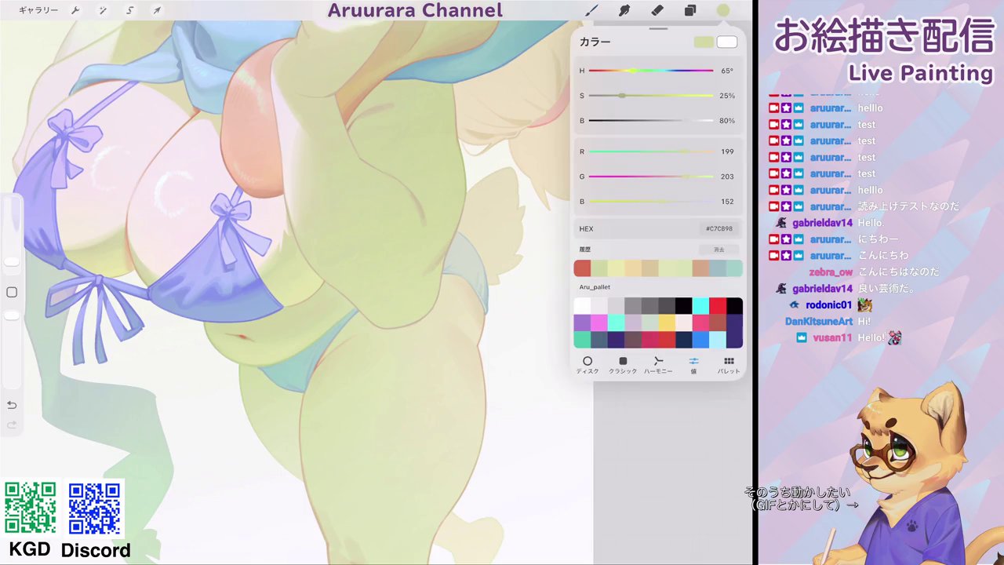
{"action": "scroll", "coordinate": [297, 282], "scroll_direction": "down", "scroll_amount": 2}
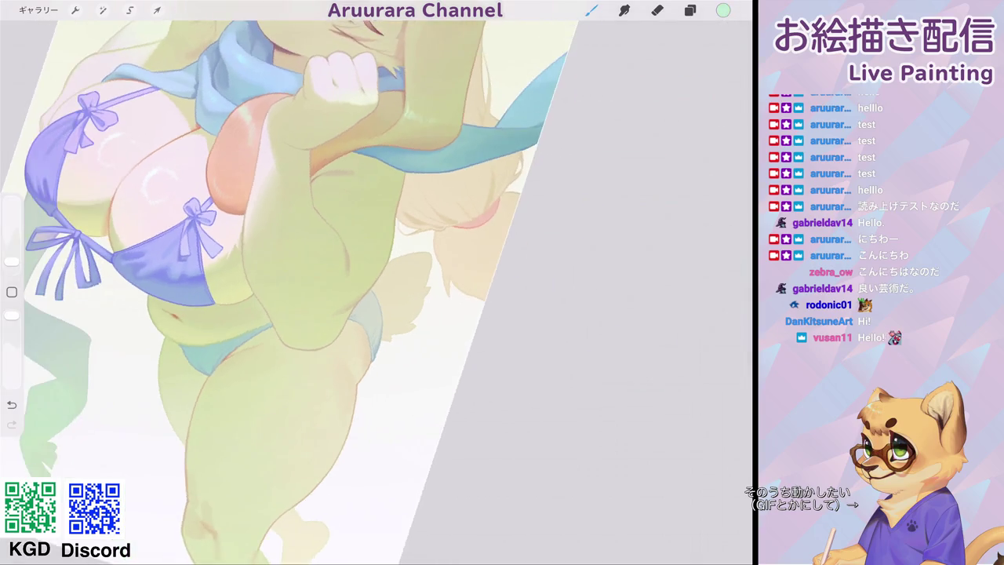
{"action": "left_click_drag", "start_coordinate": [12, 261], "coordinate": [11, 259]}
{"action": "key", "text": "ctrl+z"}
{"action": "key", "text": "ctrl+0"}
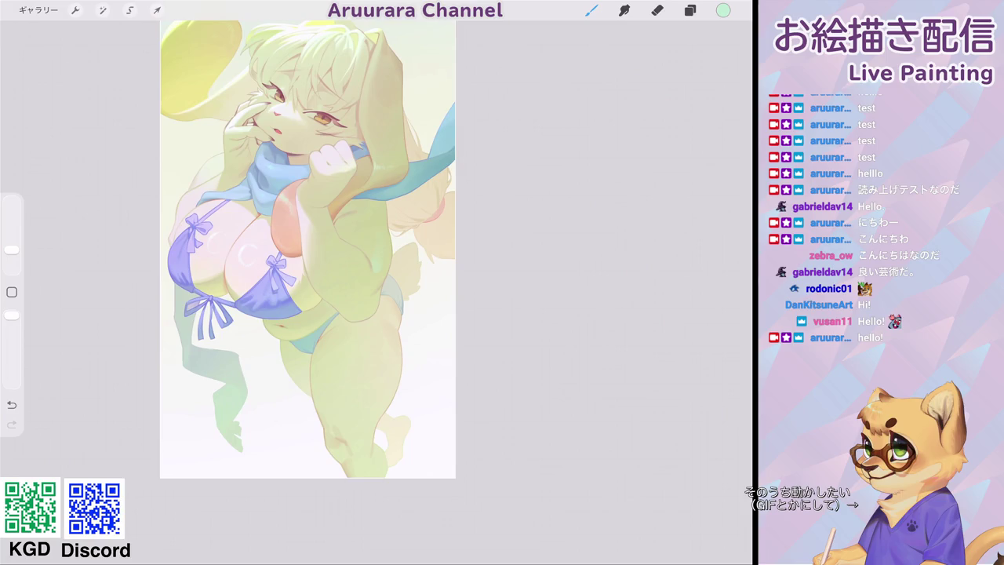
Fine-tune the brush size and paint a faint mint highlight along the raised arm.
{"action": "scroll", "coordinate": [314, 283], "scroll_direction": "up", "scroll_amount": 5}
{"action": "scroll", "coordinate": [313, 283], "scroll_direction": "up", "scroll_amount": 5}
{"action": "left_click_drag", "start_coordinate": [12, 248], "coordinate": [12, 257]}
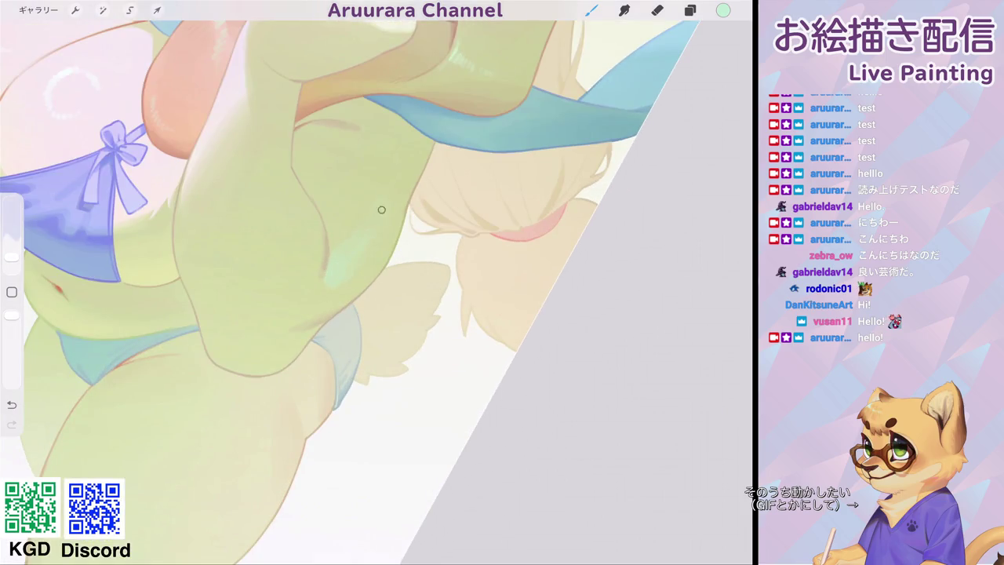
{"action": "scroll", "coordinate": [353, 283], "scroll_direction": "down", "scroll_amount": 3}
{"action": "scroll", "coordinate": [353, 282], "scroll_direction": "down", "scroll_amount": 3}
{"action": "scroll", "coordinate": [302, 290], "scroll_direction": "up", "scroll_amount": 3}
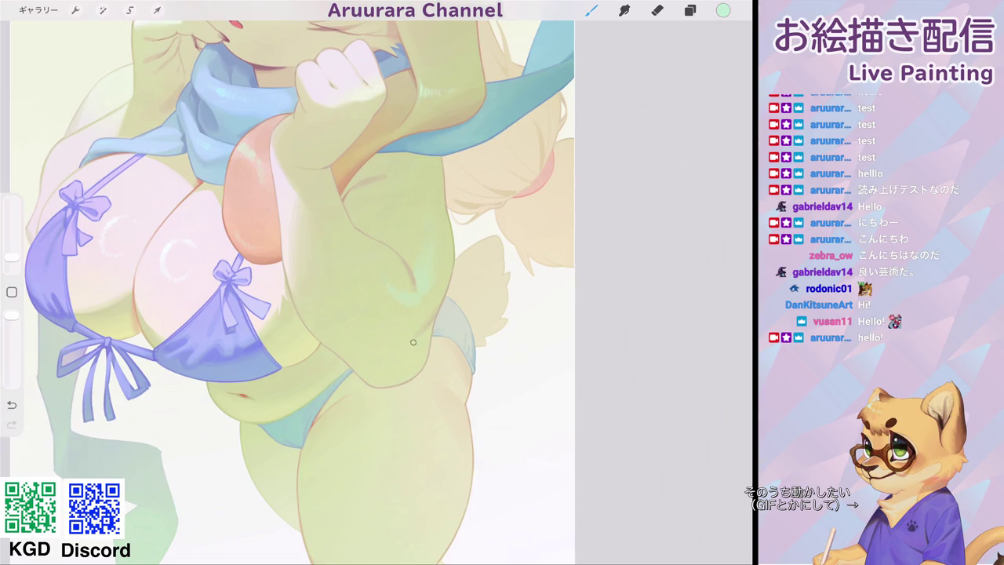
{"action": "scroll", "coordinate": [391, 338], "scroll_direction": "down", "scroll_amount": 5}
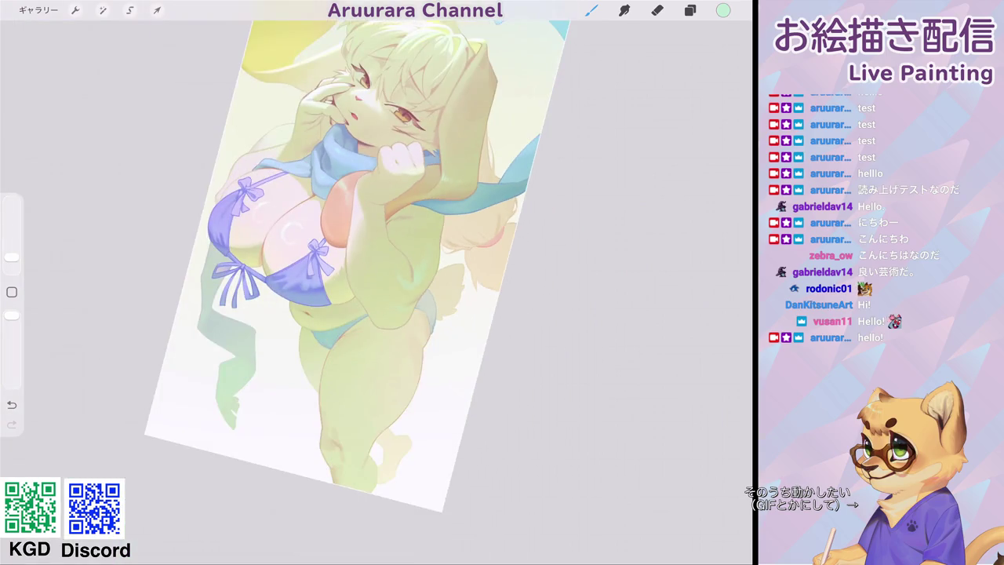
{"action": "scroll", "coordinate": [337, 290], "scroll_direction": "up", "scroll_amount": 5}
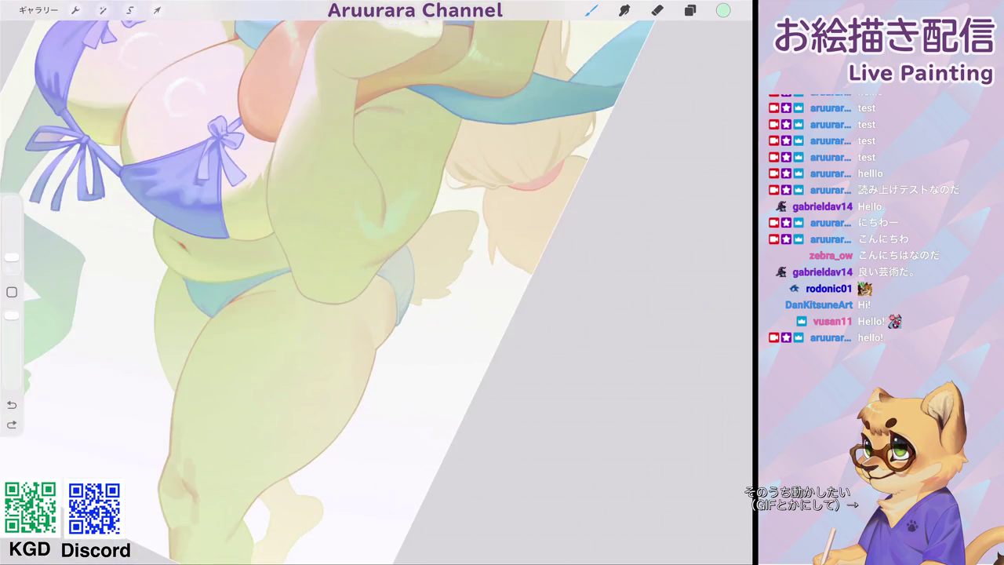
{"action": "key", "text": "bracketright"}
{"action": "left_click_drag", "start_coordinate": [348, 278], "coordinate": [350, 284]}
{"action": "scroll", "coordinate": [326, 292], "scroll_direction": "down", "scroll_amount": 5}
{"action": "scroll", "coordinate": [327, 291], "scroll_direction": "up", "scroll_amount": 5}
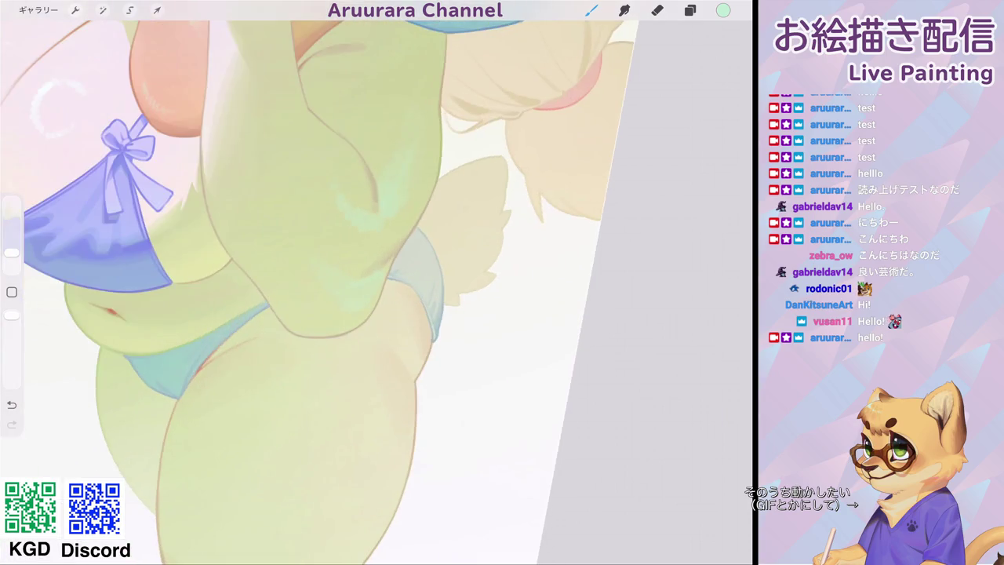
Make the brush smaller and add a small mint highlight on the side of the waist.
{"action": "left_click", "coordinate": [723, 10]}
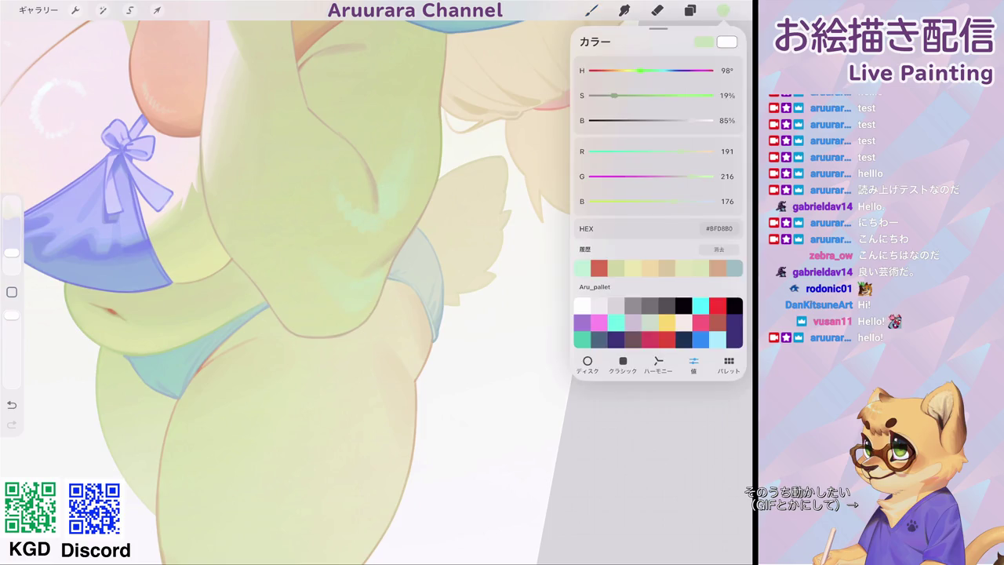
{"action": "left_click_drag", "start_coordinate": [11, 253], "coordinate": [12, 262]}
{"action": "left_click_drag", "start_coordinate": [385, 205], "coordinate": [386, 210]}
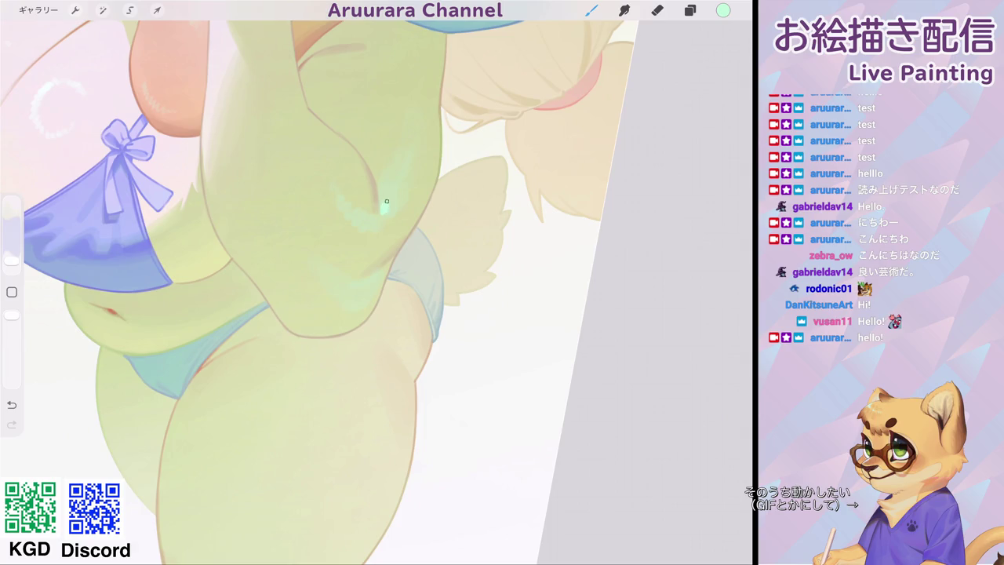
{"action": "scroll", "coordinate": [338, 291], "scroll_direction": "down", "scroll_amount": 5}
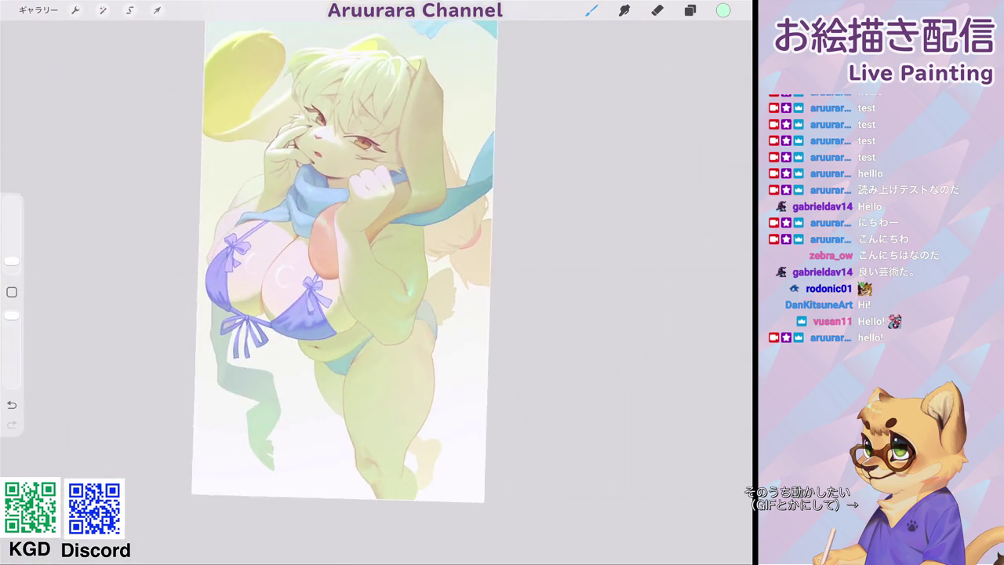
{"action": "scroll", "coordinate": [337, 291], "scroll_direction": "up", "scroll_amount": 5}
{"action": "scroll", "coordinate": [337, 290], "scroll_direction": "down", "scroll_amount": 2}
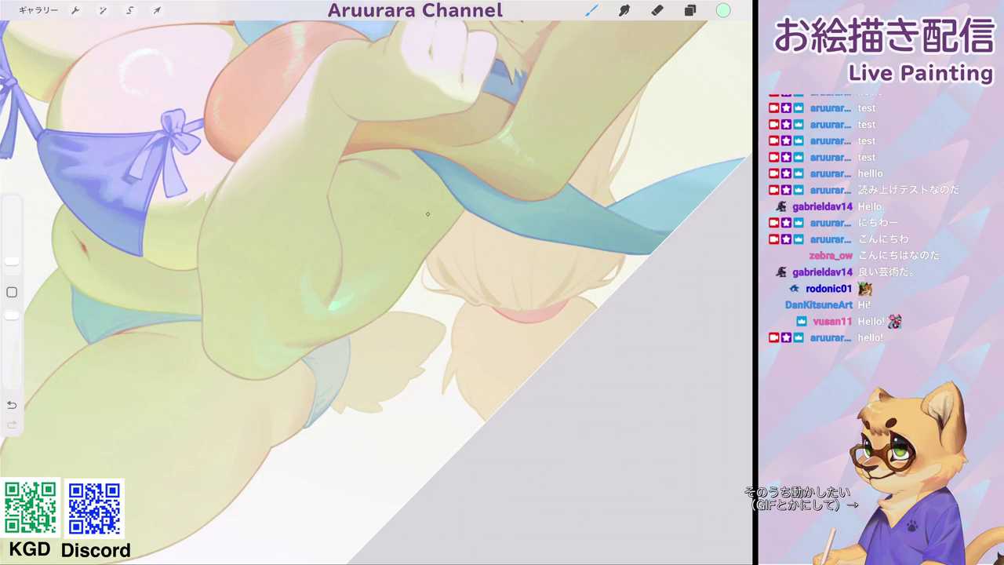
{"action": "scroll", "coordinate": [377, 290], "scroll_direction": "down", "scroll_amount": 3}
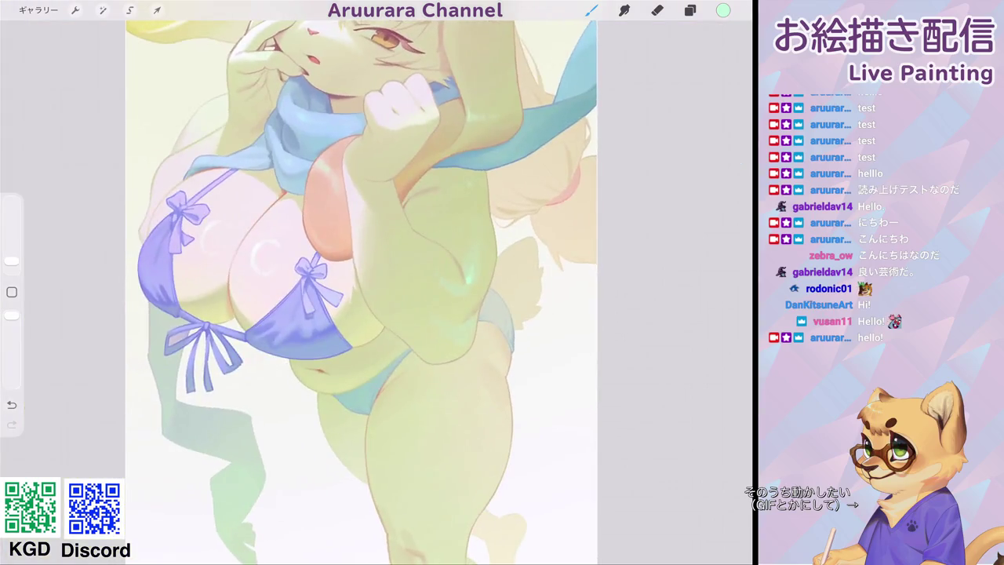
{"action": "scroll", "coordinate": [377, 290], "scroll_direction": "down", "scroll_amount": 1}
{"action": "scroll", "coordinate": [377, 291], "scroll_direction": "up", "scroll_amount": 2}
{"action": "scroll", "coordinate": [377, 290], "scroll_direction": "up", "scroll_amount": 3}
Enlarge the brush slightly and sample the beige-yellow colour from the canvas.
{"action": "left_click_drag", "start_coordinate": [12, 260], "coordinate": [12, 256]}
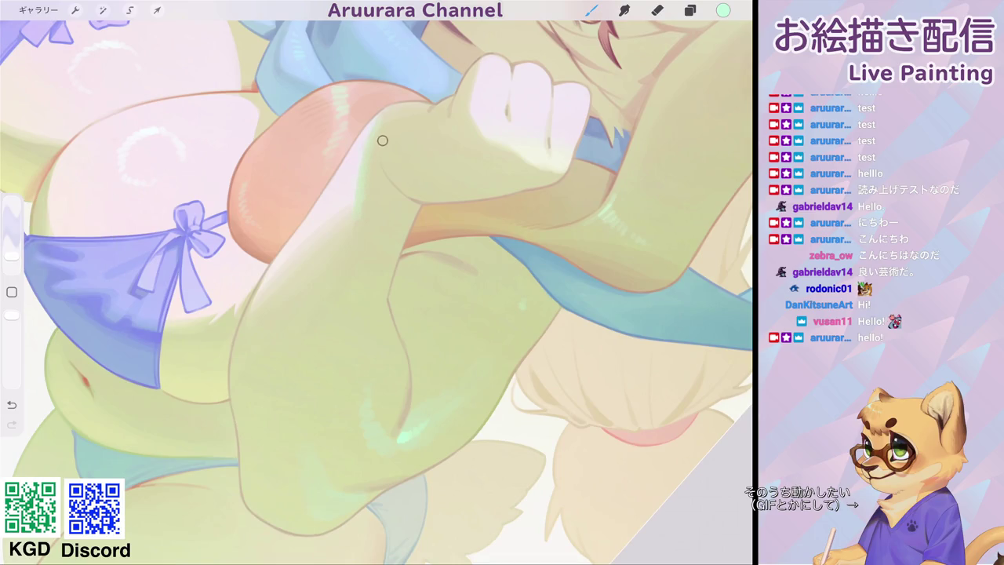
{"action": "left_click", "coordinate": [379, 134]}
{"action": "scroll", "coordinate": [376, 290], "scroll_direction": "down", "scroll_amount": 3}
{"action": "scroll", "coordinate": [377, 290], "scroll_direction": "up", "scroll_amount": 1}
{"action": "scroll", "coordinate": [377, 290], "scroll_direction": "up", "scroll_amount": 3}
{"action": "scroll", "coordinate": [376, 290], "scroll_direction": "down", "scroll_amount": 1}
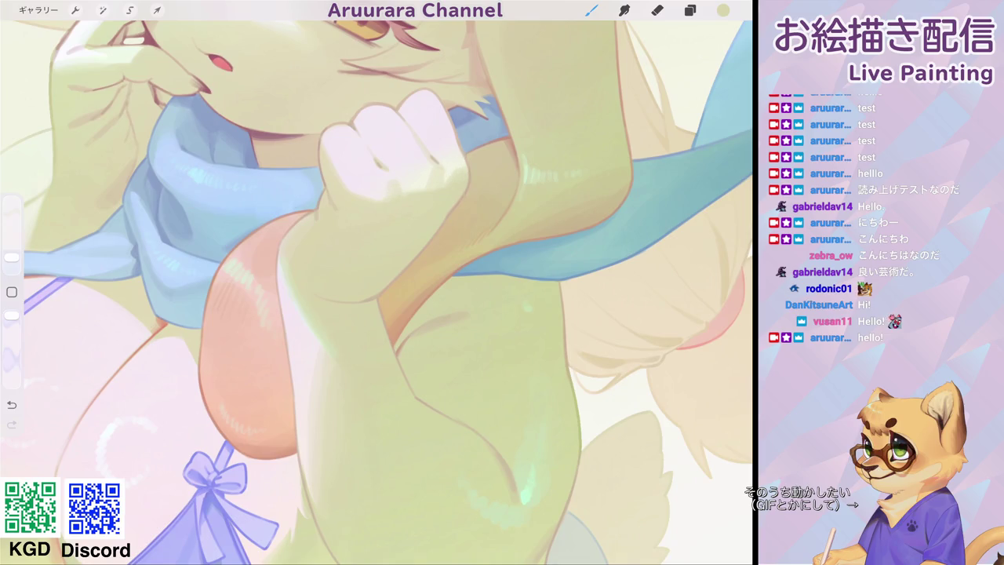
{"action": "scroll", "coordinate": [451, 197], "scroll_direction": "down", "scroll_amount": 5}
{"action": "scroll", "coordinate": [376, 282], "scroll_direction": "up", "scroll_amount": 5}
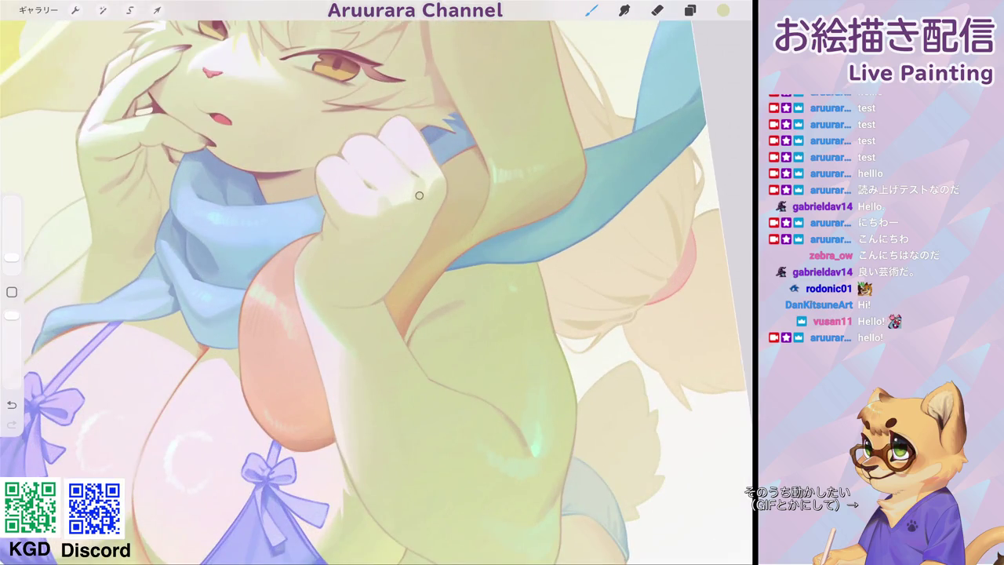
{"action": "scroll", "coordinate": [425, 180], "scroll_direction": "down", "scroll_amount": 5}
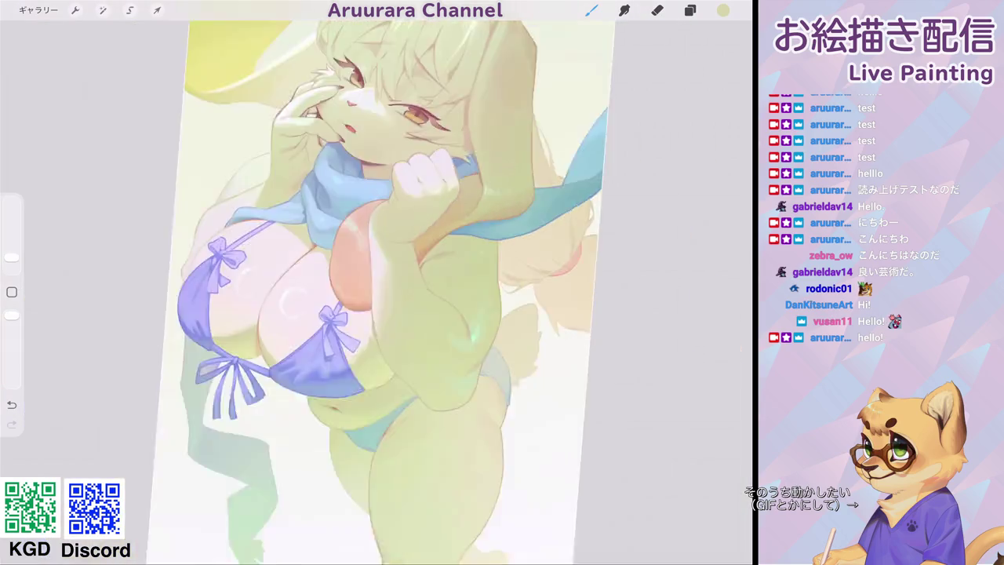
{"action": "scroll", "coordinate": [377, 283], "scroll_direction": "up", "scroll_amount": 5}
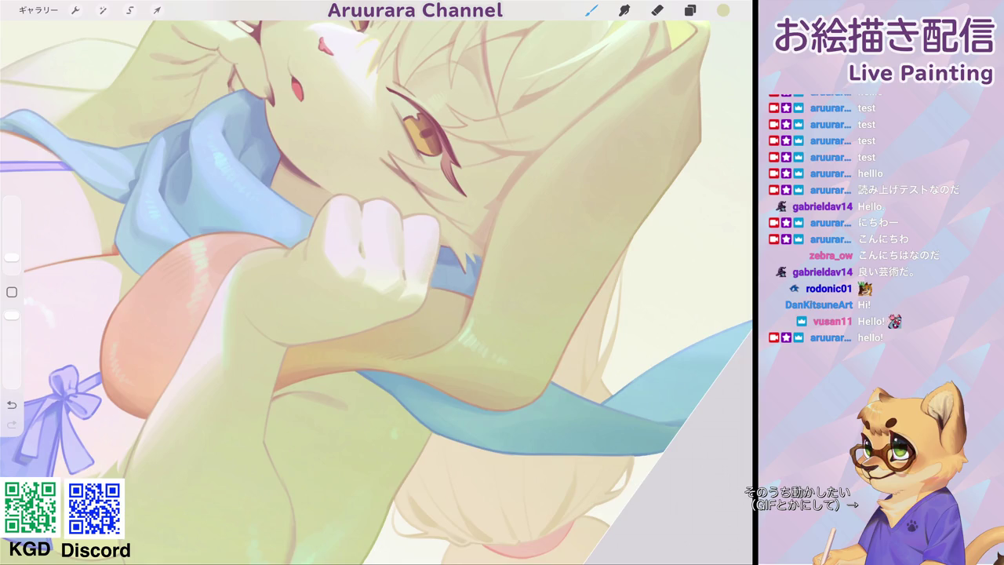
{"action": "scroll", "coordinate": [433, 253], "scroll_direction": "down", "scroll_amount": 5}
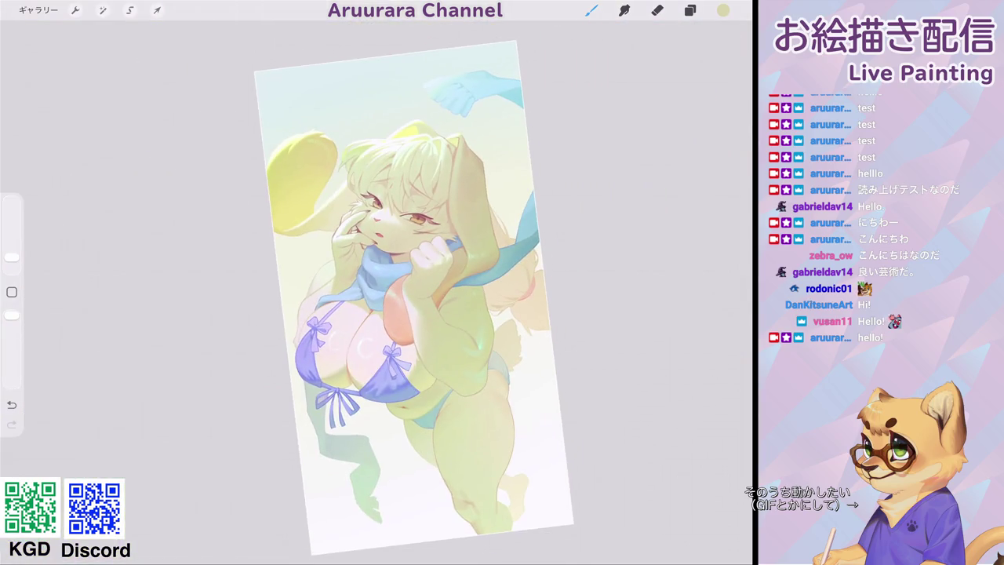
{"action": "scroll", "coordinate": [424, 290], "scroll_direction": "up", "scroll_amount": 5}
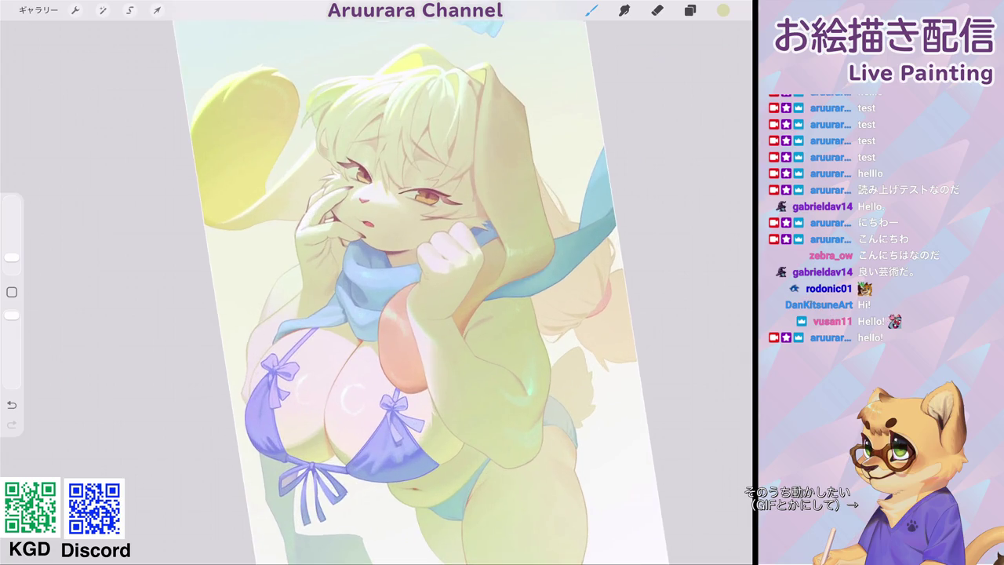
{"action": "scroll", "coordinate": [422, 292], "scroll_direction": "down", "scroll_amount": 2}
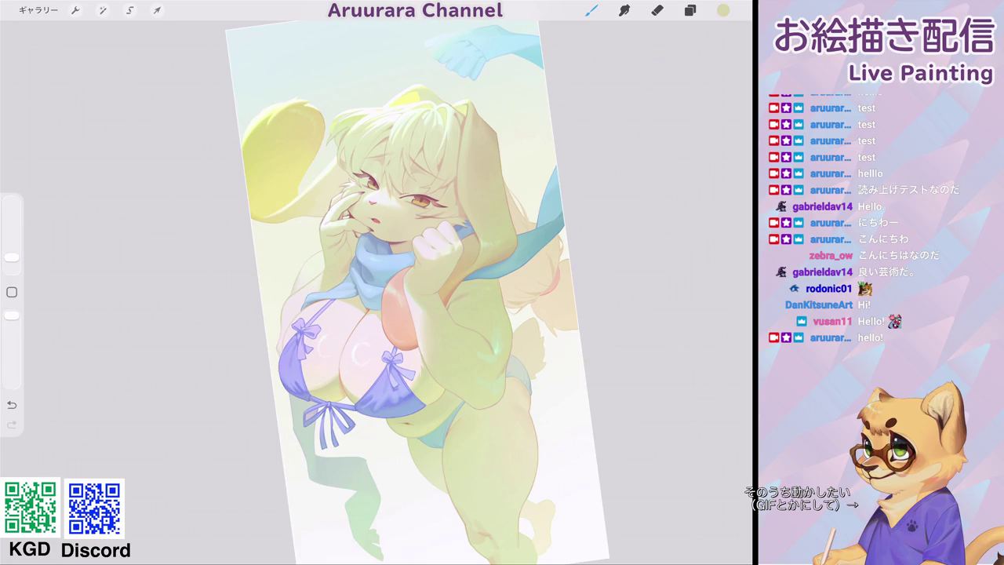
{"action": "scroll", "coordinate": [408, 290], "scroll_direction": "up", "scroll_amount": 3}
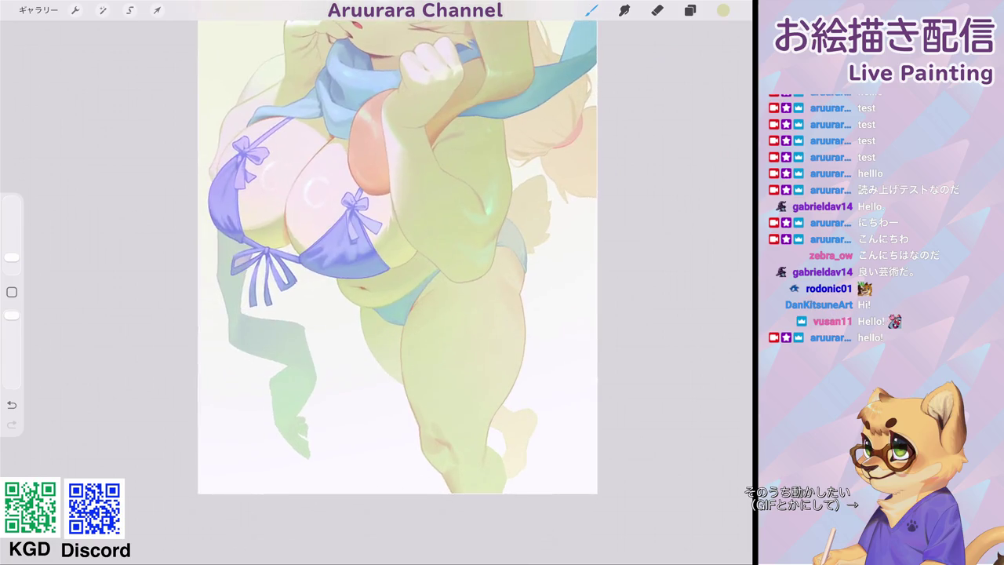
{"action": "scroll", "coordinate": [377, 247], "scroll_direction": "down", "scroll_amount": 1}
{"action": "scroll", "coordinate": [367, 243], "scroll_direction": "down", "scroll_amount": 2}
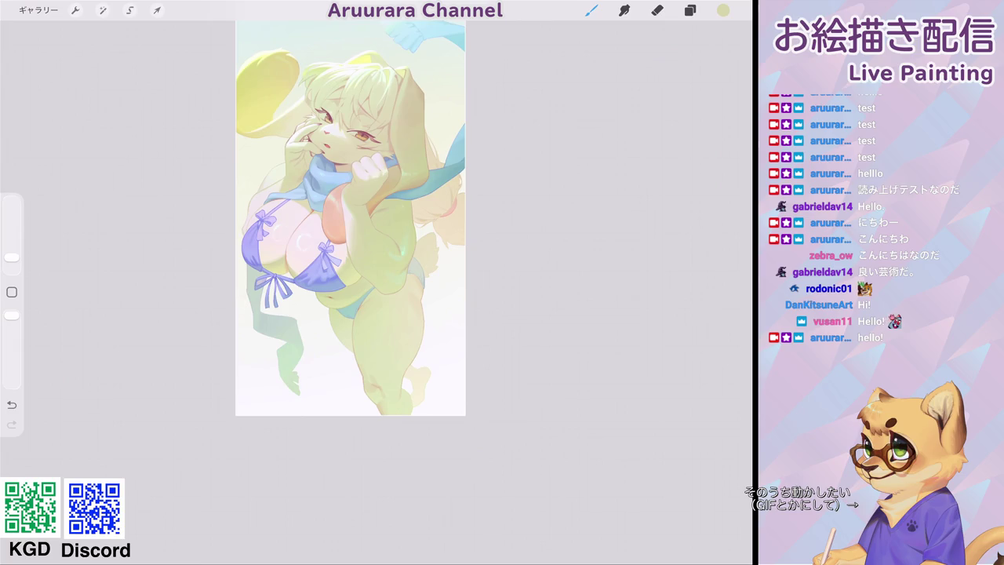
{"action": "scroll", "coordinate": [314, 251], "scroll_direction": "up", "scroll_amount": 2}
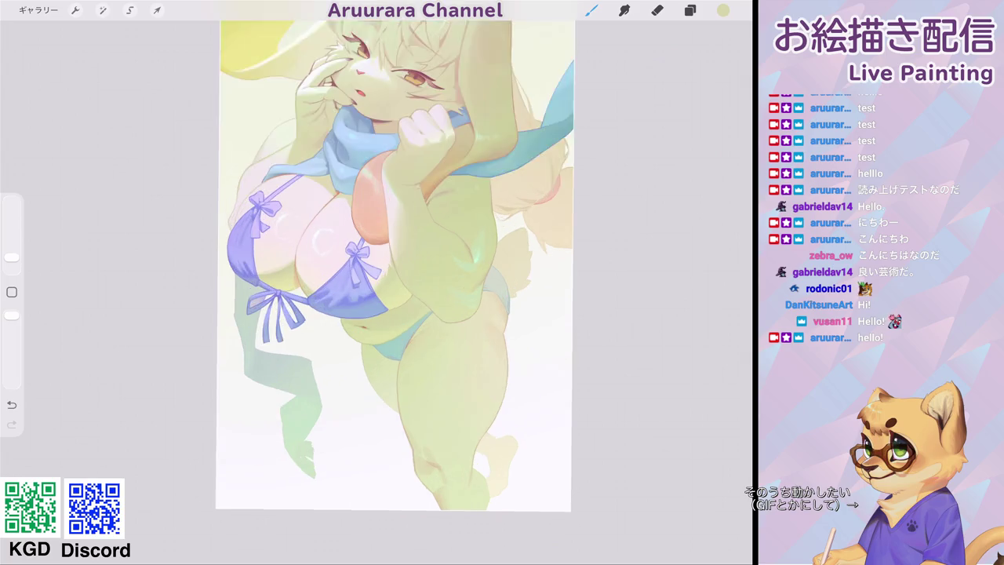
Sample the salmon skin colour and darken it to a deep maroon.
{"action": "scroll", "coordinate": [314, 251], "scroll_direction": "up", "scroll_amount": 3}
{"action": "scroll", "coordinate": [314, 251], "scroll_direction": "up", "scroll_amount": 3}
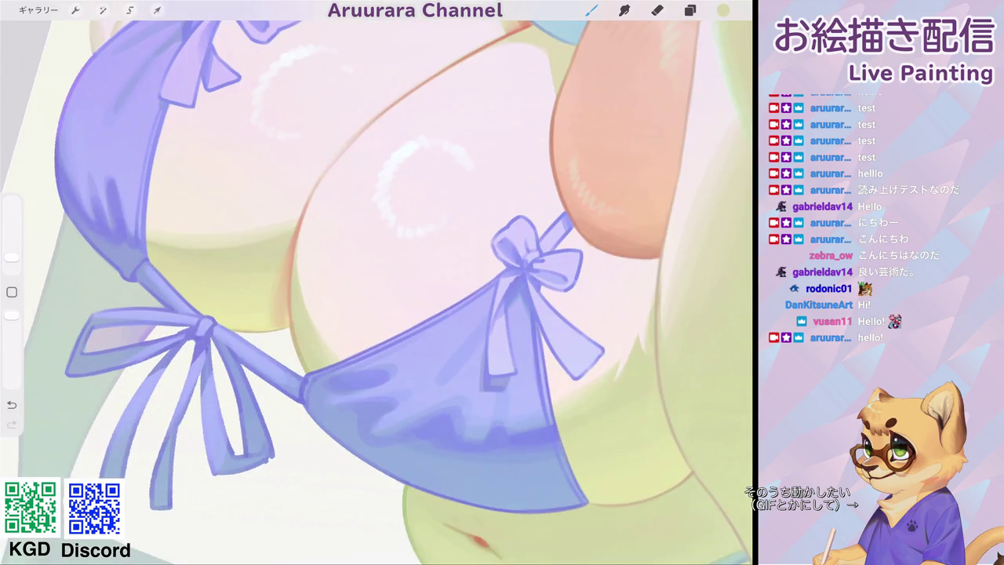
{"action": "left_click_drag", "start_coordinate": [424, 279], "coordinate": [512, 44]}
{"action": "left_click", "coordinate": [723, 10]}
{"action": "mouse_move", "coordinate": [655, 95]}
{"action": "left_mouse_down"}
{"action": "mouse_move", "coordinate": [683, 95]}
{"action": "mouse_move", "coordinate": [644, 120]}
{"action": "left_mouse_up"}
{"action": "left_click_drag", "start_coordinate": [605, 71], "coordinate": [710, 71]}
{"action": "left_click", "coordinate": [723, 10]}
{"action": "scroll", "coordinate": [376, 282], "scroll_direction": "down", "scroll_amount": 2}
{"action": "left_click", "coordinate": [592, 10]}
Paint a dark line where the breasts meet.
{"action": "left_click_drag", "start_coordinate": [12, 257], "coordinate": [11, 264]}
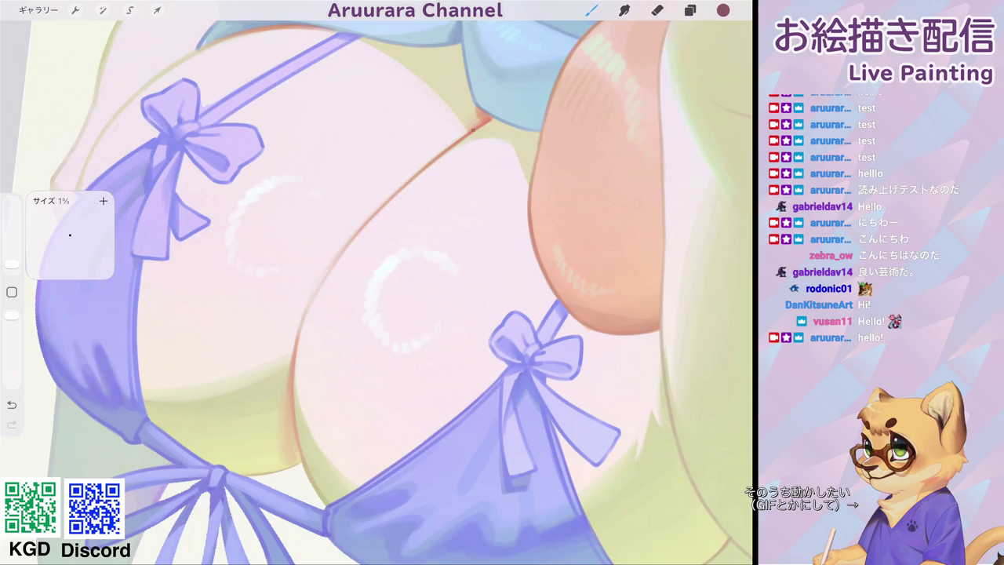
{"action": "left_click_drag", "start_coordinate": [457, 143], "coordinate": [493, 118]}
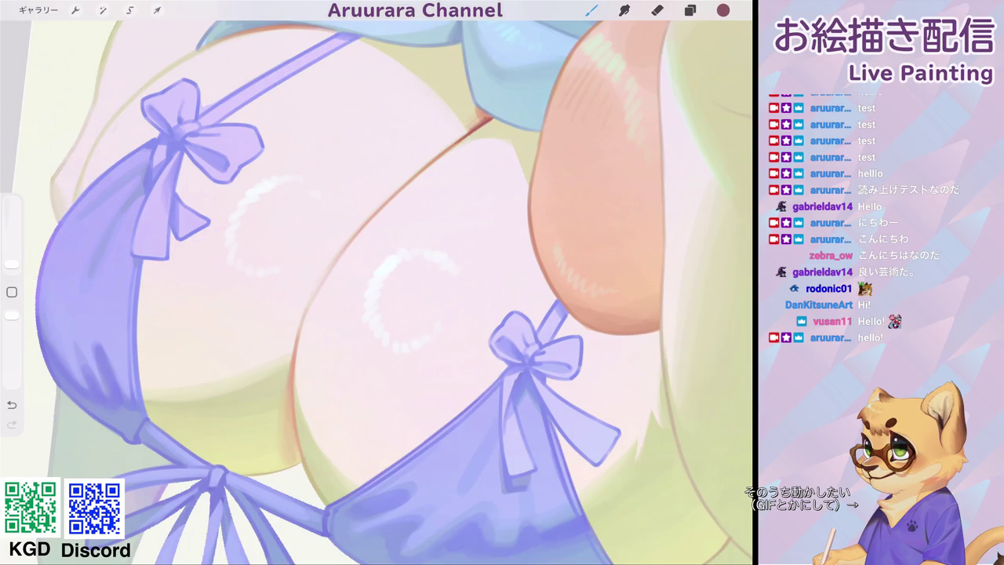
{"action": "scroll", "coordinate": [376, 282], "scroll_direction": "down", "scroll_amount": 5}
{"action": "scroll", "coordinate": [376, 283], "scroll_direction": "up", "scroll_amount": 5}
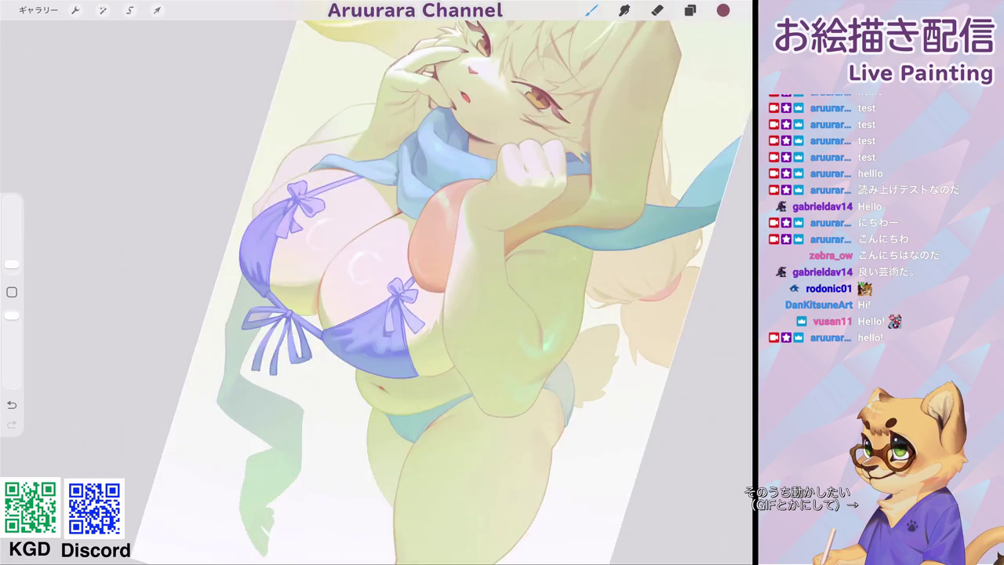
{"action": "scroll", "coordinate": [310, 318], "scroll_direction": "up", "scroll_amount": 3}
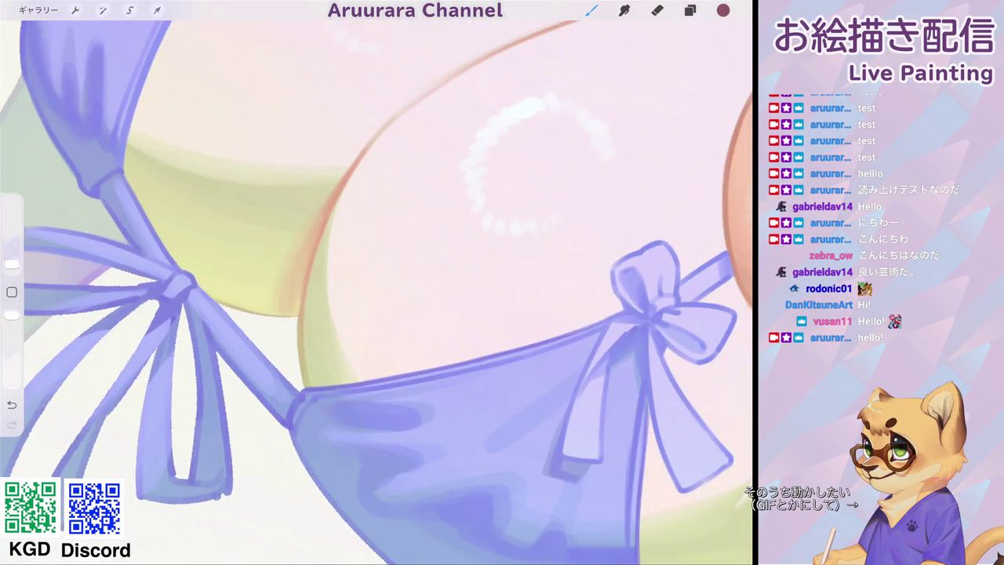
Darken the breast outline with repeated dark red strokes using a finer brush.
{"action": "left_click_drag", "start_coordinate": [364, 154], "coordinate": [307, 273]}
{"action": "left_click_drag", "start_coordinate": [330, 198], "coordinate": [296, 314]}
{"action": "left_click", "coordinate": [12, 263]}
{"action": "mouse_move", "coordinate": [377, 140]}
{"action": "left_mouse_down"}
{"action": "mouse_move", "coordinate": [327, 210]}
{"action": "mouse_move", "coordinate": [299, 305]}
{"action": "left_mouse_up"}
{"action": "left_click_drag", "start_coordinate": [320, 226], "coordinate": [298, 314]}
{"action": "left_click_drag", "start_coordinate": [303, 274], "coordinate": [297, 316]}
{"action": "left_click", "coordinate": [12, 264]}
{"action": "left_click_drag", "start_coordinate": [342, 182], "coordinate": [296, 314]}
{"action": "left_click_drag", "start_coordinate": [320, 218], "coordinate": [290, 302]}
{"action": "left_click_drag", "start_coordinate": [304, 256], "coordinate": [295, 315]}
{"action": "scroll", "coordinate": [377, 282], "scroll_direction": "down", "scroll_amount": 10}
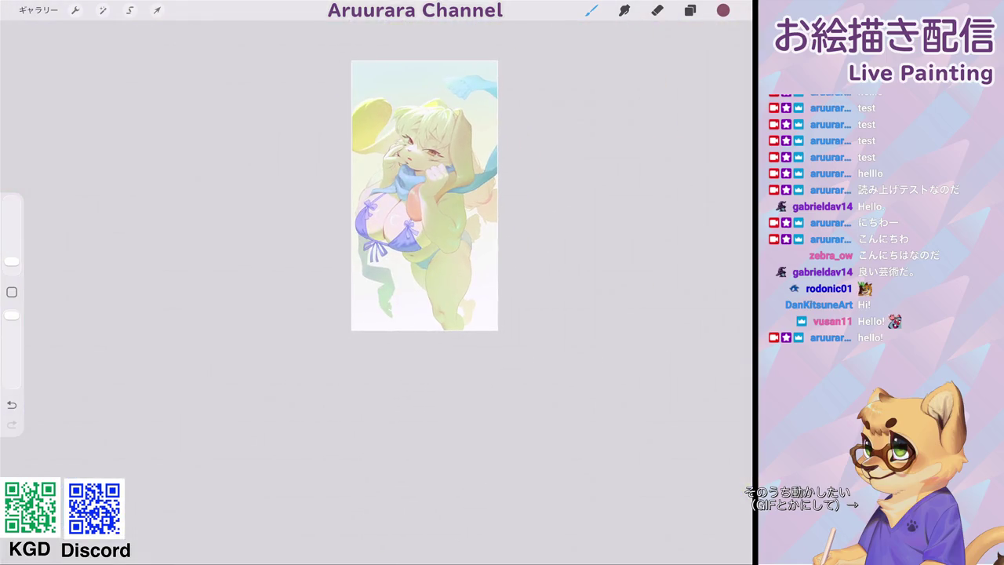
{"action": "scroll", "coordinate": [368, 212], "scroll_direction": "up", "scroll_amount": 10}
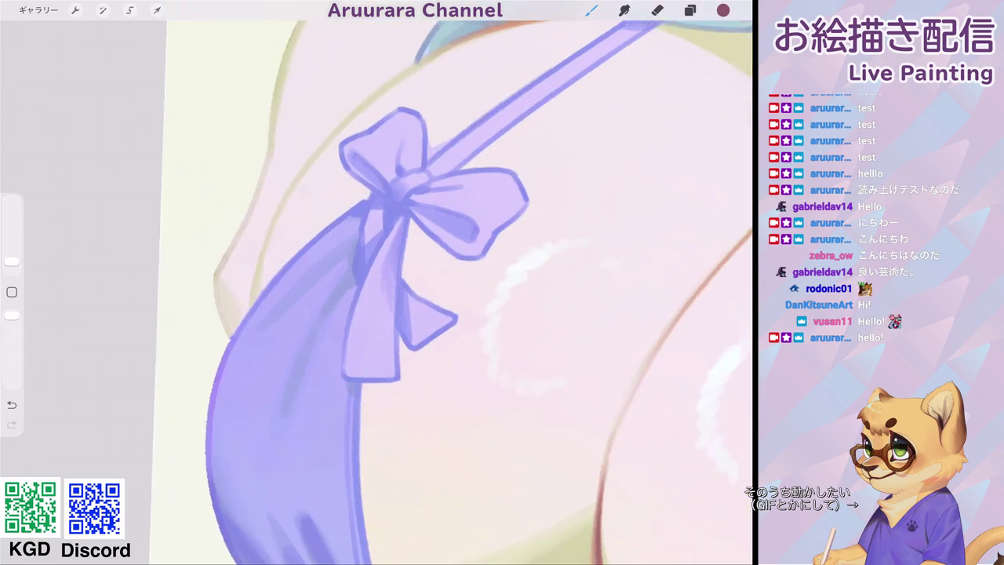
{"action": "scroll", "coordinate": [377, 282], "scroll_direction": "down", "scroll_amount": 5}
Sample the light pink skin tone and draw an orange-pink line along the breast curve.
{"action": "left_click_drag", "start_coordinate": [298, 315], "coordinate": [483, 335]}
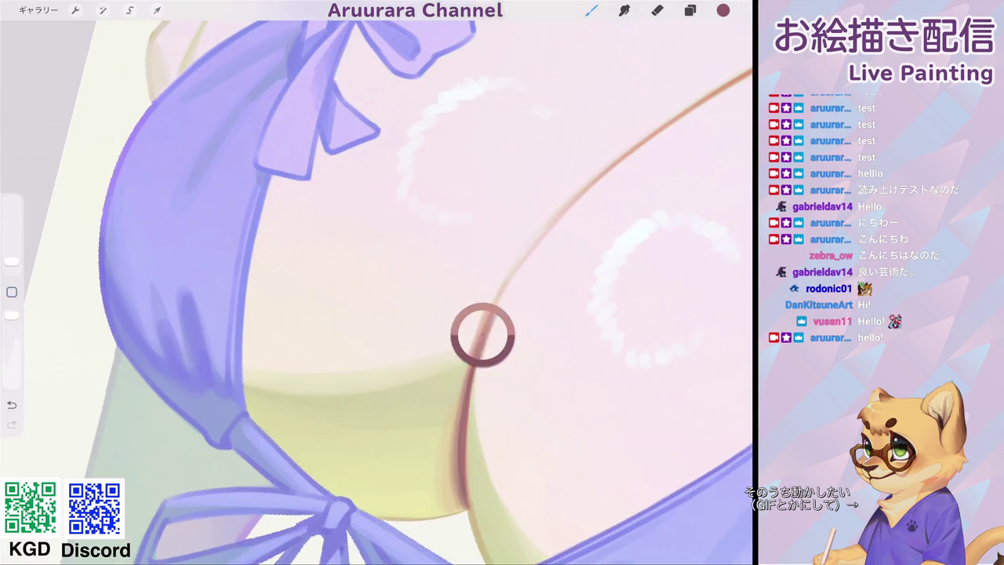
{"action": "scroll", "coordinate": [377, 283], "scroll_direction": "up", "scroll_amount": 3}
{"action": "scroll", "coordinate": [376, 283], "scroll_direction": "up", "scroll_amount": 2}
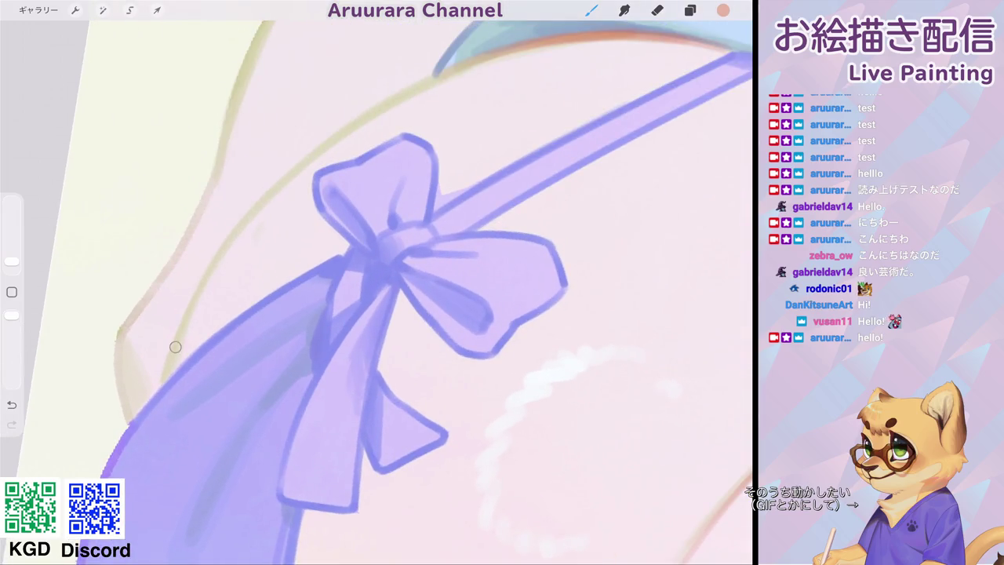
{"action": "mouse_move", "coordinate": [174, 351]}
{"action": "left_mouse_down"}
{"action": "mouse_move", "coordinate": [246, 219]}
{"action": "mouse_move", "coordinate": [370, 112]}
{"action": "mouse_move", "coordinate": [508, 51]}
{"action": "left_mouse_up"}
{"action": "scroll", "coordinate": [377, 283], "scroll_direction": "down", "scroll_amount": 5}
{"action": "scroll", "coordinate": [377, 282], "scroll_direction": "down", "scroll_amount": 5}
{"action": "scroll", "coordinate": [376, 282], "scroll_direction": "down", "scroll_amount": 3}
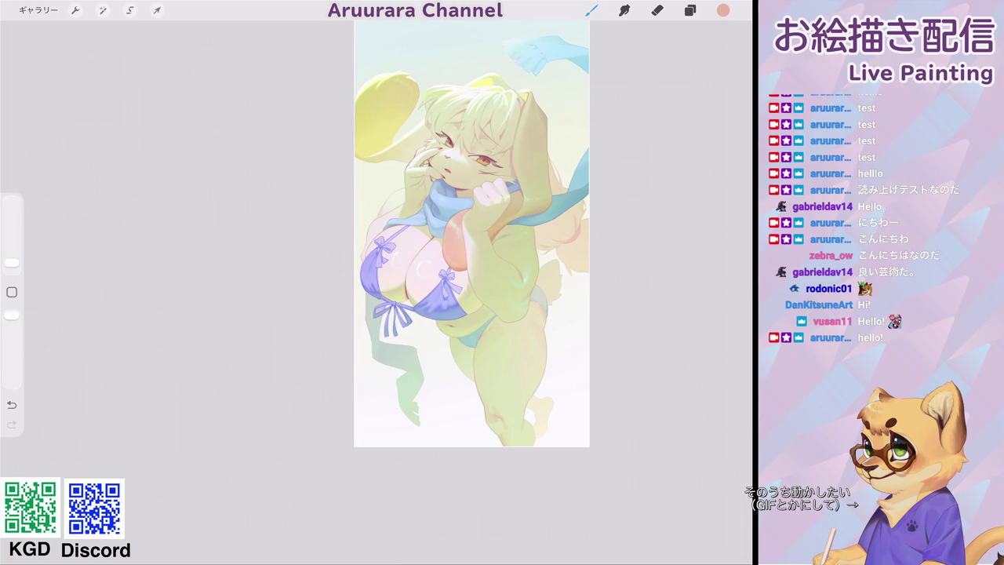
{"action": "scroll", "coordinate": [459, 157], "scroll_direction": "up", "scroll_amount": 5}
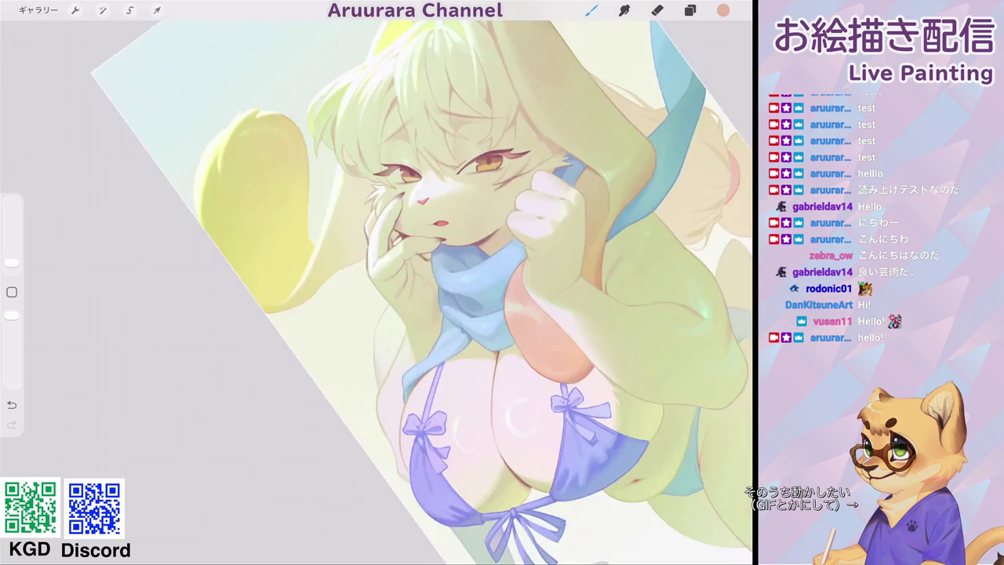
Pick a dark purple colour for the eye lines.
{"action": "scroll", "coordinate": [459, 157], "scroll_direction": "up", "scroll_amount": 5}
{"action": "scroll", "coordinate": [459, 157], "scroll_direction": "up", "scroll_amount": 2}
{"action": "left_click", "coordinate": [723, 10]}
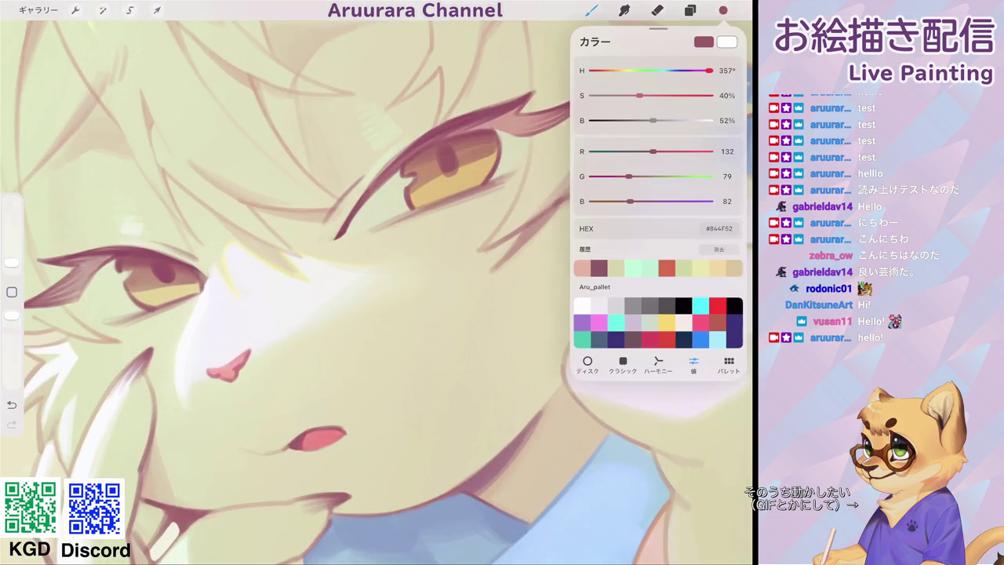
{"action": "left_click_drag", "start_coordinate": [675, 71], "coordinate": [704, 71]}
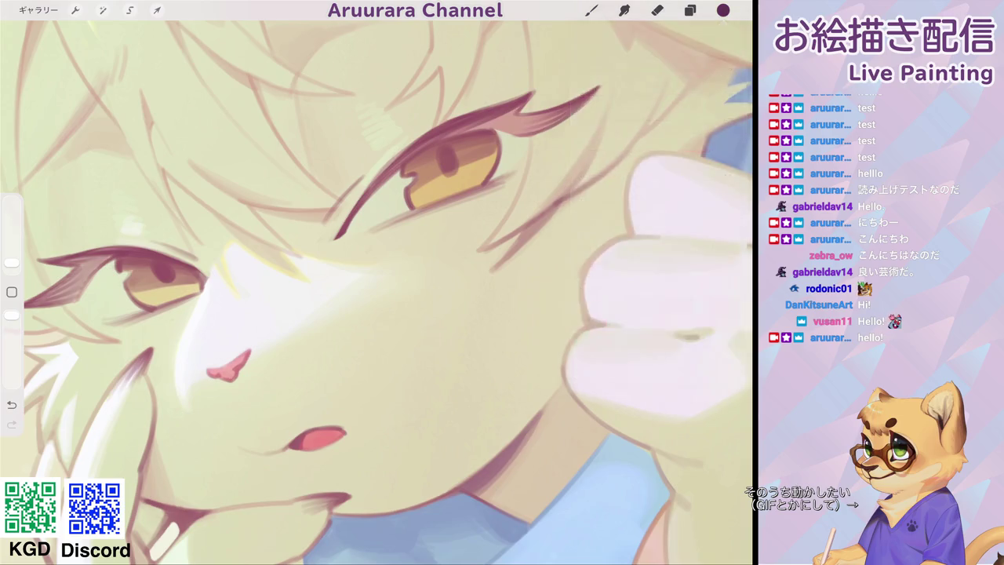
{"action": "scroll", "coordinate": [377, 282], "scroll_direction": "down", "scroll_amount": 5}
{"action": "scroll", "coordinate": [376, 283], "scroll_direction": "down", "scroll_amount": 3}
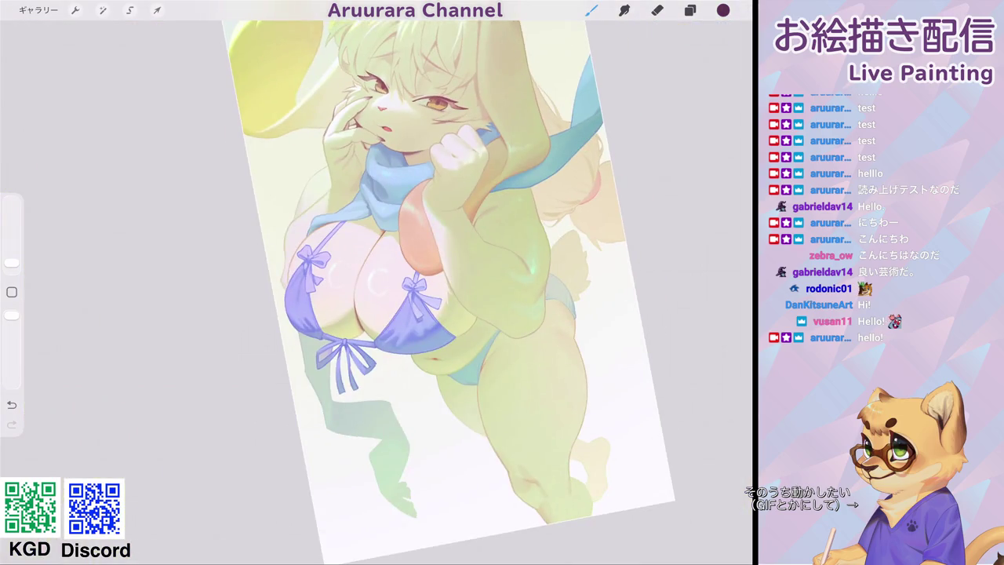
{"action": "scroll", "coordinate": [424, 110], "scroll_direction": "up", "scroll_amount": 2}
{"action": "scroll", "coordinate": [423, 110], "scroll_direction": "up", "scroll_amount": 3}
{"action": "scroll", "coordinate": [423, 110], "scroll_direction": "up", "scroll_amount": 2}
{"action": "scroll", "coordinate": [424, 110], "scroll_direction": "up", "scroll_amount": 3}
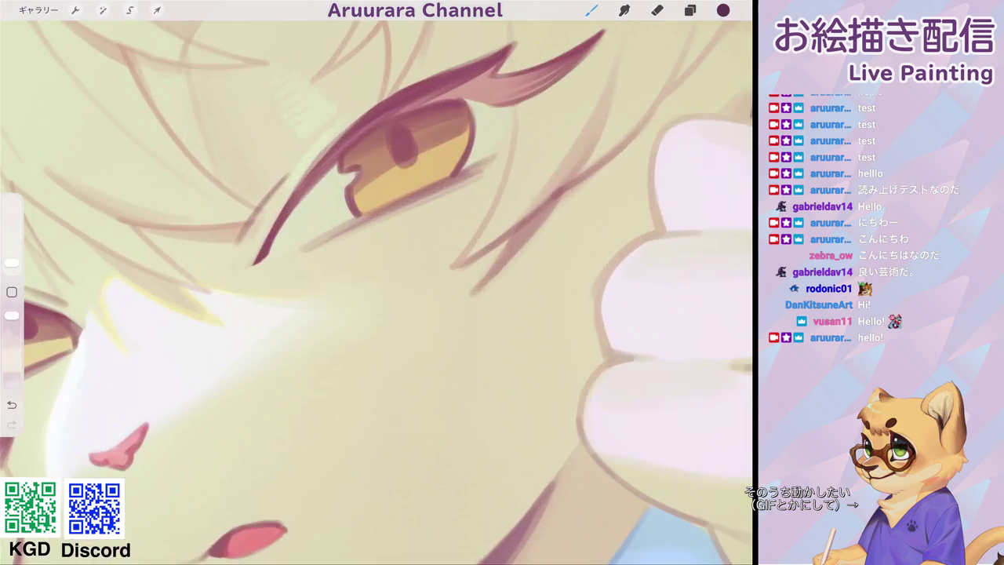
Darken and thicken the upper eyelid line, undoing one stray stroke.
{"action": "left_click_drag", "start_coordinate": [269, 235], "coordinate": [439, 73]}
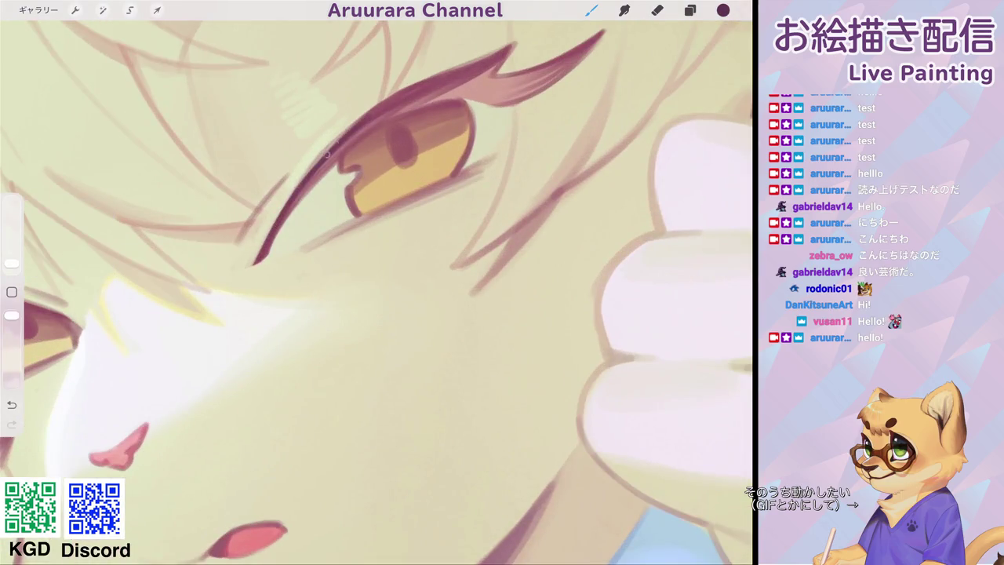
{"action": "scroll", "coordinate": [377, 283], "scroll_direction": "right", "scroll_amount": 1}
{"action": "scroll", "coordinate": [376, 282], "scroll_direction": "down", "scroll_amount": 1}
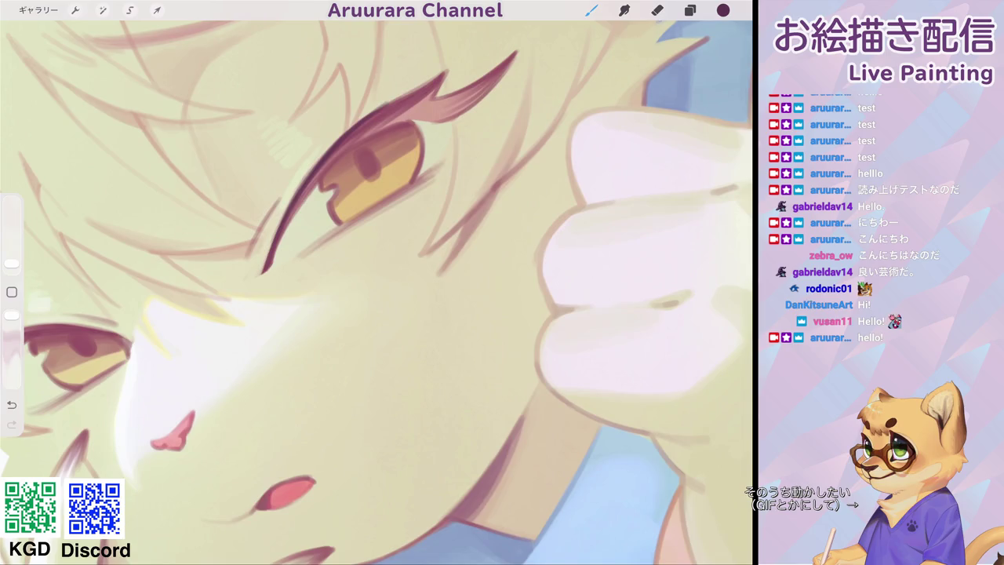
{"action": "mouse_move", "coordinate": [326, 160]}
{"action": "left_mouse_down"}
{"action": "mouse_move", "coordinate": [417, 90]}
{"action": "mouse_move", "coordinate": [401, 102]}
{"action": "left_mouse_up"}
{"action": "left_click_drag", "start_coordinate": [357, 140], "coordinate": [436, 78]}
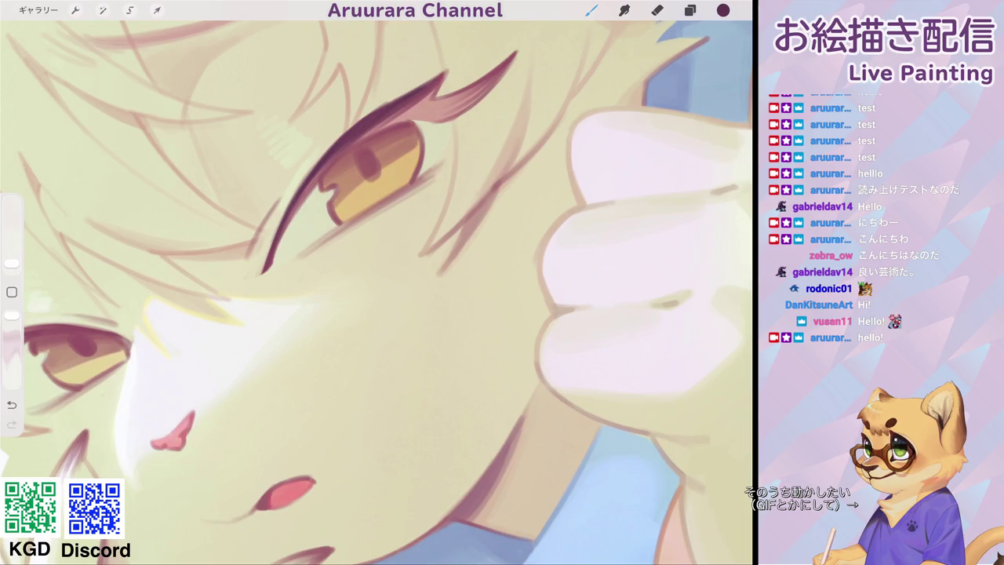
{"action": "scroll", "coordinate": [376, 290], "scroll_direction": "up", "scroll_amount": 2}
{"action": "mouse_move", "coordinate": [372, 149]}
{"action": "left_mouse_down"}
{"action": "mouse_move", "coordinate": [303, 258]}
{"action": "mouse_move", "coordinate": [355, 173]}
{"action": "left_mouse_up"}
{"action": "left_click_drag", "start_coordinate": [429, 118], "coordinate": [374, 153]}
{"action": "key", "text": "ctrl+z"}
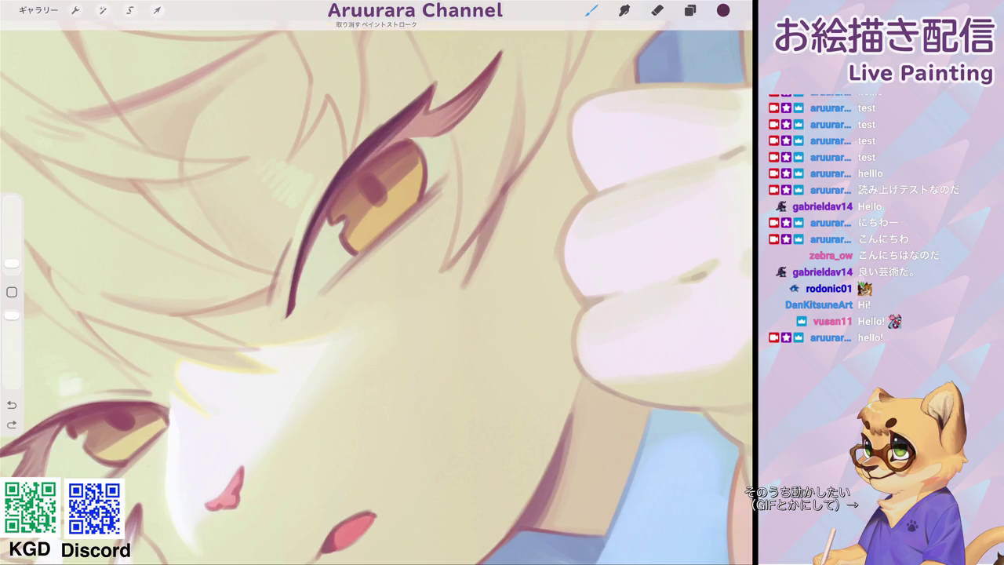
Redraw the upper eyelid darker and shade the upper lash wing tip.
{"action": "left_click_drag", "start_coordinate": [314, 239], "coordinate": [436, 94]}
{"action": "left_click_drag", "start_coordinate": [416, 135], "coordinate": [486, 80]}
{"action": "left_click_drag", "start_coordinate": [443, 125], "coordinate": [491, 74]}
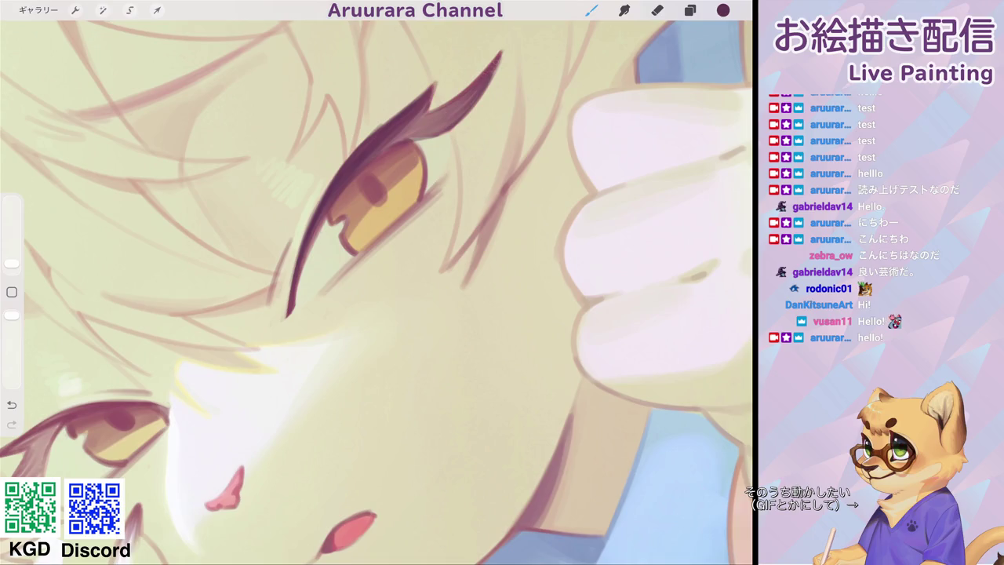
{"action": "left_click_drag", "start_coordinate": [447, 117], "coordinate": [424, 91]}
{"action": "left_click_drag", "start_coordinate": [374, 138], "coordinate": [437, 83]}
{"action": "scroll", "coordinate": [377, 282], "scroll_direction": "down", "scroll_amount": 5}
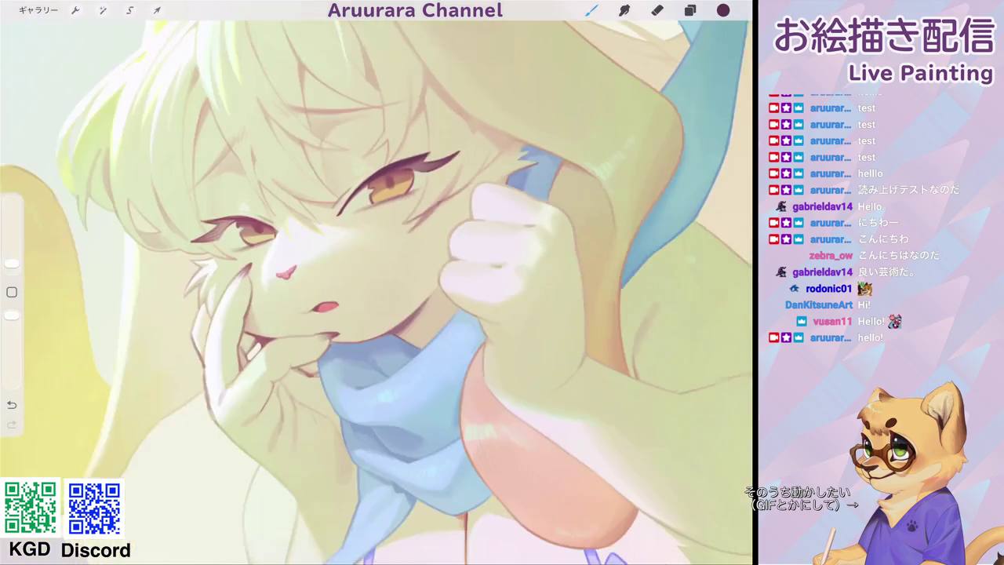
{"action": "scroll", "coordinate": [251, 235], "scroll_direction": "up", "scroll_amount": 5}
Thicken the eyelid and fill the lower lash spike with darker purple to its tip.
{"action": "mouse_move", "coordinate": [298, 160]}
{"action": "left_mouse_down"}
{"action": "mouse_move", "coordinate": [364, 98]}
{"action": "mouse_move", "coordinate": [386, 91]}
{"action": "left_mouse_up"}
{"action": "mouse_move", "coordinate": [267, 213]}
{"action": "left_mouse_down"}
{"action": "mouse_move", "coordinate": [288, 163]}
{"action": "mouse_move", "coordinate": [227, 284]}
{"action": "mouse_move", "coordinate": [246, 259]}
{"action": "left_mouse_up"}
{"action": "left_click_drag", "start_coordinate": [288, 178], "coordinate": [263, 235]}
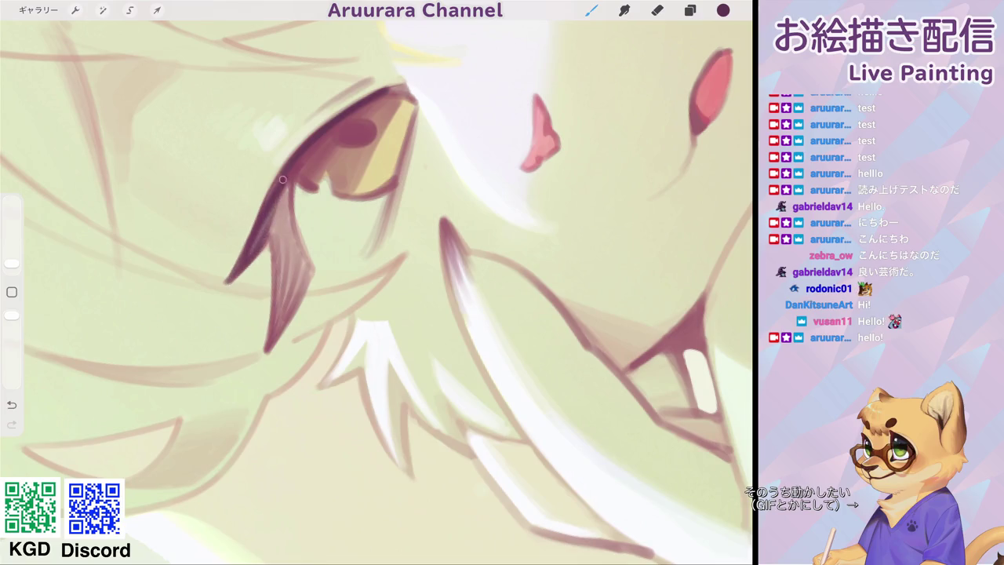
{"action": "mouse_move", "coordinate": [290, 173]}
{"action": "left_mouse_down"}
{"action": "mouse_move", "coordinate": [268, 238]}
{"action": "mouse_move", "coordinate": [268, 342]}
{"action": "left_mouse_up"}
{"action": "left_click_drag", "start_coordinate": [282, 273], "coordinate": [271, 344]}
{"action": "left_click_drag", "start_coordinate": [299, 294], "coordinate": [276, 344]}
{"action": "mouse_move", "coordinate": [279, 226]}
{"action": "left_mouse_down"}
{"action": "mouse_move", "coordinate": [276, 283]}
{"action": "mouse_move", "coordinate": [279, 272]}
{"action": "left_mouse_up"}
{"action": "mouse_move", "coordinate": [283, 196]}
{"action": "left_mouse_down"}
{"action": "mouse_move", "coordinate": [272, 236]}
{"action": "mouse_move", "coordinate": [244, 256]}
{"action": "left_mouse_up"}
{"action": "mouse_move", "coordinate": [286, 187]}
{"action": "left_mouse_down"}
{"action": "mouse_move", "coordinate": [283, 280]}
{"action": "mouse_move", "coordinate": [300, 275]}
{"action": "mouse_move", "coordinate": [290, 290]}
{"action": "left_mouse_up"}
{"action": "left_click_drag", "start_coordinate": [297, 232], "coordinate": [303, 306]}
{"action": "scroll", "coordinate": [377, 283], "scroll_direction": "down", "scroll_amount": 5}
{"action": "scroll", "coordinate": [377, 282], "scroll_direction": "down", "scroll_amount": 5}
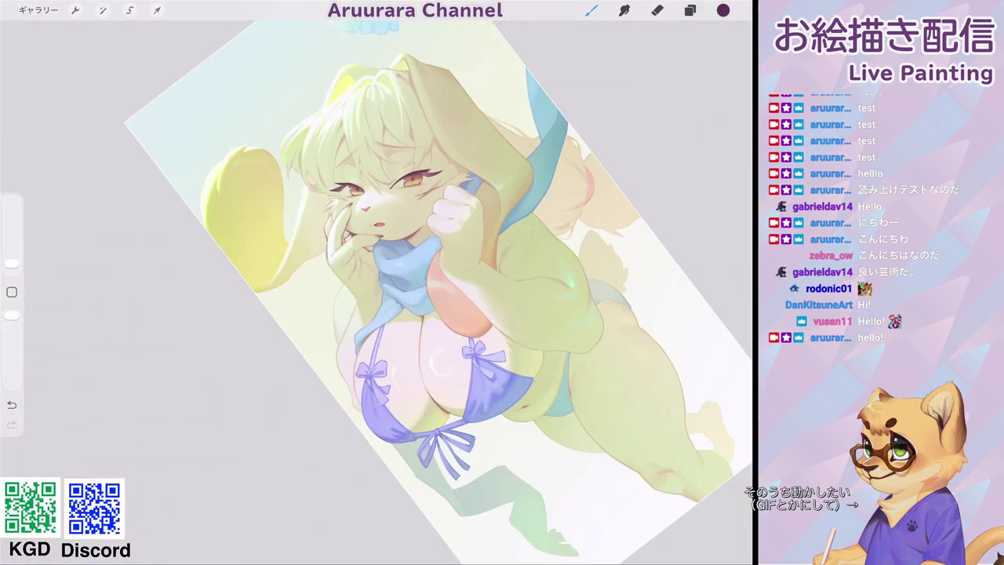
Darken the upper eyelid line, iris and pupil of the first eye with small strokes.
{"action": "scroll", "coordinate": [376, 282], "scroll_direction": "up", "scroll_amount": 5}
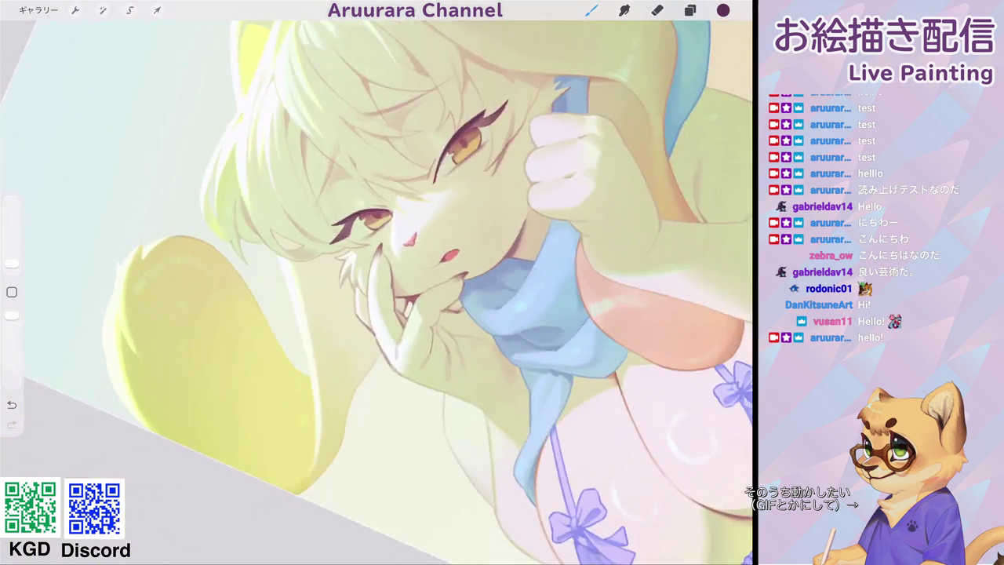
{"action": "scroll", "coordinate": [377, 282], "scroll_direction": "up", "scroll_amount": 5}
{"action": "scroll", "coordinate": [377, 283], "scroll_direction": "up", "scroll_amount": 2}
{"action": "mouse_move", "coordinate": [283, 199]}
{"action": "left_mouse_down"}
{"action": "mouse_move", "coordinate": [342, 142]}
{"action": "mouse_move", "coordinate": [391, 115]}
{"action": "left_mouse_up"}
{"action": "scroll", "coordinate": [377, 283], "scroll_direction": "up", "scroll_amount": 2}
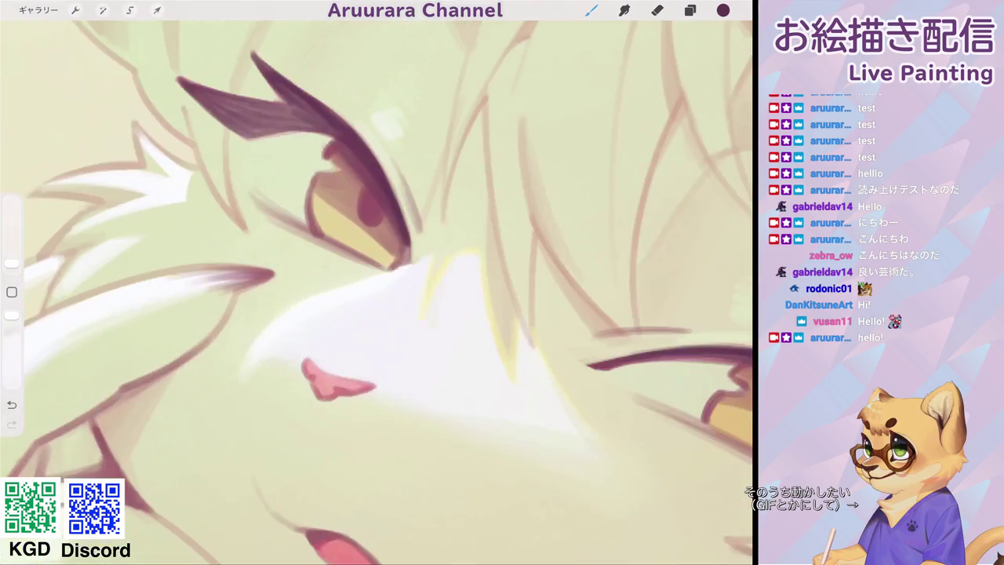
{"action": "mouse_move", "coordinate": [375, 183]}
{"action": "left_mouse_down"}
{"action": "mouse_move", "coordinate": [375, 222]}
{"action": "mouse_move", "coordinate": [384, 202]}
{"action": "left_mouse_up"}
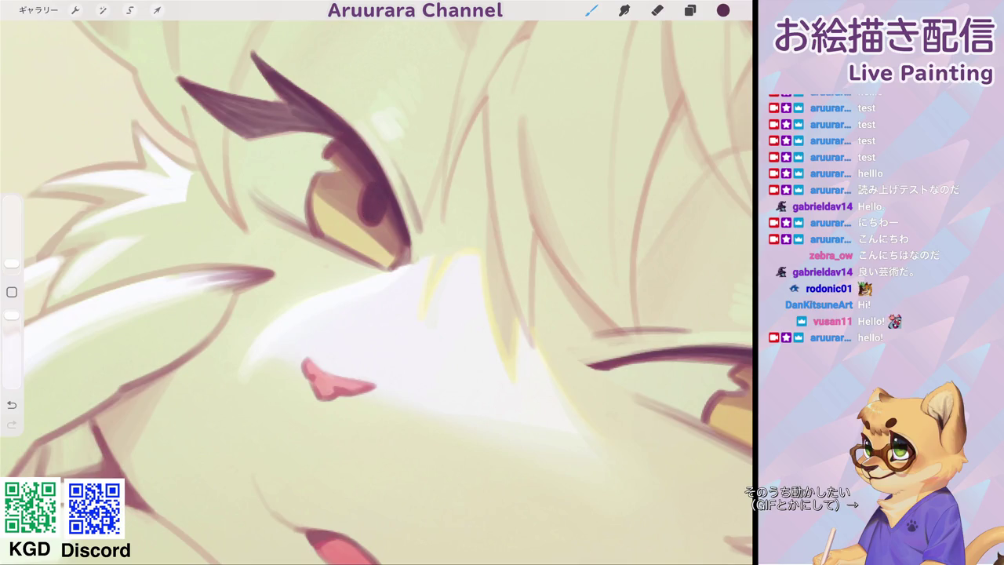
{"action": "scroll", "coordinate": [377, 283], "scroll_direction": "down", "scroll_amount": 5}
{"action": "scroll", "coordinate": [376, 283], "scroll_direction": "up", "scroll_amount": 5}
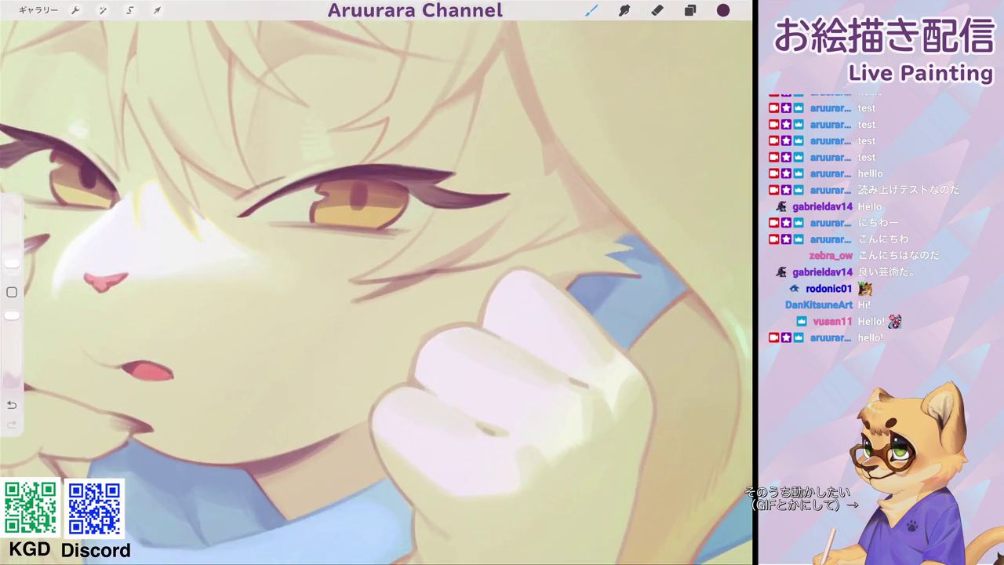
{"action": "left_click_drag", "start_coordinate": [12, 227], "coordinate": [12, 236]}
{"action": "left_click_drag", "start_coordinate": [357, 185], "coordinate": [359, 206]}
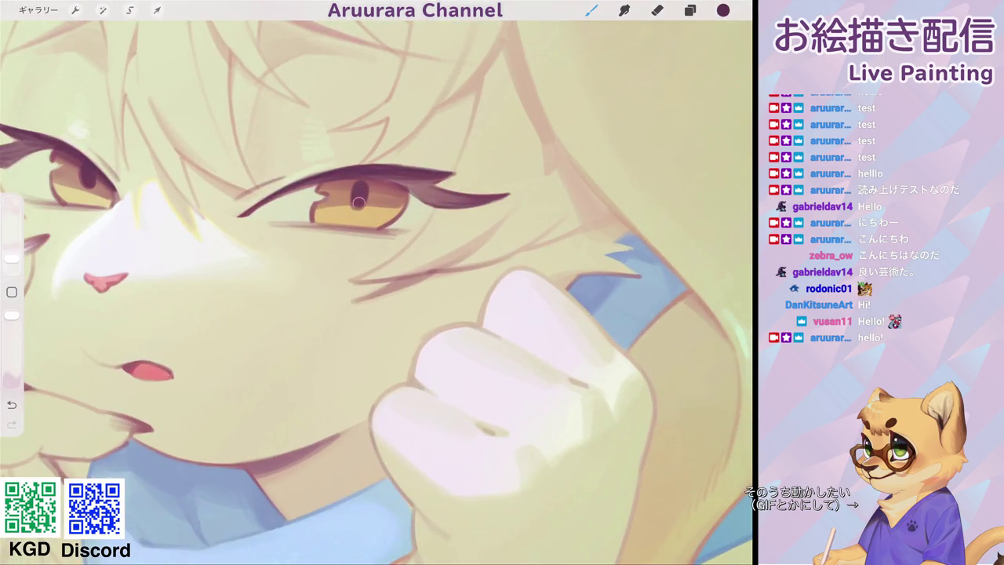
Thicken and darken the upper eyelid line above the eye, including its lower-left part.
{"action": "scroll", "coordinate": [377, 283], "scroll_direction": "down", "scroll_amount": 2}
{"action": "scroll", "coordinate": [377, 283], "scroll_direction": "up", "scroll_amount": 3}
{"action": "left_click_drag", "start_coordinate": [12, 258], "coordinate": [12, 261]}
{"action": "mouse_move", "coordinate": [355, 195]}
{"action": "left_mouse_down"}
{"action": "mouse_move", "coordinate": [416, 131]}
{"action": "mouse_move", "coordinate": [407, 131]}
{"action": "left_mouse_up"}
{"action": "left_click_drag", "start_coordinate": [361, 183], "coordinate": [426, 129]}
{"action": "mouse_move", "coordinate": [385, 167]}
{"action": "left_mouse_down"}
{"action": "mouse_move", "coordinate": [419, 133]}
{"action": "mouse_move", "coordinate": [391, 140]}
{"action": "mouse_move", "coordinate": [382, 160]}
{"action": "left_mouse_up"}
{"action": "mouse_move", "coordinate": [422, 131]}
{"action": "left_mouse_down"}
{"action": "mouse_move", "coordinate": [357, 196]}
{"action": "mouse_move", "coordinate": [408, 153]}
{"action": "left_mouse_up"}
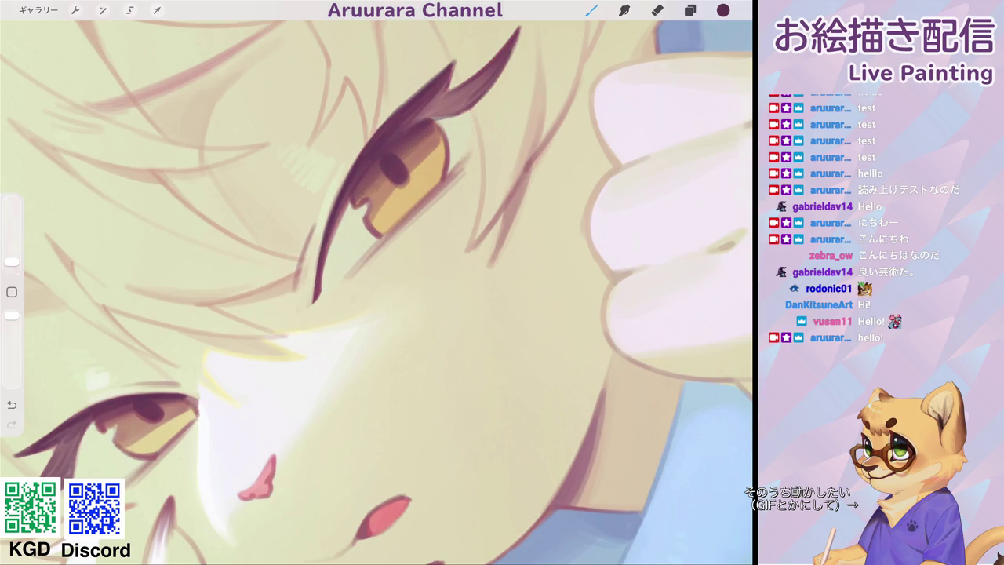
{"action": "scroll", "coordinate": [376, 290], "scroll_direction": "down", "scroll_amount": 5}
{"action": "scroll", "coordinate": [330, 236], "scroll_direction": "up", "scroll_amount": 5}
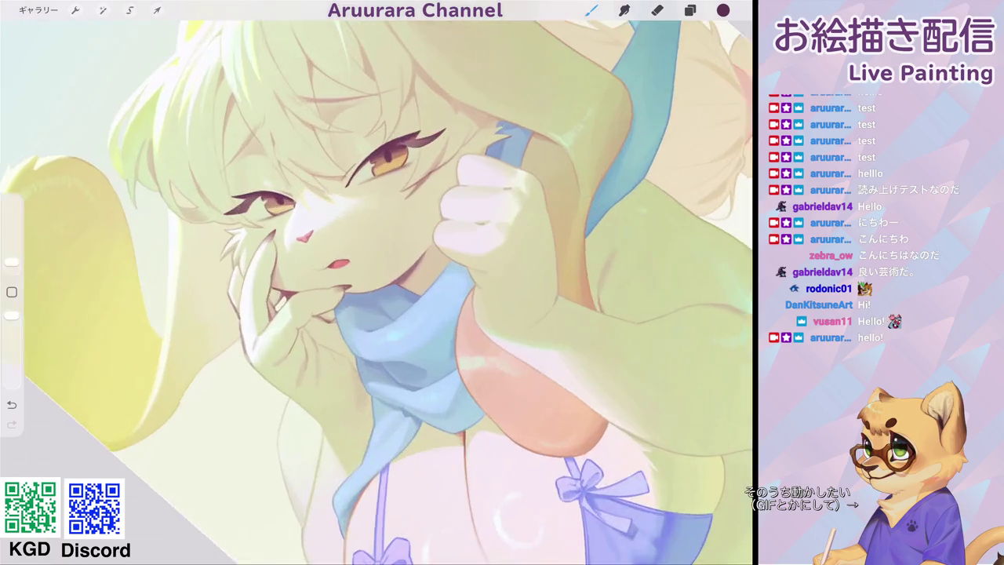
{"action": "scroll", "coordinate": [377, 290], "scroll_direction": "up", "scroll_amount": 3}
Shift a sampled eye tone toward red and paint reddish-orange into the iris.
{"action": "left_click", "coordinate": [378, 184]}
{"action": "left_click", "coordinate": [722, 10]}
{"action": "left_click_drag", "start_coordinate": [645, 201], "coordinate": [632, 201]}
{"action": "left_click_drag", "start_coordinate": [675, 176], "coordinate": [604, 176]}
{"action": "left_click_drag", "start_coordinate": [12, 261], "coordinate": [12, 255]}
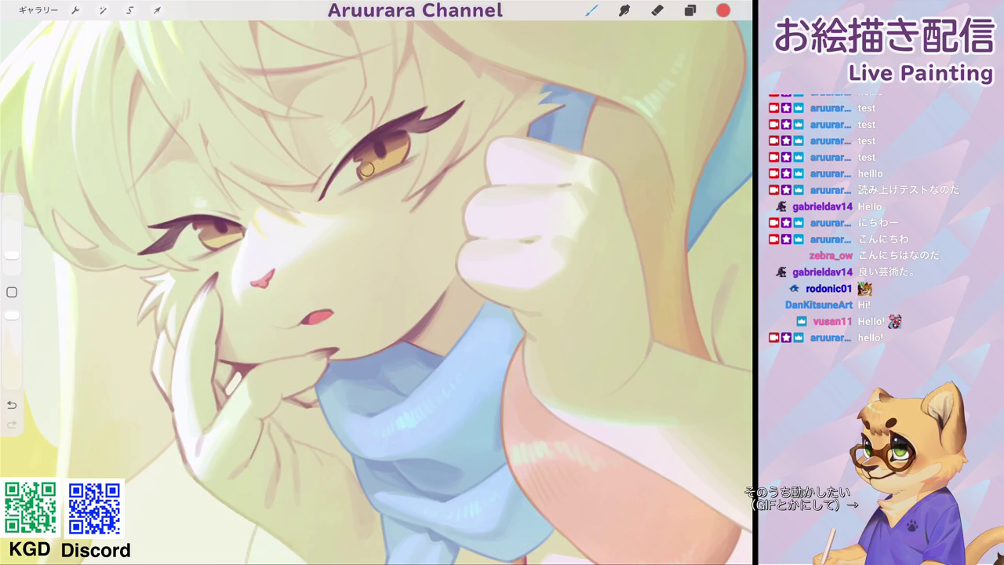
{"action": "mouse_move", "coordinate": [390, 150]}
{"action": "left_mouse_down"}
{"action": "mouse_move", "coordinate": [372, 145]}
{"action": "mouse_move", "coordinate": [399, 140]}
{"action": "left_mouse_up"}
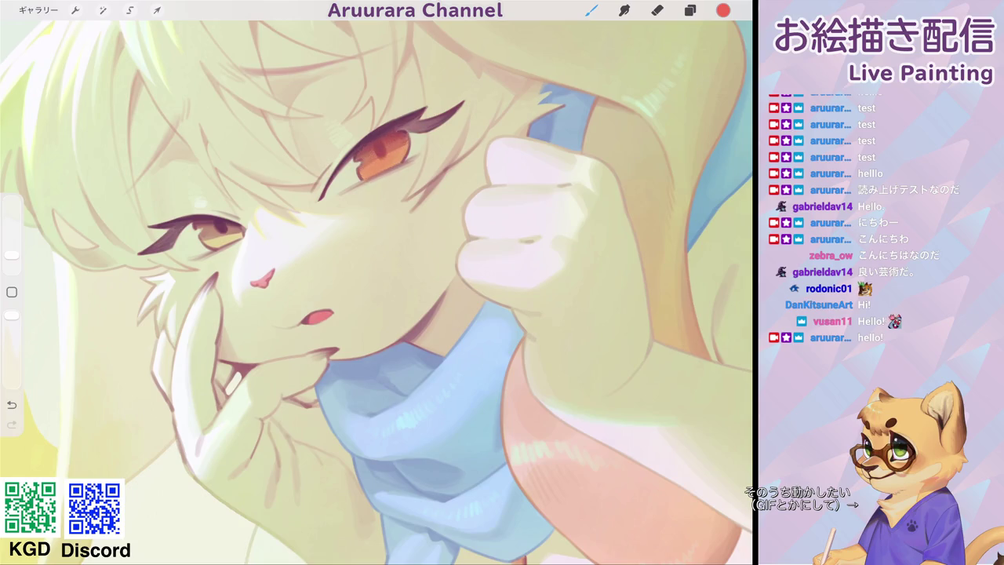
{"action": "left_click_drag", "start_coordinate": [261, 279], "coordinate": [436, 205]}
{"action": "left_click_drag", "start_coordinate": [11, 254], "coordinate": [11, 258]}
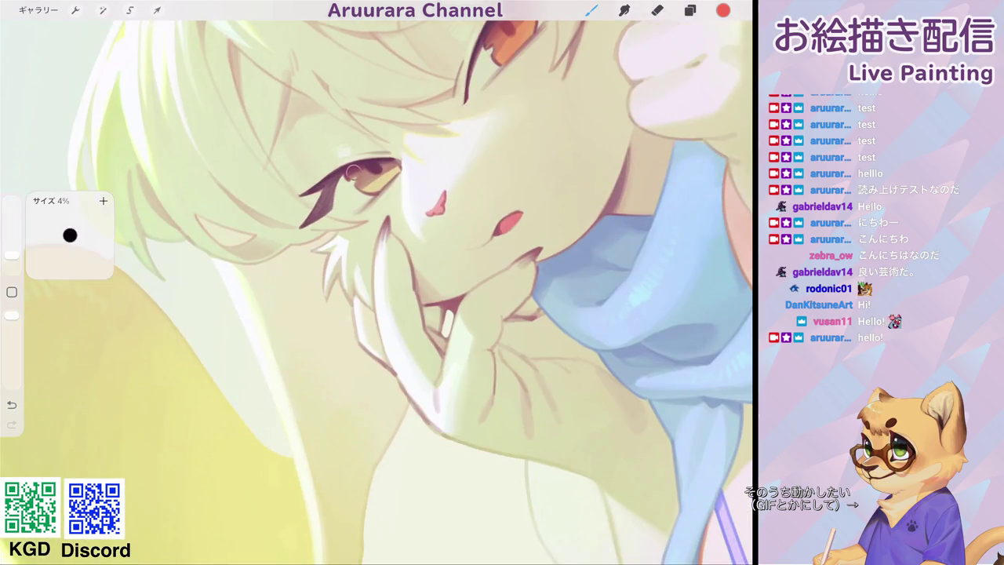
{"action": "left_click_drag", "start_coordinate": [359, 179], "coordinate": [391, 173]}
Eyedrop the dark purple eyelid colour and darken the upper lid and iris top.
{"action": "scroll", "coordinate": [391, 174], "scroll_direction": "down", "scroll_amount": 10}
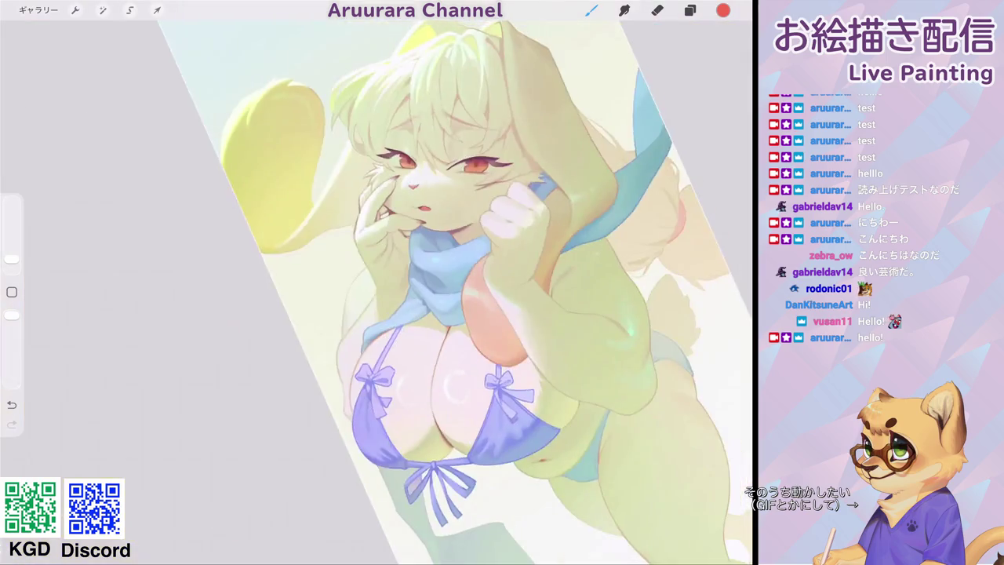
{"action": "scroll", "coordinate": [393, 172], "scroll_direction": "up", "scroll_amount": 10}
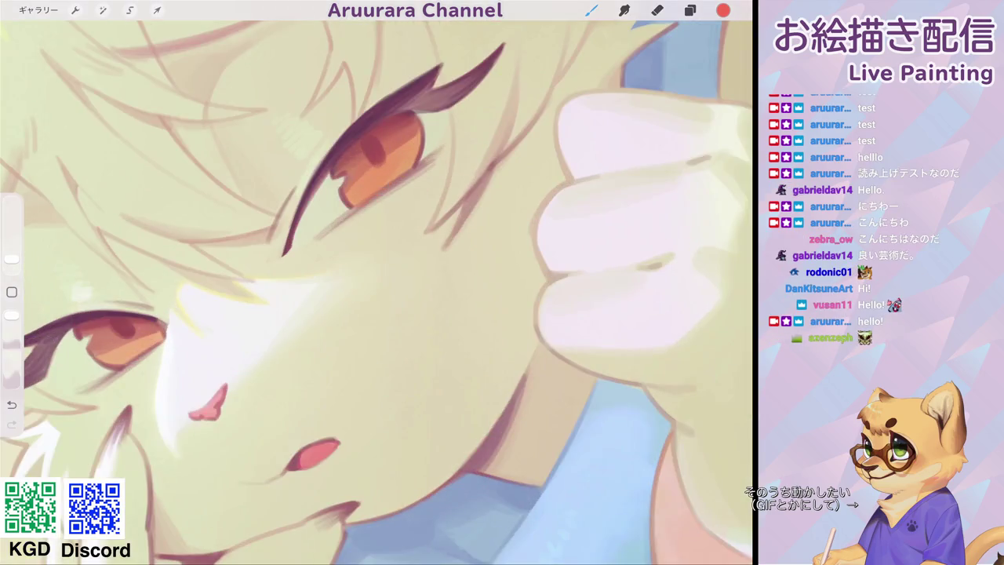
{"action": "left_click", "coordinate": [11, 292]}
{"action": "left_click", "coordinate": [333, 169]}
{"action": "left_click", "coordinate": [12, 261]}
{"action": "mouse_move", "coordinate": [325, 169]}
{"action": "left_mouse_down"}
{"action": "mouse_move", "coordinate": [391, 124]}
{"action": "mouse_move", "coordinate": [337, 177]}
{"action": "left_mouse_up"}
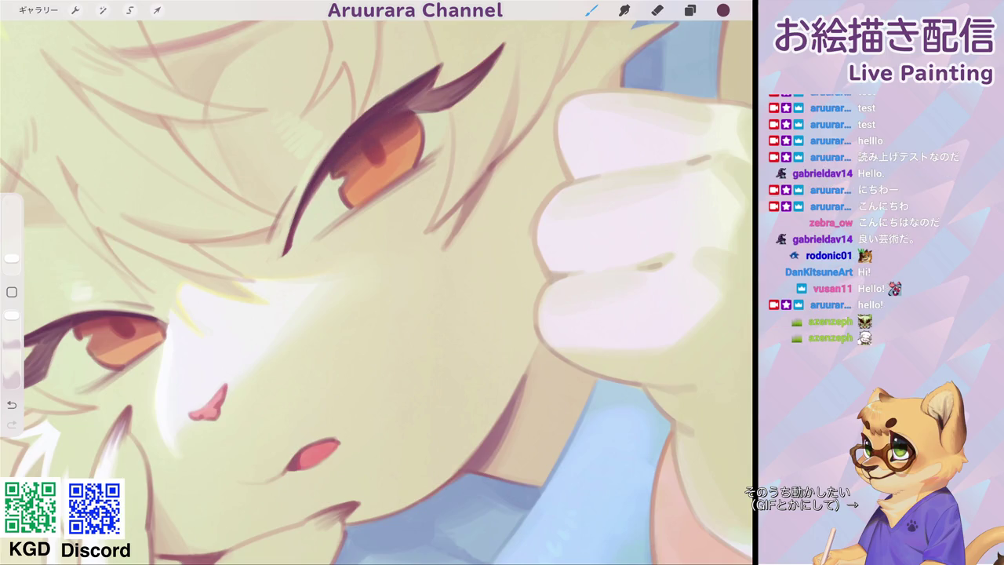
{"action": "mouse_move", "coordinate": [385, 113]}
{"action": "left_mouse_down"}
{"action": "mouse_move", "coordinate": [405, 108]}
{"action": "mouse_move", "coordinate": [406, 92]}
{"action": "left_mouse_up"}
Move the view to the other eye and add small dark purple marks with a smaller brush.
{"action": "mouse_move", "coordinate": [208, 408]}
{"action": "left_mouse_down"}
{"action": "mouse_move", "coordinate": [191, 287]}
{"action": "mouse_move", "coordinate": [177, 274]}
{"action": "left_mouse_up"}
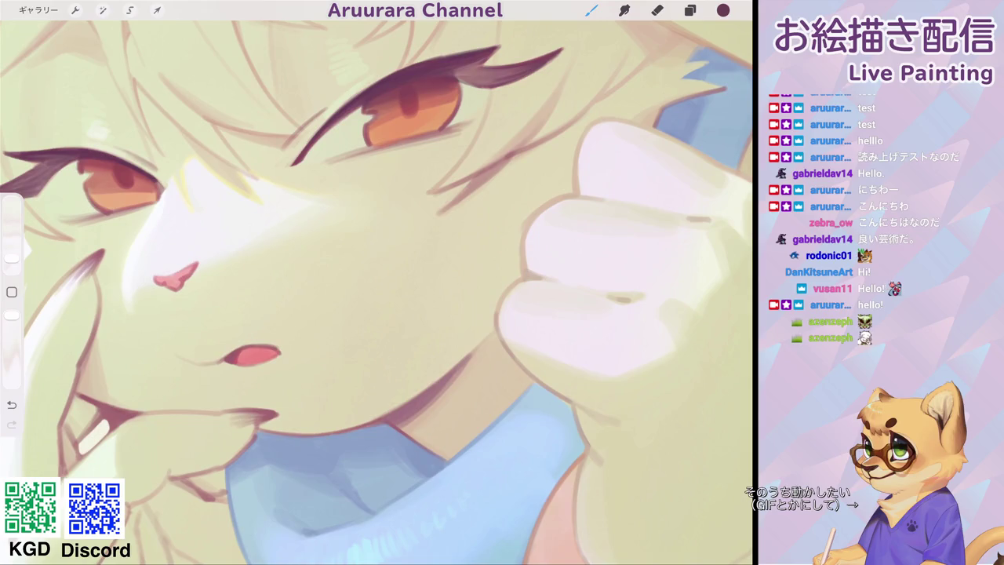
{"action": "left_click", "coordinate": [12, 258]}
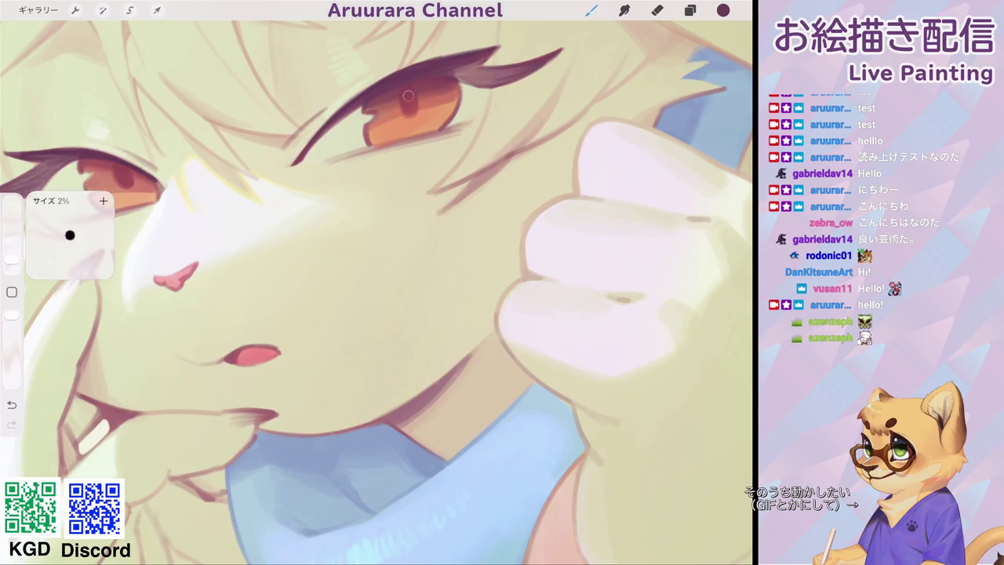
{"action": "left_click_drag", "start_coordinate": [404, 91], "coordinate": [409, 106]}
{"action": "left_click_drag", "start_coordinate": [177, 275], "coordinate": [313, 274]}
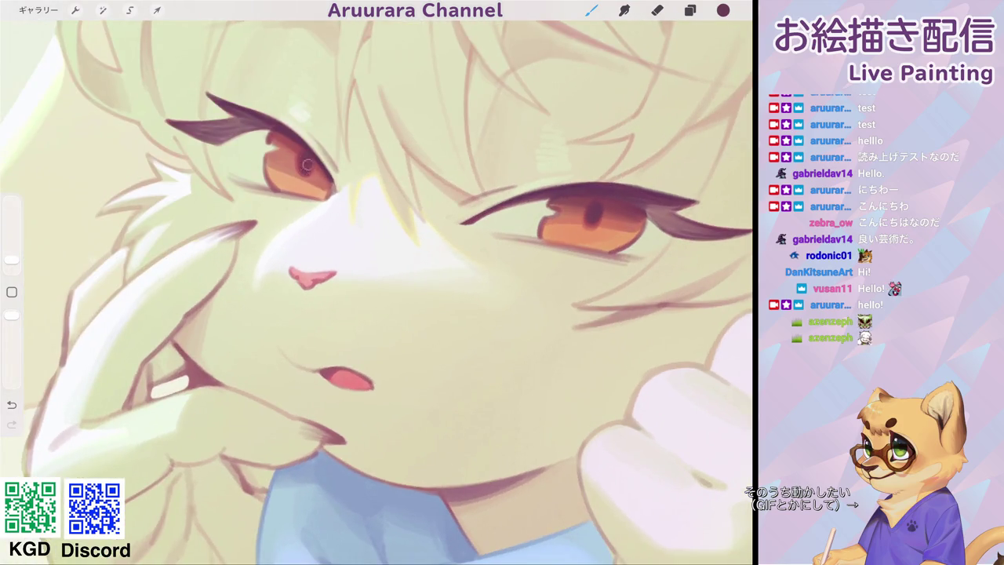
{"action": "scroll", "coordinate": [377, 290], "scroll_direction": "up", "scroll_amount": 3}
{"action": "left_click_drag", "start_coordinate": [12, 259], "coordinate": [12, 264]}
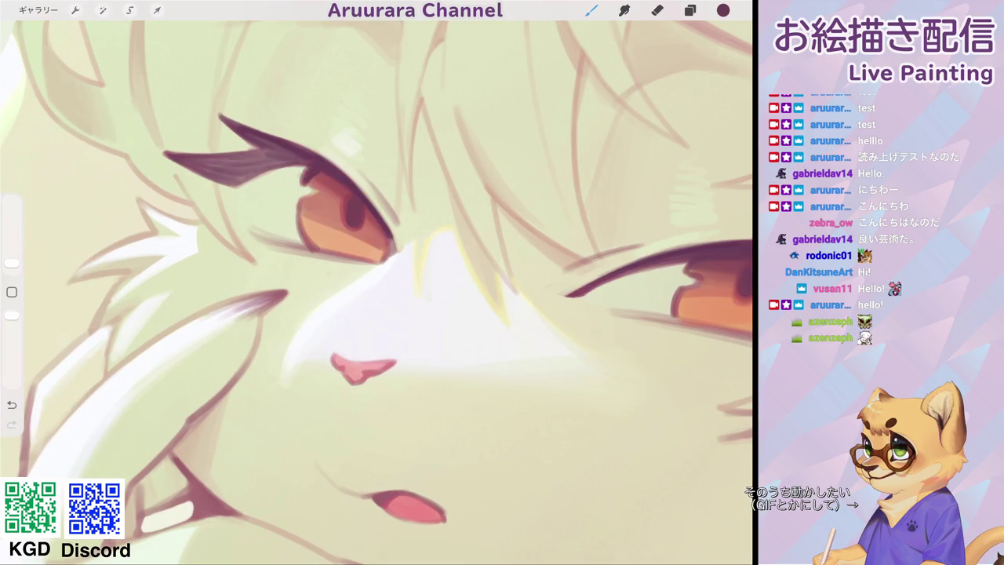
Shade the lower iris, lower lid and upper eyelid darker purple with short strokes.
{"action": "scroll", "coordinate": [376, 290], "scroll_direction": "down", "scroll_amount": 2}
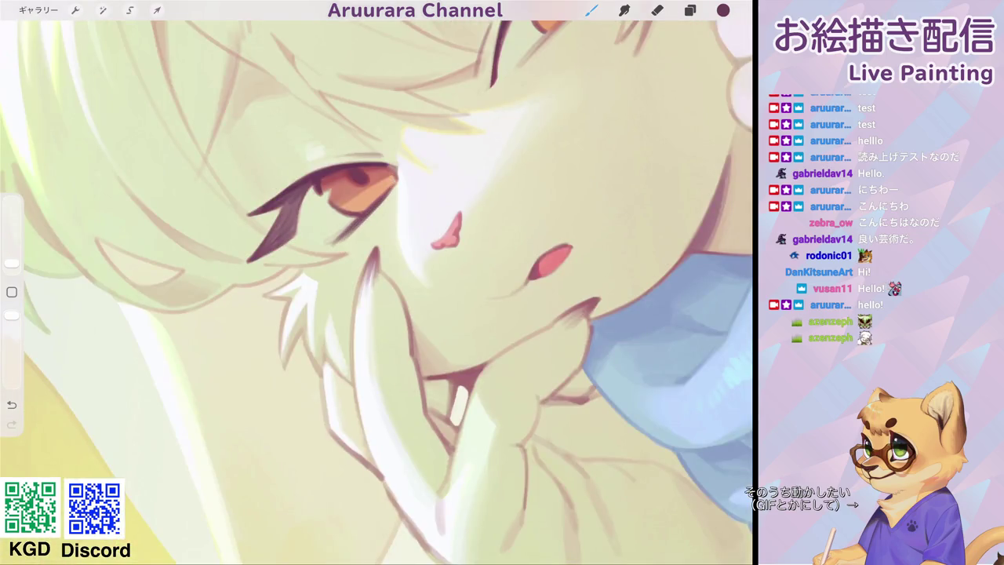
{"action": "scroll", "coordinate": [376, 290], "scroll_direction": "down", "scroll_amount": 2}
{"action": "scroll", "coordinate": [377, 291], "scroll_direction": "up", "scroll_amount": 2}
{"action": "left_click_drag", "start_coordinate": [381, 202], "coordinate": [471, 138]}
{"action": "scroll", "coordinate": [377, 291], "scroll_direction": "down", "scroll_amount": 1}
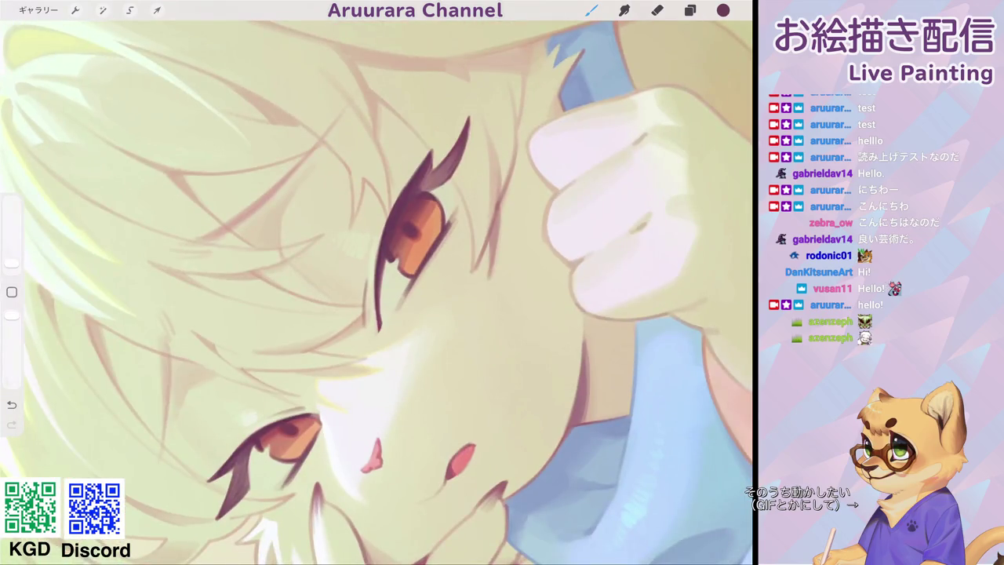
{"action": "left_click_drag", "start_coordinate": [430, 182], "coordinate": [454, 161]}
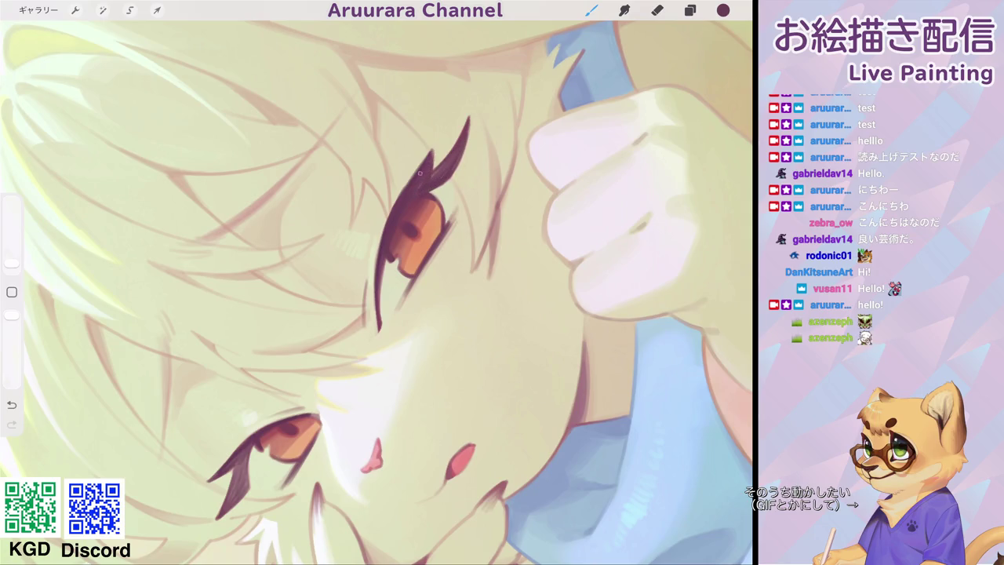
{"action": "scroll", "coordinate": [376, 290], "scroll_direction": "down", "scroll_amount": 5}
{"action": "scroll", "coordinate": [439, 298], "scroll_direction": "down", "scroll_amount": 5}
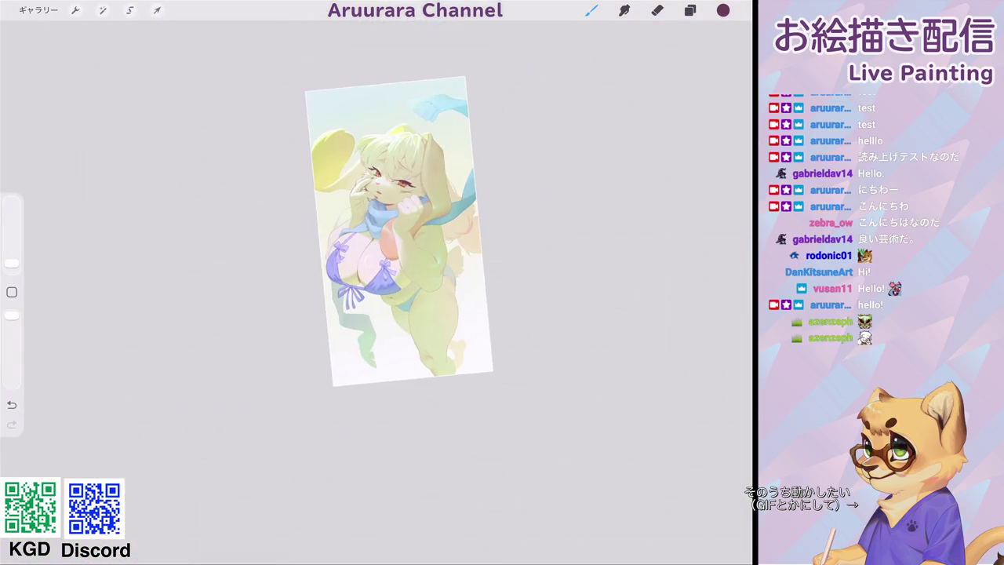
Darken the hair strand lines over the forehead and face, redoing one bad stroke.
{"action": "scroll", "coordinate": [401, 232], "scroll_direction": "up", "scroll_amount": 5}
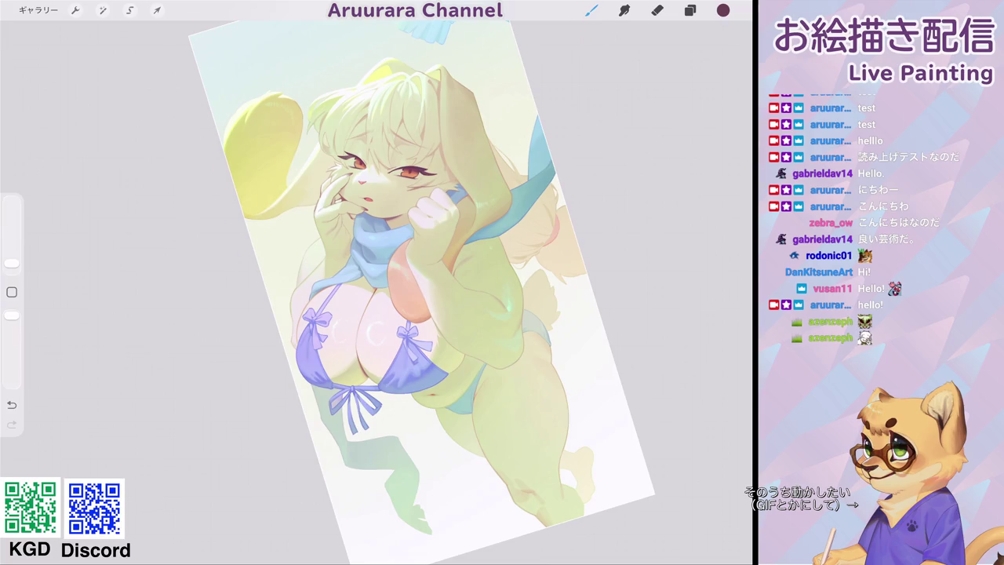
{"action": "scroll", "coordinate": [377, 196], "scroll_direction": "up", "scroll_amount": 3}
{"action": "scroll", "coordinate": [376, 197], "scroll_direction": "up", "scroll_amount": 3}
{"action": "scroll", "coordinate": [377, 196], "scroll_direction": "up", "scroll_amount": 3}
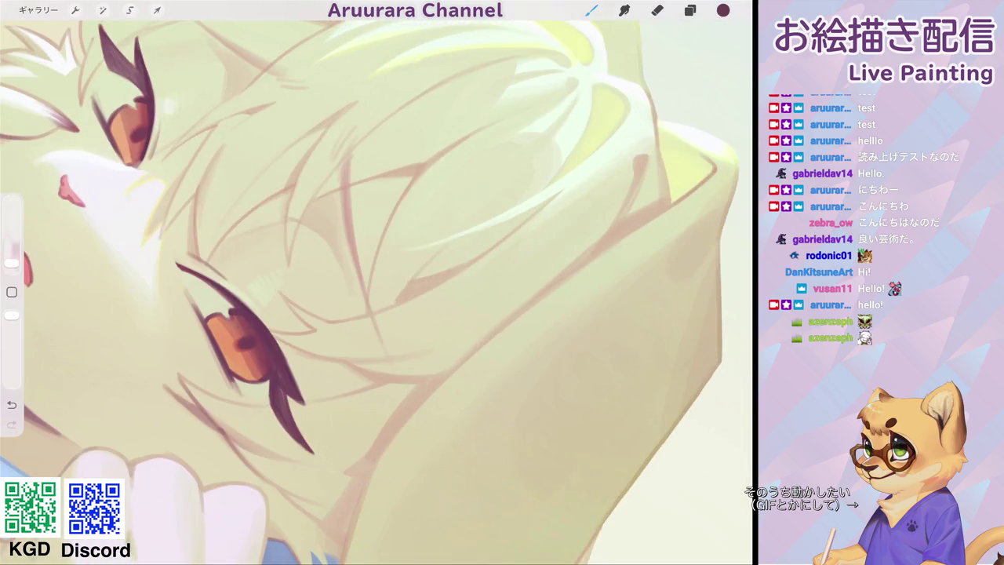
{"action": "left_click_drag", "start_coordinate": [343, 182], "coordinate": [347, 214]}
{"action": "key", "text": "ctrl+z"}
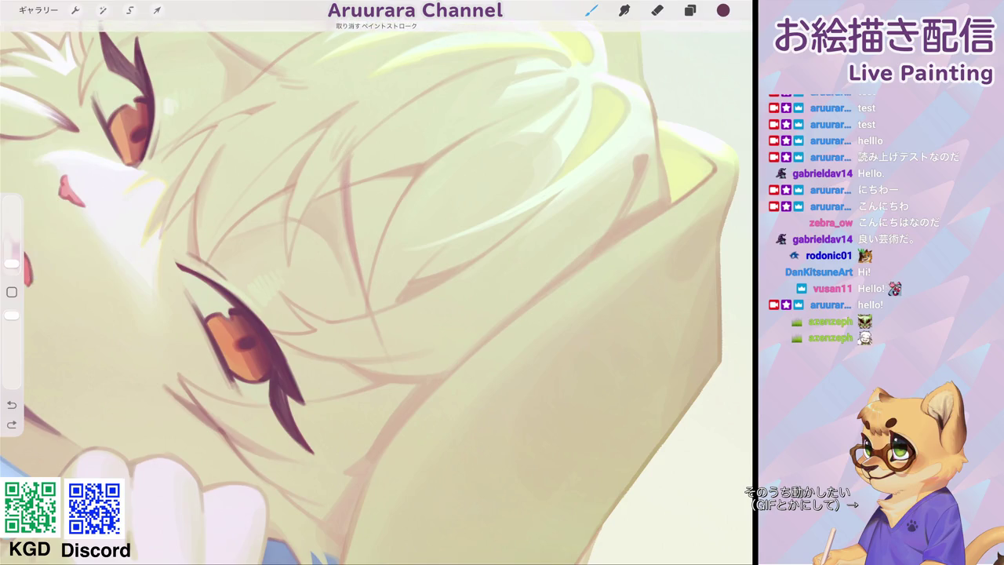
{"action": "left_click_drag", "start_coordinate": [343, 160], "coordinate": [353, 251]}
{"action": "left_click_drag", "start_coordinate": [348, 186], "coordinate": [364, 284]}
{"action": "left_click_drag", "start_coordinate": [350, 221], "coordinate": [372, 310]}
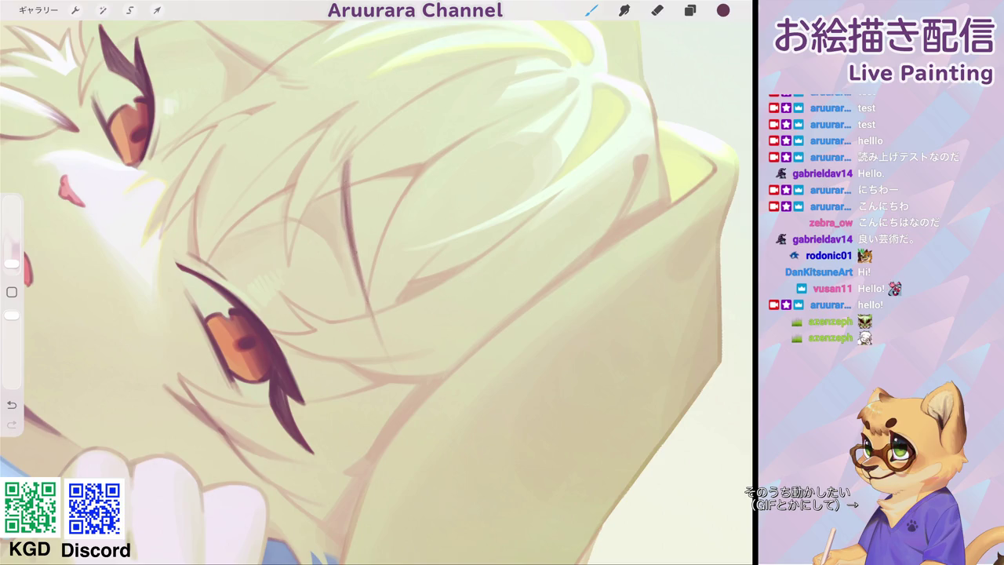
{"action": "left_click_drag", "start_coordinate": [343, 199], "coordinate": [351, 252]}
{"action": "left_click_drag", "start_coordinate": [345, 190], "coordinate": [351, 242]}
Draw a new diagonal hair strand across the forehead, extend it and thicken it.
{"action": "scroll", "coordinate": [356, 271], "scroll_direction": "down", "scroll_amount": 5}
{"action": "scroll", "coordinate": [377, 291], "scroll_direction": "up", "scroll_amount": 3}
{"action": "scroll", "coordinate": [376, 290], "scroll_direction": "up", "scroll_amount": 3}
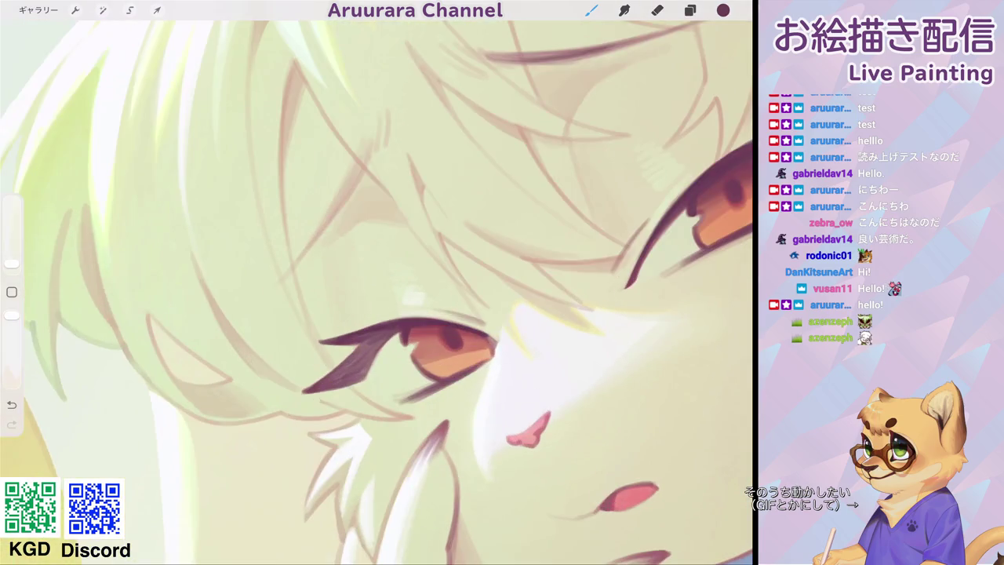
{"action": "left_click_drag", "start_coordinate": [364, 154], "coordinate": [303, 252]}
{"action": "left_click_drag", "start_coordinate": [359, 184], "coordinate": [276, 283]}
{"action": "left_click_drag", "start_coordinate": [306, 251], "coordinate": [276, 283]}
{"action": "left_click_drag", "start_coordinate": [360, 168], "coordinate": [337, 207]}
{"action": "left_click_drag", "start_coordinate": [374, 131], "coordinate": [345, 193]}
{"action": "left_click_drag", "start_coordinate": [368, 155], "coordinate": [328, 229]}
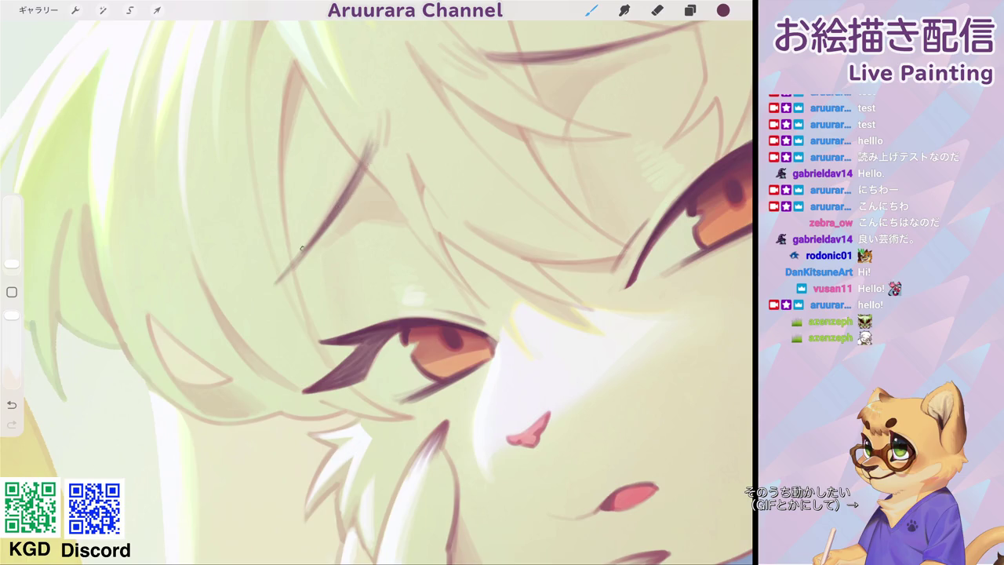
{"action": "scroll", "coordinate": [377, 292], "scroll_direction": "down", "scroll_amount": 5}
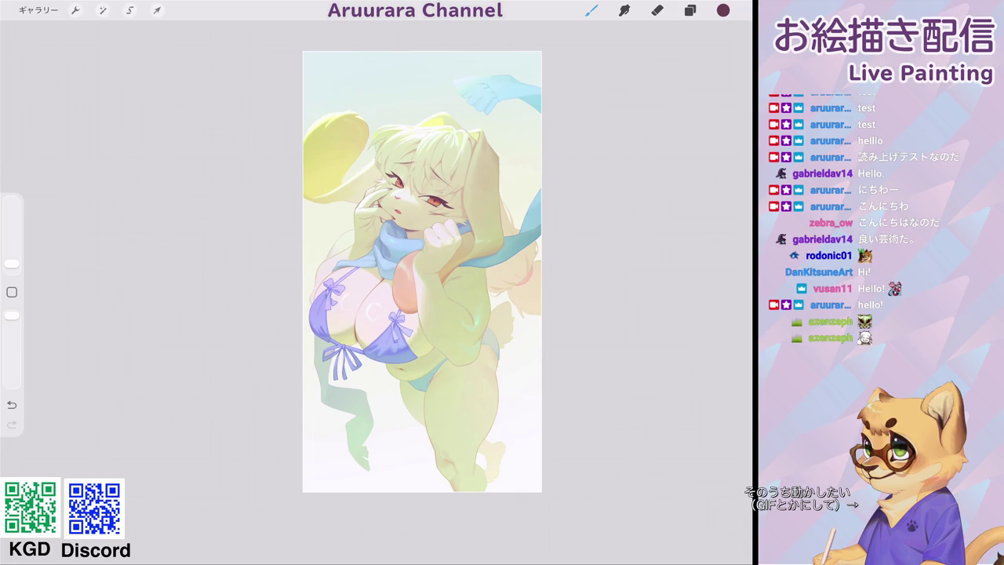
Zoom in on the face and eyedrop the pale yellow from the hair.
{"action": "scroll", "coordinate": [422, 272], "scroll_direction": "up", "scroll_amount": 3}
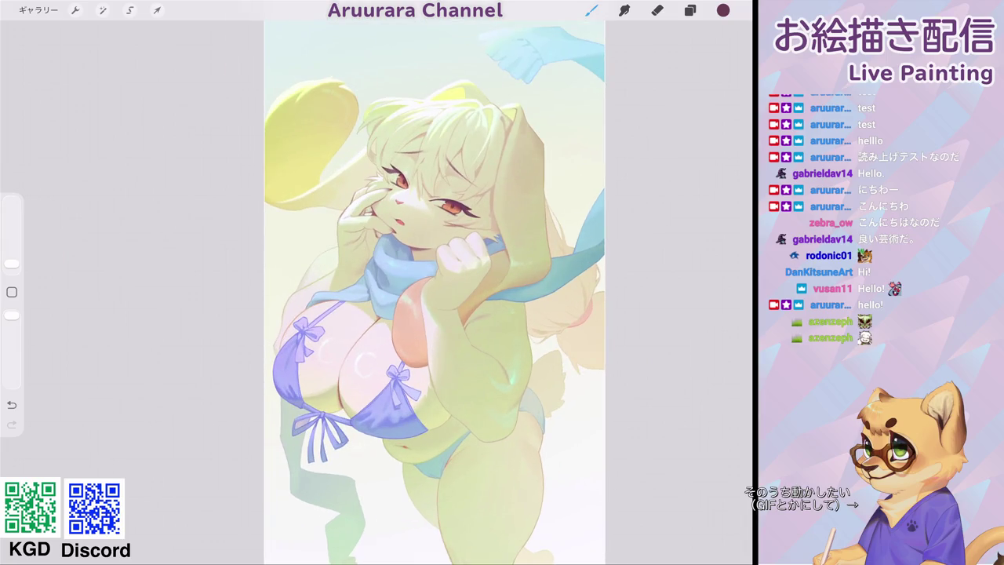
{"action": "scroll", "coordinate": [433, 292], "scroll_direction": "up", "scroll_amount": 3}
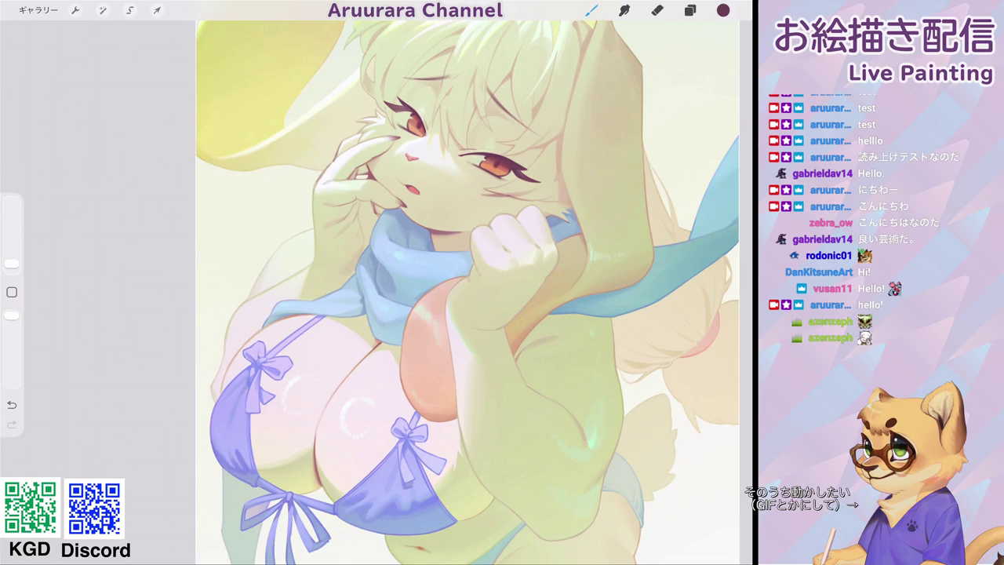
{"action": "scroll", "coordinate": [468, 293], "scroll_direction": "down", "scroll_amount": 3}
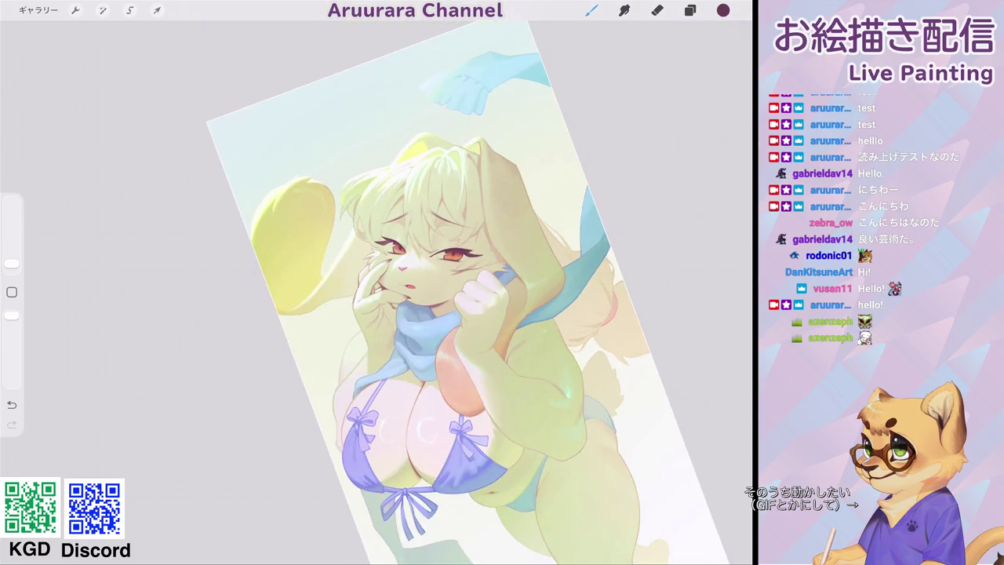
{"action": "scroll", "coordinate": [416, 291], "scroll_direction": "up", "scroll_amount": 3}
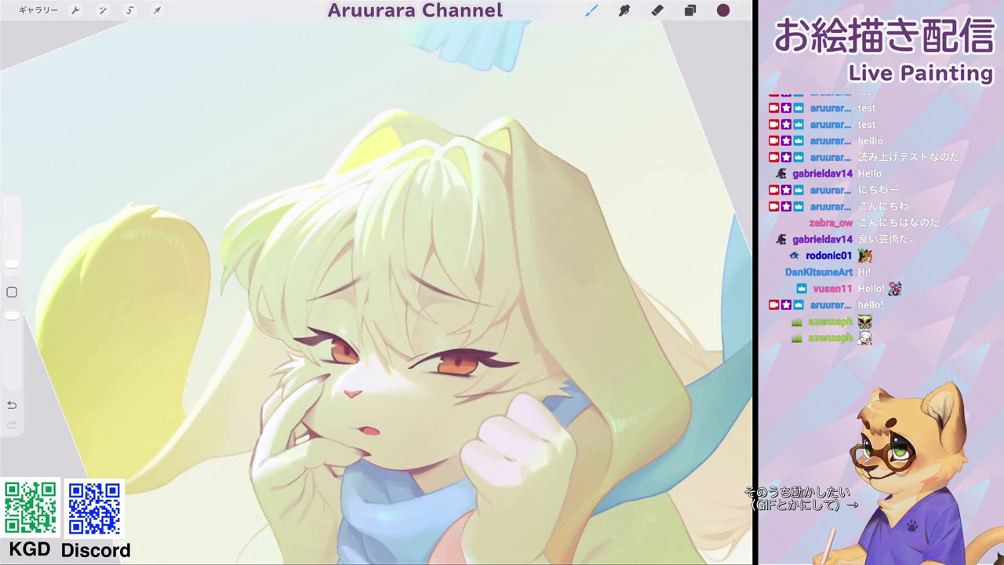
{"action": "scroll", "coordinate": [377, 313], "scroll_direction": "up", "scroll_amount": 2}
{"action": "scroll", "coordinate": [377, 314], "scroll_direction": "up", "scroll_amount": 2}
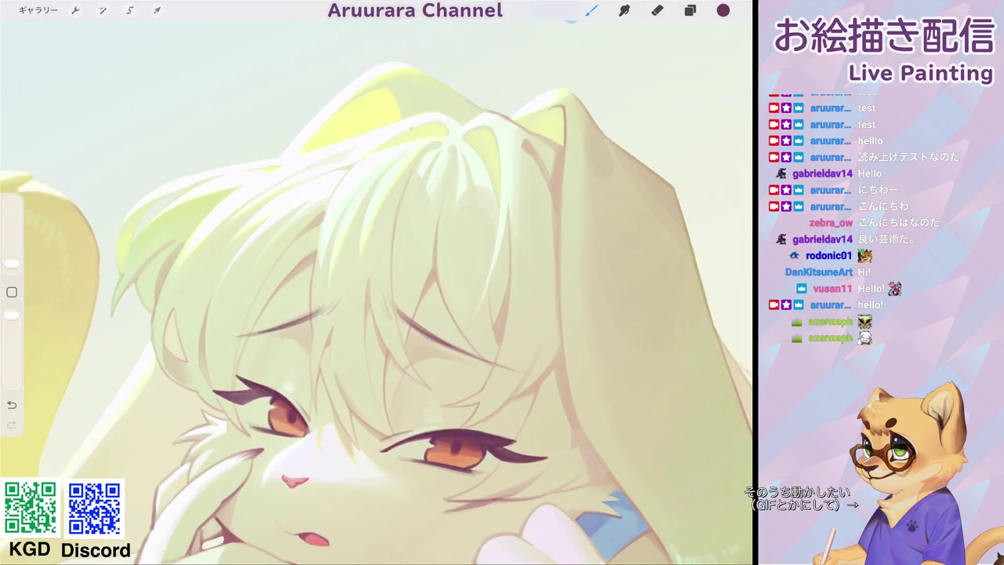
{"action": "left_click", "coordinate": [368, 113]}
{"action": "scroll", "coordinate": [377, 314], "scroll_direction": "down", "scroll_amount": 1}
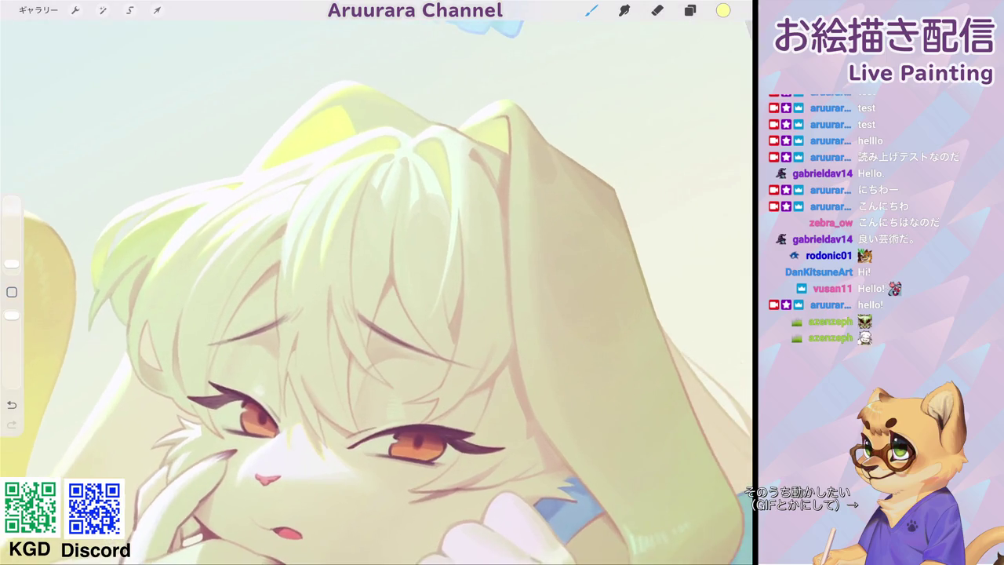
Enlarge the brush slightly, sample hair and face tones, then settle on white from the artwork.
{"action": "left_click_drag", "start_coordinate": [12, 264], "coordinate": [12, 259]}
{"action": "scroll", "coordinate": [381, 196], "scroll_direction": "down", "scroll_amount": 1}
{"action": "scroll", "coordinate": [377, 290], "scroll_direction": "down", "scroll_amount": 5}
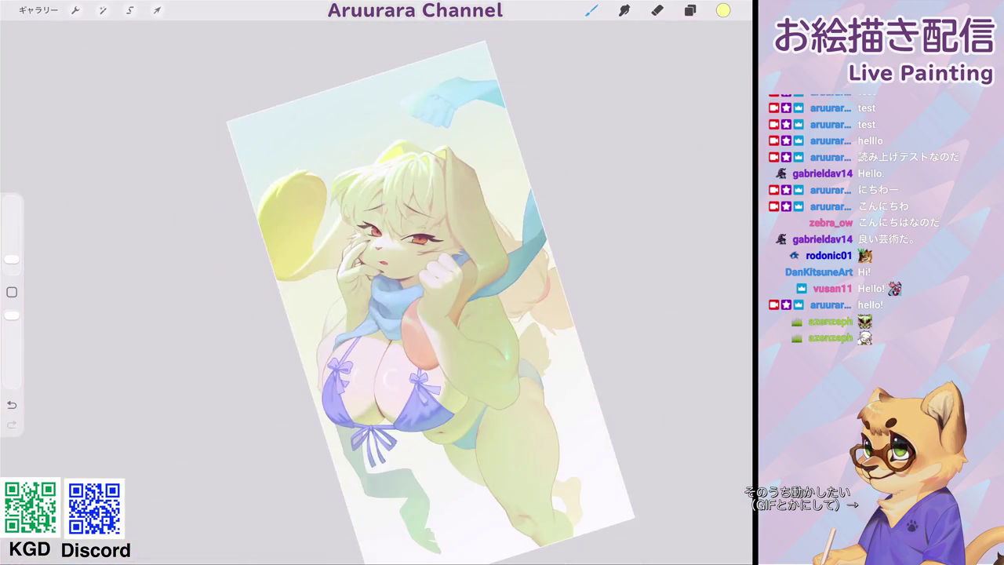
{"action": "scroll", "coordinate": [392, 251], "scroll_direction": "up", "scroll_amount": 5}
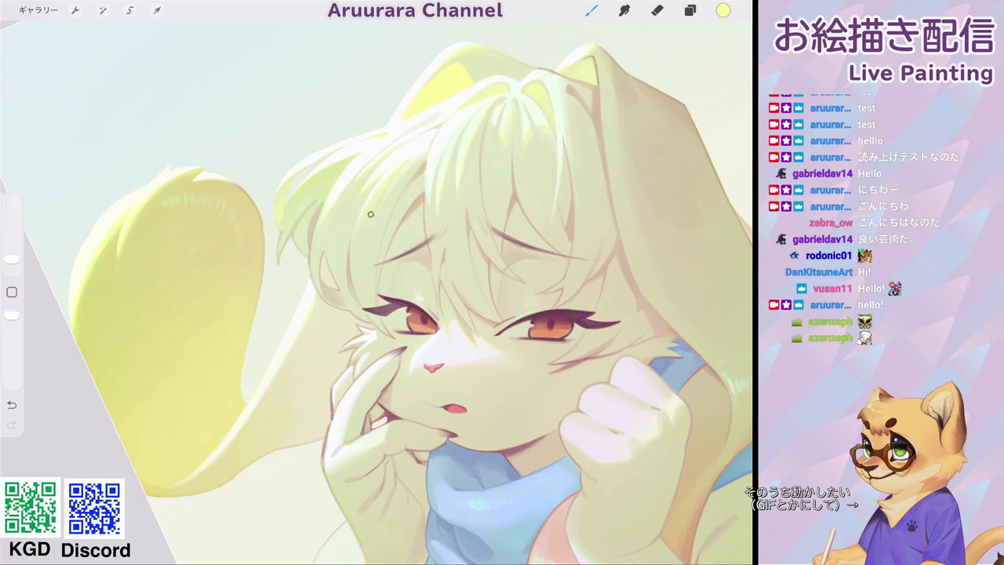
{"action": "scroll", "coordinate": [377, 196], "scroll_direction": "up", "scroll_amount": 3}
{"action": "scroll", "coordinate": [376, 196], "scroll_direction": "up", "scroll_amount": 2}
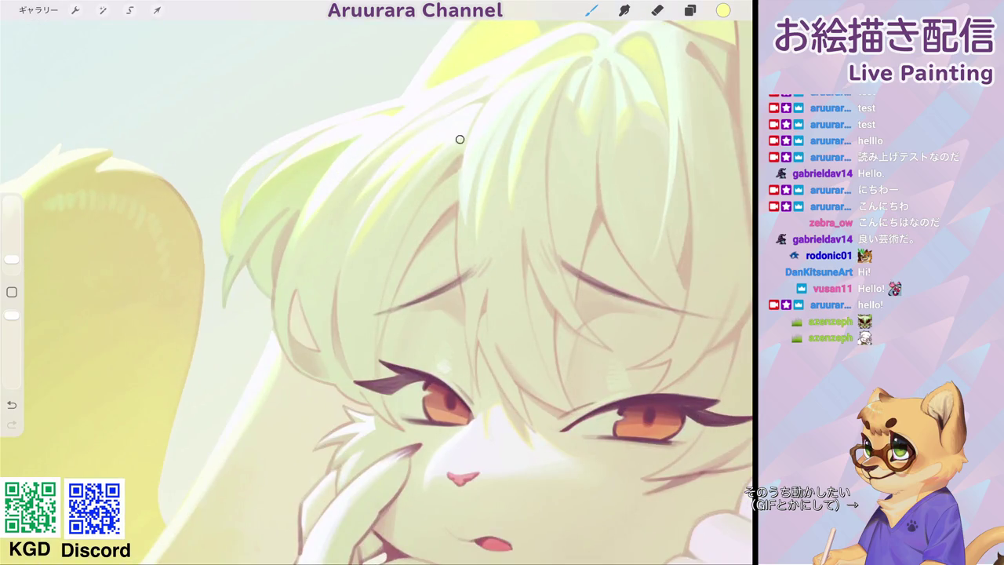
{"action": "left_click", "coordinate": [361, 236]}
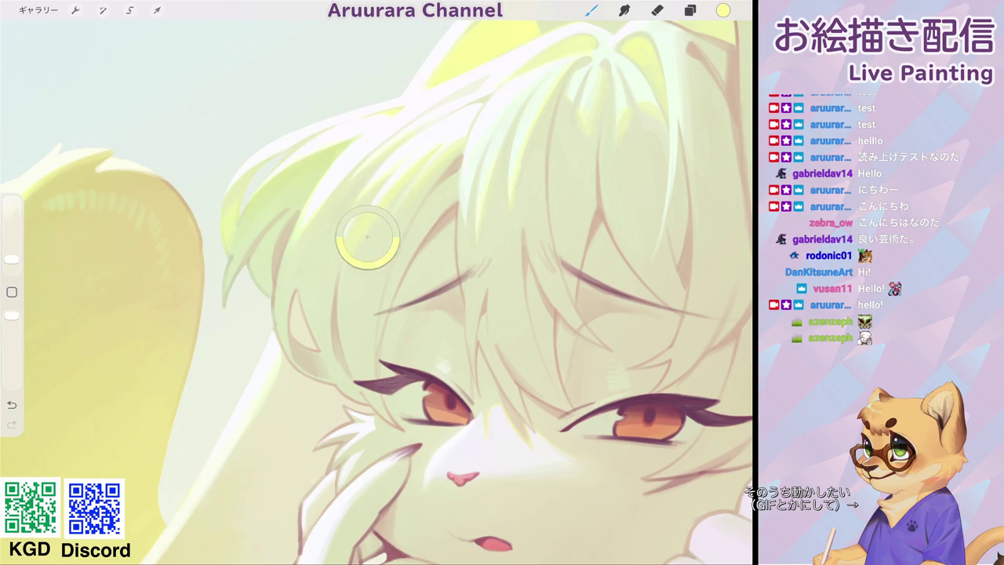
{"action": "scroll", "coordinate": [352, 261], "scroll_direction": "down", "scroll_amount": 2}
{"action": "scroll", "coordinate": [377, 282], "scroll_direction": "down", "scroll_amount": 5}
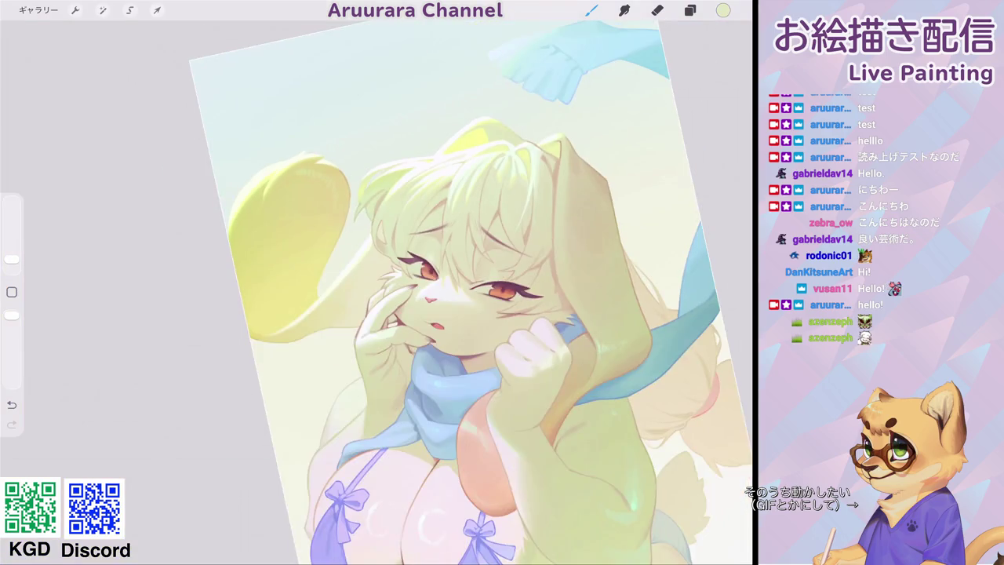
{"action": "scroll", "coordinate": [416, 157], "scroll_direction": "up", "scroll_amount": 5}
{"action": "left_click", "coordinate": [350, 277]}
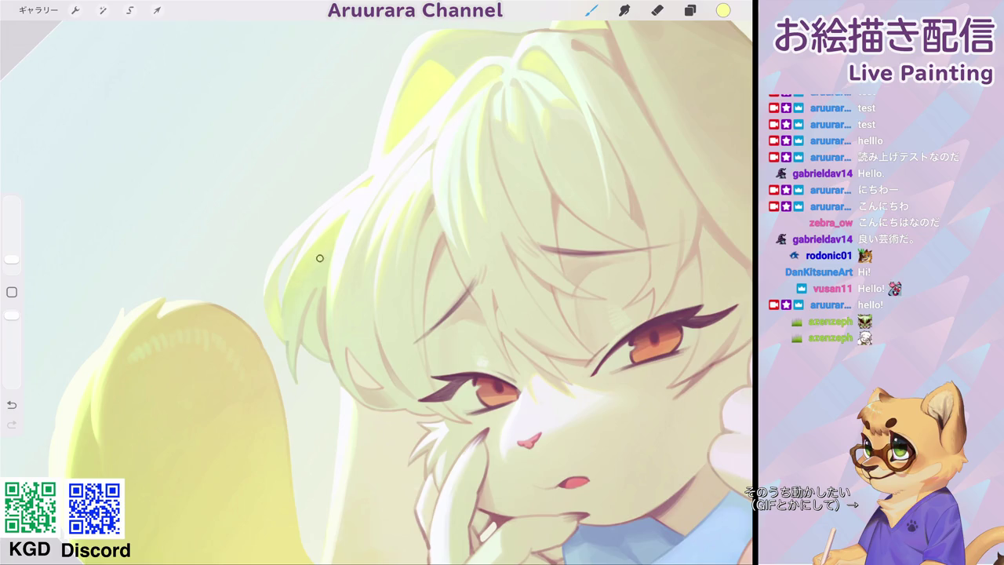
{"action": "left_click", "coordinate": [347, 225]}
{"action": "scroll", "coordinate": [376, 290], "scroll_direction": "down", "scroll_amount": 5}
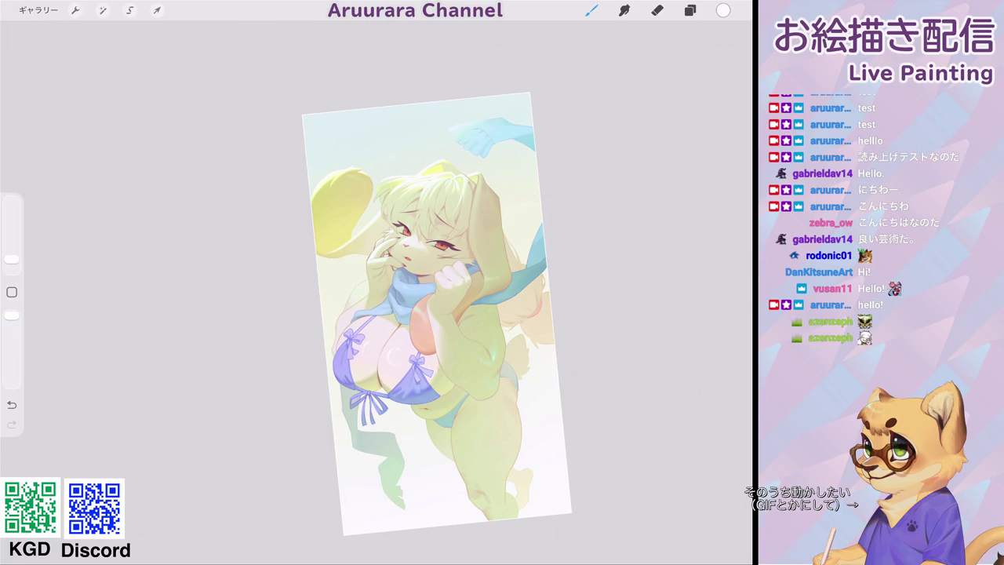
{"action": "scroll", "coordinate": [471, 157], "scroll_direction": "up", "scroll_amount": 2}
{"action": "scroll", "coordinate": [471, 157], "scroll_direction": "up", "scroll_amount": 2}
{"action": "scroll", "coordinate": [471, 157], "scroll_direction": "up", "scroll_amount": 3}
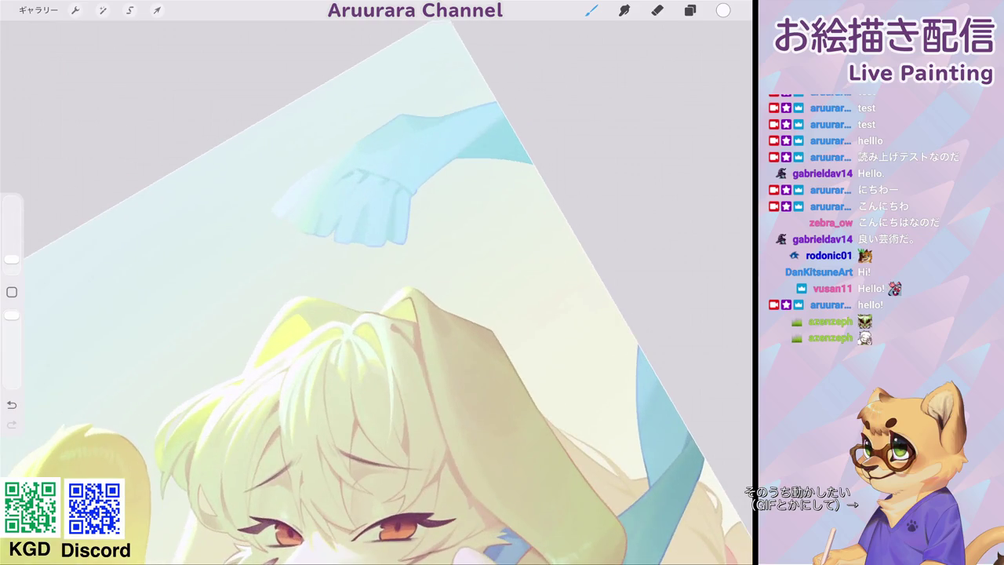
{"action": "scroll", "coordinate": [377, 290], "scroll_direction": "down", "scroll_amount": 5}
{"action": "scroll", "coordinate": [376, 291], "scroll_direction": "down", "scroll_amount": 1}
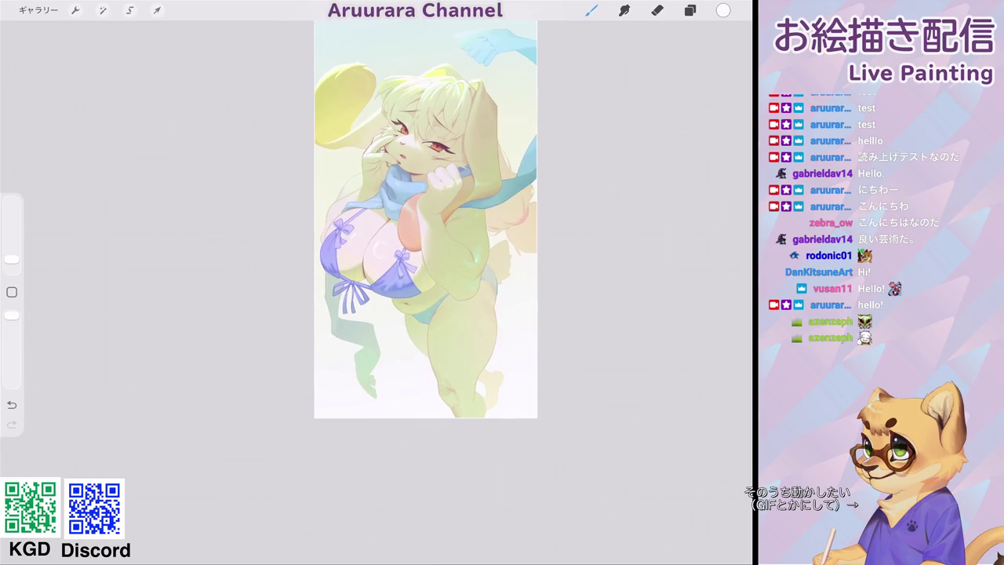
{"action": "scroll", "coordinate": [432, 235], "scroll_direction": "up", "scroll_amount": 2}
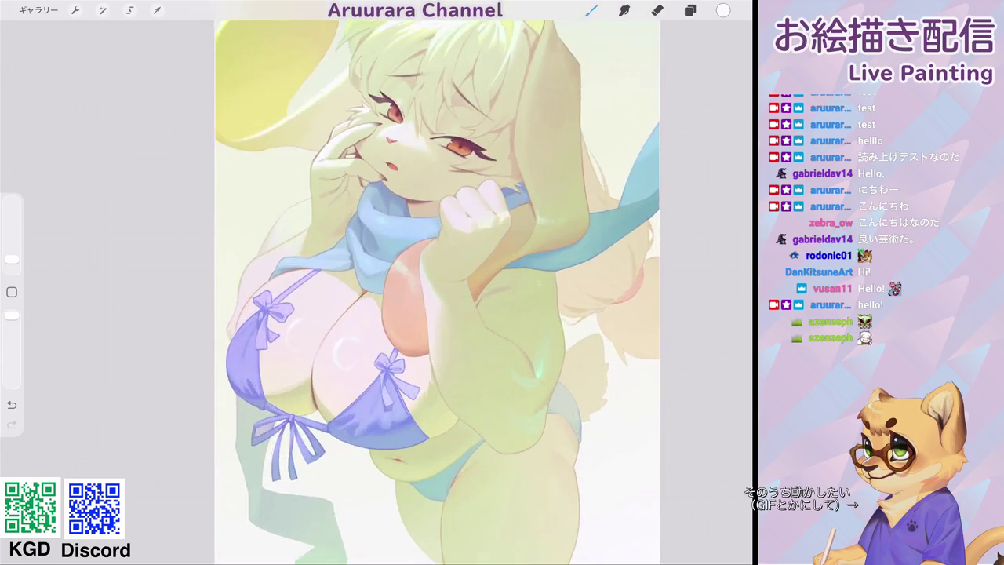
{"action": "scroll", "coordinate": [431, 235], "scroll_direction": "up", "scroll_amount": 3}
{"action": "scroll", "coordinate": [432, 290], "scroll_direction": "down", "scroll_amount": 3}
{"action": "scroll", "coordinate": [431, 291], "scroll_direction": "down", "scroll_amount": 1}
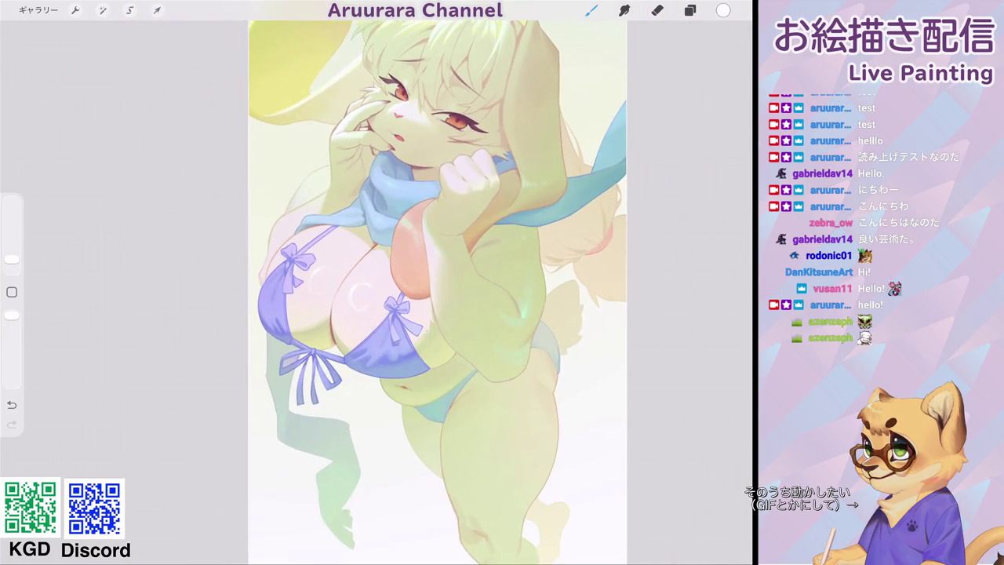
{"action": "scroll", "coordinate": [377, 329], "scroll_direction": "up", "scroll_amount": 3}
{"action": "scroll", "coordinate": [377, 329], "scroll_direction": "up", "scroll_amount": 2}
{"action": "scroll", "coordinate": [377, 291], "scroll_direction": "down", "scroll_amount": 3}
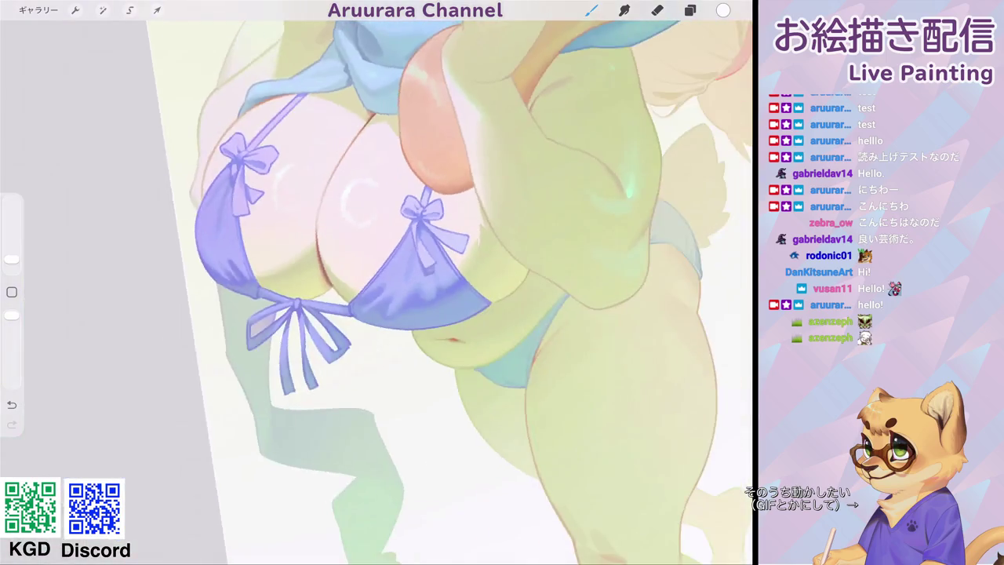
{"action": "scroll", "coordinate": [377, 290], "scroll_direction": "down", "scroll_amount": 3}
{"action": "scroll", "coordinate": [377, 290], "scroll_direction": "down", "scroll_amount": 1}
{"action": "scroll", "coordinate": [439, 291], "scroll_direction": "down", "scroll_amount": 2}
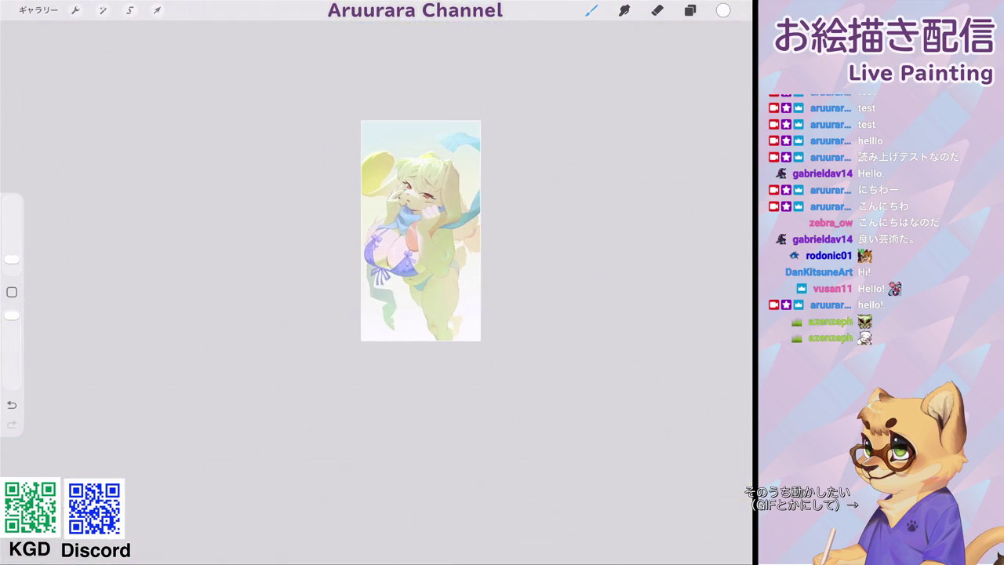
{"action": "scroll", "coordinate": [439, 290], "scroll_direction": "up", "scroll_amount": 3}
{"action": "scroll", "coordinate": [440, 290], "scroll_direction": "up", "scroll_amount": 3}
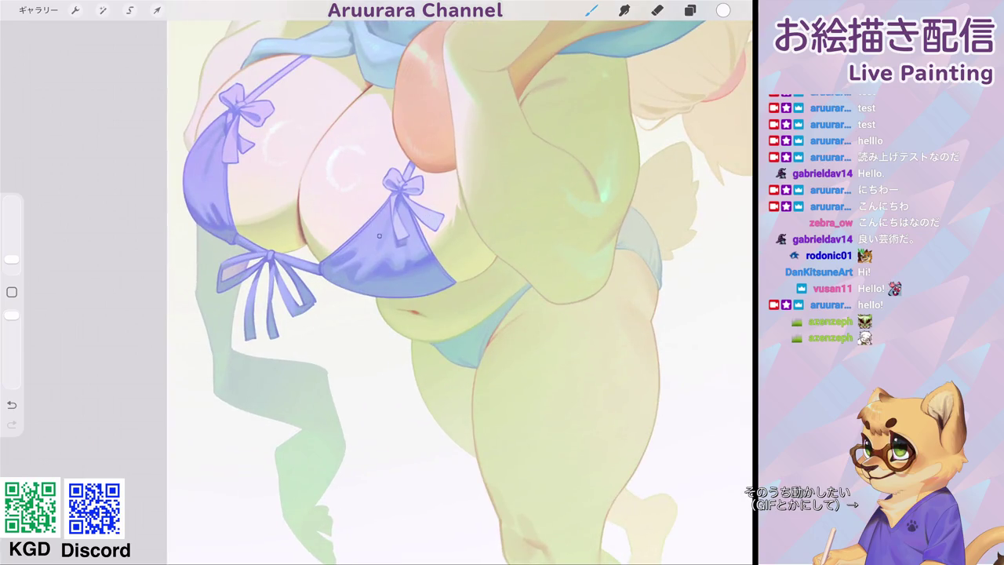
{"action": "left_click_drag", "start_coordinate": [337, 256], "coordinate": [372, 234]}
Switch the painting colour to sky blue, then sample a colour from the bikini cup.
{"action": "left_click", "coordinate": [724, 11]}
{"action": "left_click", "coordinate": [701, 339]}
{"action": "left_click", "coordinate": [691, 11]}
{"action": "left_click", "coordinate": [690, 10]}
{"action": "scroll", "coordinate": [439, 290], "scroll_direction": "up", "scroll_amount": 1}
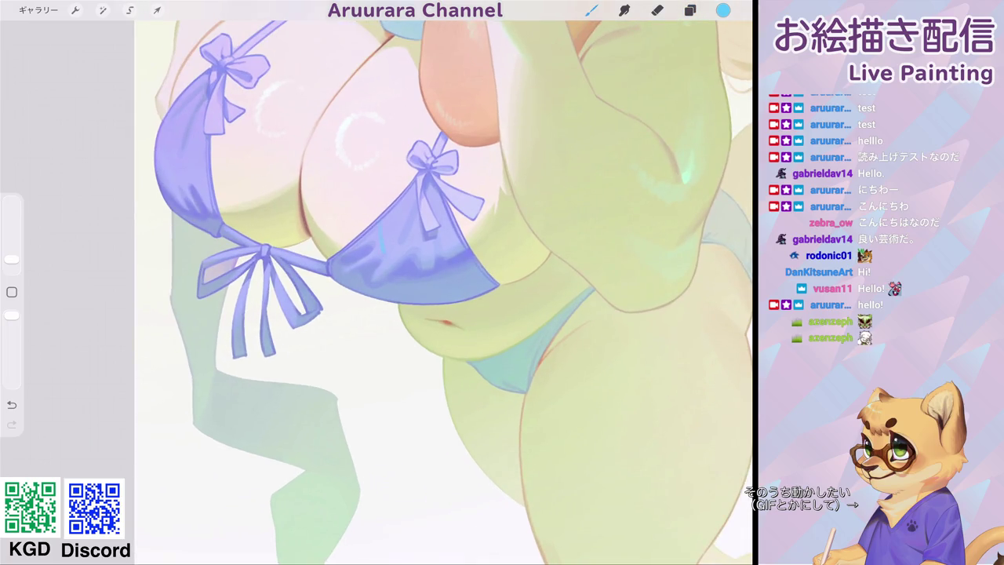
{"action": "left_click", "coordinate": [723, 10]}
{"action": "left_click", "coordinate": [383, 250]}
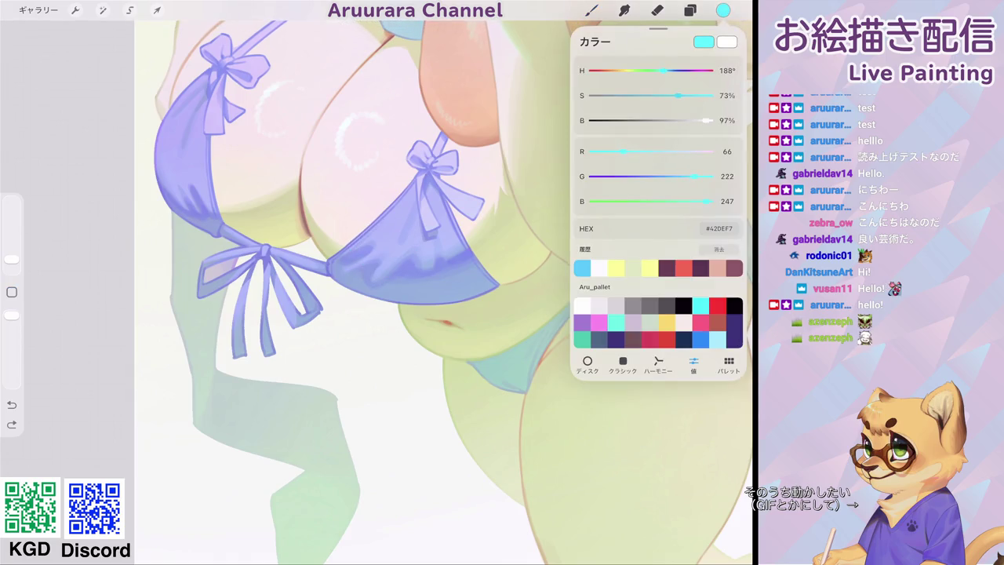
{"action": "left_click", "coordinate": [384, 251]}
Draw light-blue check lines on the bikini cup, then undo three of the strokes.
{"action": "left_click_drag", "start_coordinate": [380, 223], "coordinate": [384, 250]}
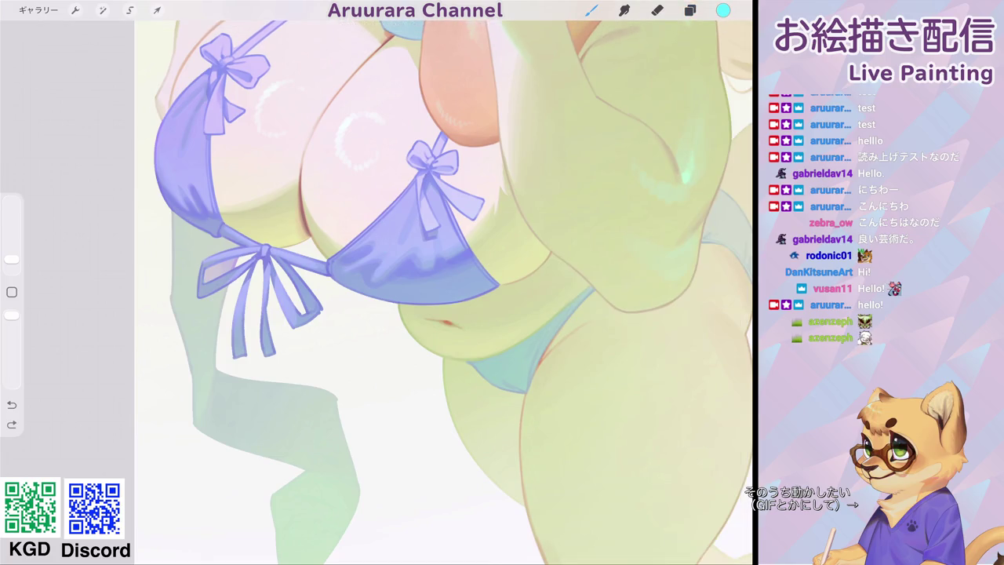
{"action": "scroll", "coordinate": [444, 290], "scroll_direction": "down", "scroll_amount": 3}
{"action": "scroll", "coordinate": [422, 283], "scroll_direction": "up", "scroll_amount": 3}
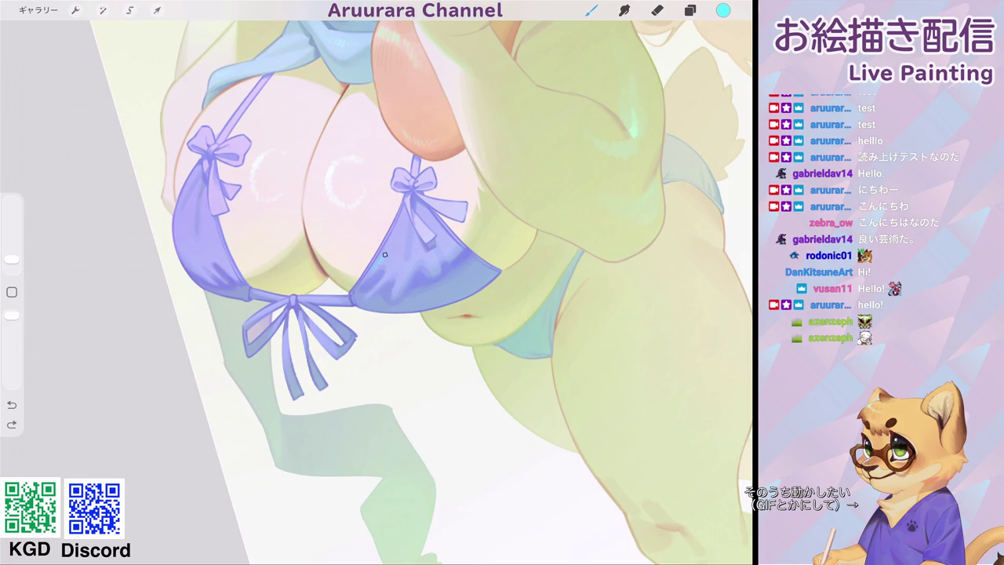
{"action": "scroll", "coordinate": [377, 259], "scroll_direction": "up", "scroll_amount": 3}
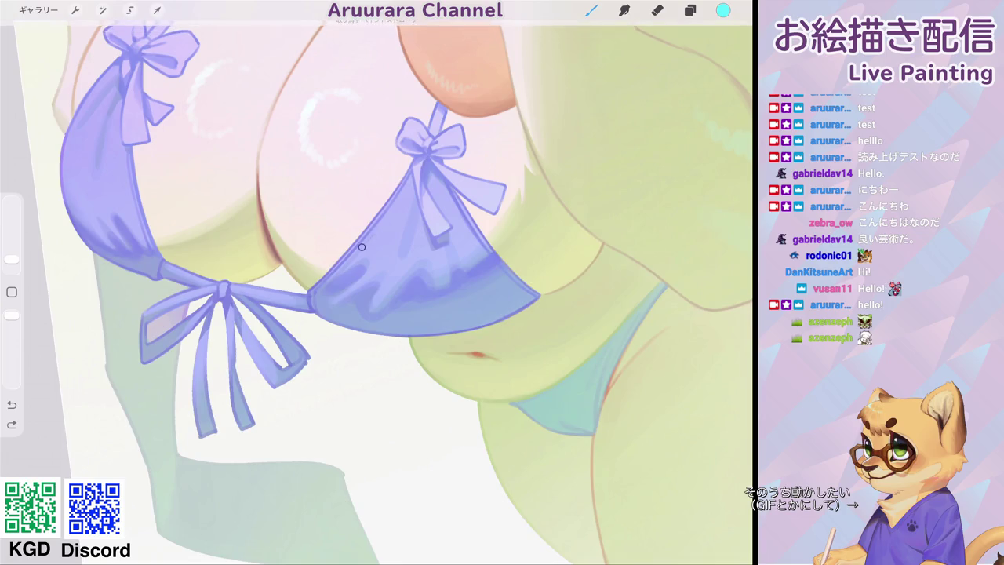
{"action": "left_click_drag", "start_coordinate": [357, 251], "coordinate": [377, 235]}
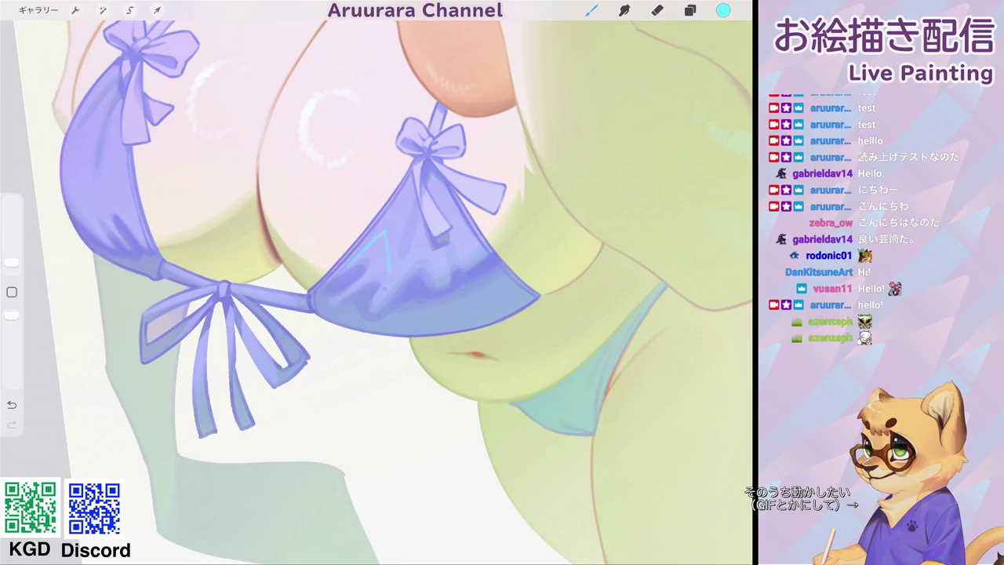
{"action": "left_click_drag", "start_coordinate": [345, 271], "coordinate": [351, 315]}
{"action": "key", "text": "ctrl+z"}
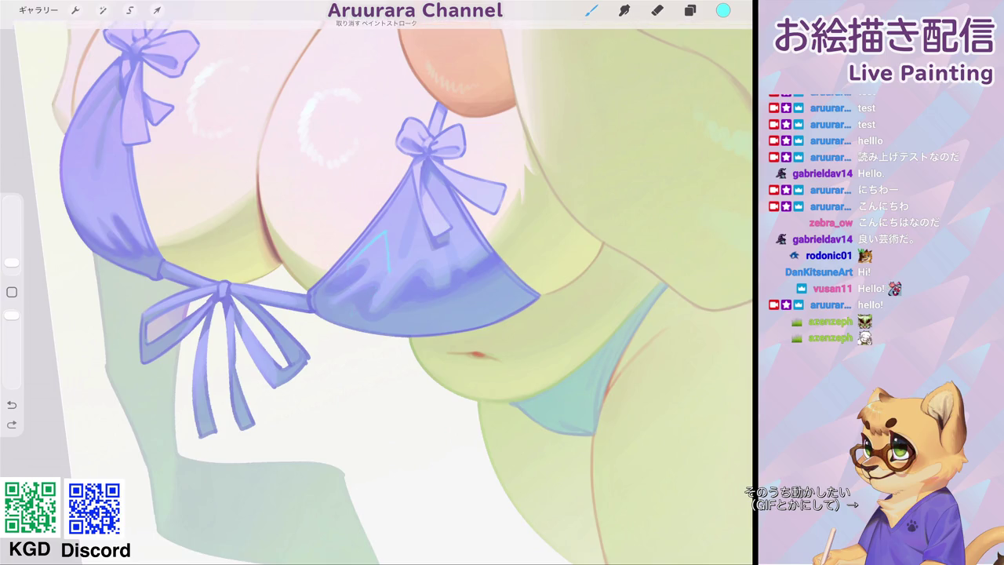
{"action": "key", "text": "ctrl+z"}
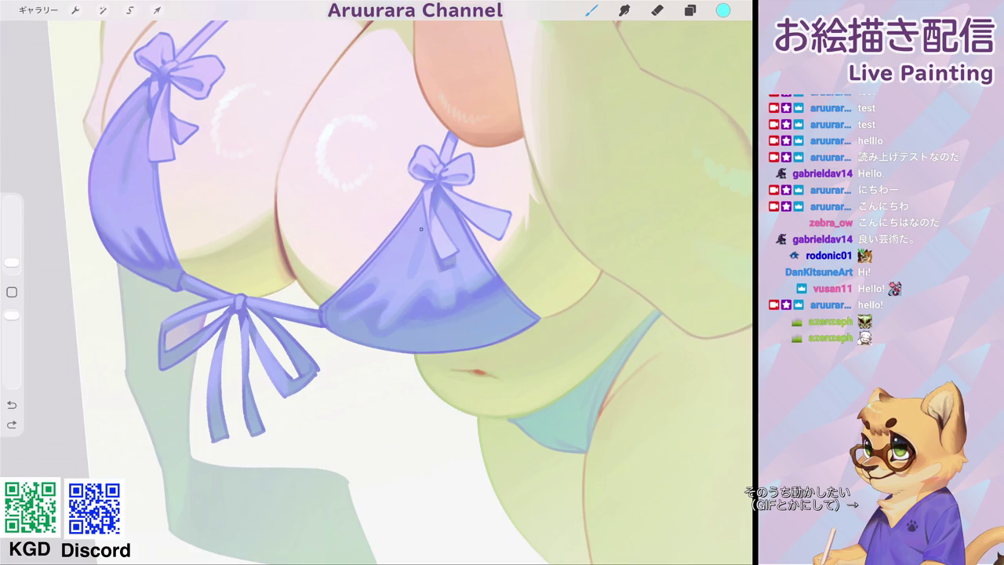
{"action": "key", "text": "ctrl+z"}
{"action": "key", "text": "ctrl+z"}
{"action": "key", "text": "ctrl+z"}
{"action": "key", "text": "ctrl+z"}
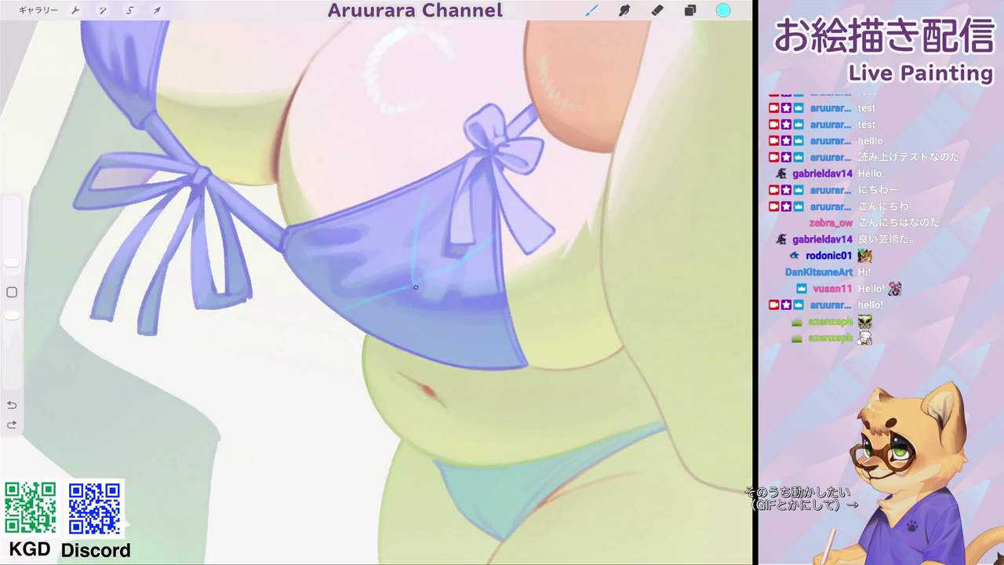
Remove the stray stroke near the left tie and draw a thin cyan line across the cup.
{"action": "scroll", "coordinate": [377, 282], "scroll_direction": "down", "scroll_amount": 3}
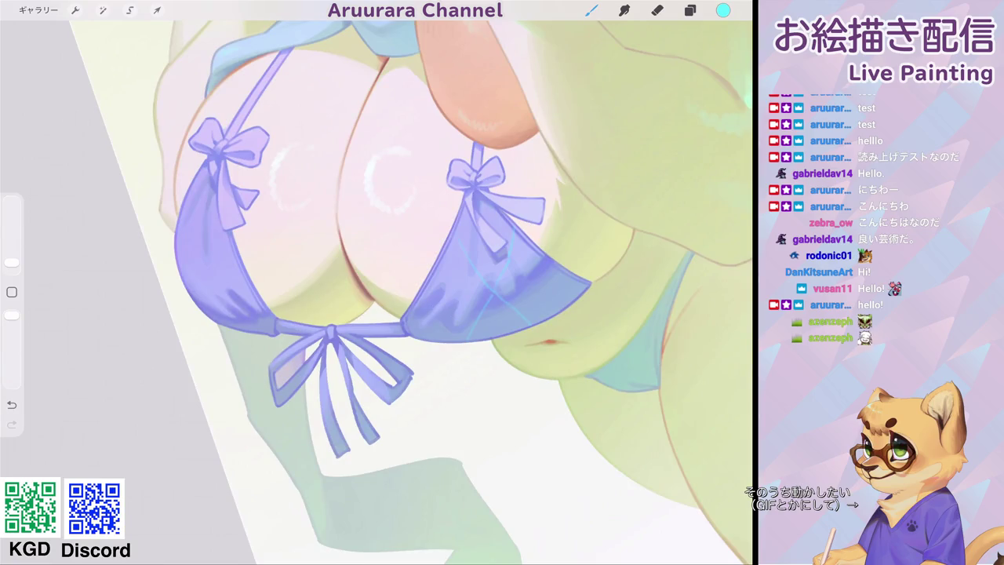
{"action": "scroll", "coordinate": [376, 282], "scroll_direction": "up", "scroll_amount": 3}
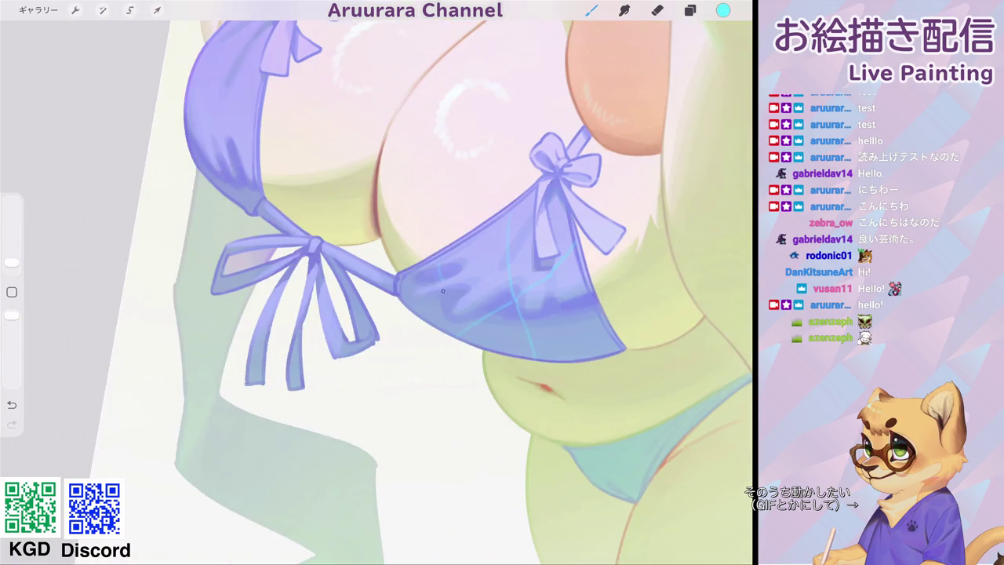
{"action": "scroll", "coordinate": [376, 282], "scroll_direction": "down", "scroll_amount": 2}
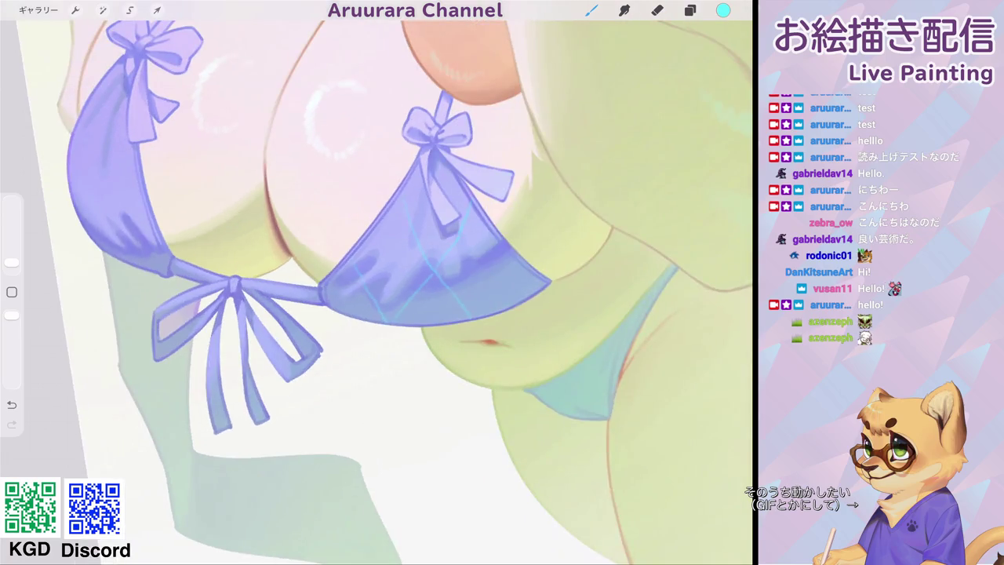
{"action": "key", "text": "ctrl+z"}
{"action": "scroll", "coordinate": [377, 282], "scroll_direction": "down", "scroll_amount": 3}
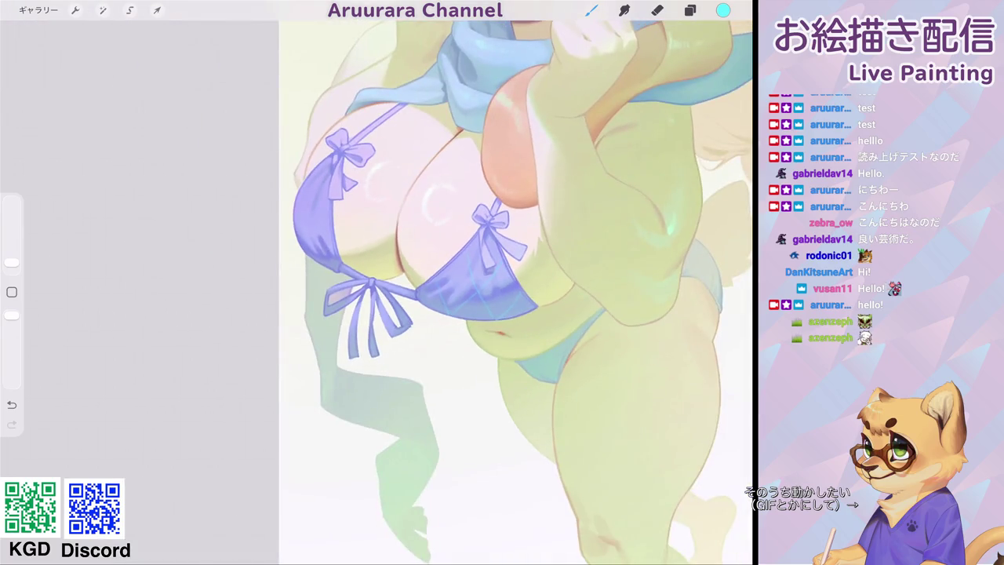
{"action": "scroll", "coordinate": [377, 283], "scroll_direction": "up", "scroll_amount": 4}
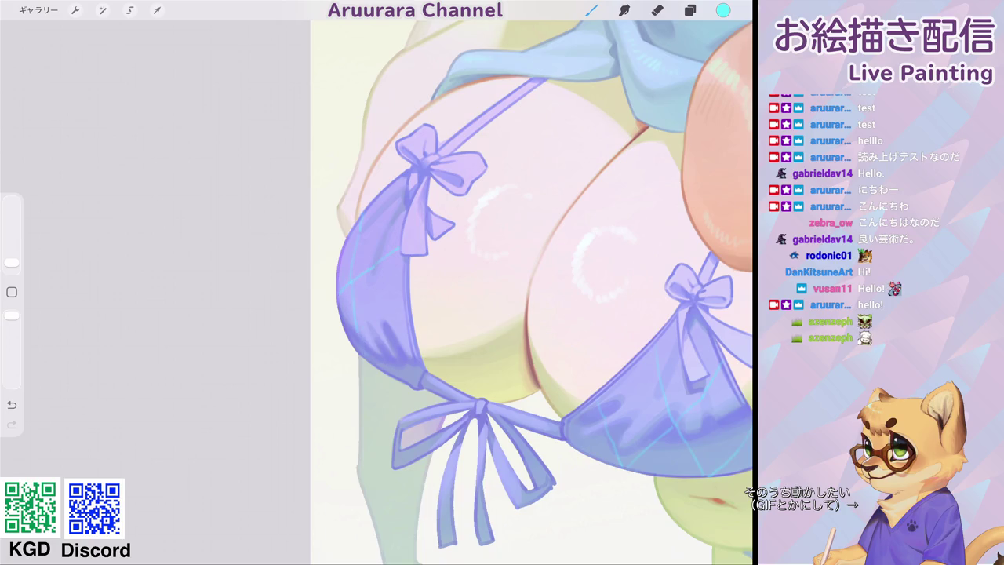
{"action": "scroll", "coordinate": [532, 292], "scroll_direction": "down", "scroll_amount": 2}
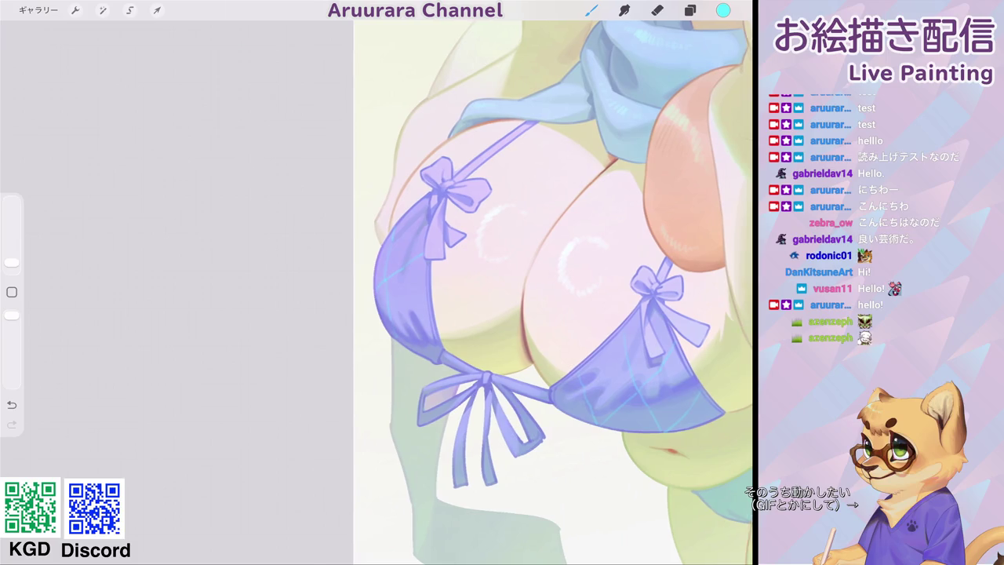
{"action": "scroll", "coordinate": [417, 387], "scroll_direction": "up", "scroll_amount": 5}
{"action": "left_click_drag", "start_coordinate": [377, 315], "coordinate": [431, 274]}
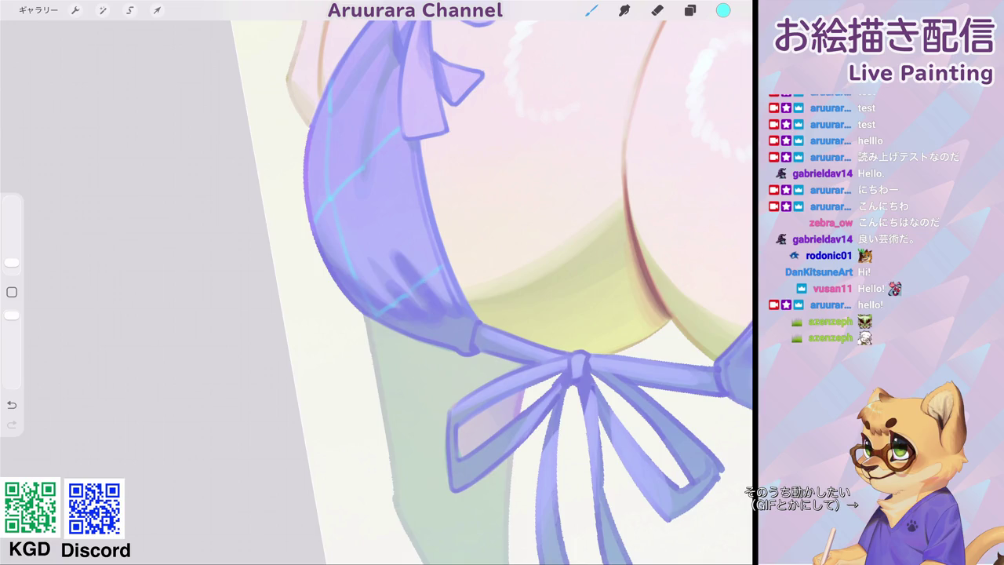
{"action": "scroll", "coordinate": [502, 290], "scroll_direction": "down", "scroll_amount": 5}
{"action": "scroll", "coordinate": [502, 235], "scroll_direction": "down", "scroll_amount": 3}
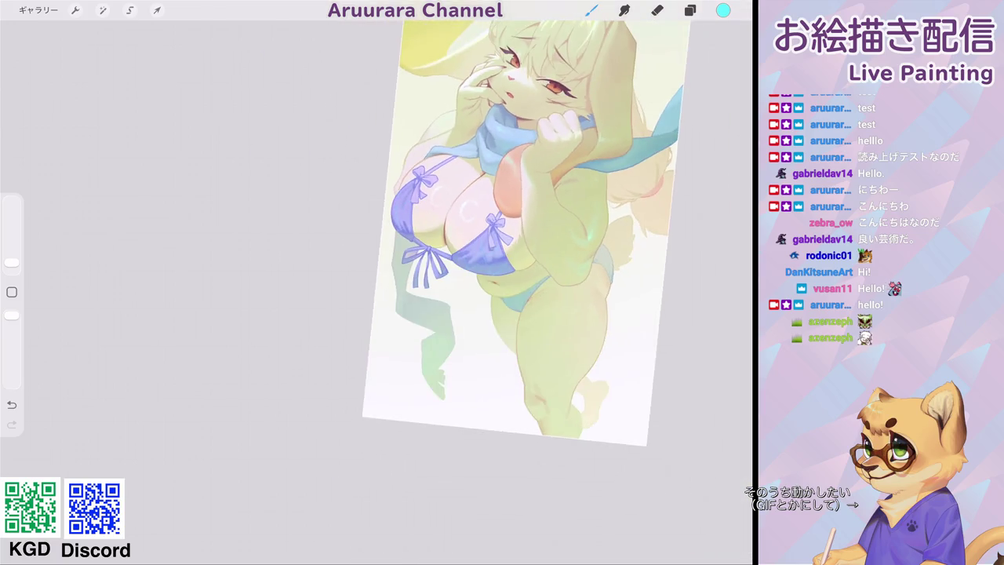
{"action": "scroll", "coordinate": [455, 219], "scroll_direction": "up", "scroll_amount": 3}
{"action": "scroll", "coordinate": [455, 219], "scroll_direction": "up", "scroll_amount": 3}
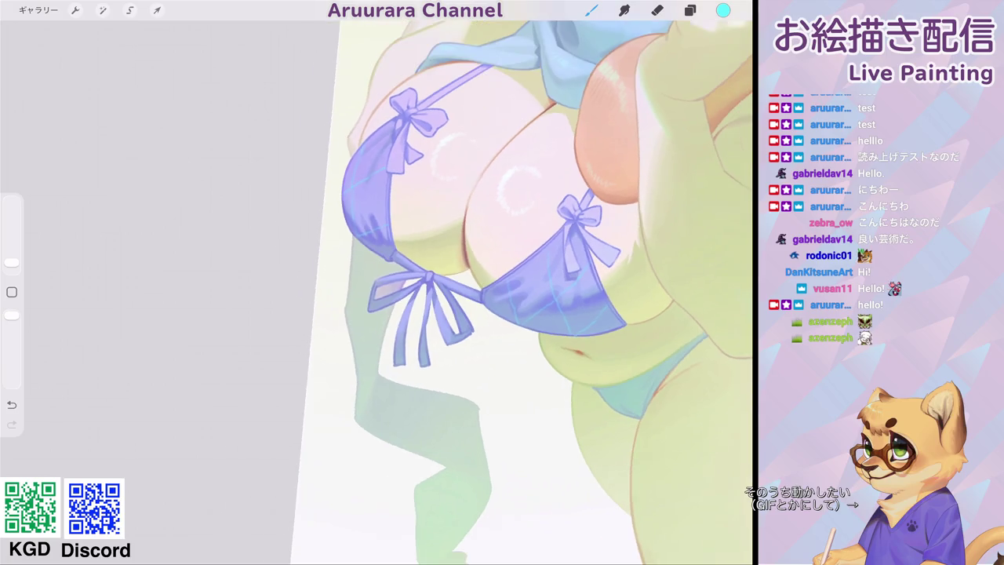
{"action": "scroll", "coordinate": [471, 236], "scroll_direction": "up", "scroll_amount": 3}
Freehand-select checker sections along the first cup's left and lower edges.
{"action": "scroll", "coordinate": [471, 236], "scroll_direction": "up", "scroll_amount": 2}
{"action": "left_click", "coordinate": [130, 9]}
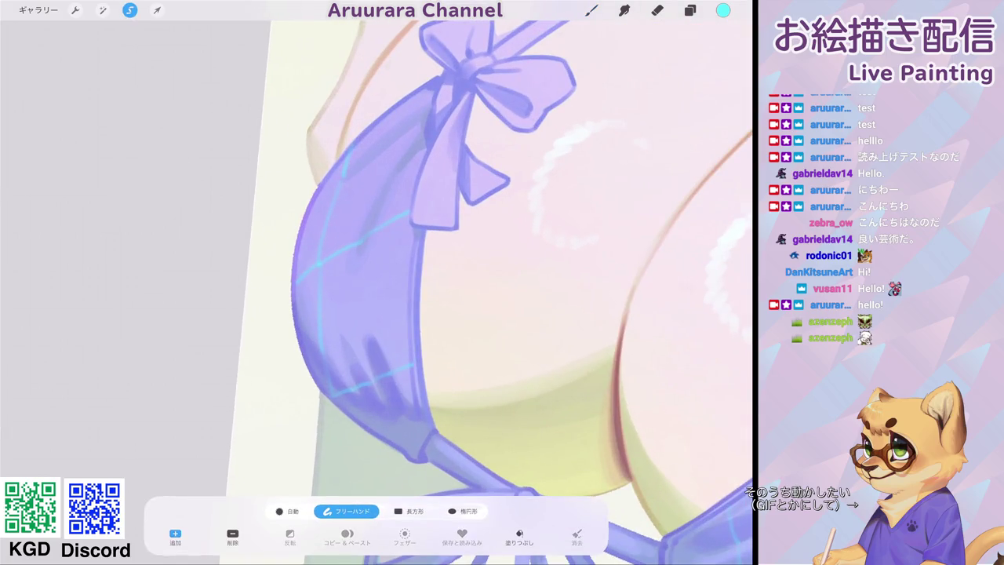
{"action": "mouse_move", "coordinate": [349, 149]}
{"action": "left_mouse_down"}
{"action": "mouse_move", "coordinate": [369, 234]}
{"action": "mouse_move", "coordinate": [430, 138]}
{"action": "left_mouse_up"}
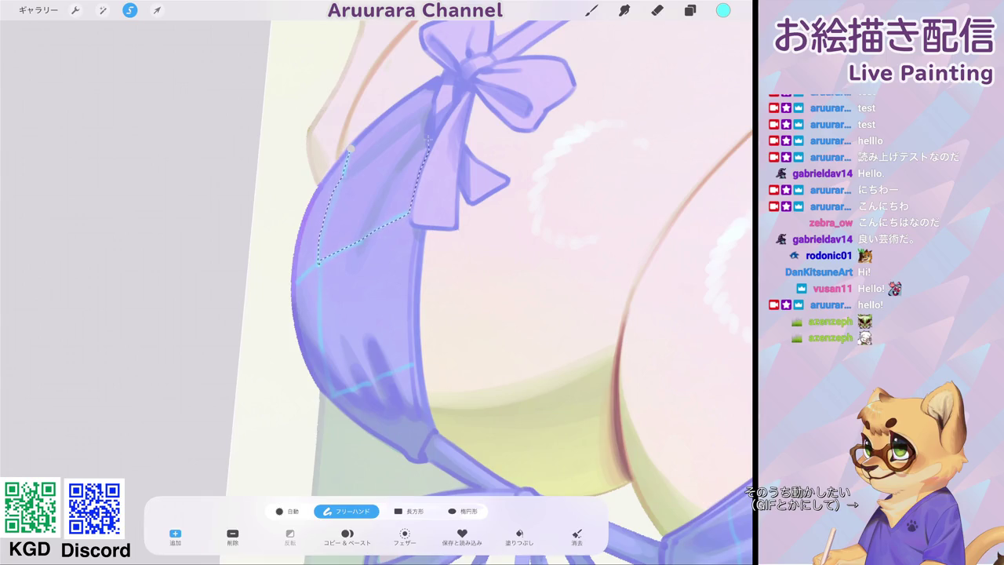
{"action": "left_click", "coordinate": [350, 148]}
{"action": "mouse_move", "coordinate": [318, 302]}
{"action": "left_mouse_down"}
{"action": "mouse_move", "coordinate": [330, 392]}
{"action": "mouse_move", "coordinate": [297, 329]}
{"action": "left_mouse_up"}
{"action": "left_click", "coordinate": [296, 279]}
{"action": "mouse_move", "coordinate": [370, 380]}
{"action": "left_mouse_down"}
{"action": "mouse_move", "coordinate": [416, 363]}
{"action": "mouse_move", "coordinate": [431, 428]}
{"action": "mouse_move", "coordinate": [425, 458]}
{"action": "mouse_move", "coordinate": [330, 395]}
{"action": "left_mouse_up"}
{"action": "scroll", "coordinate": [376, 282], "scroll_direction": "down", "scroll_amount": 5}
{"action": "scroll", "coordinate": [377, 283], "scroll_direction": "up", "scroll_amount": 5}
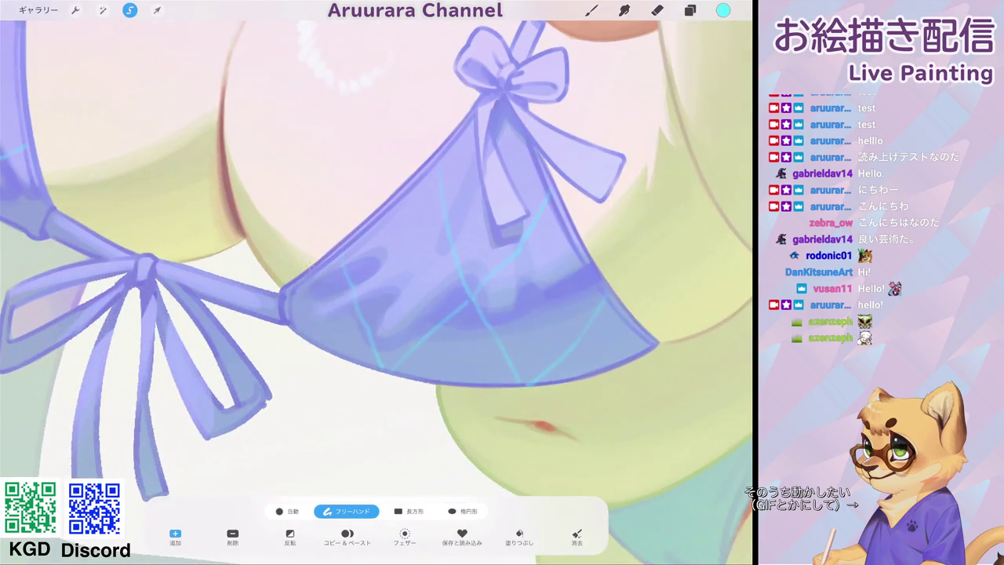
Outline the checker diamonds on the other cup, tracing up to the bow ribbon.
{"action": "mouse_move", "coordinate": [287, 285]}
{"action": "left_mouse_down"}
{"action": "mouse_move", "coordinate": [340, 248]}
{"action": "mouse_move", "coordinate": [382, 369]}
{"action": "mouse_move", "coordinate": [296, 333]}
{"action": "mouse_move", "coordinate": [287, 286]}
{"action": "left_mouse_up"}
{"action": "mouse_move", "coordinate": [447, 322]}
{"action": "left_mouse_down"}
{"action": "mouse_move", "coordinate": [472, 298]}
{"action": "mouse_move", "coordinate": [521, 384]}
{"action": "mouse_move", "coordinate": [390, 369]}
{"action": "mouse_move", "coordinate": [469, 328]}
{"action": "mouse_move", "coordinate": [500, 284]}
{"action": "mouse_move", "coordinate": [532, 291]}
{"action": "mouse_move", "coordinate": [565, 325]}
{"action": "mouse_move", "coordinate": [475, 366]}
{"action": "left_mouse_up"}
{"action": "scroll", "coordinate": [377, 259], "scroll_direction": "right", "scroll_amount": 3}
{"action": "scroll", "coordinate": [376, 259], "scroll_direction": "down", "scroll_amount": 3}
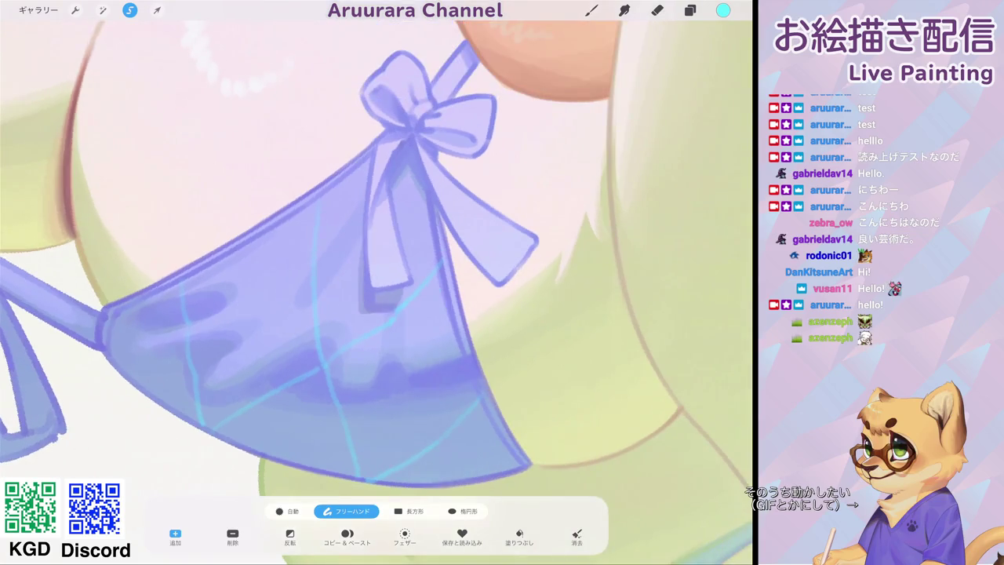
{"action": "mouse_move", "coordinate": [314, 302]}
{"action": "left_mouse_down"}
{"action": "mouse_move", "coordinate": [316, 339]}
{"action": "mouse_move", "coordinate": [339, 353]}
{"action": "mouse_move", "coordinate": [397, 318]}
{"action": "mouse_move", "coordinate": [435, 270]}
{"action": "mouse_move", "coordinate": [447, 243]}
{"action": "mouse_move", "coordinate": [411, 138]}
{"action": "left_mouse_up"}
{"action": "mouse_move", "coordinate": [411, 138]}
{"action": "left_mouse_down"}
{"action": "mouse_move", "coordinate": [392, 176]}
{"action": "mouse_move", "coordinate": [401, 245]}
{"action": "left_mouse_up"}
{"action": "mouse_move", "coordinate": [389, 176]}
{"action": "left_mouse_down"}
{"action": "mouse_move", "coordinate": [368, 289]}
{"action": "mouse_move", "coordinate": [409, 284]}
{"action": "left_mouse_up"}
{"action": "left_click", "coordinate": [577, 536]}
Paint both bikini cups a deeper, more saturated light blue with an enlarged brush.
{"action": "scroll", "coordinate": [377, 282], "scroll_direction": "down", "scroll_amount": 3}
{"action": "left_click", "coordinate": [592, 11]}
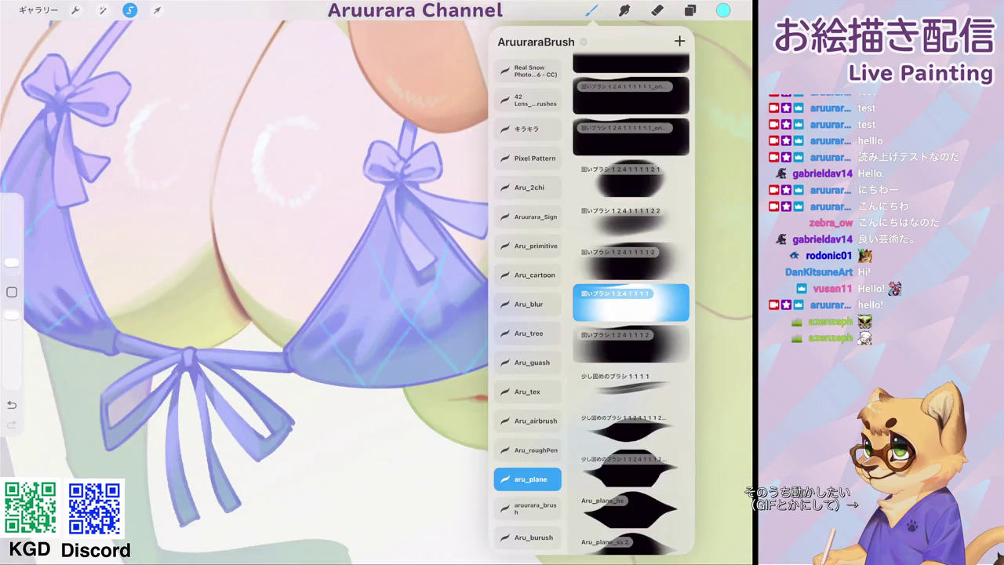
{"action": "left_click", "coordinate": [592, 10]}
{"action": "scroll", "coordinate": [377, 282], "scroll_direction": "down", "scroll_amount": 3}
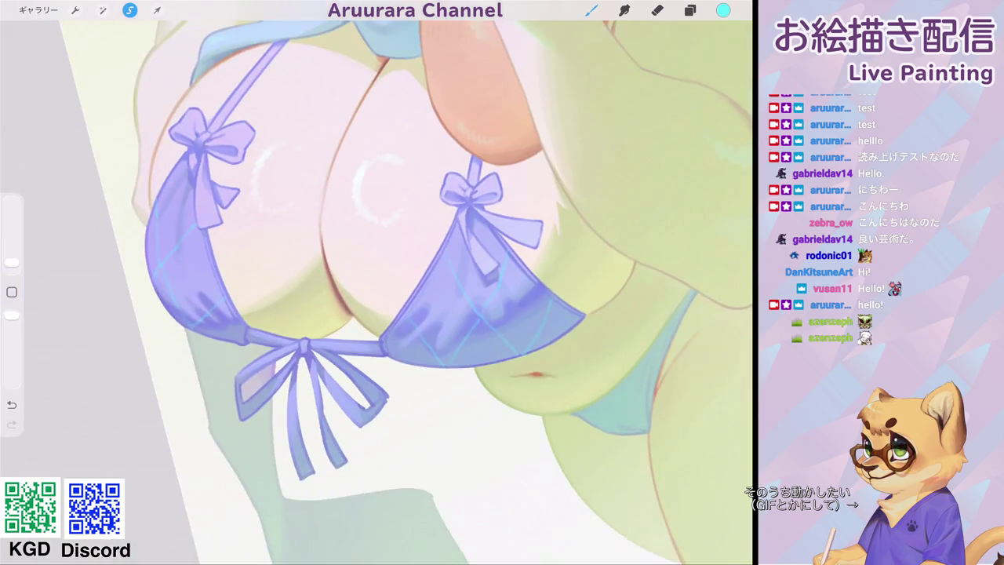
{"action": "left_click", "coordinate": [724, 10]}
{"action": "left_click", "coordinate": [599, 269]}
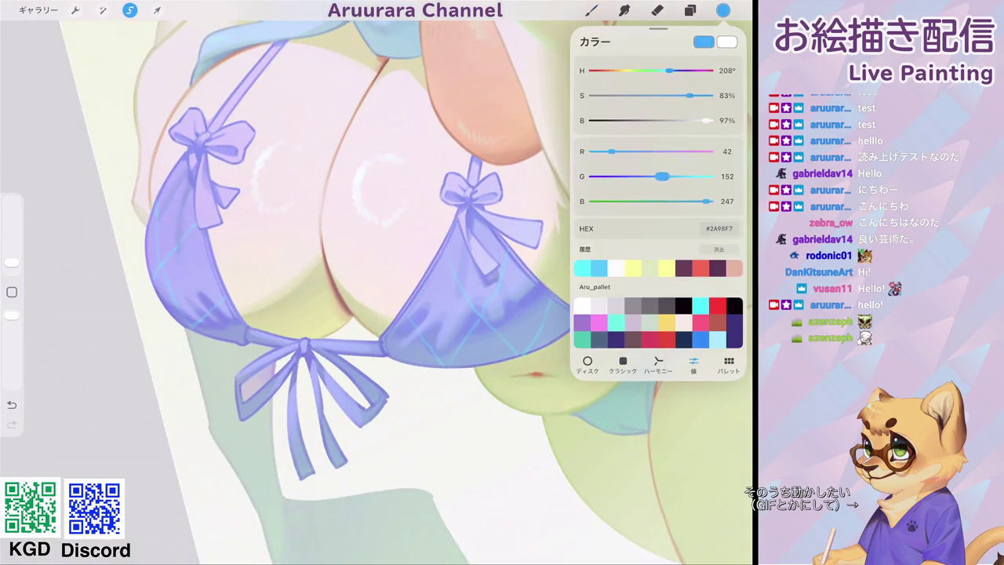
{"action": "left_click_drag", "start_coordinate": [12, 262], "coordinate": [12, 241]}
{"action": "mouse_move", "coordinate": [580, 312]}
{"action": "left_mouse_down"}
{"action": "mouse_move", "coordinate": [560, 291]}
{"action": "mouse_move", "coordinate": [448, 365]}
{"action": "mouse_move", "coordinate": [442, 243]}
{"action": "left_mouse_up"}
{"action": "mouse_move", "coordinate": [305, 304]}
{"action": "left_mouse_down"}
{"action": "mouse_move", "coordinate": [200, 318]}
{"action": "mouse_move", "coordinate": [164, 248]}
{"action": "left_mouse_up"}
{"action": "left_click_drag", "start_coordinate": [164, 248], "coordinate": [210, 148]}
Fill the left cup's left edge, upper-left and lower-left sections with lighter cyan.
{"action": "scroll", "coordinate": [377, 283], "scroll_direction": "down", "scroll_amount": 5}
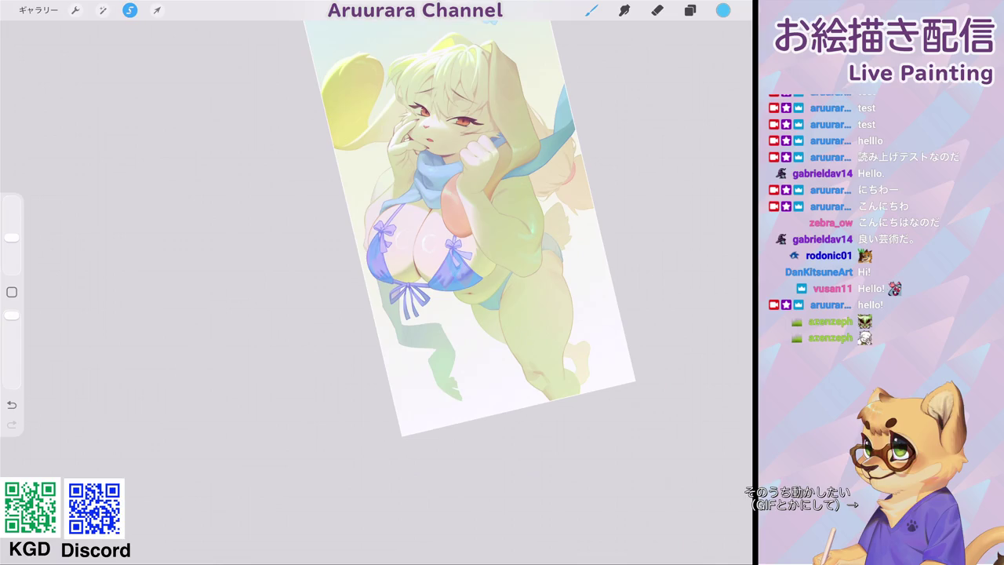
{"action": "scroll", "coordinate": [424, 259], "scroll_direction": "up", "scroll_amount": 5}
{"action": "scroll", "coordinate": [423, 259], "scroll_direction": "up", "scroll_amount": 2}
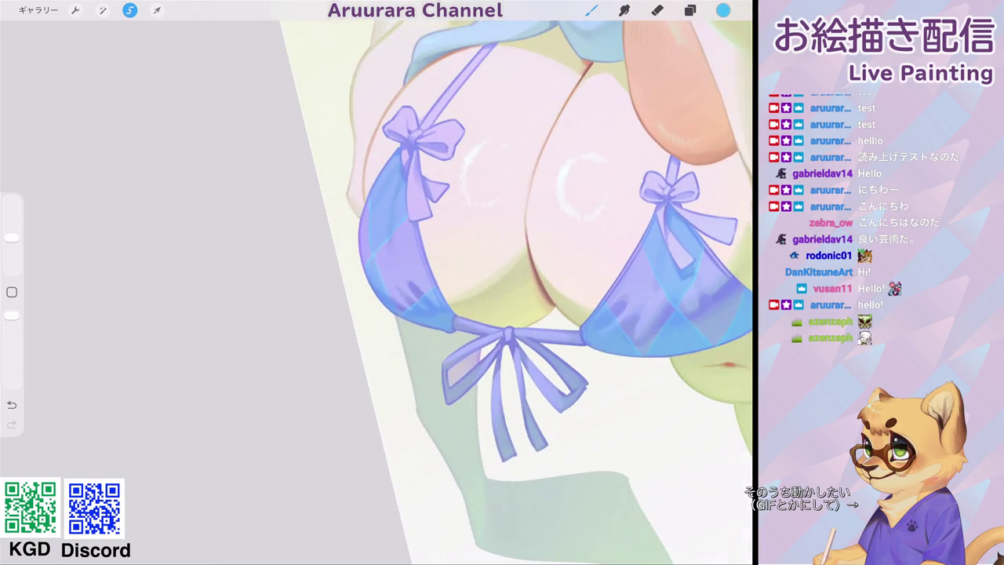
{"action": "scroll", "coordinate": [510, 290], "scroll_direction": "down", "scroll_amount": 1}
{"action": "left_click", "coordinate": [723, 10]}
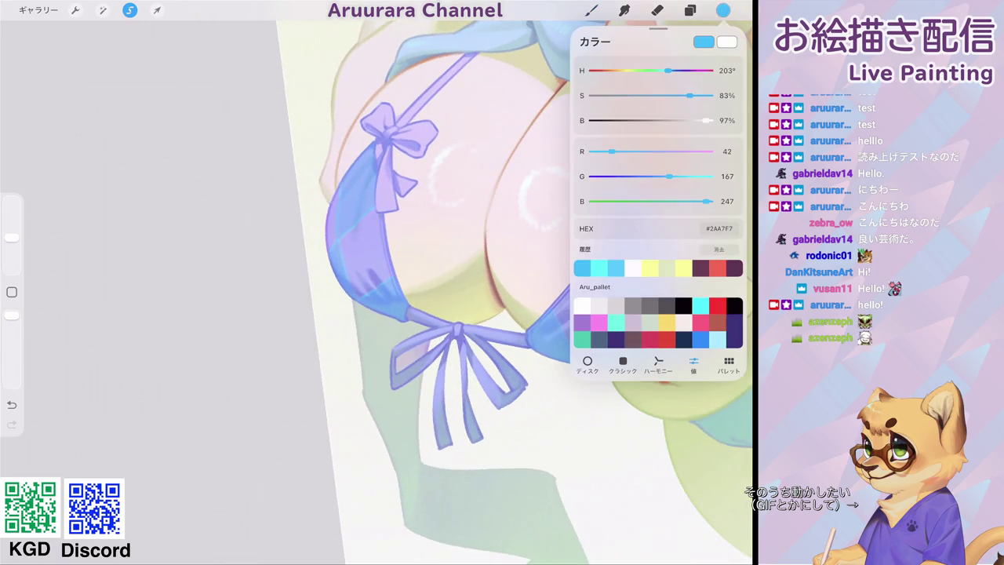
{"action": "left_click", "coordinate": [599, 268]}
{"action": "left_click", "coordinate": [592, 10]}
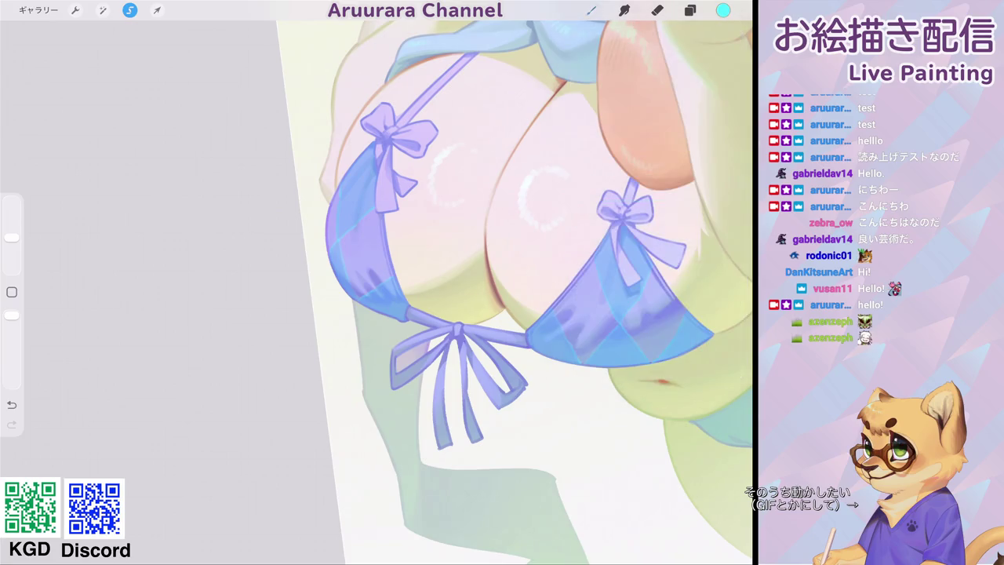
{"action": "left_click_drag", "start_coordinate": [11, 240], "coordinate": [12, 254]}
{"action": "mouse_move", "coordinate": [334, 250]}
{"action": "left_mouse_down"}
{"action": "mouse_move", "coordinate": [332, 224]}
{"action": "mouse_move", "coordinate": [343, 233]}
{"action": "left_mouse_up"}
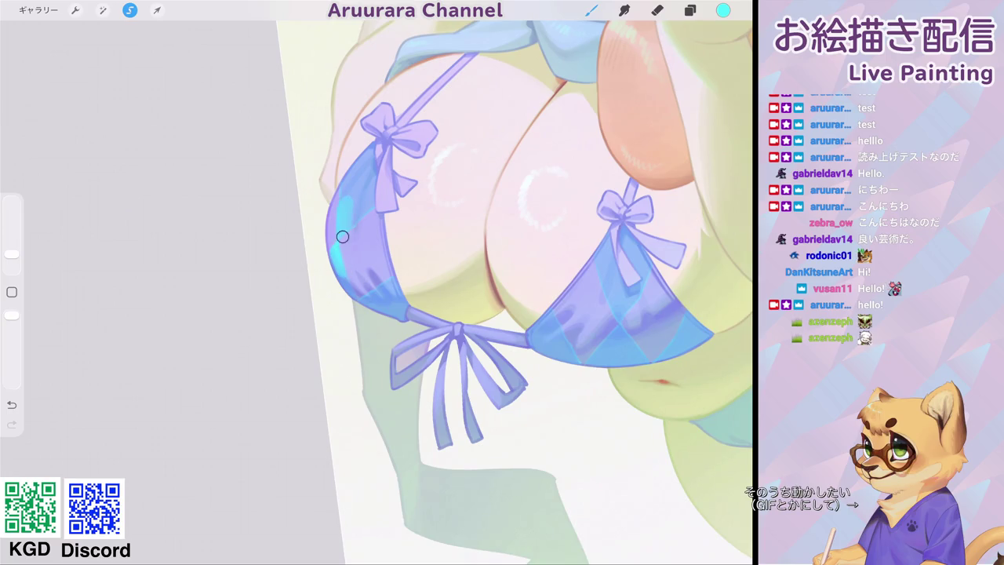
{"action": "mouse_move", "coordinate": [350, 171]}
{"action": "left_mouse_down"}
{"action": "mouse_move", "coordinate": [358, 217]}
{"action": "mouse_move", "coordinate": [367, 153]}
{"action": "left_mouse_up"}
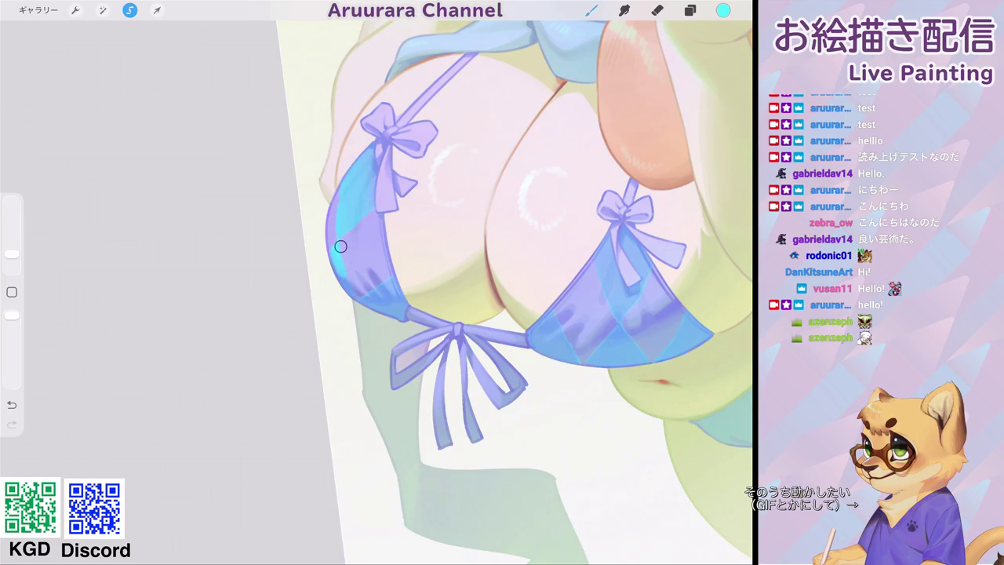
{"action": "left_click_drag", "start_coordinate": [342, 267], "coordinate": [333, 239]}
Fine-tune the brush size to about 4%.
{"action": "left_click_drag", "start_coordinate": [12, 253], "coordinate": [12, 260]}
{"action": "scroll", "coordinate": [518, 290], "scroll_direction": "down", "scroll_amount": 5}
{"action": "scroll", "coordinate": [518, 251], "scroll_direction": "down", "scroll_amount": 3}
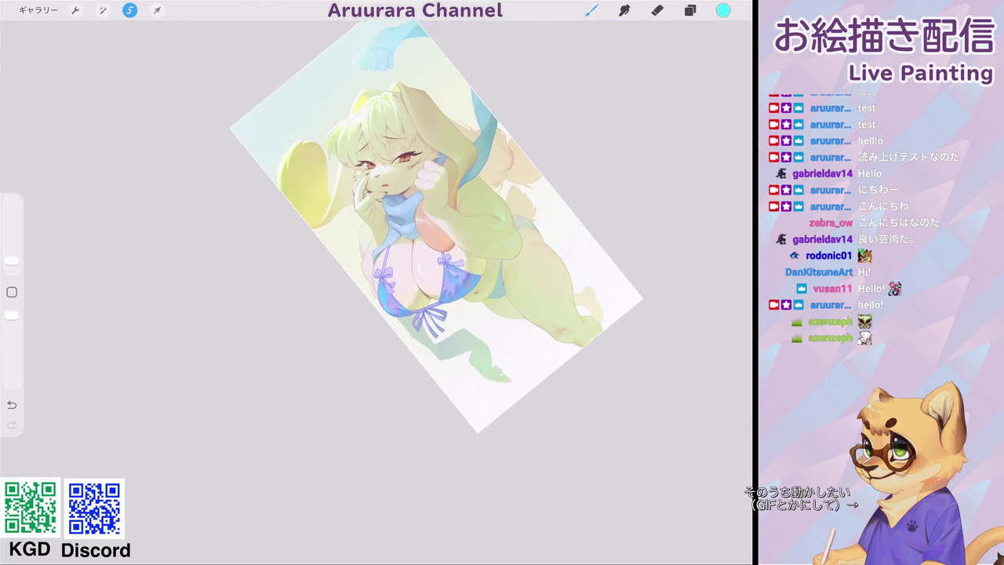
{"action": "scroll", "coordinate": [376, 236], "scroll_direction": "up", "scroll_amount": 8}
{"action": "left_click_drag", "start_coordinate": [12, 260], "coordinate": [11, 255]}
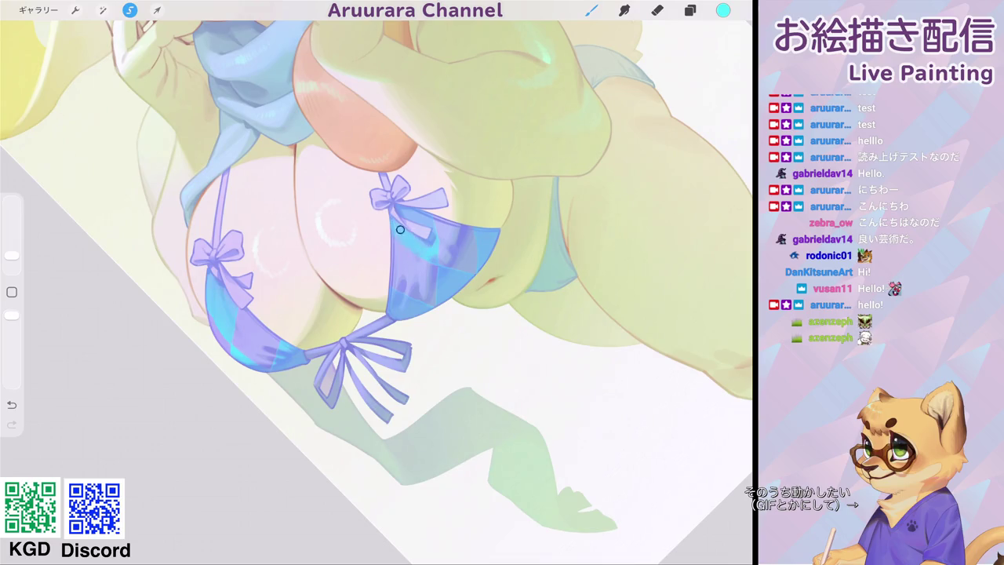
Rotate the canvas upright, choose mint, undo the stray stroke and paint near the bow.
{"action": "left_click_drag", "start_coordinate": [342, 343], "coordinate": [278, 279]}
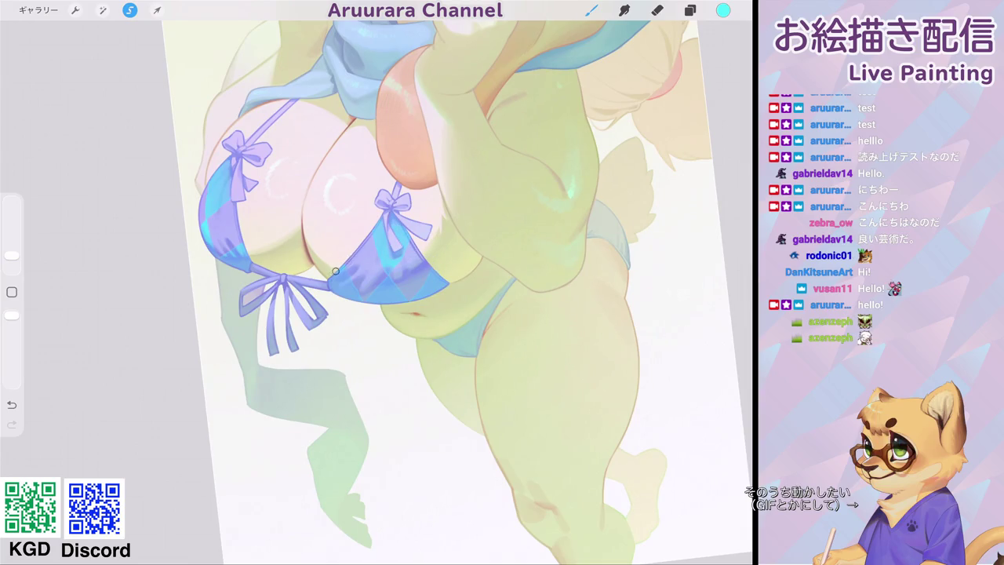
{"action": "left_click_drag", "start_coordinate": [11, 255], "coordinate": [12, 258]}
{"action": "scroll", "coordinate": [455, 290], "scroll_direction": "down", "scroll_amount": 5}
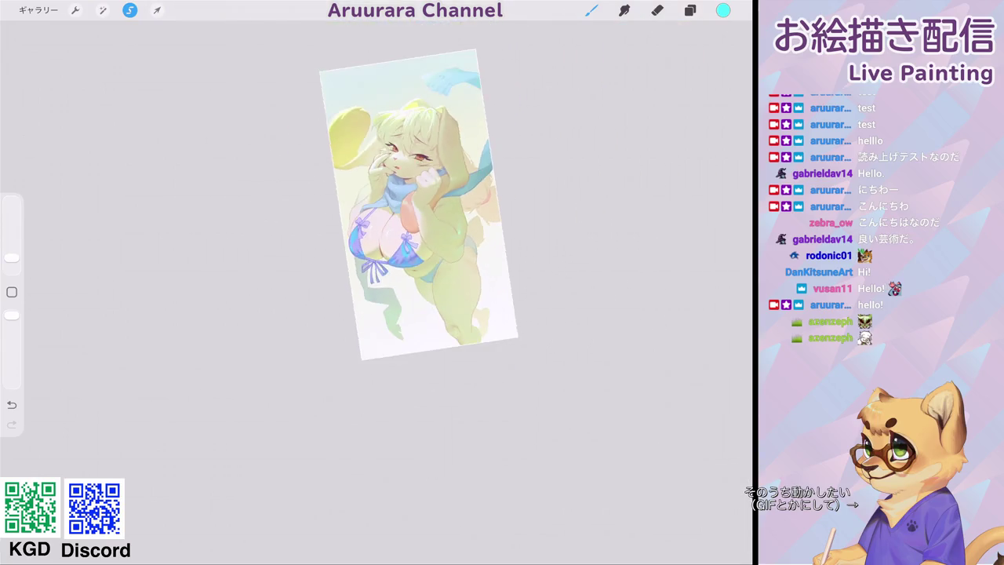
{"action": "scroll", "coordinate": [442, 263], "scroll_direction": "up", "scroll_amount": 5}
{"action": "left_click", "coordinate": [723, 10]}
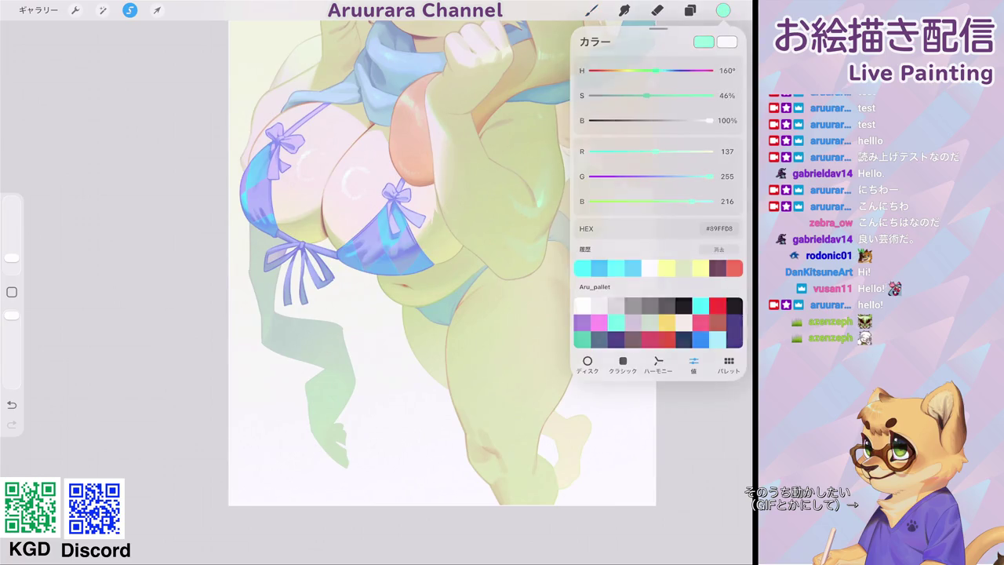
{"action": "scroll", "coordinate": [377, 283], "scroll_direction": "up", "scroll_amount": 5}
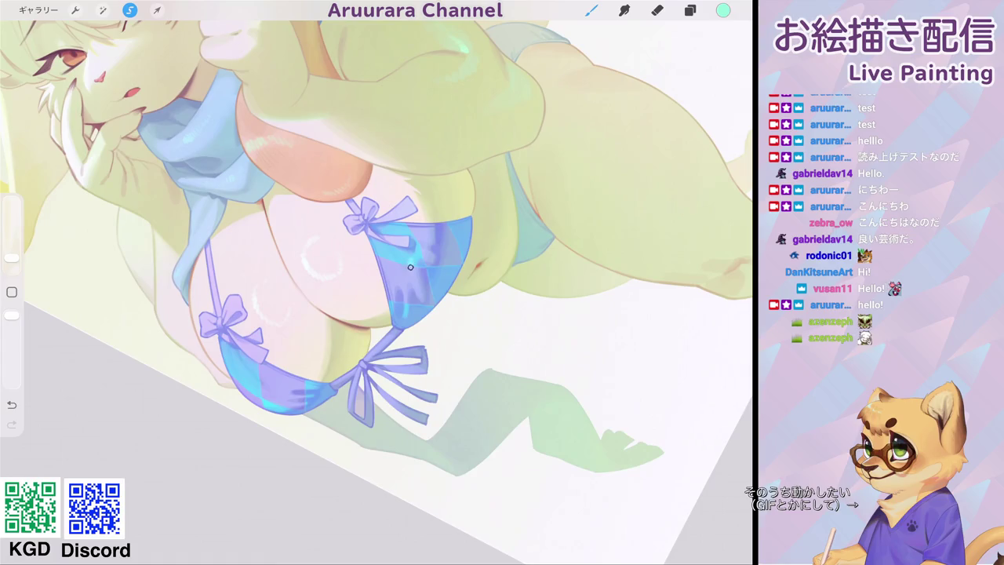
{"action": "scroll", "coordinate": [376, 282], "scroll_direction": "up", "scroll_amount": 3}
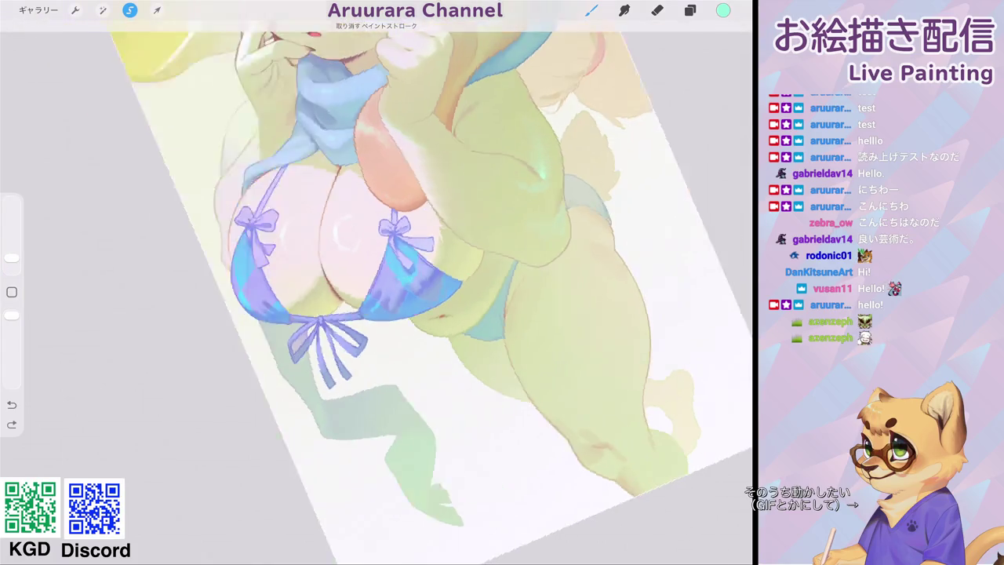
{"action": "key", "text": "ctrl+z"}
{"action": "left_click_drag", "start_coordinate": [12, 257], "coordinate": [12, 253]}
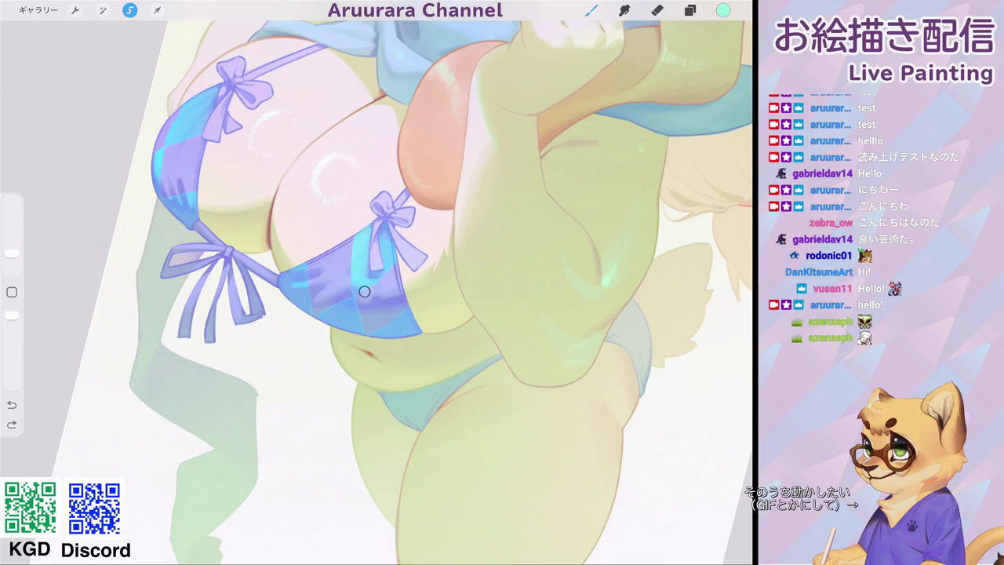
{"action": "left_click_drag", "start_coordinate": [388, 243], "coordinate": [393, 254]}
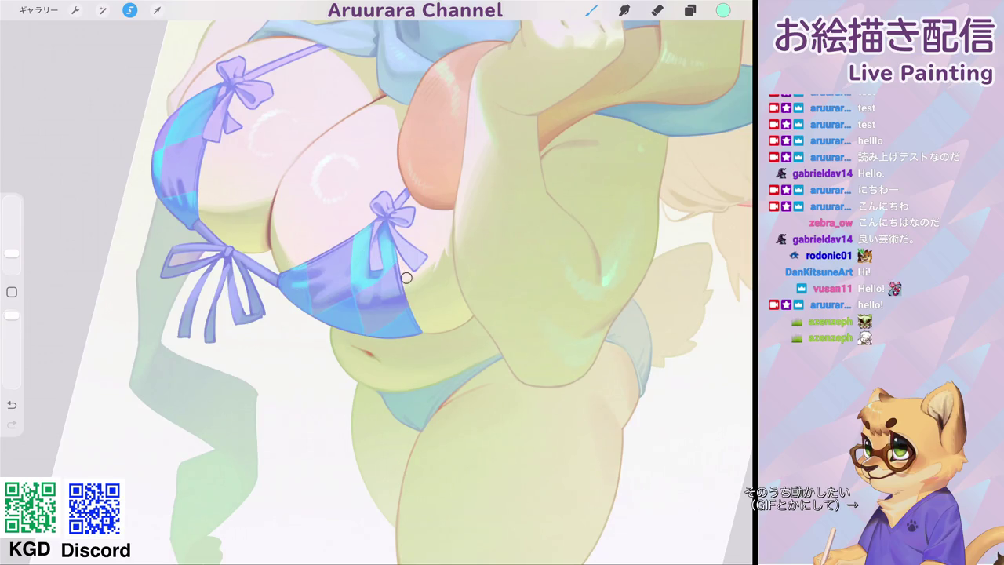
Paint bright cyan checks across both cups with a larger brush, reworking the left cup.
{"action": "scroll", "coordinate": [377, 282], "scroll_direction": "down", "scroll_amount": 3}
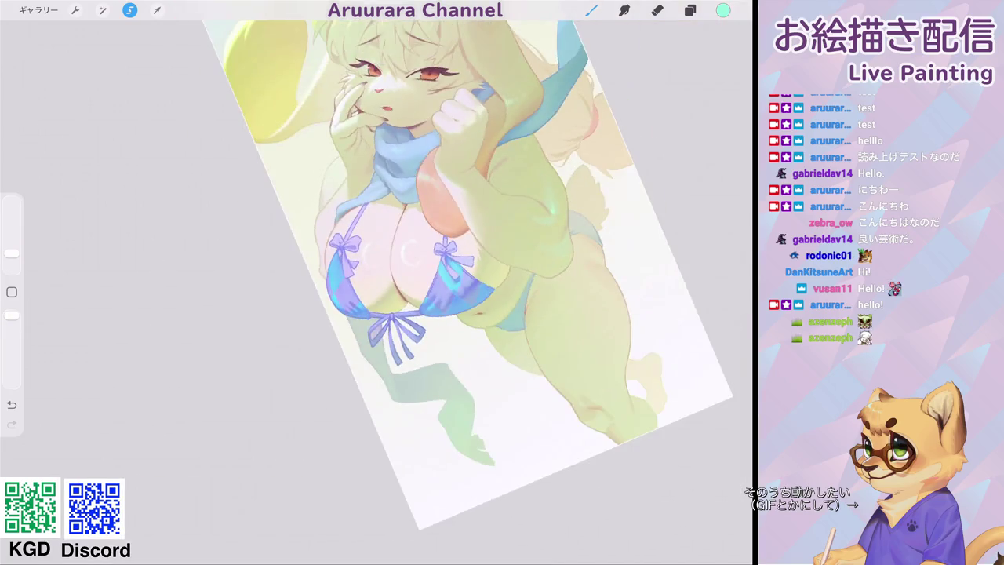
{"action": "left_click_drag", "start_coordinate": [12, 253], "coordinate": [11, 235]}
{"action": "left_click_drag", "start_coordinate": [482, 297], "coordinate": [303, 195]}
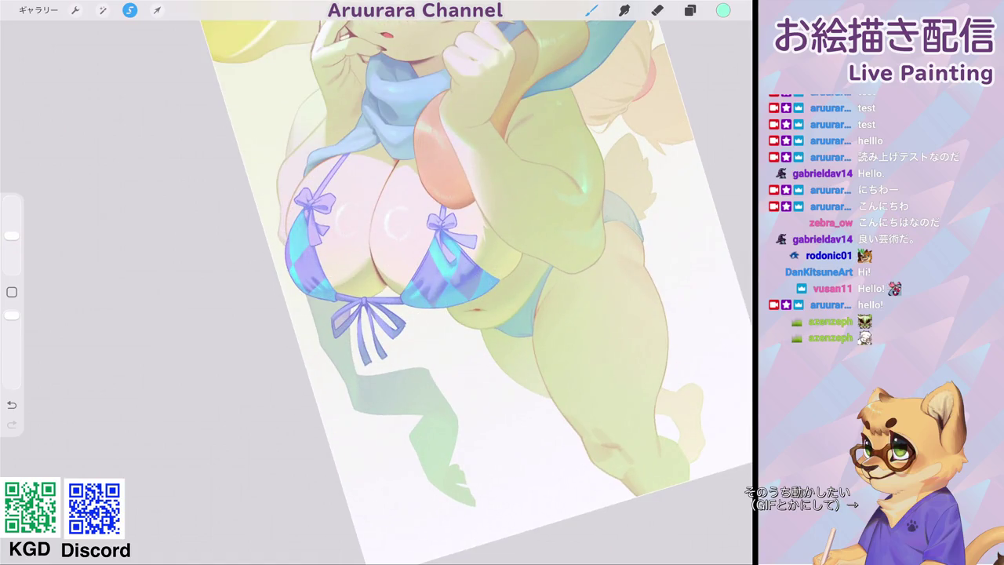
{"action": "scroll", "coordinate": [377, 283], "scroll_direction": "down", "scroll_amount": 5}
{"action": "scroll", "coordinate": [449, 208], "scroll_direction": "down", "scroll_amount": 2}
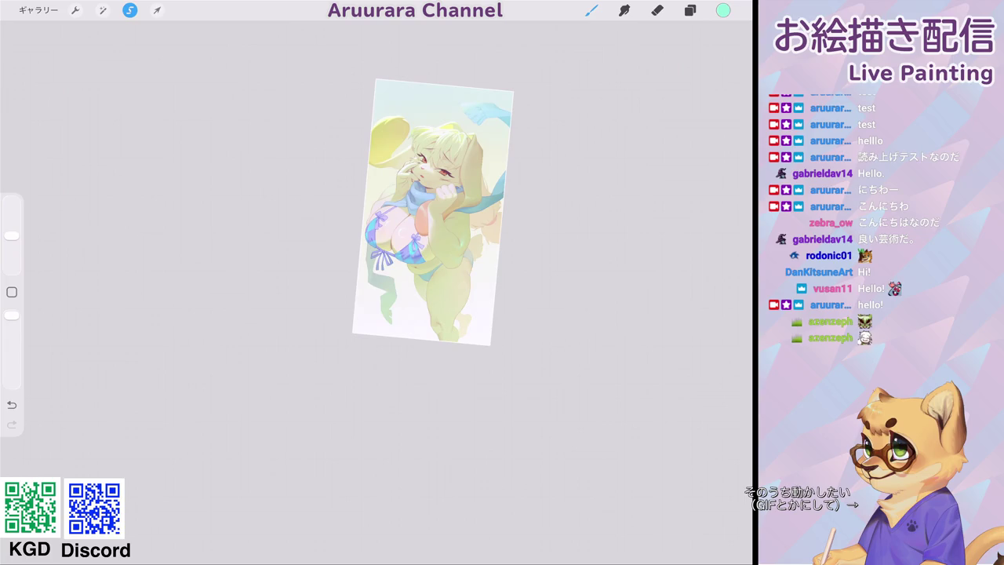
{"action": "scroll", "coordinate": [401, 235], "scroll_direction": "up", "scroll_amount": 3}
{"action": "scroll", "coordinate": [400, 235], "scroll_direction": "up", "scroll_amount": 2}
{"action": "scroll", "coordinate": [400, 235], "scroll_direction": "up", "scroll_amount": 2}
{"action": "mouse_move", "coordinate": [357, 216]}
{"action": "left_mouse_down"}
{"action": "mouse_move", "coordinate": [348, 217]}
{"action": "mouse_move", "coordinate": [352, 206]}
{"action": "mouse_move", "coordinate": [354, 224]}
{"action": "left_mouse_up"}
{"action": "left_click_drag", "start_coordinate": [12, 235], "coordinate": [11, 258]}
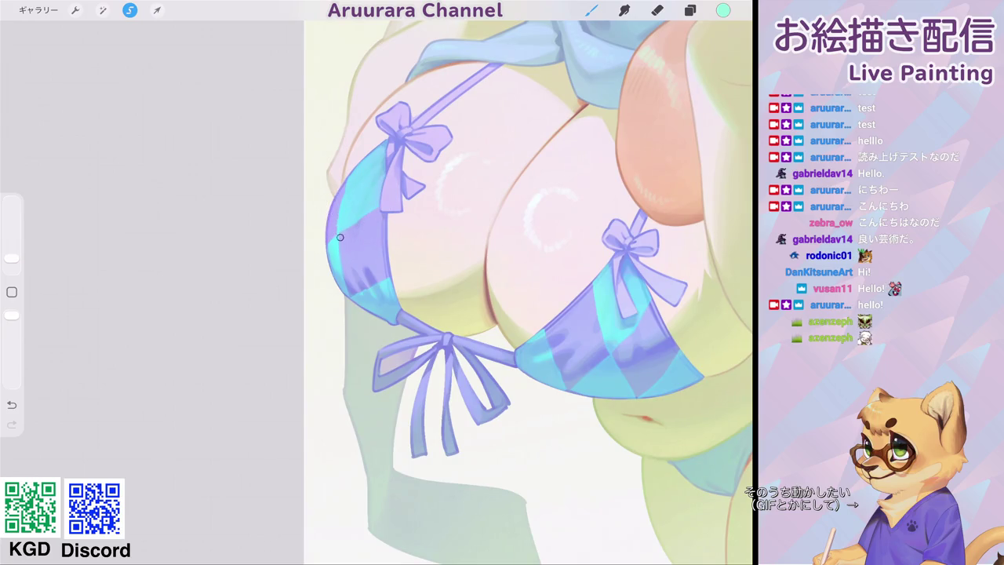
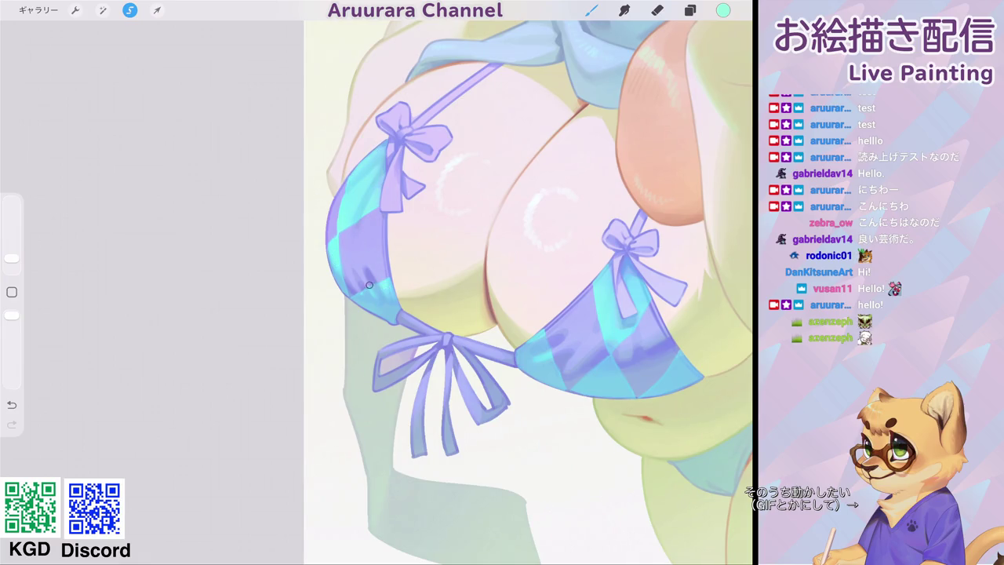
Paint small pale diamond highlights on the bikini cups' checkered pattern with a 3% brush.
{"action": "scroll", "coordinate": [382, 280], "scroll_direction": "down", "scroll_amount": 5}
{"action": "scroll", "coordinate": [436, 180], "scroll_direction": "down", "scroll_amount": 3}
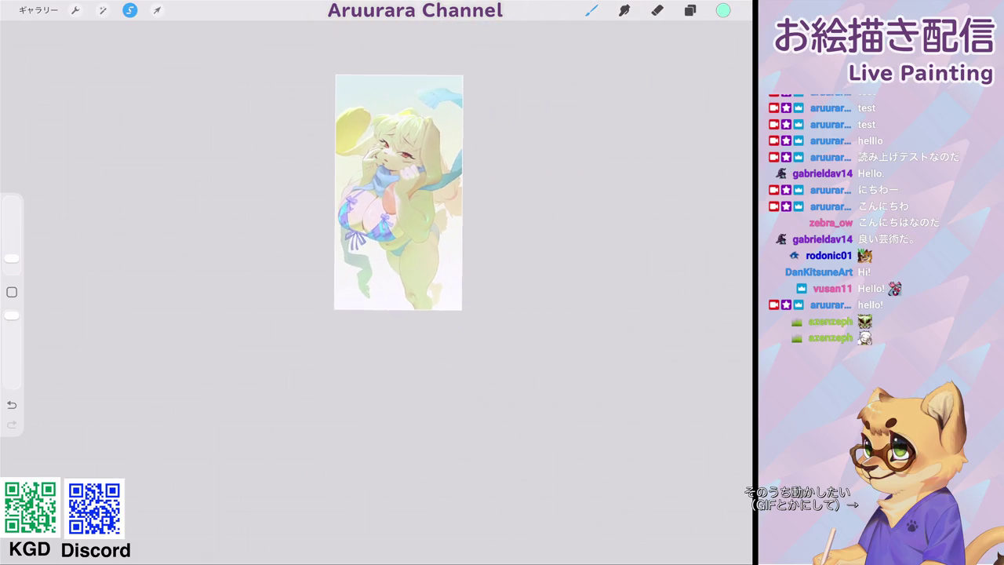
{"action": "scroll", "coordinate": [392, 192], "scroll_direction": "down", "scroll_amount": 2}
{"action": "scroll", "coordinate": [380, 184], "scroll_direction": "up", "scroll_amount": 3}
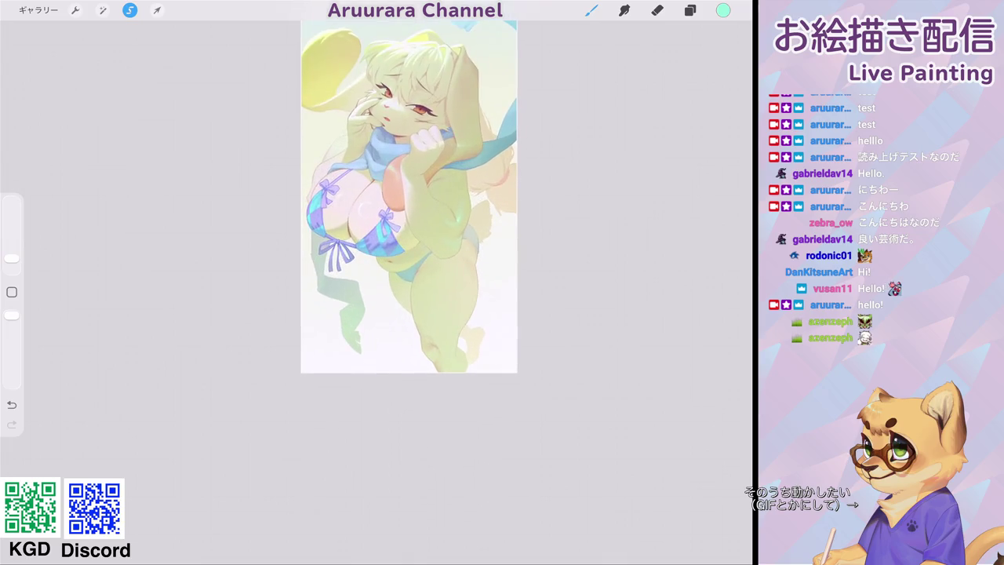
{"action": "scroll", "coordinate": [408, 196], "scroll_direction": "up", "scroll_amount": 3}
{"action": "scroll", "coordinate": [431, 235], "scroll_direction": "down", "scroll_amount": 3}
{"action": "scroll", "coordinate": [415, 204], "scroll_direction": "down", "scroll_amount": 1}
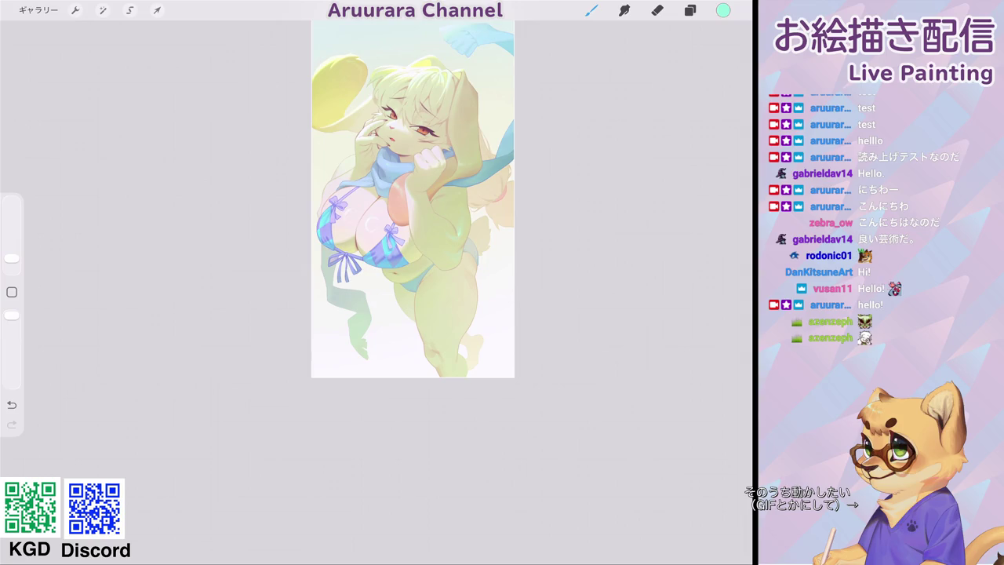
{"action": "scroll", "coordinate": [353, 243], "scroll_direction": "up", "scroll_amount": 2}
{"action": "scroll", "coordinate": [353, 243], "scroll_direction": "up", "scroll_amount": 2}
{"action": "scroll", "coordinate": [353, 243], "scroll_direction": "up", "scroll_amount": 1}
{"action": "key", "text": "bracketleft"}
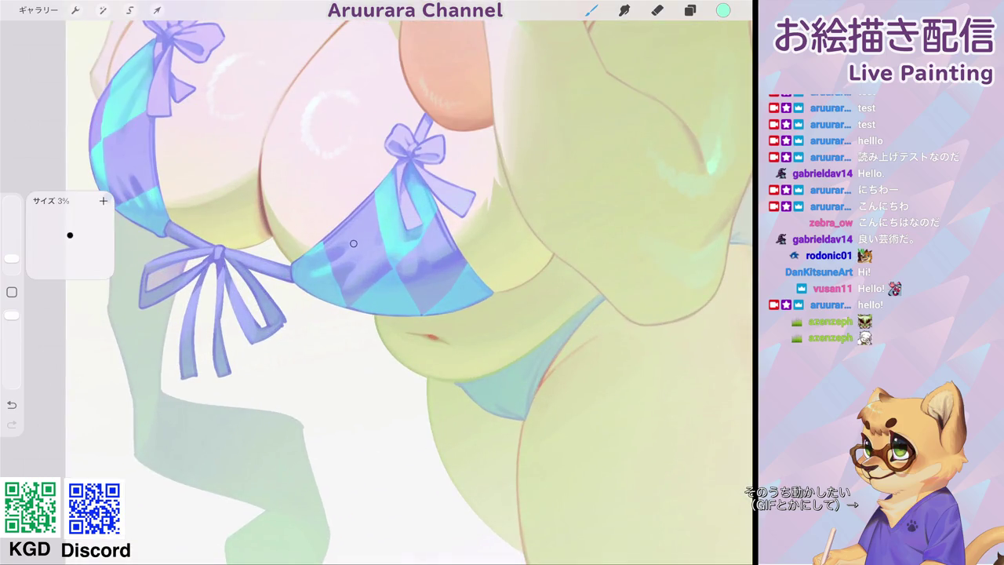
{"action": "left_click_drag", "start_coordinate": [364, 230], "coordinate": [366, 256]}
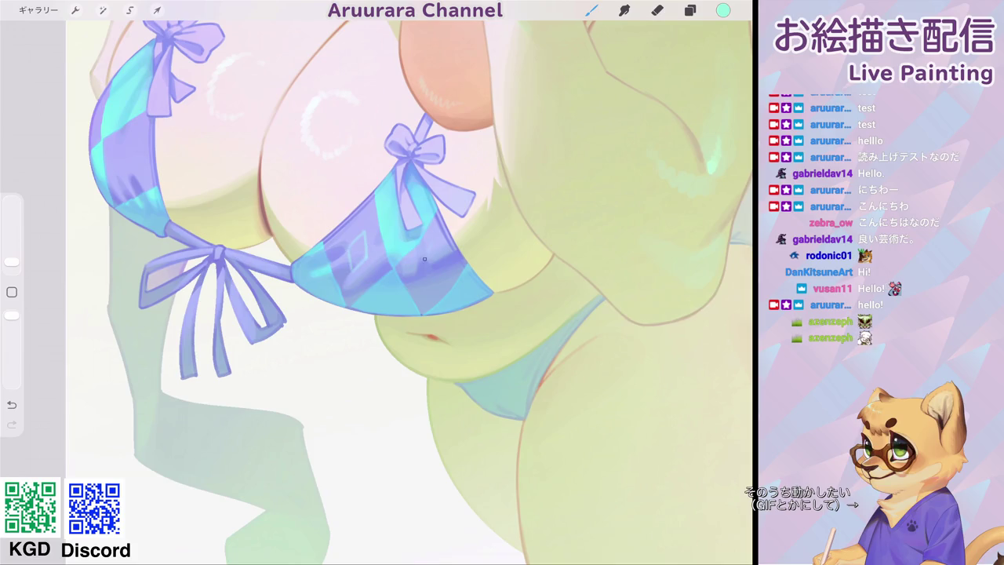
{"action": "scroll", "coordinate": [408, 283], "scroll_direction": "down", "scroll_amount": 5}
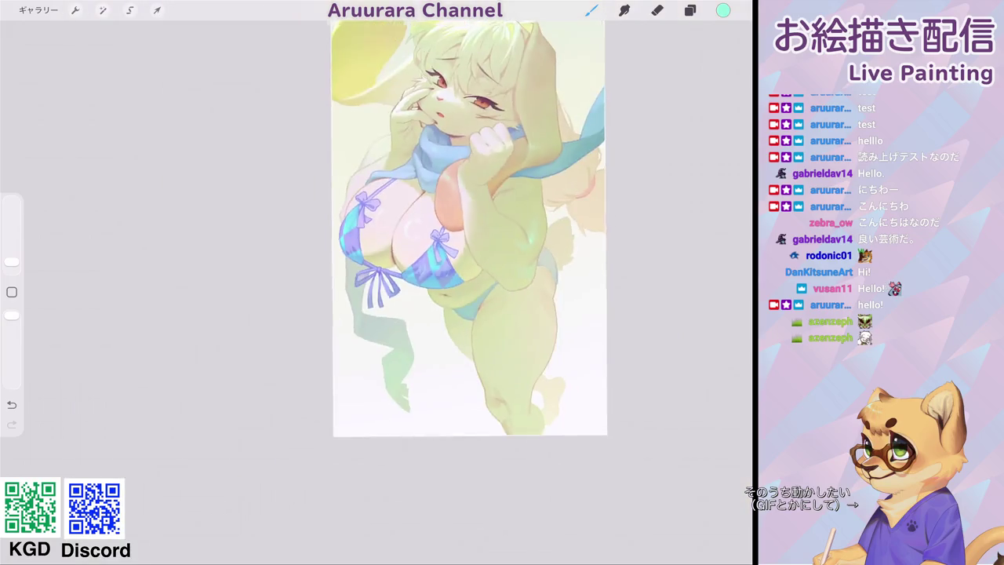
{"action": "scroll", "coordinate": [400, 243], "scroll_direction": "up", "scroll_amount": 3}
{"action": "scroll", "coordinate": [401, 243], "scroll_direction": "up", "scroll_amount": 1}
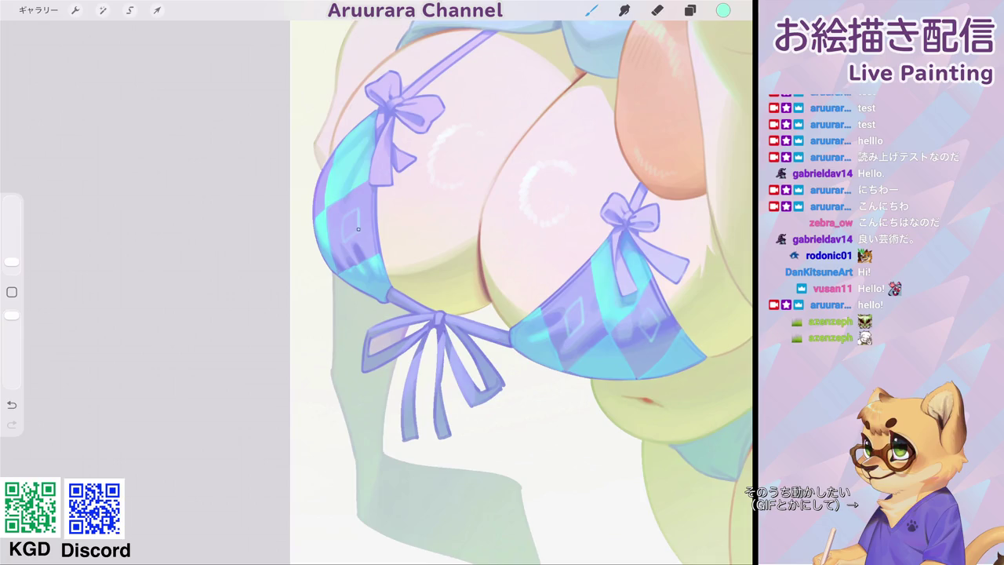
{"action": "scroll", "coordinate": [463, 189], "scroll_direction": "down", "scroll_amount": 5}
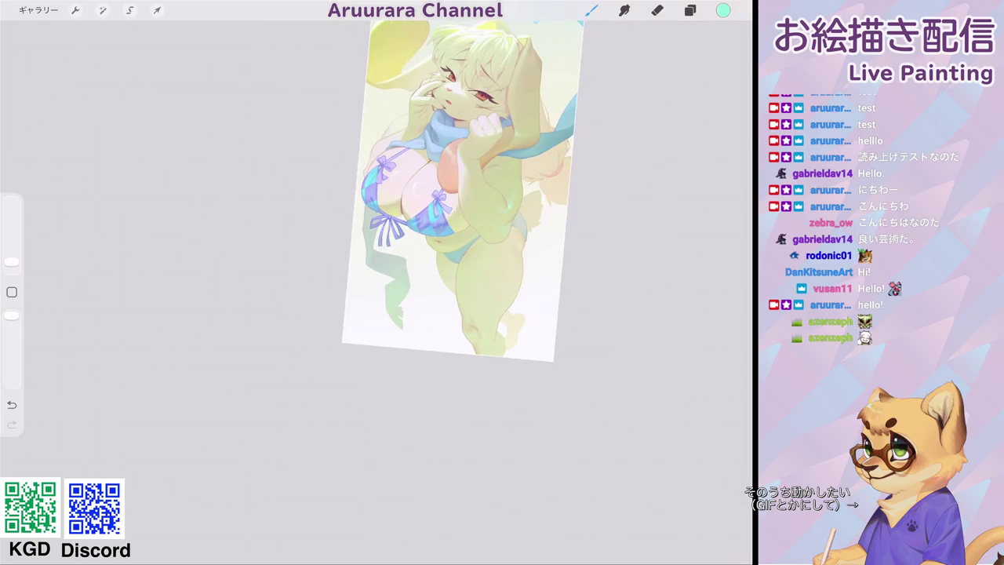
{"action": "scroll", "coordinate": [423, 235], "scroll_direction": "up", "scroll_amount": 3}
{"action": "scroll", "coordinate": [424, 235], "scroll_direction": "up", "scroll_amount": 2}
{"action": "scroll", "coordinate": [424, 235], "scroll_direction": "up", "scroll_amount": 1}
{"action": "left_click", "coordinate": [130, 10]}
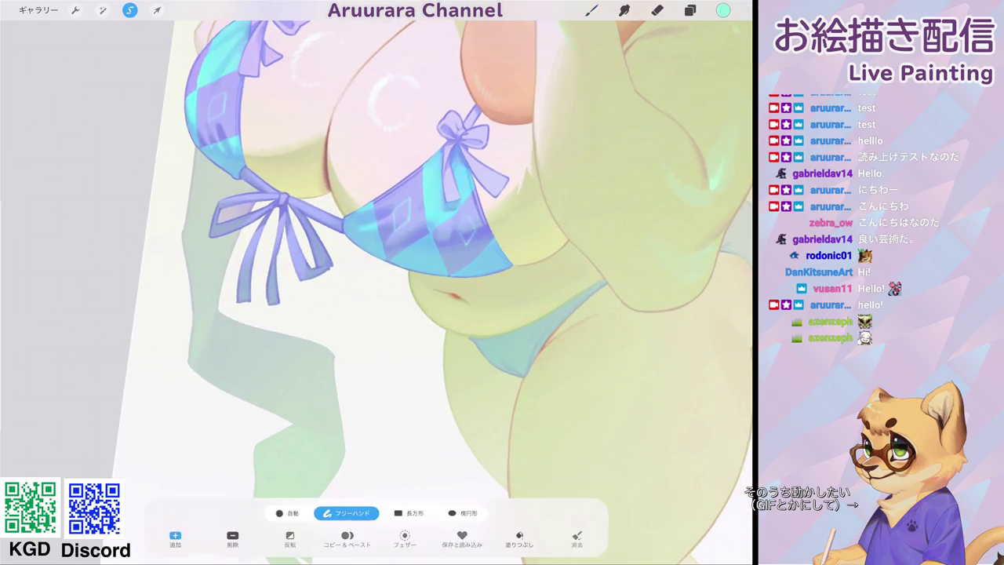
Trace a freehand diamond-shaped selection on the left bikini cup.
{"action": "mouse_move", "coordinate": [394, 210]}
{"action": "left_mouse_down"}
{"action": "mouse_move", "coordinate": [411, 198]}
{"action": "mouse_move", "coordinate": [394, 210]}
{"action": "left_mouse_up"}
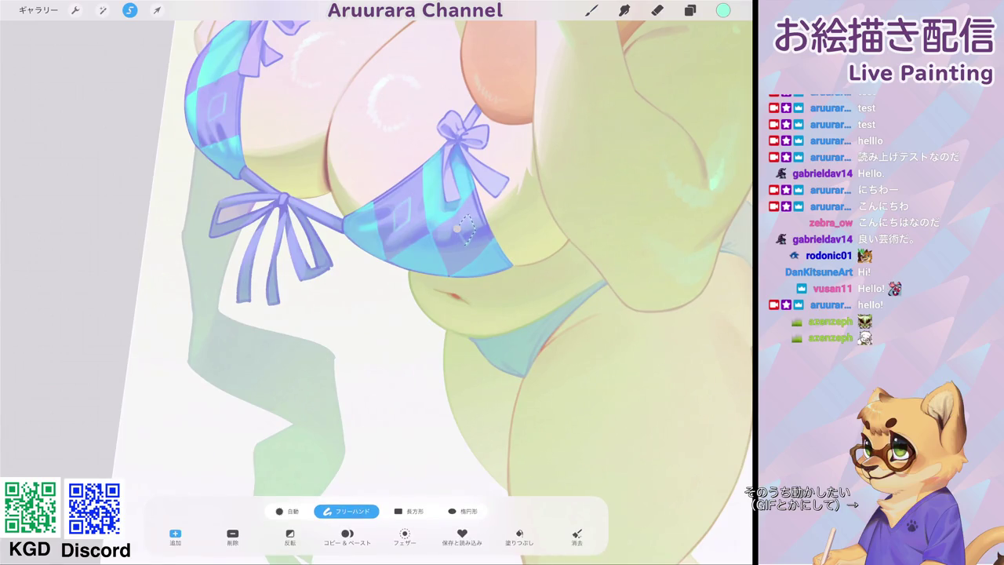
{"action": "scroll", "coordinate": [471, 290], "scroll_direction": "up", "scroll_amount": 3}
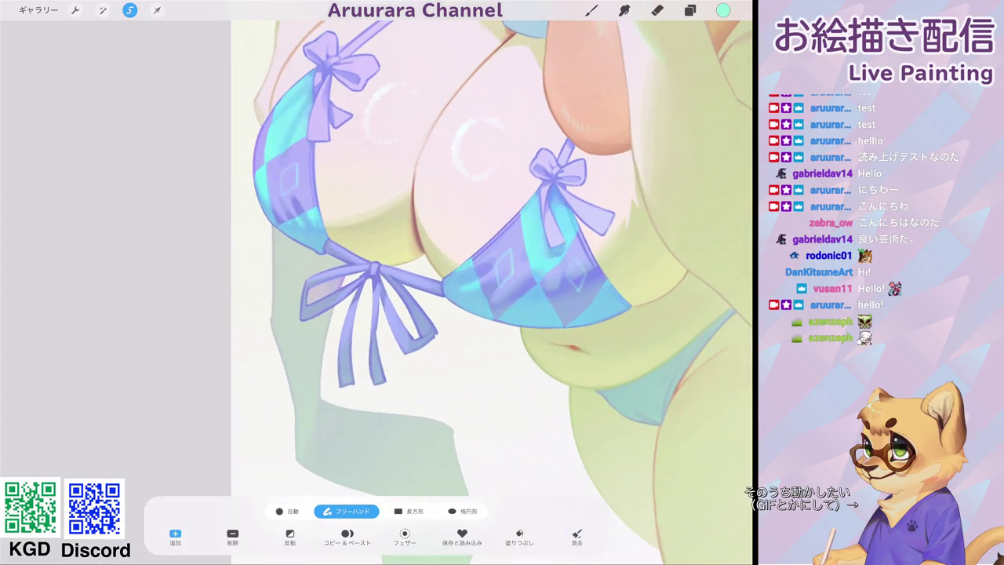
{"action": "left_click_drag", "start_coordinate": [296, 164], "coordinate": [284, 195]}
Return to the Brush tool and adjust its size.
{"action": "left_click", "coordinate": [591, 9]}
{"action": "scroll", "coordinate": [471, 290], "scroll_direction": "down", "scroll_amount": 2}
{"action": "left_click_drag", "start_coordinate": [12, 256], "coordinate": [12, 245]}
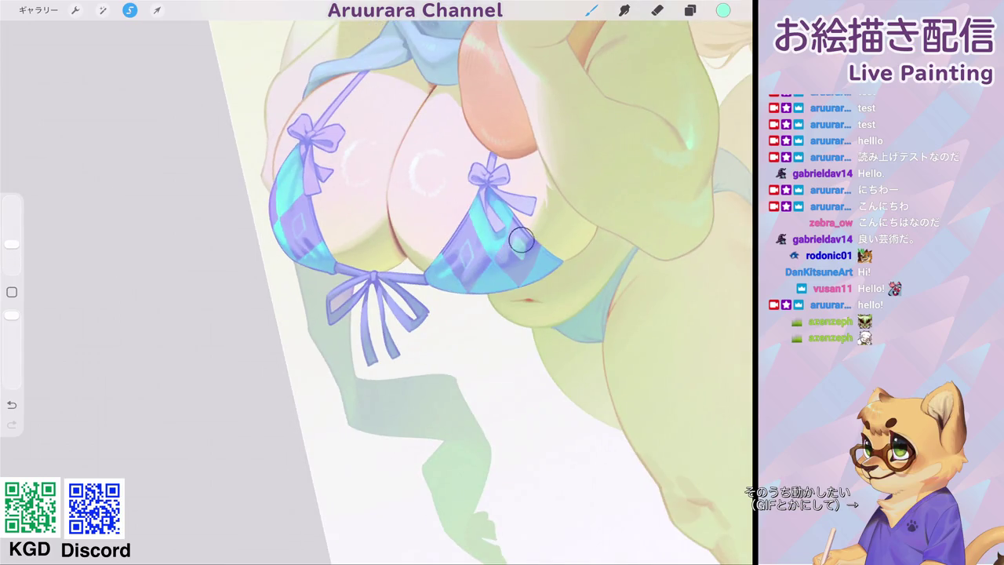
{"action": "scroll", "coordinate": [471, 266], "scroll_direction": "down", "scroll_amount": 5}
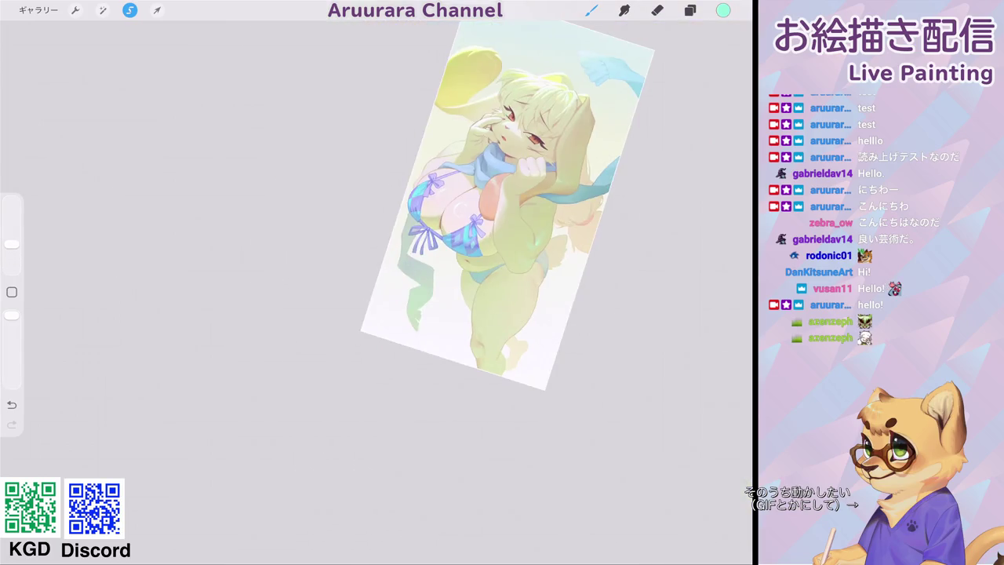
{"action": "scroll", "coordinate": [483, 292], "scroll_direction": "up", "scroll_amount": 5}
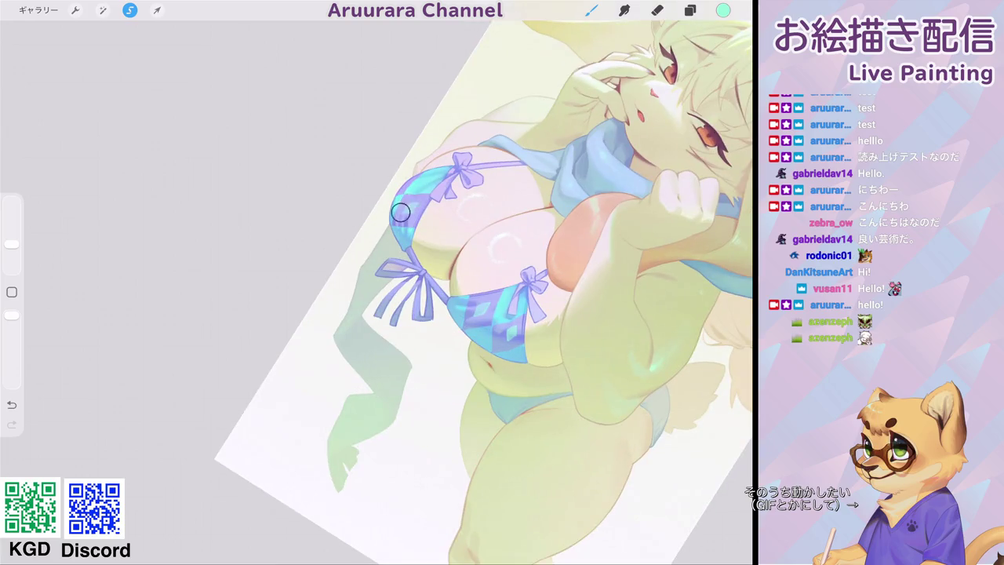
{"action": "scroll", "coordinate": [483, 290], "scroll_direction": "down", "scroll_amount": 5}
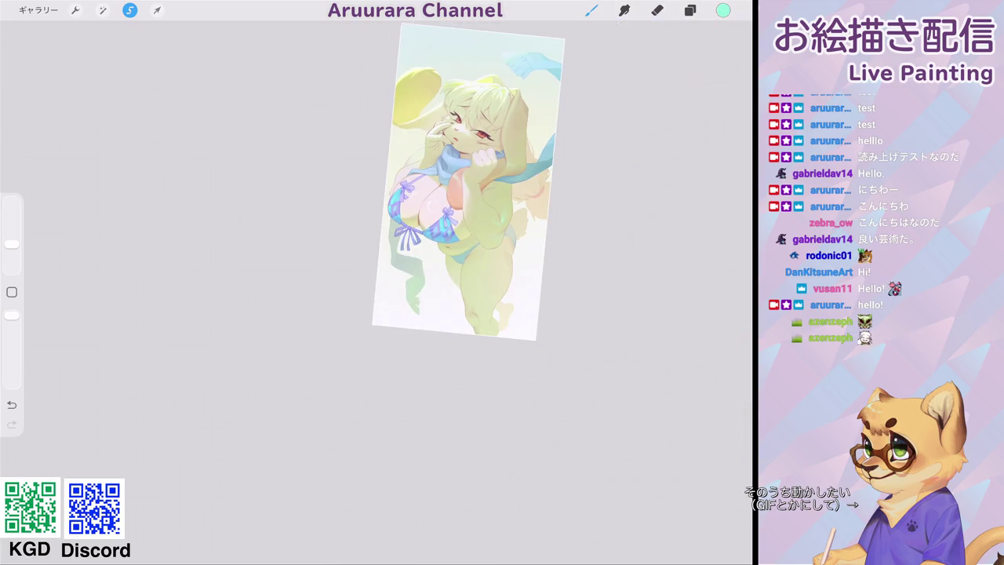
{"action": "scroll", "coordinate": [424, 212], "scroll_direction": "up", "scroll_amount": 5}
Sample the bikini's blue and shade the right bikini cup with it.
{"action": "left_click_drag", "start_coordinate": [392, 202], "coordinate": [451, 210]}
{"action": "left_click_drag", "start_coordinate": [12, 244], "coordinate": [12, 256]}
{"action": "left_click_drag", "start_coordinate": [453, 213], "coordinate": [442, 202]}
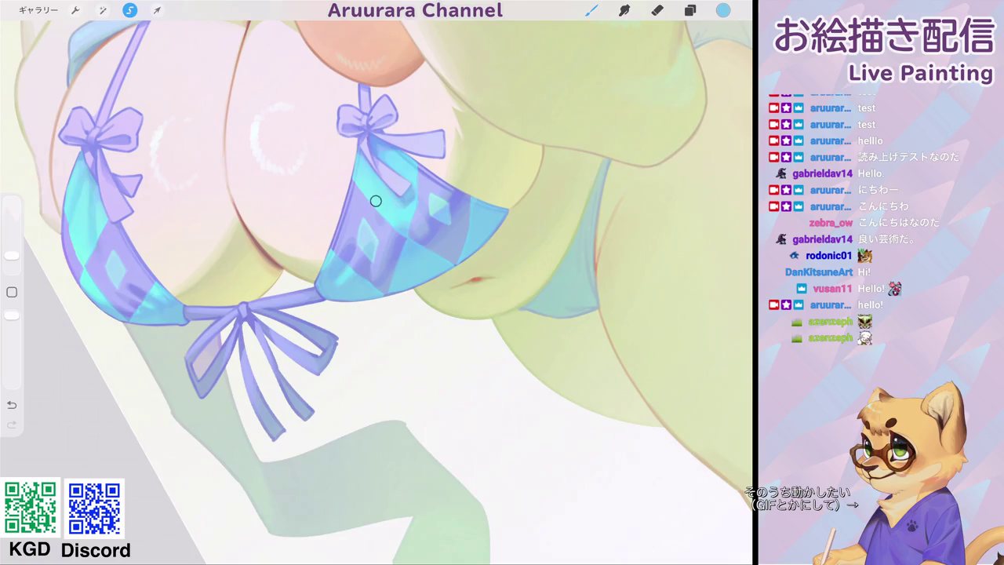
{"action": "left_click_drag", "start_coordinate": [369, 195], "coordinate": [366, 223]}
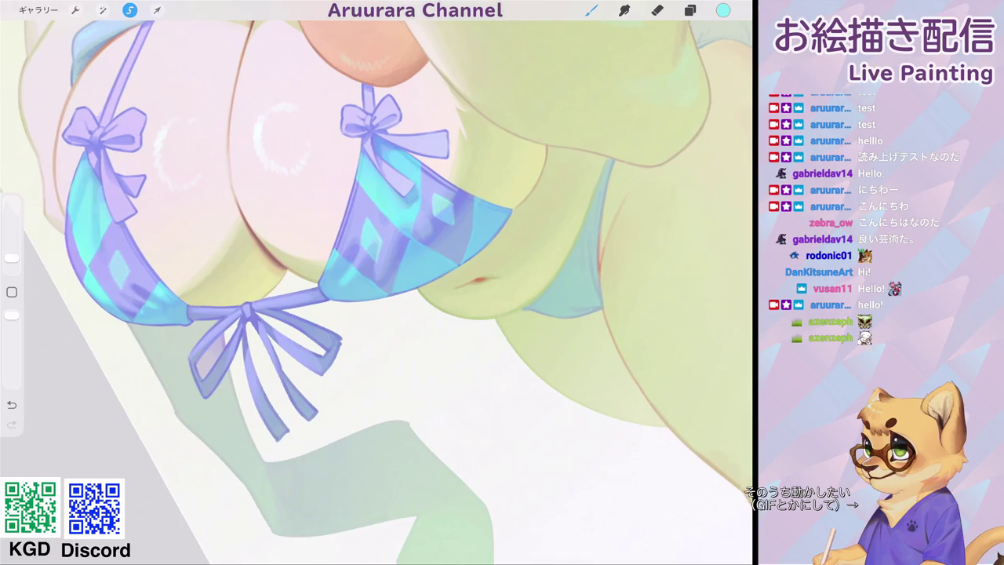
Rotate and zoom the canvas to review the deeper blue shading on the cups.
{"action": "left_click_drag", "start_coordinate": [424, 220], "coordinate": [510, 361]}
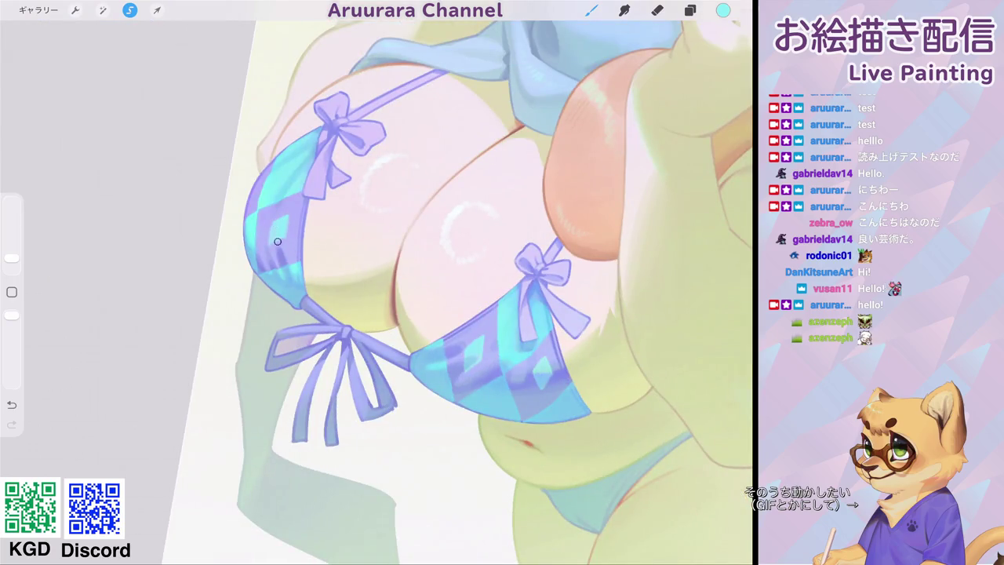
{"action": "scroll", "coordinate": [265, 248], "scroll_direction": "down", "scroll_amount": 5}
{"action": "left_click_drag", "start_coordinate": [450, 271], "coordinate": [416, 257]}
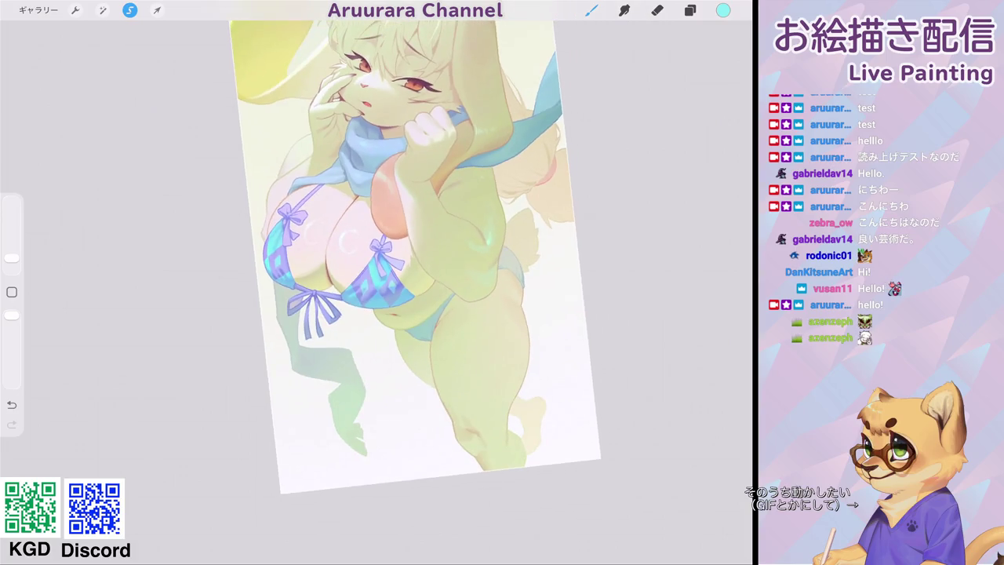
{"action": "scroll", "coordinate": [416, 251], "scroll_direction": "down", "scroll_amount": 3}
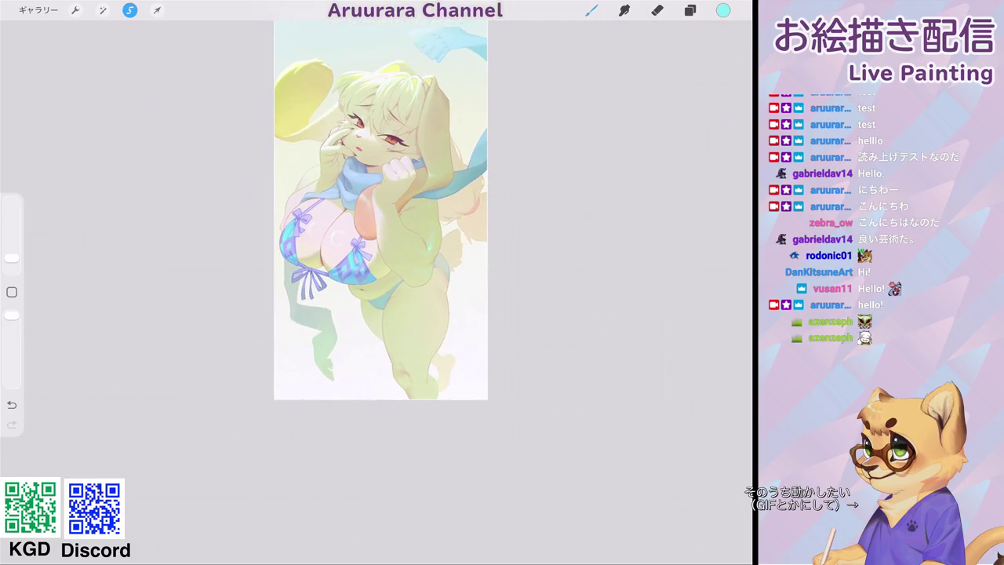
{"action": "scroll", "coordinate": [385, 212], "scroll_direction": "down", "scroll_amount": 2}
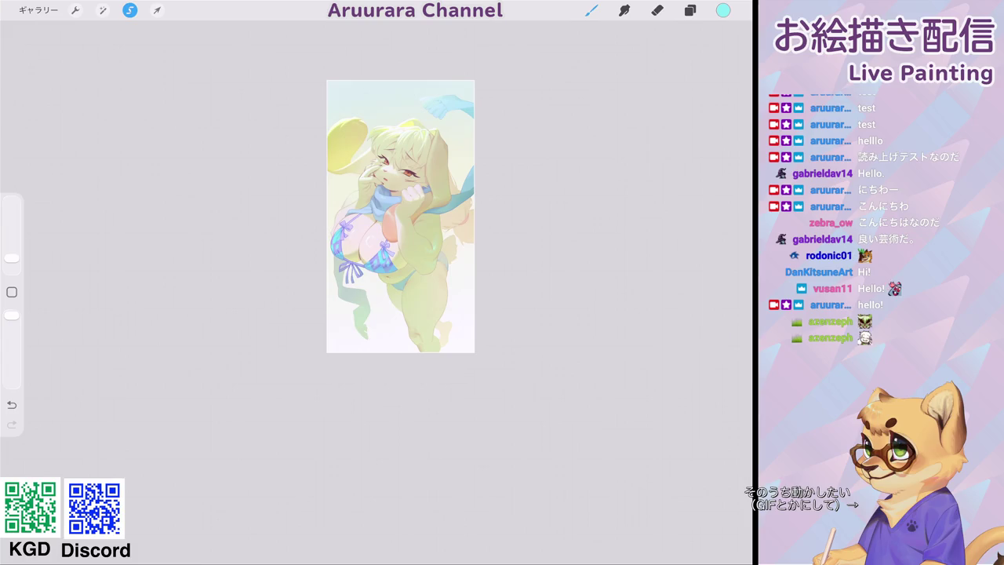
{"action": "scroll", "coordinate": [400, 220], "scroll_direction": "up", "scroll_amount": 3}
{"action": "scroll", "coordinate": [401, 219], "scroll_direction": "up", "scroll_amount": 1}
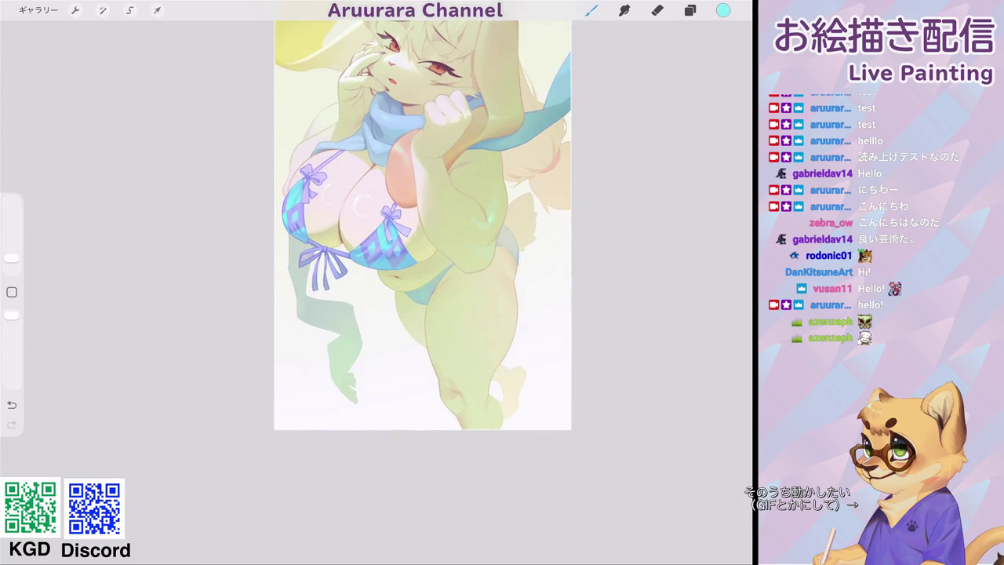
{"action": "scroll", "coordinate": [424, 236], "scroll_direction": "up", "scroll_amount": 5}
{"action": "scroll", "coordinate": [377, 235], "scroll_direction": "up", "scroll_amount": 2}
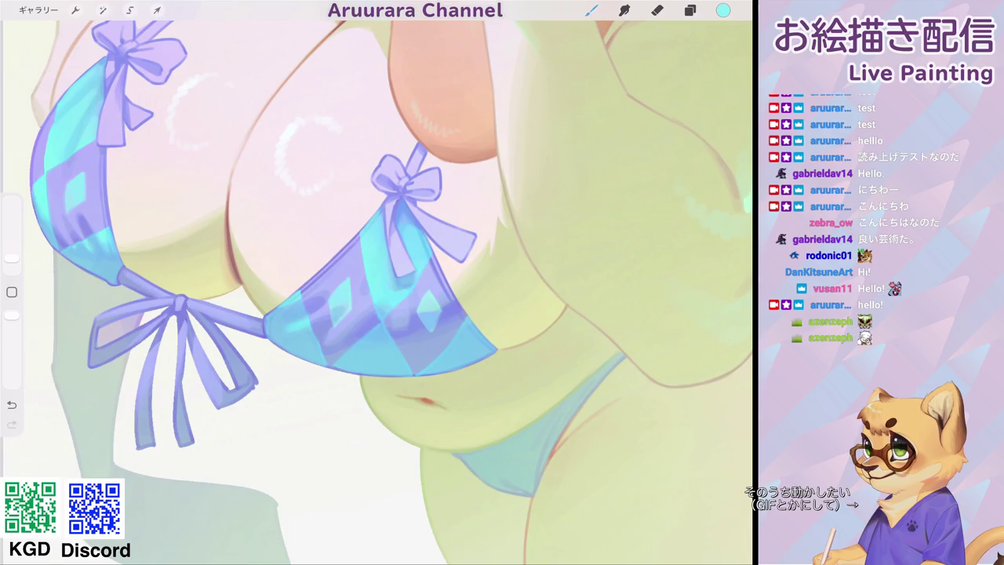
{"action": "scroll", "coordinate": [377, 259], "scroll_direction": "up", "scroll_amount": 1}
{"action": "left_click", "coordinate": [266, 248]}
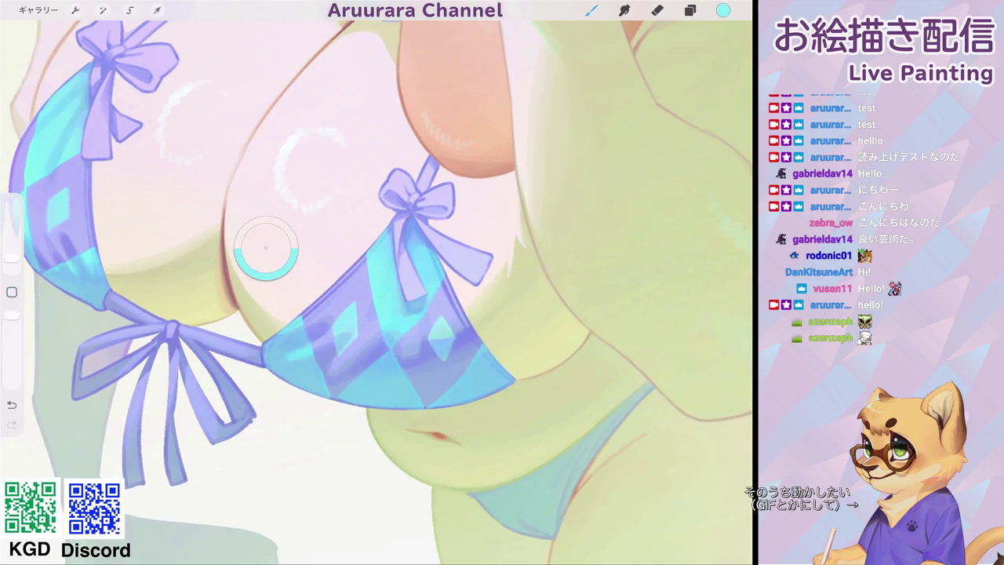
Pick the bow's blue and zoom in on the left bikini bow.
{"action": "left_click_drag", "start_coordinate": [266, 248], "coordinate": [412, 226]}
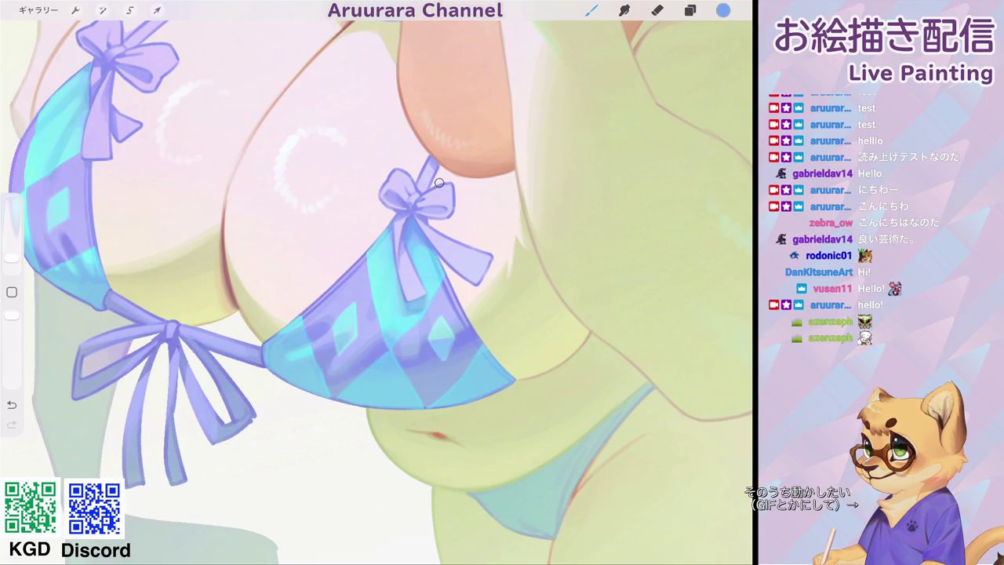
{"action": "scroll", "coordinate": [392, 298], "scroll_direction": "up", "scroll_amount": 1}
{"action": "scroll", "coordinate": [393, 298], "scroll_direction": "up", "scroll_amount": 2}
{"action": "scroll", "coordinate": [392, 298], "scroll_direction": "up", "scroll_amount": 1}
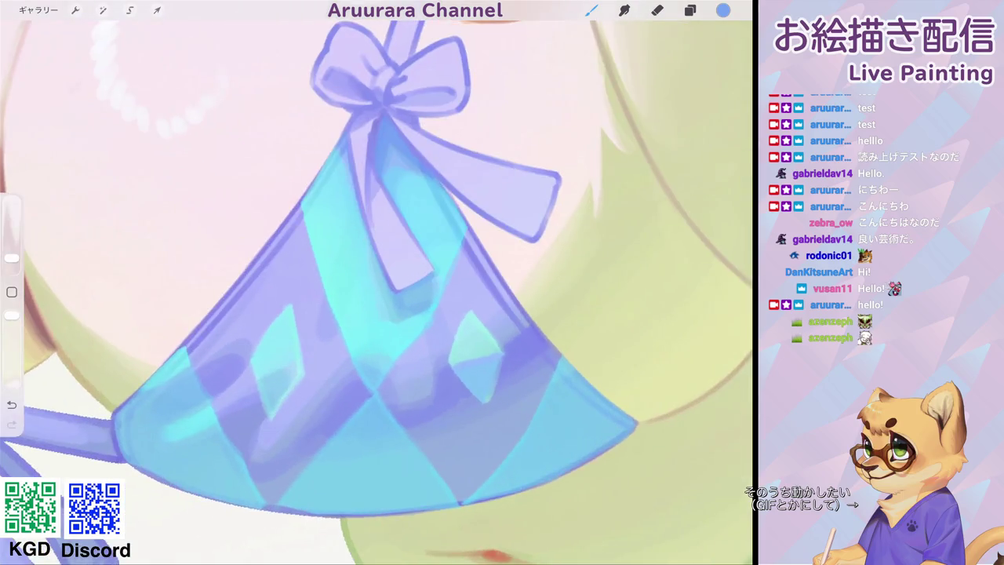
{"action": "left_click_drag", "start_coordinate": [377, 298], "coordinate": [408, 337]}
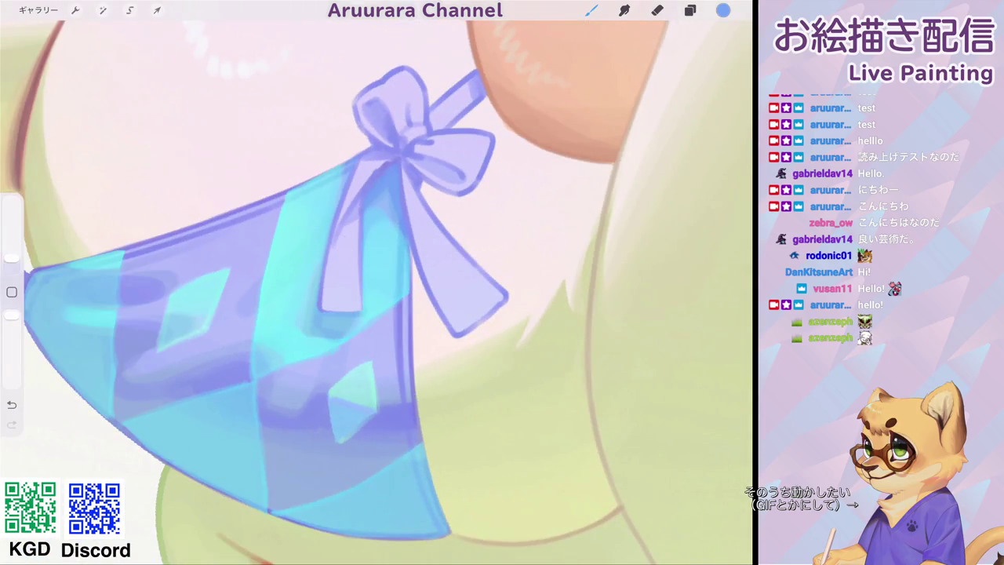
{"action": "scroll", "coordinate": [343, 256], "scroll_direction": "down", "scroll_amount": 3}
{"action": "scroll", "coordinate": [344, 256], "scroll_direction": "down", "scroll_amount": 1}
{"action": "scroll", "coordinate": [408, 282], "scroll_direction": "up", "scroll_amount": 2}
{"action": "scroll", "coordinate": [408, 282], "scroll_direction": "up", "scroll_amount": 2}
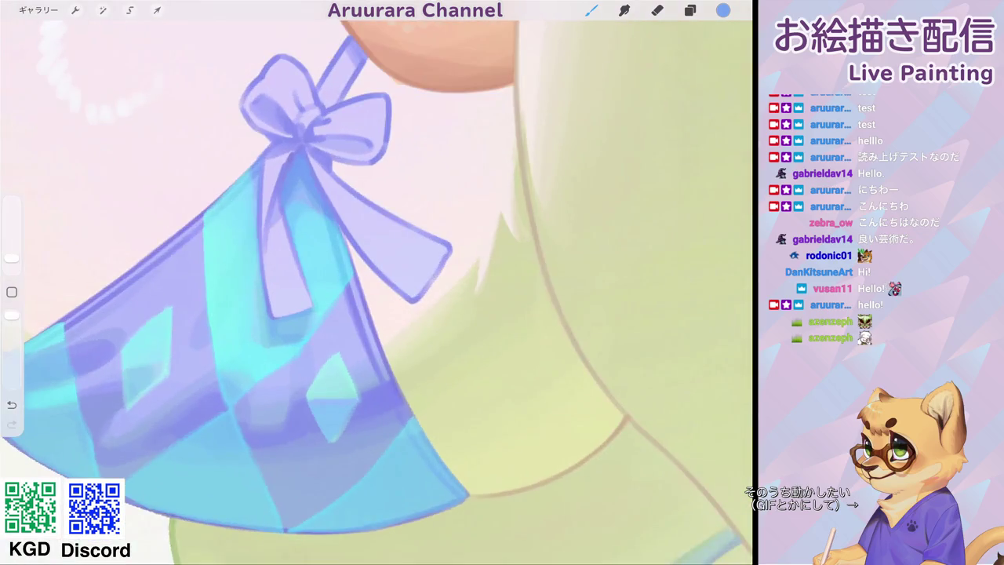
Paint darker strokes on the bow ribbon's end and strap, then zoom out.
{"action": "left_click_drag", "start_coordinate": [427, 240], "coordinate": [401, 275]}
{"action": "scroll", "coordinate": [377, 290], "scroll_direction": "down", "scroll_amount": 3}
{"action": "scroll", "coordinate": [377, 290], "scroll_direction": "up", "scroll_amount": 3}
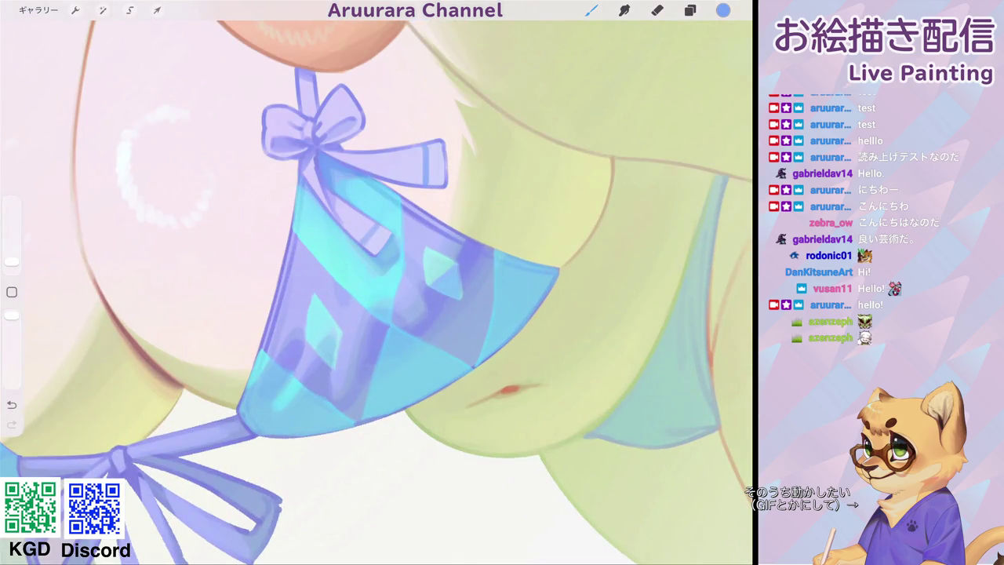
{"action": "scroll", "coordinate": [376, 291], "scroll_direction": "down", "scroll_amount": 5}
{"action": "scroll", "coordinate": [377, 259], "scroll_direction": "up", "scroll_amount": 3}
{"action": "scroll", "coordinate": [377, 259], "scroll_direction": "up", "scroll_amount": 3}
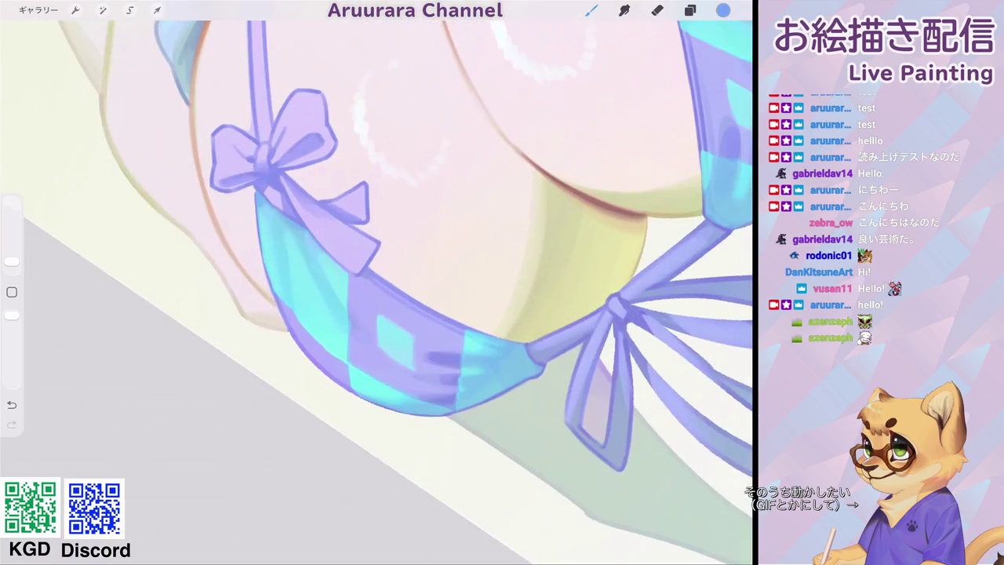
{"action": "left_click_drag", "start_coordinate": [356, 236], "coordinate": [351, 247]}
{"action": "left_click_drag", "start_coordinate": [351, 195], "coordinate": [351, 201]}
{"action": "scroll", "coordinate": [377, 282], "scroll_direction": "down", "scroll_amount": 5}
{"action": "scroll", "coordinate": [376, 283], "scroll_direction": "down", "scroll_amount": 3}
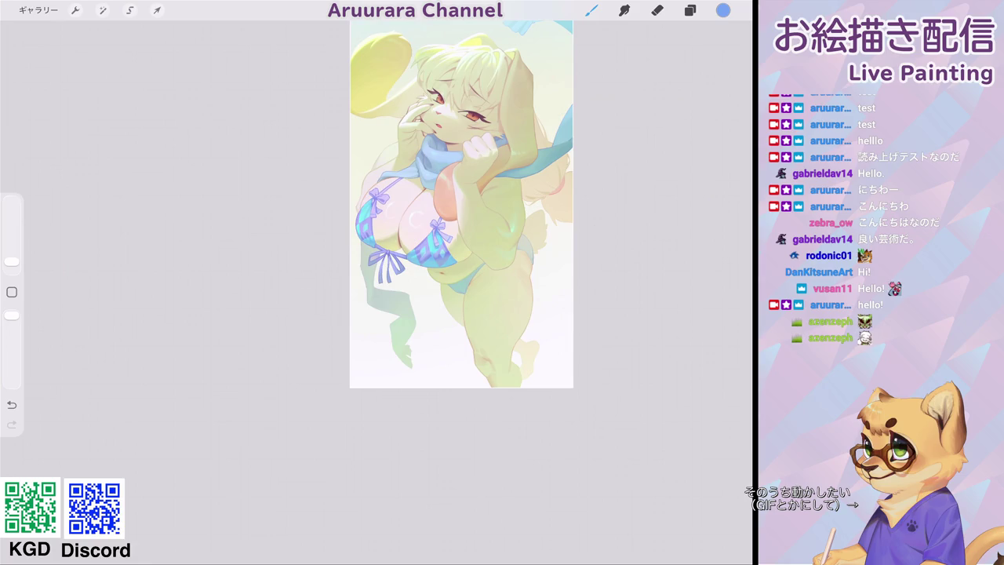
Select the Aru_plane_hs brush from the Brush Library.
{"action": "scroll", "coordinate": [503, 274], "scroll_direction": "up", "scroll_amount": 3}
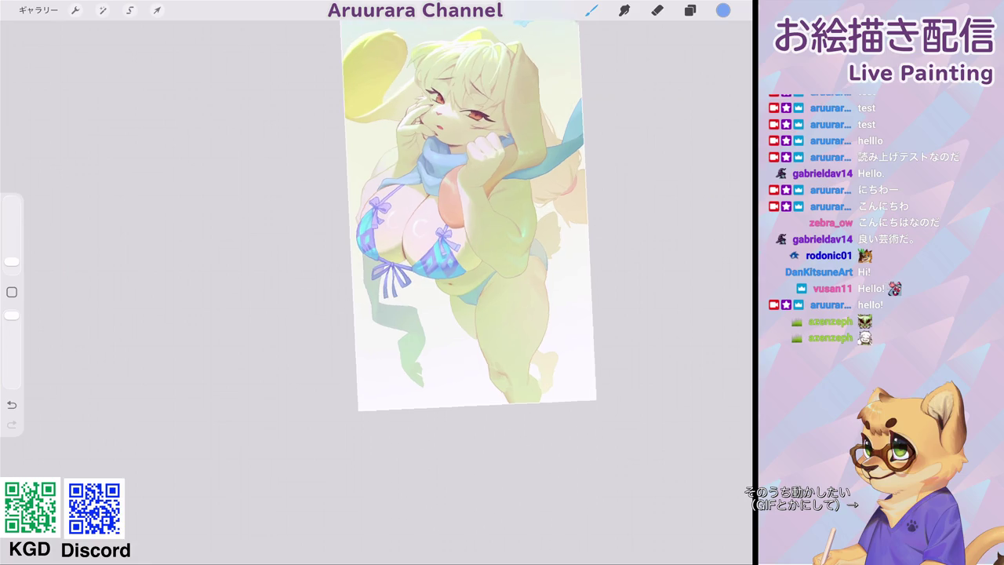
{"action": "scroll", "coordinate": [508, 277], "scroll_direction": "down", "scroll_amount": 3}
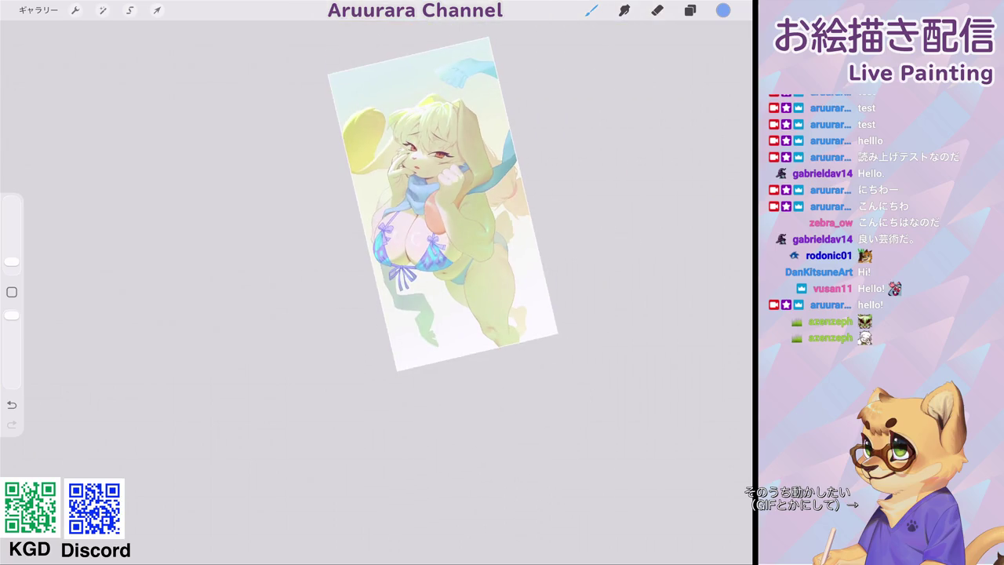
{"action": "scroll", "coordinate": [432, 236], "scroll_direction": "up", "scroll_amount": 3}
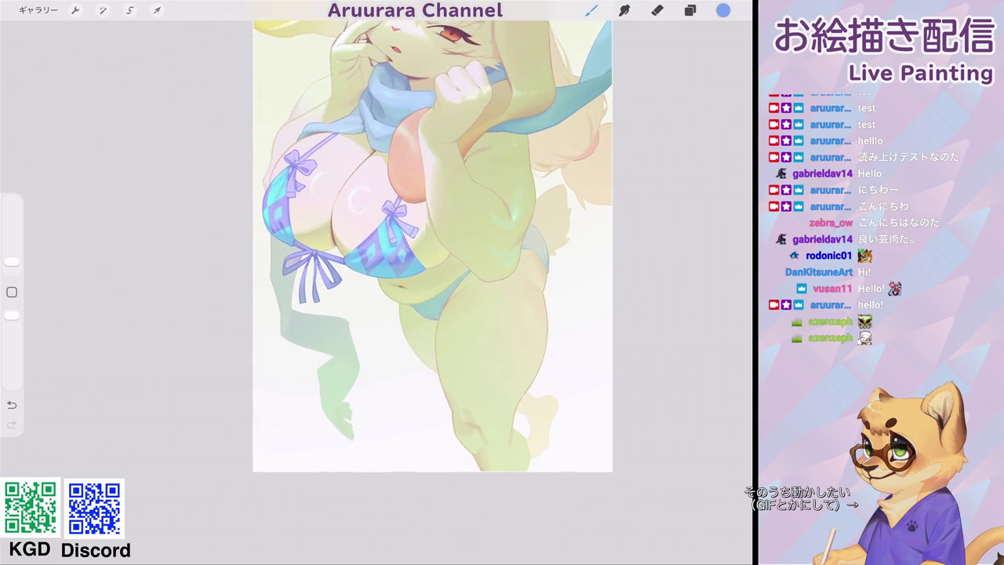
{"action": "scroll", "coordinate": [431, 236], "scroll_direction": "up", "scroll_amount": 5}
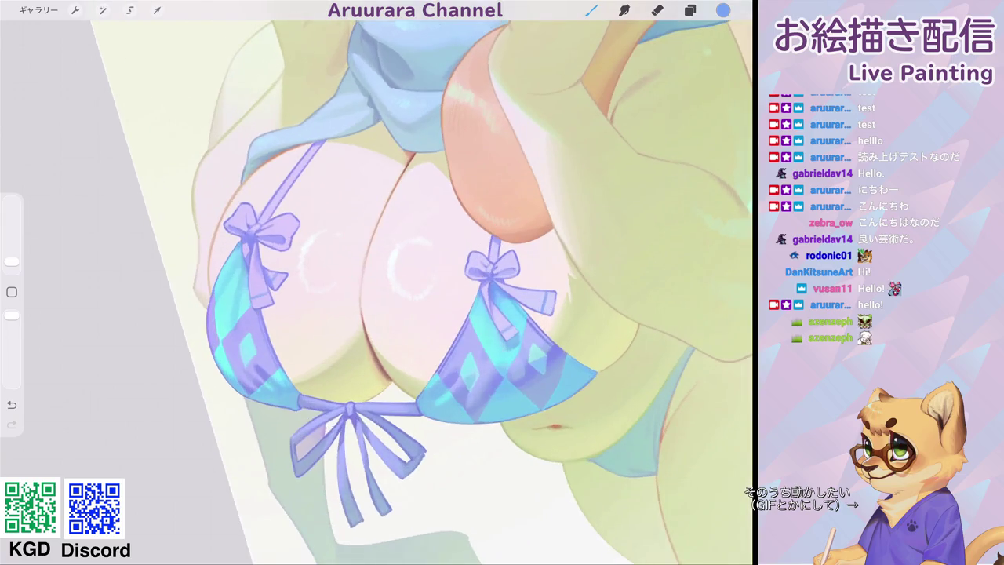
{"action": "scroll", "coordinate": [377, 283], "scroll_direction": "up", "scroll_amount": 3}
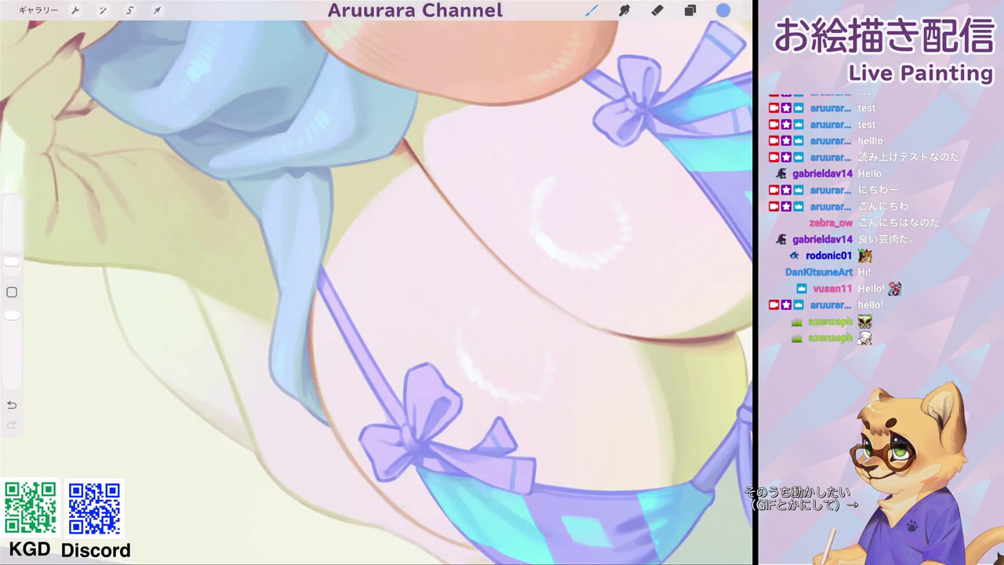
{"action": "left_click", "coordinate": [590, 10]}
{"action": "left_click", "coordinate": [631, 510]}
Paint light pink along the chest's left edge near the scarf with a slightly smaller brush.
{"action": "scroll", "coordinate": [376, 282], "scroll_direction": "up", "scroll_amount": 5}
{"action": "left_click_drag", "start_coordinate": [396, 161], "coordinate": [375, 192]}
{"action": "left_click_drag", "start_coordinate": [11, 255], "coordinate": [12, 257]}
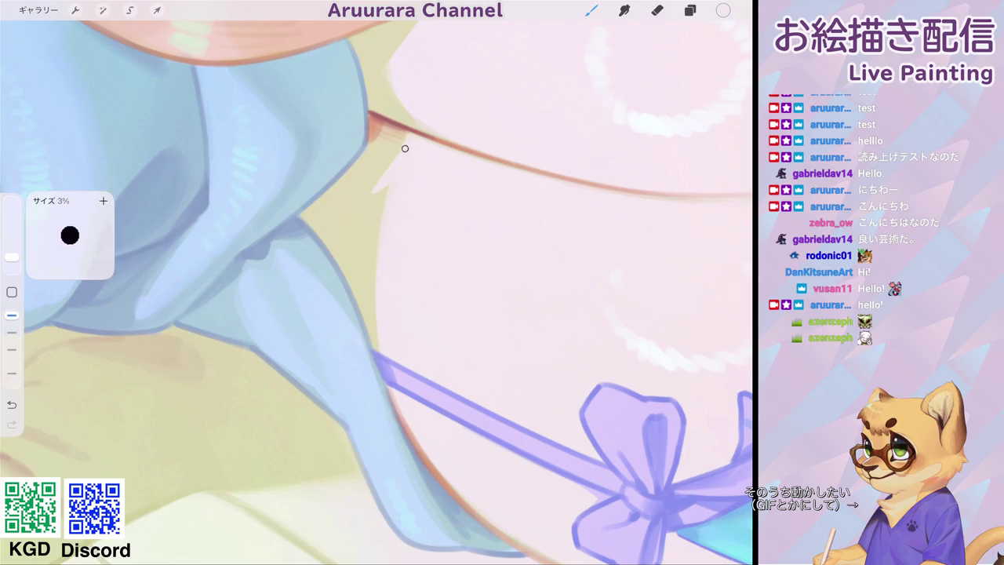
{"action": "mouse_move", "coordinate": [385, 202]}
{"action": "left_mouse_down"}
{"action": "mouse_move", "coordinate": [367, 248]}
{"action": "mouse_move", "coordinate": [376, 353]}
{"action": "left_mouse_up"}
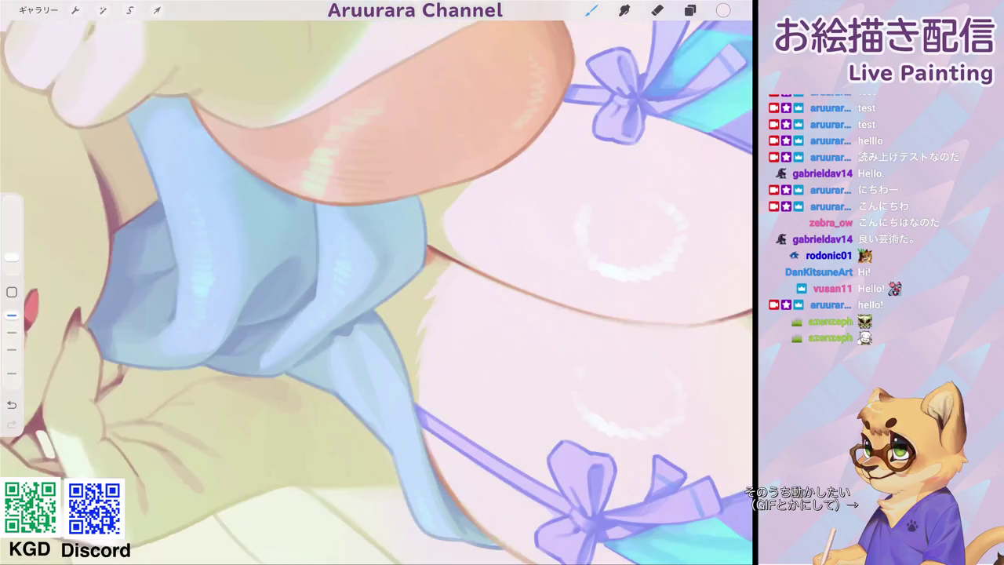
{"action": "scroll", "coordinate": [377, 290], "scroll_direction": "up", "scroll_amount": 5}
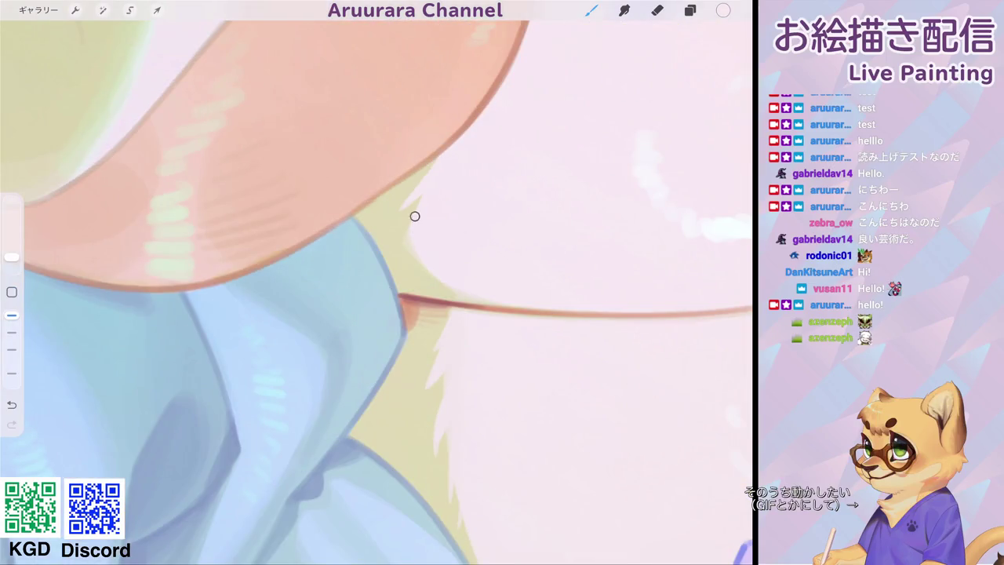
{"action": "scroll", "coordinate": [377, 290], "scroll_direction": "down", "scroll_amount": 5}
{"action": "scroll", "coordinate": [377, 291], "scroll_direction": "down", "scroll_amount": 3}
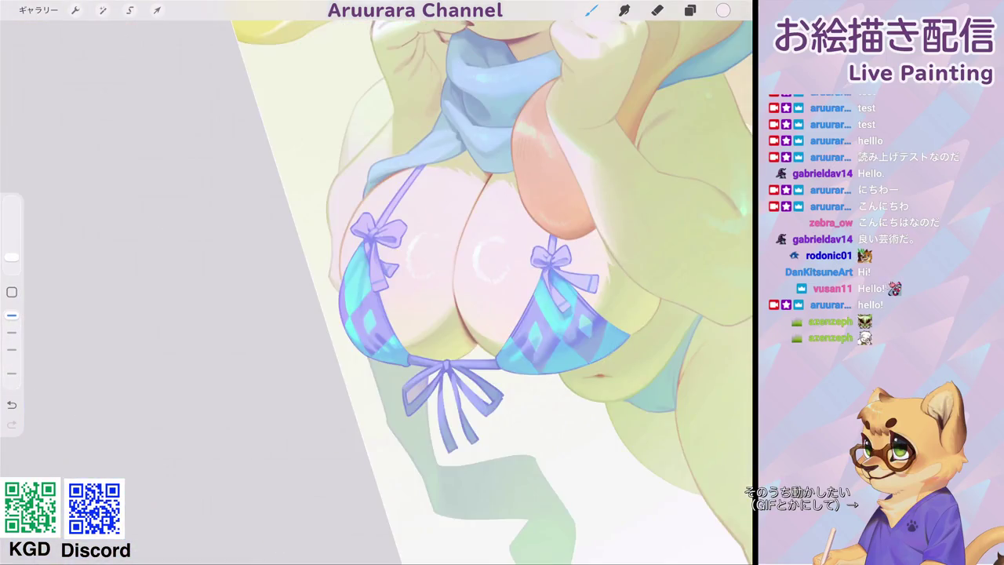
{"action": "scroll", "coordinate": [494, 291], "scroll_direction": "down", "scroll_amount": 5}
{"action": "scroll", "coordinate": [377, 291], "scroll_direction": "up", "scroll_amount": 5}
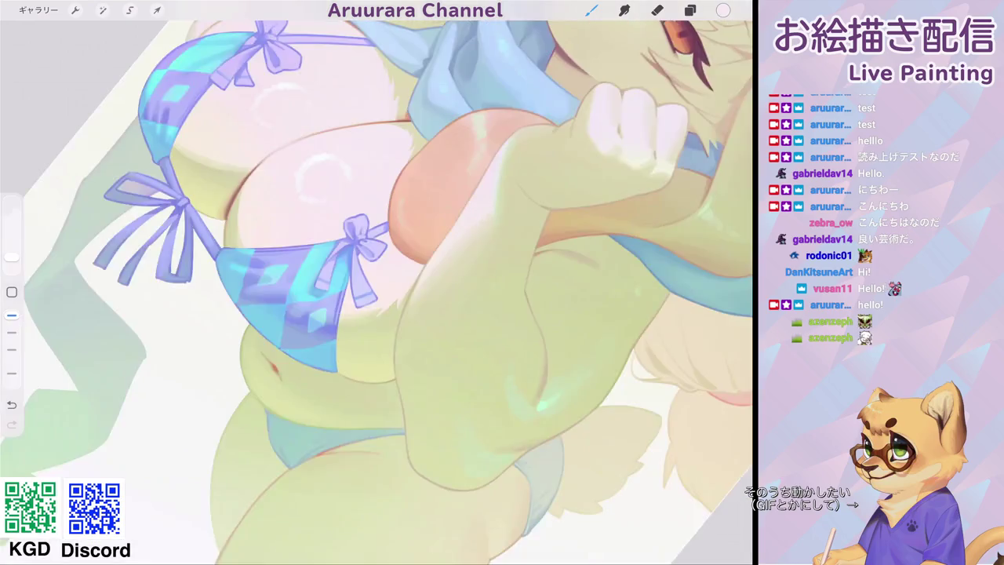
{"action": "scroll", "coordinate": [376, 290], "scroll_direction": "up", "scroll_amount": 5}
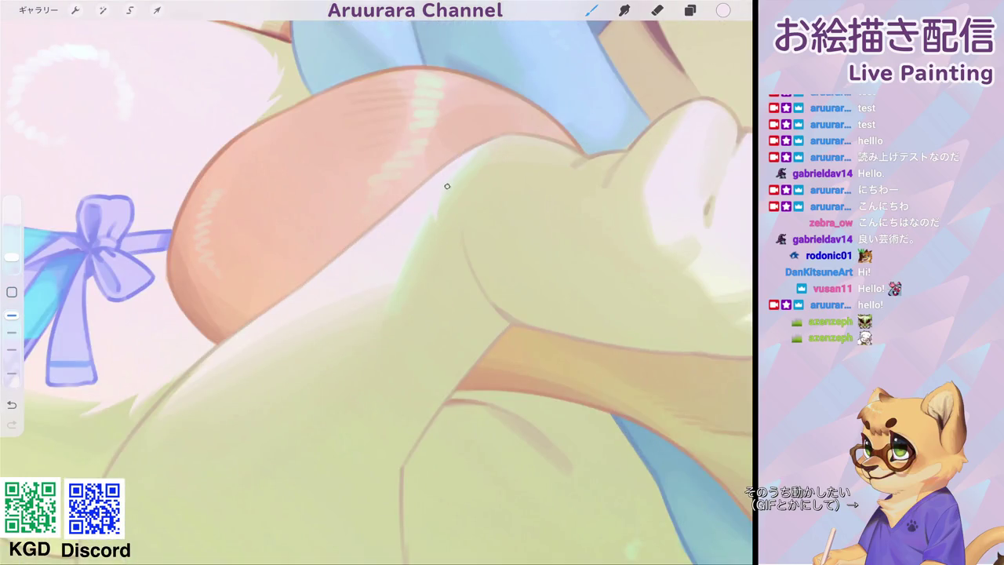
{"action": "scroll", "coordinate": [377, 290], "scroll_direction": "down", "scroll_amount": 3}
{"action": "scroll", "coordinate": [377, 290], "scroll_direction": "down", "scroll_amount": 3}
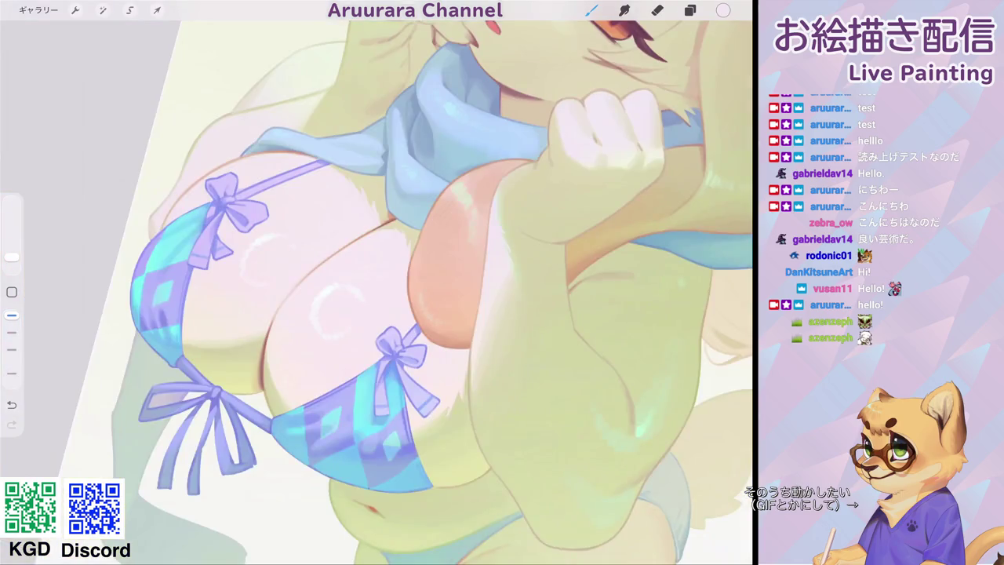
{"action": "scroll", "coordinate": [377, 283], "scroll_direction": "up", "scroll_amount": 3}
{"action": "scroll", "coordinate": [376, 282], "scroll_direction": "up", "scroll_amount": 3}
{"action": "scroll", "coordinate": [376, 282], "scroll_direction": "up", "scroll_amount": 3}
Switch to white and paint small fur tufts beside the bikini strap.
{"action": "left_click", "coordinate": [353, 176]}
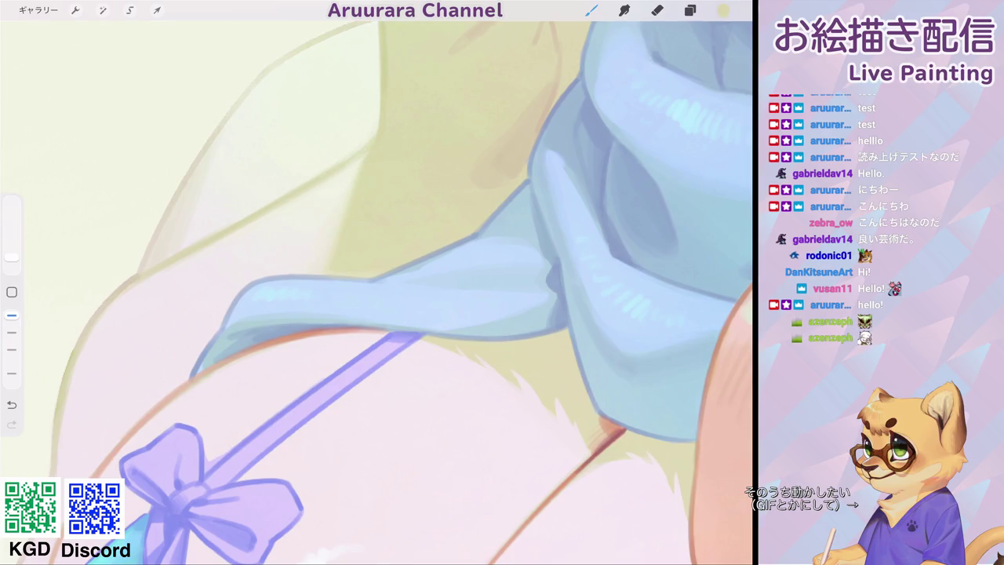
{"action": "left_click", "coordinate": [372, 154]}
{"action": "mouse_move", "coordinate": [378, 156]}
{"action": "left_mouse_down"}
{"action": "mouse_move", "coordinate": [345, 191]}
{"action": "mouse_move", "coordinate": [366, 178]}
{"action": "left_mouse_up"}
{"action": "left_click_drag", "start_coordinate": [337, 229], "coordinate": [360, 212]}
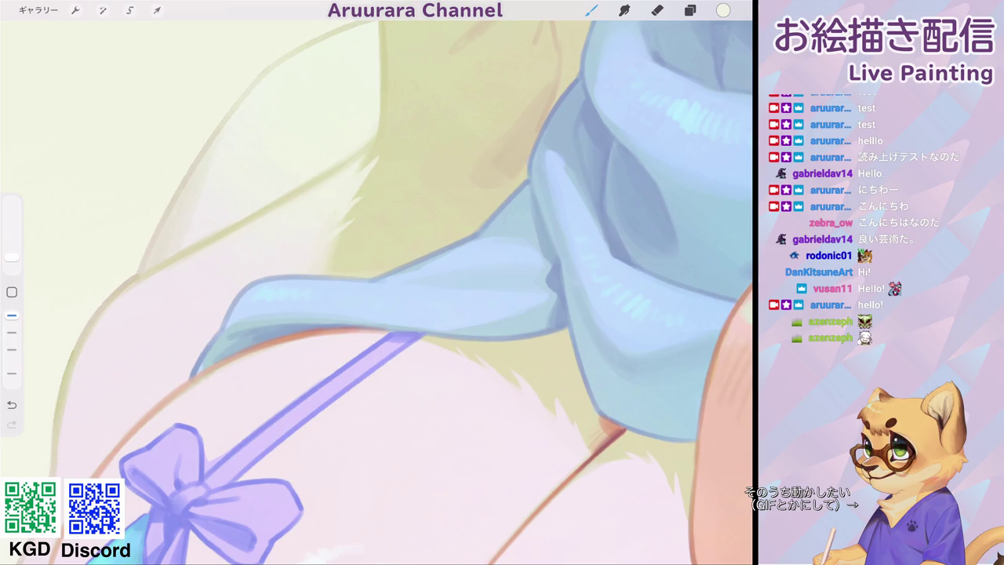
{"action": "scroll", "coordinate": [377, 282], "scroll_direction": "down", "scroll_amount": 5}
{"action": "scroll", "coordinate": [369, 204], "scroll_direction": "up", "scroll_amount": 5}
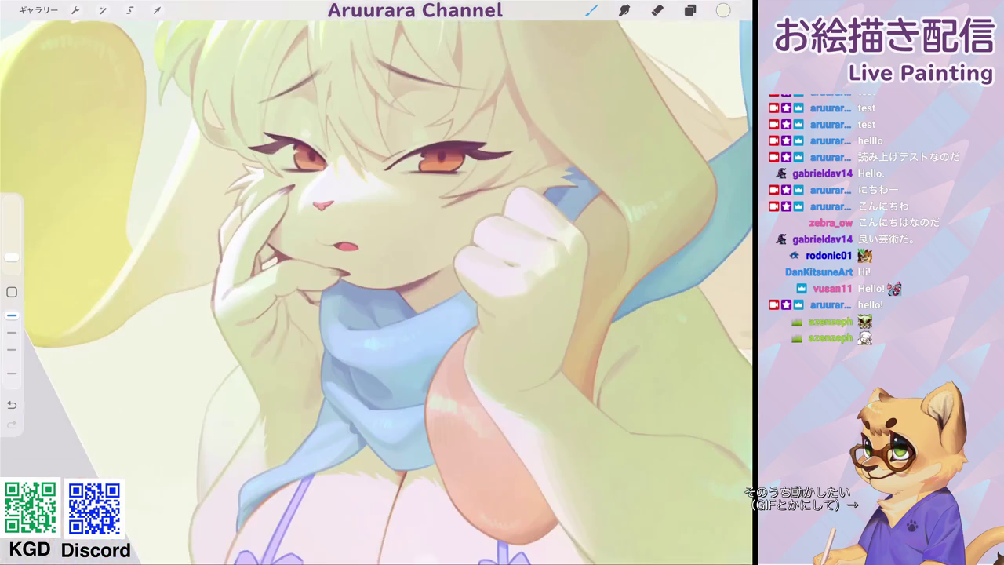
Paint a white stroke over the nose-tip highlight, then zoom out to review the figure.
{"action": "scroll", "coordinate": [369, 188], "scroll_direction": "up", "scroll_amount": 5}
{"action": "scroll", "coordinate": [369, 188], "scroll_direction": "up", "scroll_amount": 3}
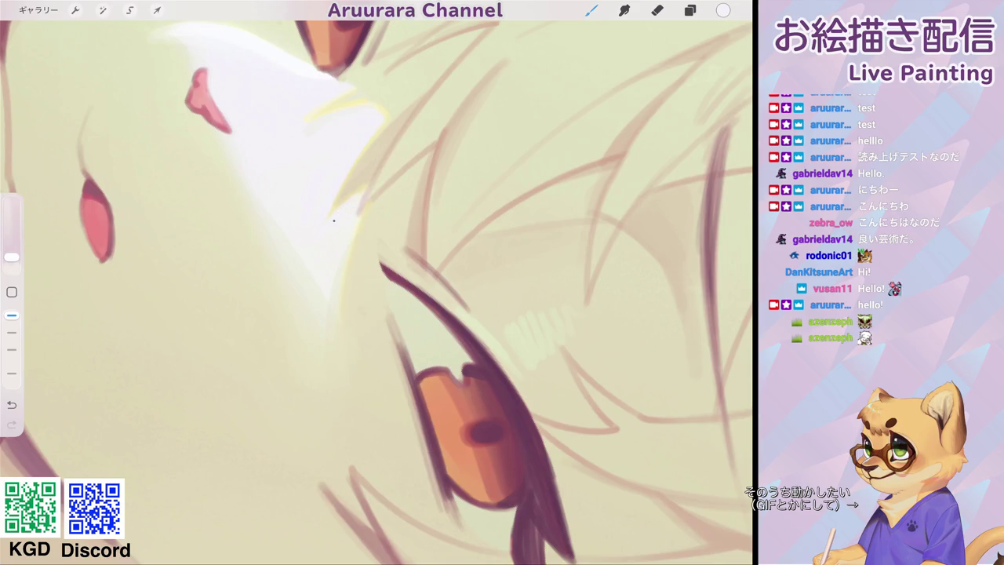
{"action": "scroll", "coordinate": [324, 234], "scroll_direction": "down", "scroll_amount": 3}
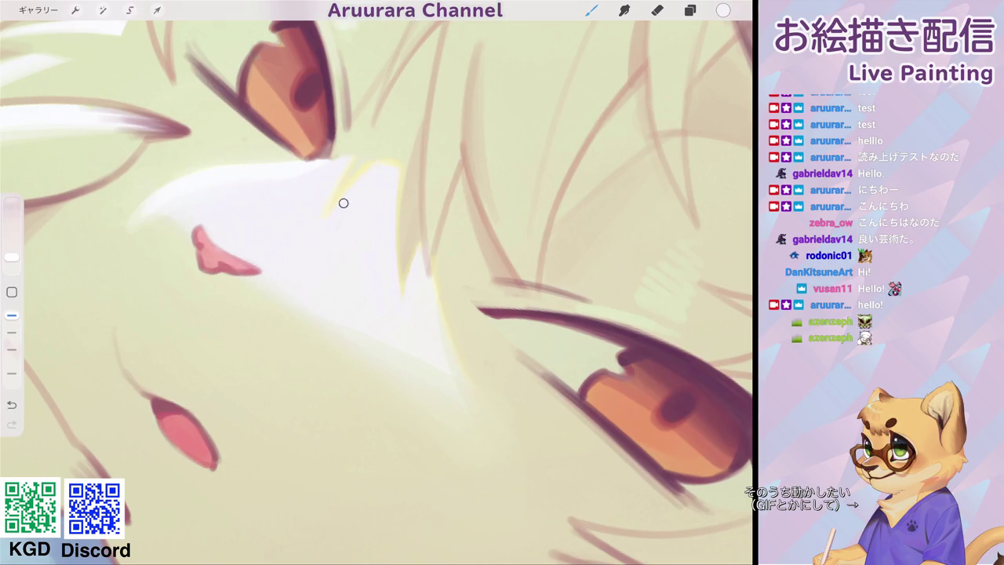
{"action": "left_click_drag", "start_coordinate": [390, 171], "coordinate": [387, 162]}
{"action": "scroll", "coordinate": [377, 291], "scroll_direction": "down", "scroll_amount": 5}
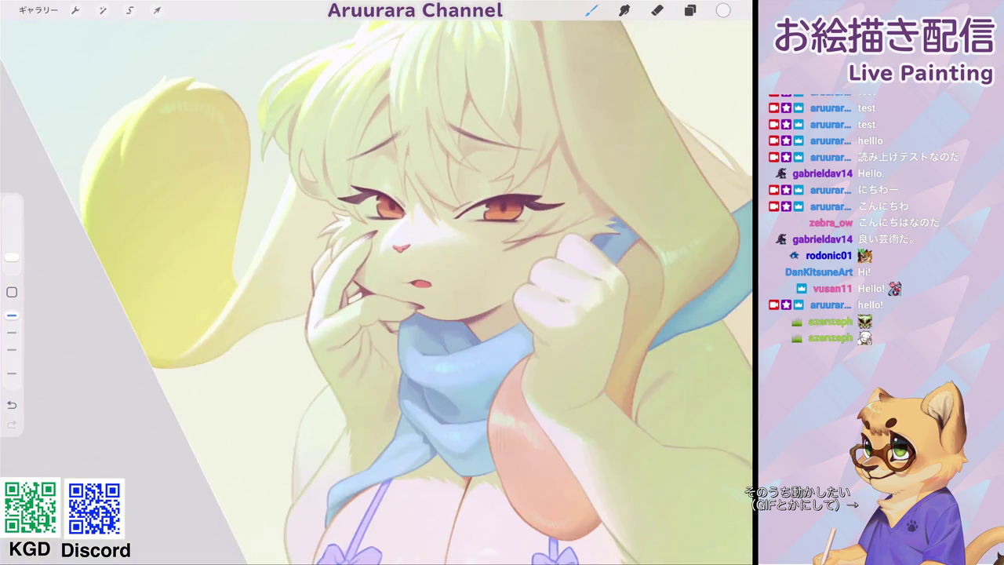
{"action": "scroll", "coordinate": [376, 291], "scroll_direction": "down", "scroll_amount": 3}
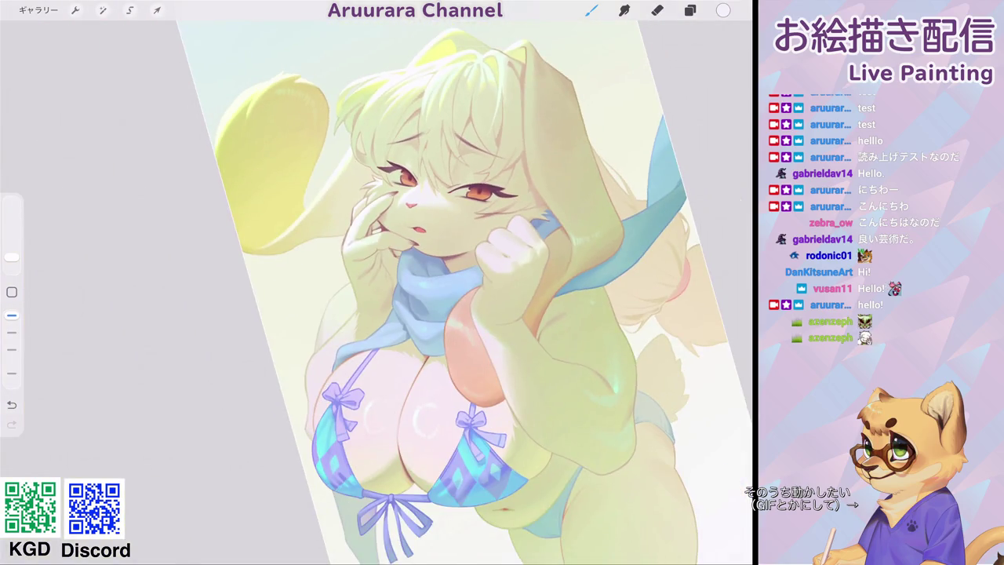
{"action": "scroll", "coordinate": [510, 252], "scroll_direction": "up", "scroll_amount": 5}
{"action": "scroll", "coordinate": [510, 251], "scroll_direction": "up", "scroll_amount": 5}
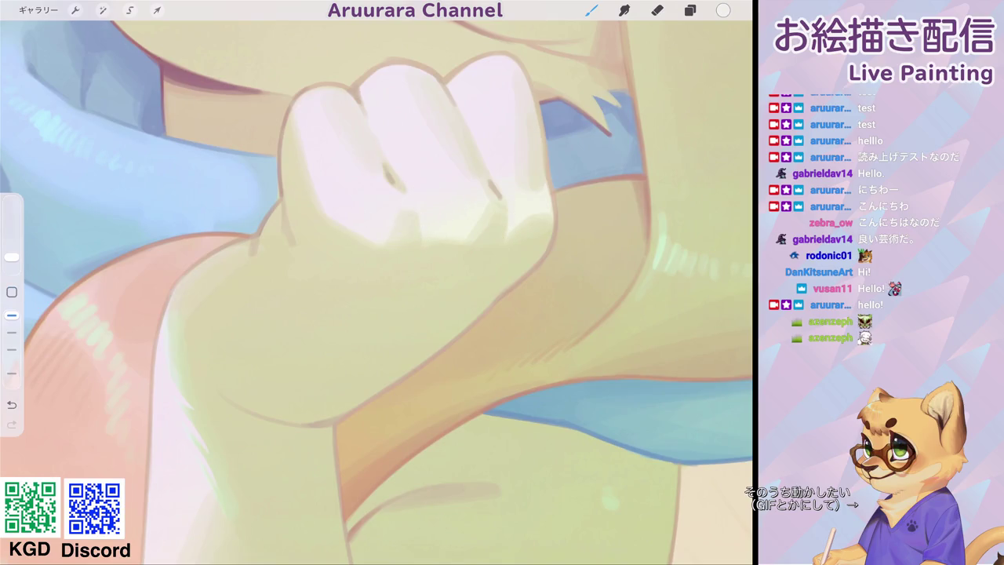
{"action": "scroll", "coordinate": [510, 230], "scroll_direction": "down", "scroll_amount": 5}
{"action": "scroll", "coordinate": [402, 291], "scroll_direction": "down", "scroll_amount": 5}
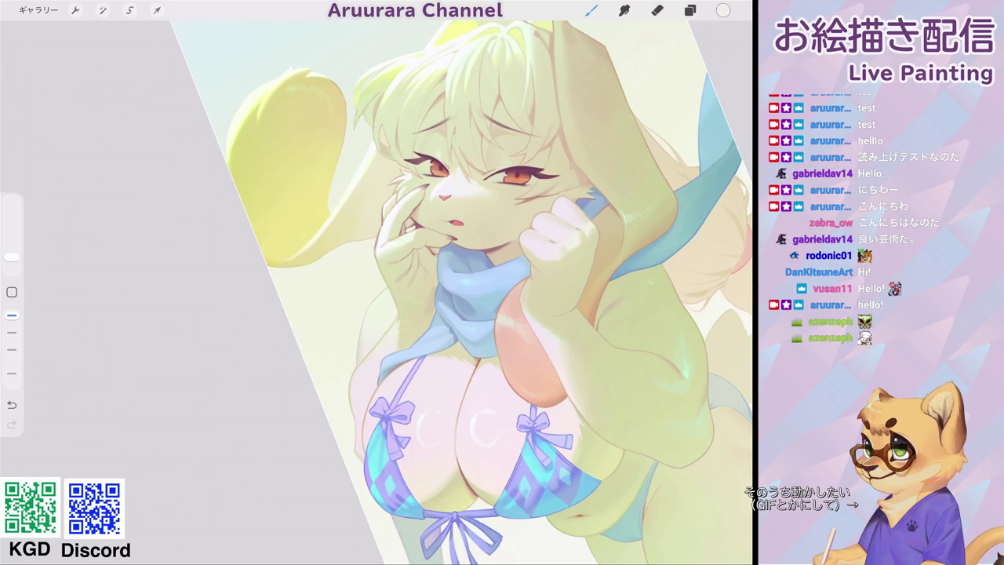
{"action": "scroll", "coordinate": [439, 235], "scroll_direction": "up", "scroll_amount": 5}
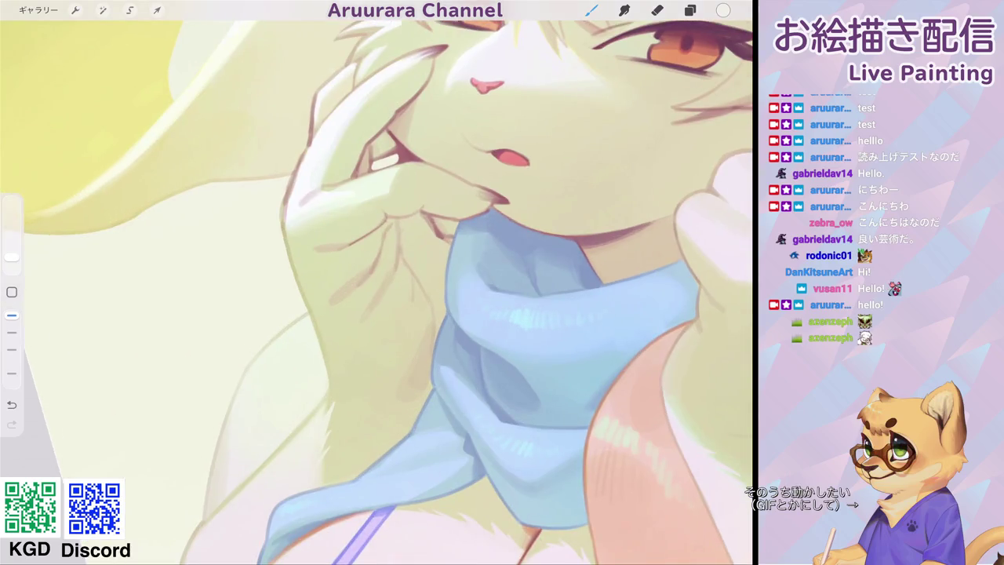
{"action": "scroll", "coordinate": [439, 275], "scroll_direction": "down", "scroll_amount": 5}
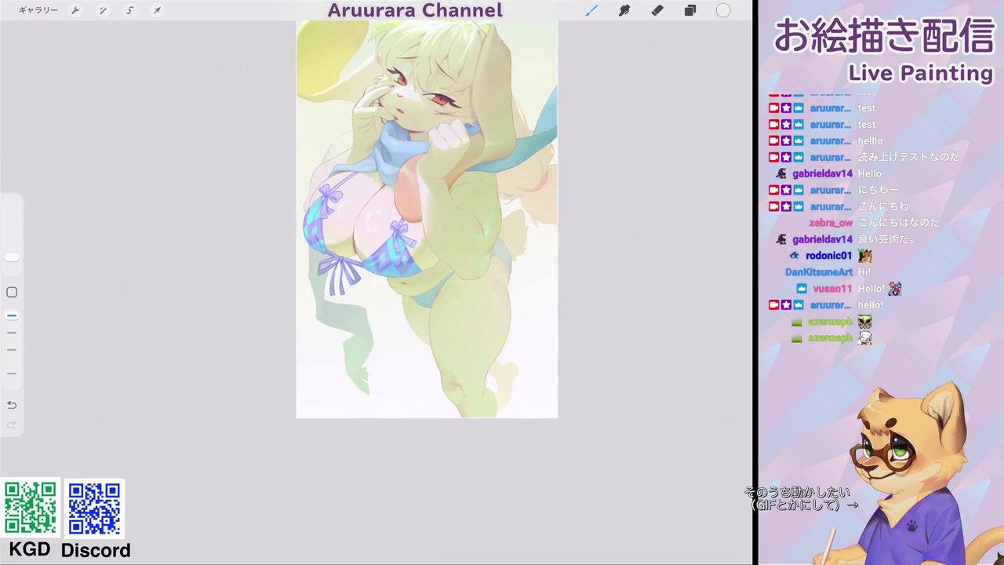
{"action": "scroll", "coordinate": [408, 251], "scroll_direction": "up", "scroll_amount": 5}
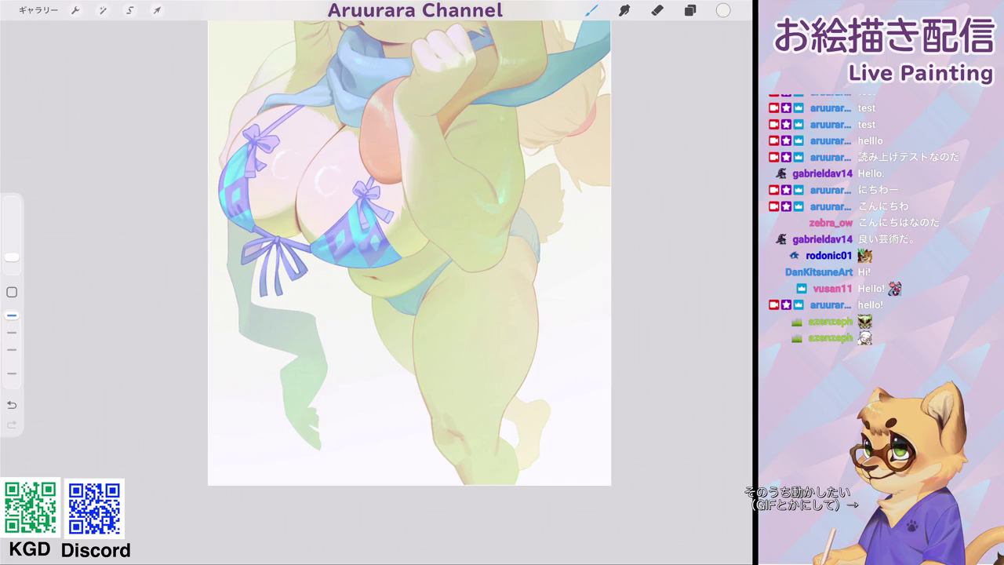
{"action": "scroll", "coordinate": [408, 251], "scroll_direction": "up", "scroll_amount": 5}
{"action": "left_click", "coordinate": [12, 292]}
{"action": "left_click_drag", "start_coordinate": [509, 235], "coordinate": [415, 267]}
{"action": "left_click", "coordinate": [723, 10]}
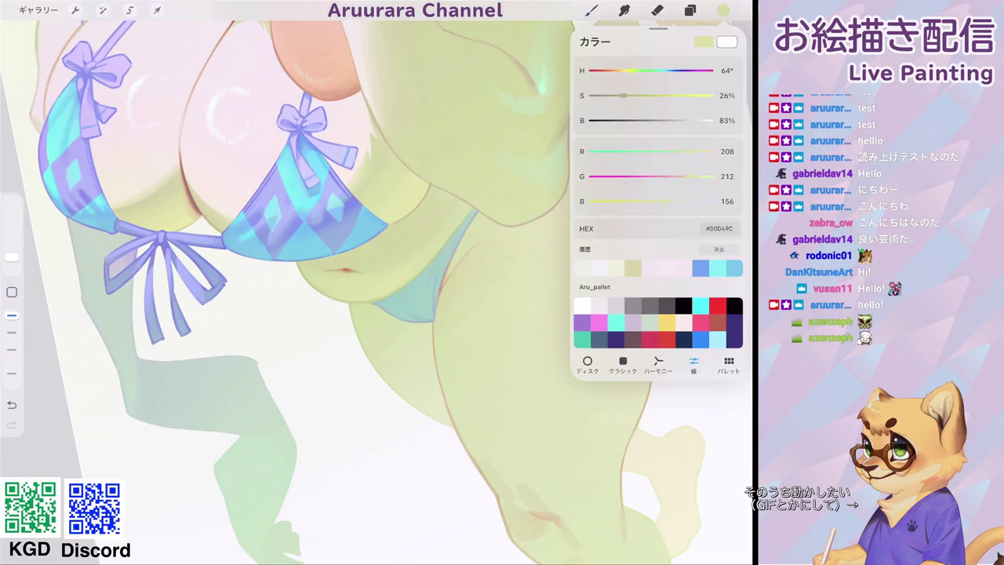
{"action": "left_click", "coordinate": [723, 10]}
{"action": "scroll", "coordinate": [377, 282], "scroll_direction": "up", "scroll_amount": 5}
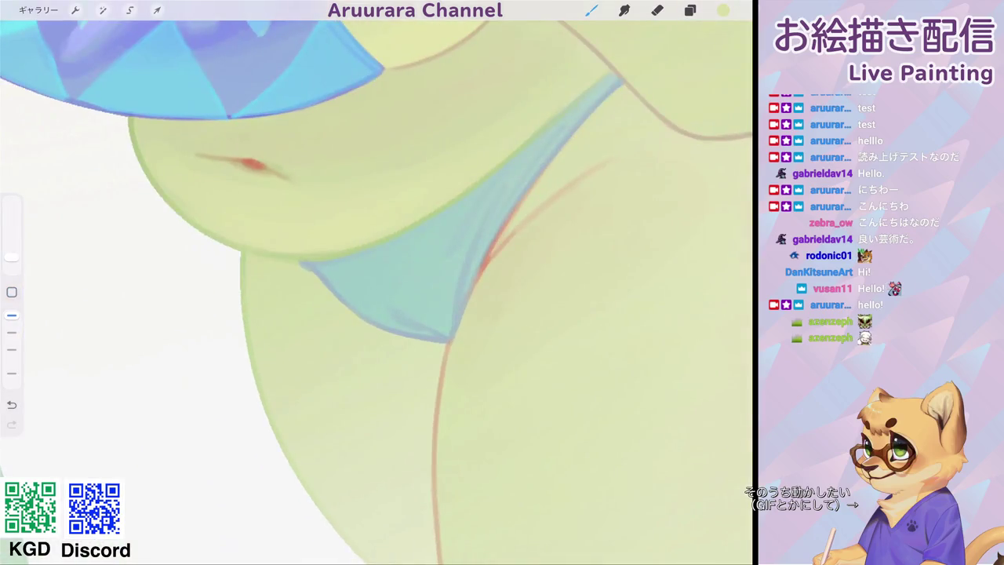
{"action": "mouse_move", "coordinate": [439, 207]}
{"action": "left_mouse_down"}
{"action": "mouse_move", "coordinate": [459, 193]}
{"action": "mouse_move", "coordinate": [412, 232]}
{"action": "mouse_move", "coordinate": [339, 256]}
{"action": "left_mouse_up"}
{"action": "scroll", "coordinate": [376, 282], "scroll_direction": "down", "scroll_amount": 5}
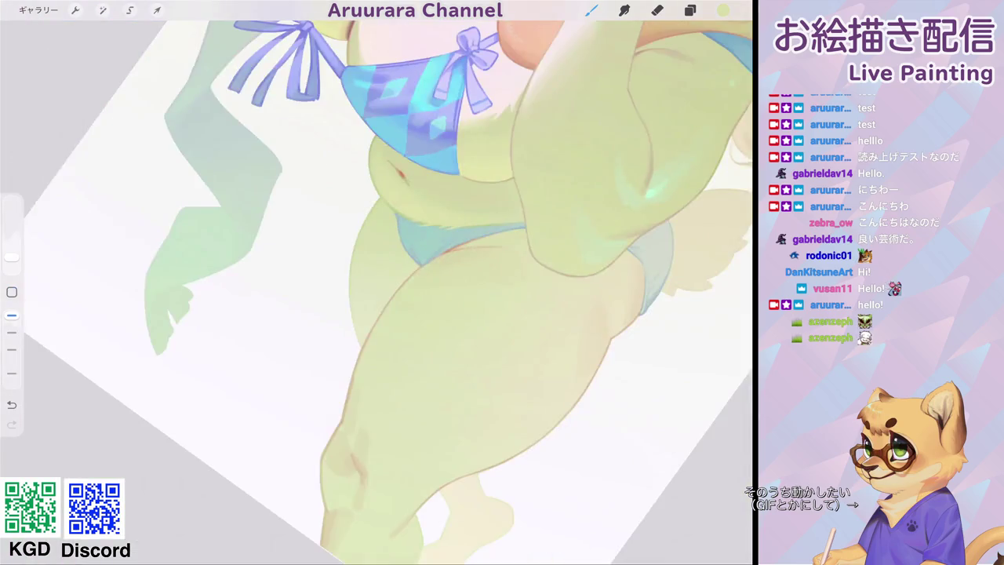
{"action": "scroll", "coordinate": [377, 283], "scroll_direction": "down", "scroll_amount": 2}
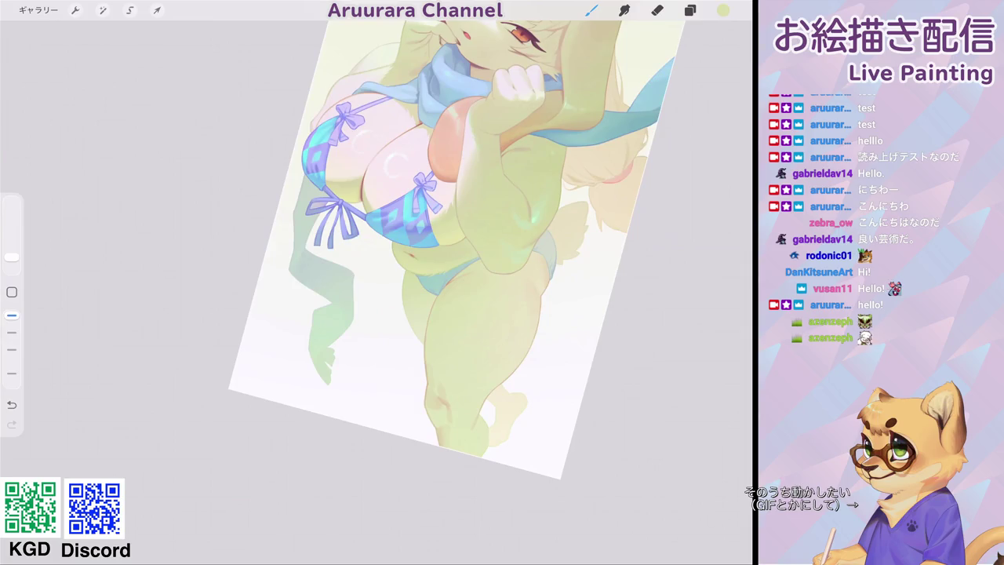
{"action": "scroll", "coordinate": [452, 235], "scroll_direction": "down", "scroll_amount": 3}
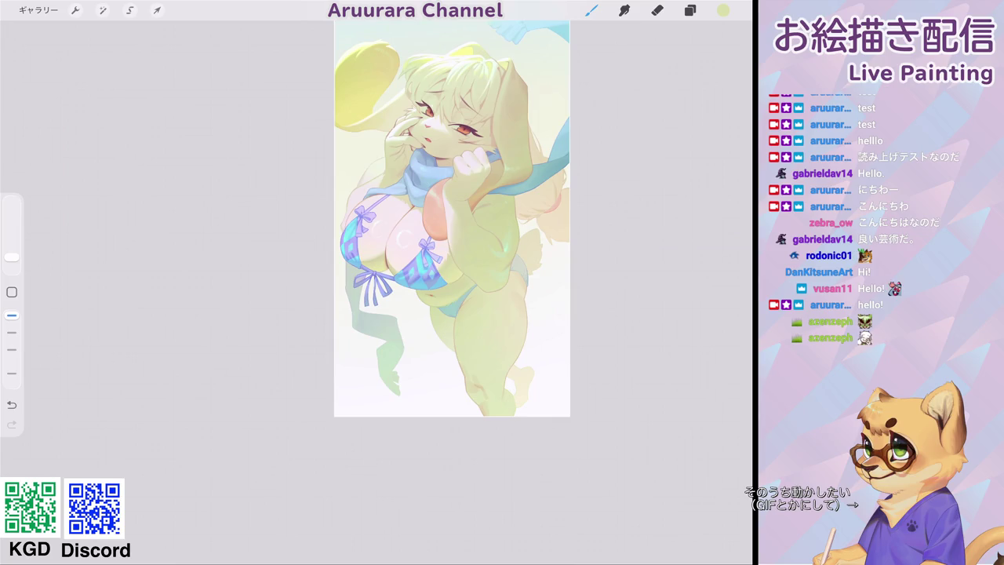
{"action": "scroll", "coordinate": [462, 264], "scroll_direction": "up", "scroll_amount": 3}
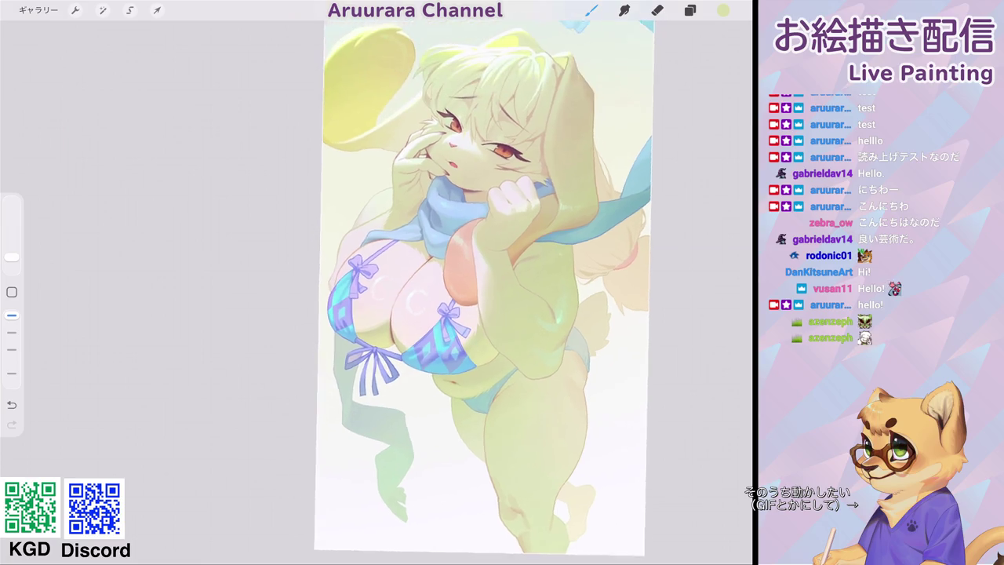
{"action": "scroll", "coordinate": [463, 290], "scroll_direction": "up", "scroll_amount": 3}
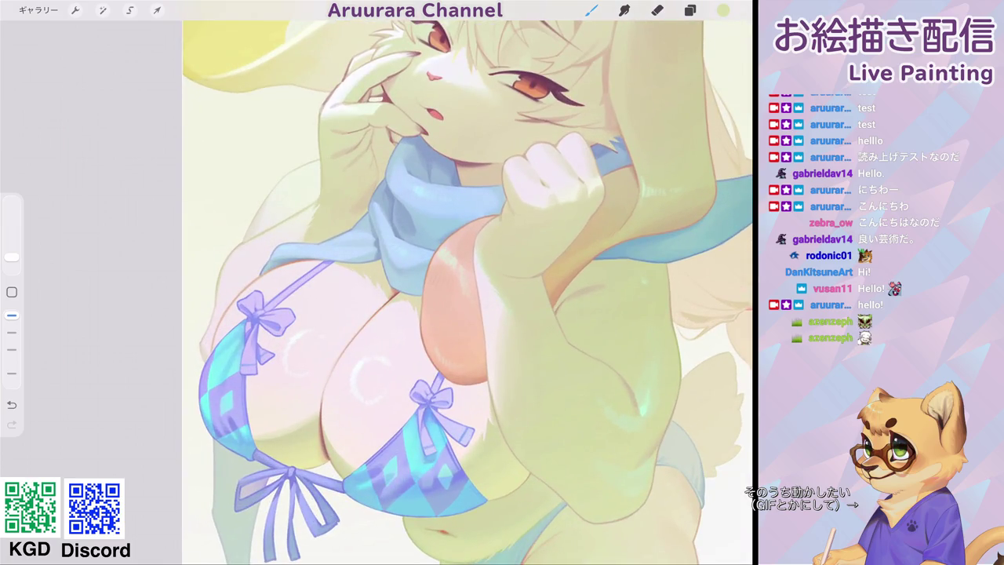
Choose the 固いブラシ hard brush and shift the sampled scarf blue to a saturated blue-violet.
{"action": "left_click", "coordinate": [592, 11]}
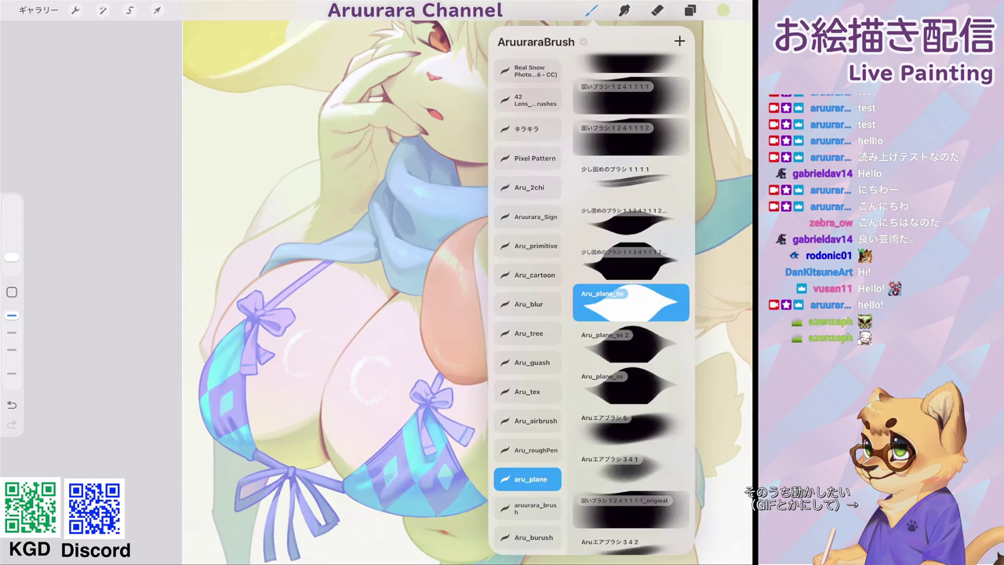
{"action": "left_click", "coordinate": [632, 94]}
{"action": "scroll", "coordinate": [408, 298], "scroll_direction": "up", "scroll_amount": 3}
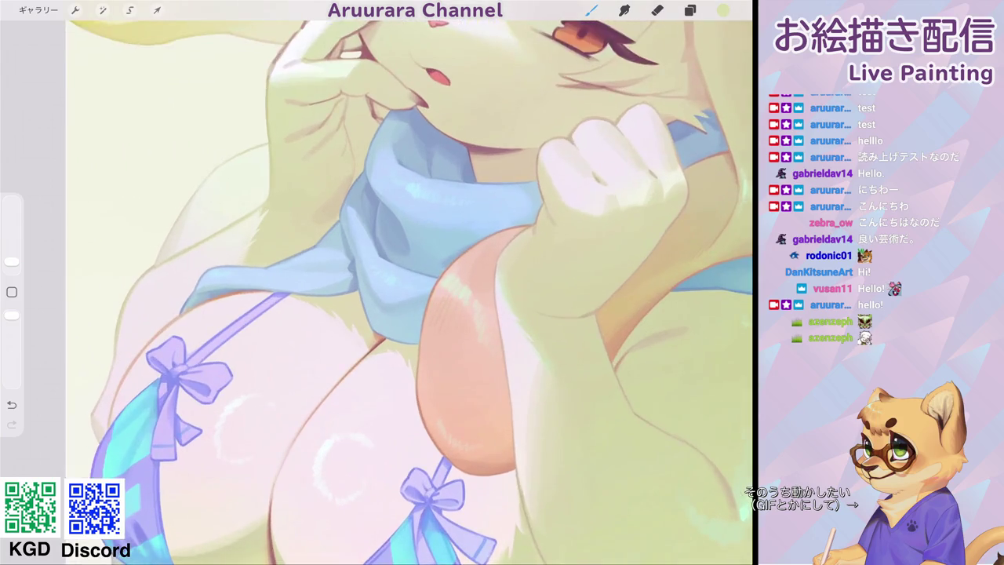
{"action": "left_click", "coordinate": [342, 259]}
{"action": "left_click", "coordinate": [723, 11]}
{"action": "left_click_drag", "start_coordinate": [630, 95], "coordinate": [691, 95]}
{"action": "left_click", "coordinate": [409, 178]}
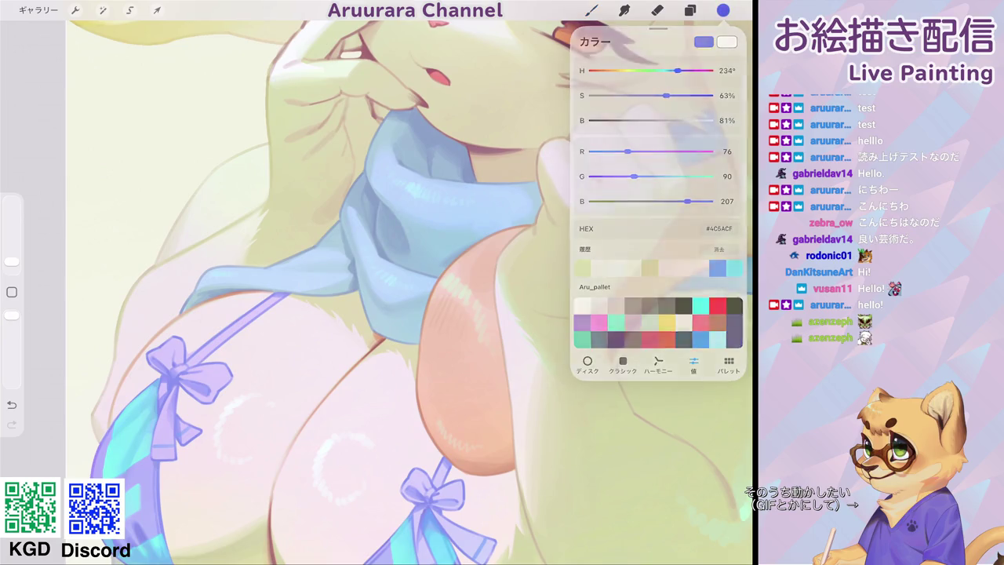
Draw thin blue-violet fold lines down the scarf under the chin.
{"action": "left_click", "coordinate": [12, 262]}
{"action": "mouse_move", "coordinate": [418, 174]}
{"action": "left_mouse_down"}
{"action": "mouse_move", "coordinate": [392, 191]}
{"action": "mouse_move", "coordinate": [390, 215]}
{"action": "left_mouse_up"}
{"action": "key", "text": "ctrl+z"}
{"action": "key", "text": "ctrl+z"}
{"action": "left_click_drag", "start_coordinate": [403, 234], "coordinate": [389, 263]}
{"action": "left_click_drag", "start_coordinate": [457, 185], "coordinate": [436, 229]}
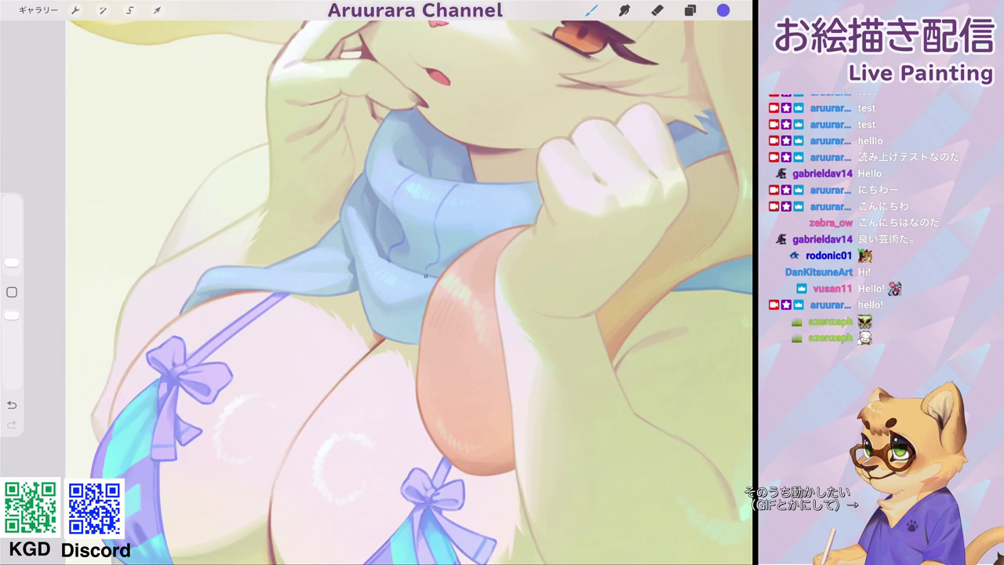
Review the scarf folds and dab one more small mark on the scarf.
{"action": "scroll", "coordinate": [408, 290], "scroll_direction": "down", "scroll_amount": 5}
{"action": "scroll", "coordinate": [408, 291], "scroll_direction": "up", "scroll_amount": 5}
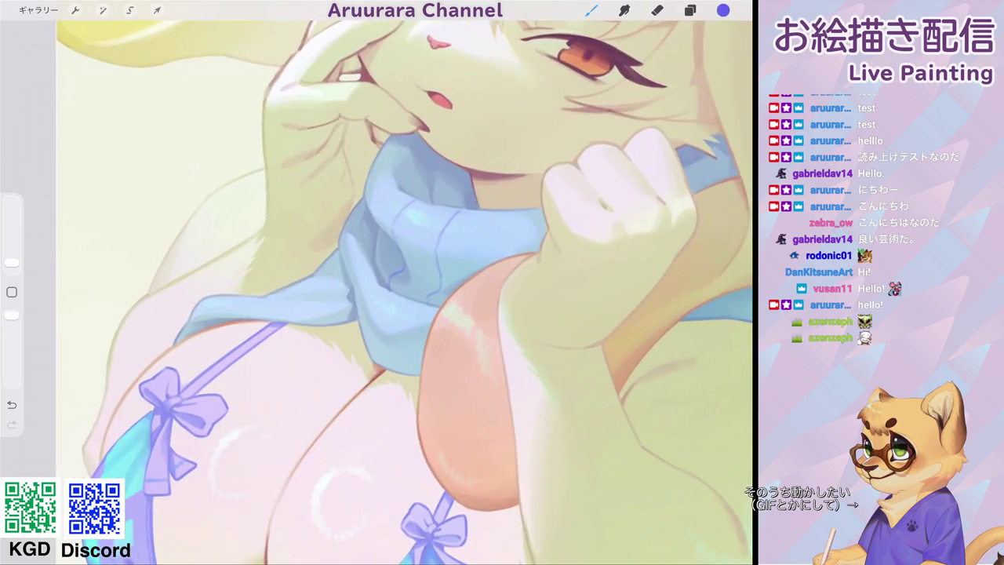
{"action": "scroll", "coordinate": [404, 291], "scroll_direction": "down", "scroll_amount": 5}
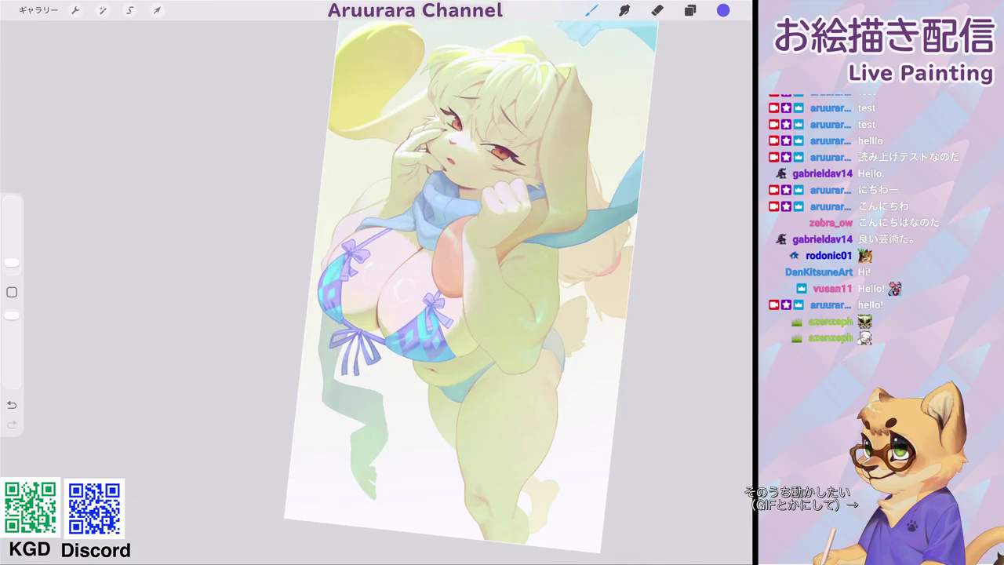
{"action": "scroll", "coordinate": [455, 282], "scroll_direction": "down", "scroll_amount": 3}
{"action": "scroll", "coordinate": [447, 259], "scroll_direction": "down", "scroll_amount": 2}
{"action": "scroll", "coordinate": [441, 245], "scroll_direction": "down", "scroll_amount": 2}
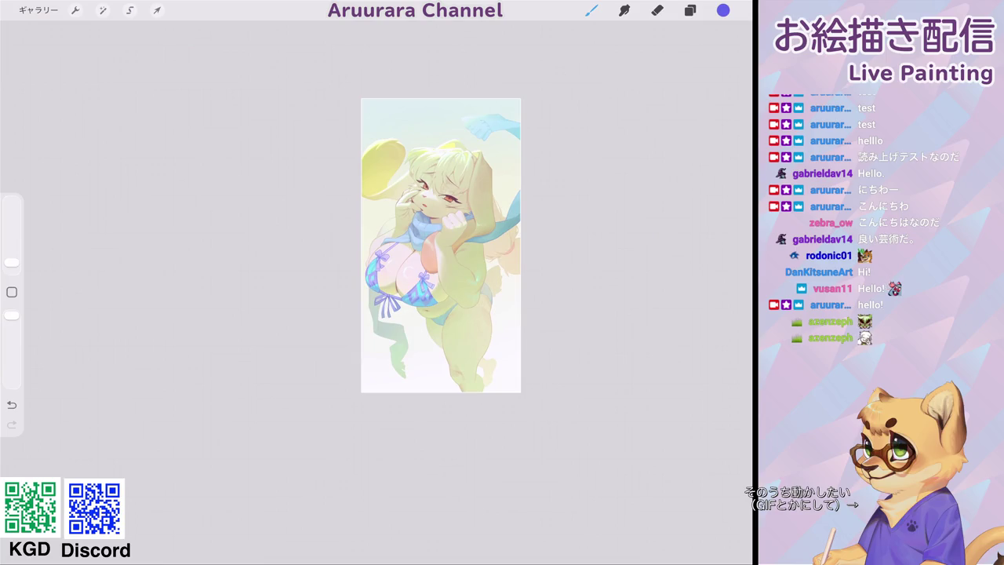
{"action": "scroll", "coordinate": [441, 245], "scroll_direction": "up", "scroll_amount": 3}
{"action": "scroll", "coordinate": [452, 271], "scroll_direction": "down", "scroll_amount": 3}
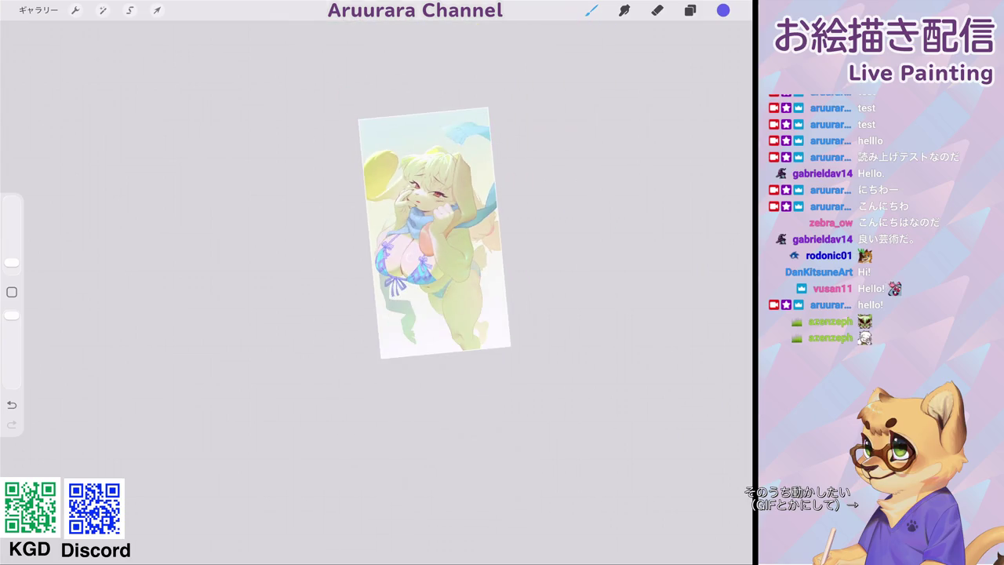
{"action": "scroll", "coordinate": [430, 212], "scroll_direction": "up", "scroll_amount": 3}
{"action": "scroll", "coordinate": [430, 212], "scroll_direction": "up", "scroll_amount": 3}
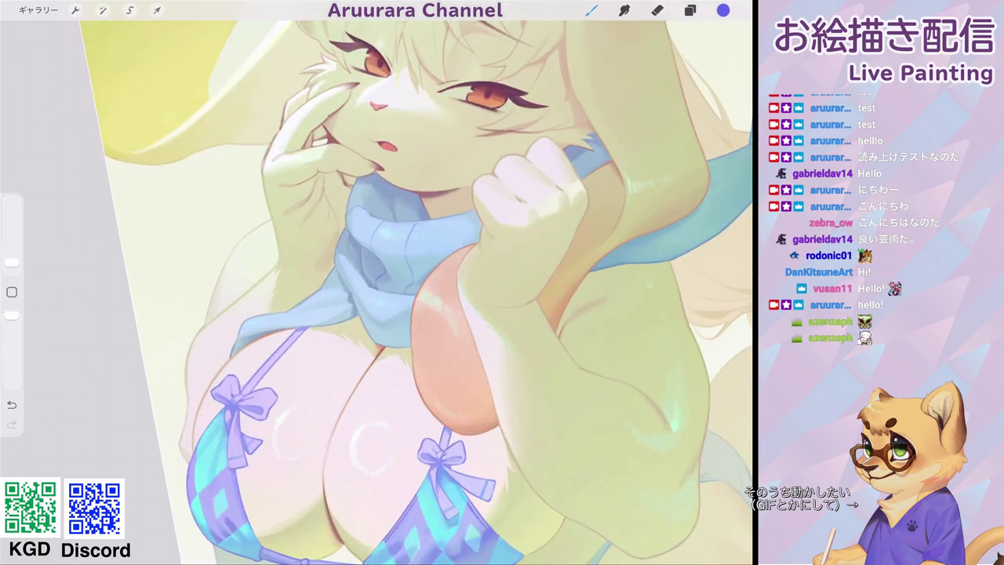
{"action": "scroll", "coordinate": [430, 212], "scroll_direction": "up", "scroll_amount": 2}
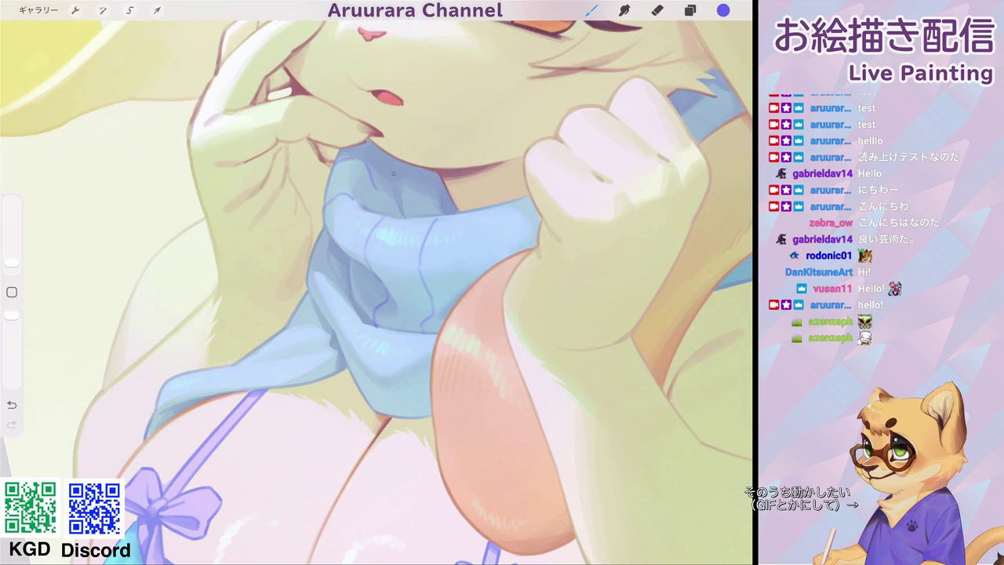
{"action": "left_click", "coordinate": [390, 191]}
Draw thin dark-blue lines across the scarf and along its upper-left edge, undoing a stray vertical stroke.
{"action": "left_click_drag", "start_coordinate": [404, 199], "coordinate": [446, 213]}
{"action": "scroll", "coordinate": [377, 283], "scroll_direction": "down", "scroll_amount": 5}
{"action": "scroll", "coordinate": [377, 282], "scroll_direction": "up", "scroll_amount": 5}
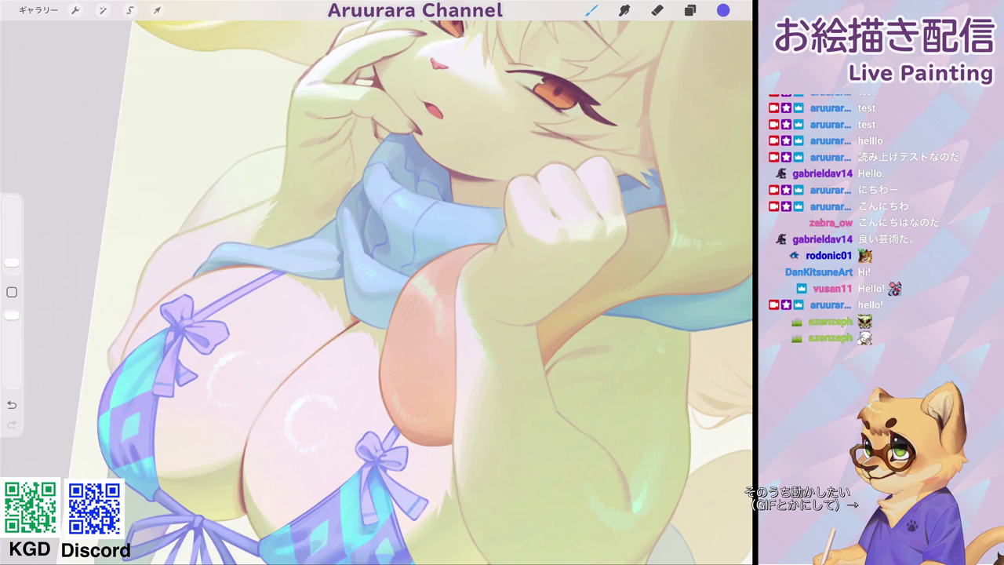
{"action": "mouse_move", "coordinate": [355, 256]}
{"action": "left_mouse_down"}
{"action": "mouse_move", "coordinate": [344, 278]}
{"action": "mouse_move", "coordinate": [364, 296]}
{"action": "mouse_move", "coordinate": [363, 320]}
{"action": "left_mouse_up"}
{"action": "left_click_drag", "start_coordinate": [335, 222], "coordinate": [362, 199]}
{"action": "scroll", "coordinate": [414, 283], "scroll_direction": "down", "scroll_amount": 5}
{"action": "scroll", "coordinate": [415, 282], "scroll_direction": "up", "scroll_amount": 4}
{"action": "left_click_drag", "start_coordinate": [412, 196], "coordinate": [412, 228]}
{"action": "key", "text": "ctrl+z"}
Dab a tiny dot on the scarf and darken its lower edge with a long stroke.
{"action": "left_click", "coordinate": [406, 200]}
{"action": "scroll", "coordinate": [414, 282], "scroll_direction": "down", "scroll_amount": 3}
{"action": "scroll", "coordinate": [414, 283], "scroll_direction": "down", "scroll_amount": 3}
{"action": "scroll", "coordinate": [393, 282], "scroll_direction": "up", "scroll_amount": 3}
{"action": "scroll", "coordinate": [393, 282], "scroll_direction": "up", "scroll_amount": 3}
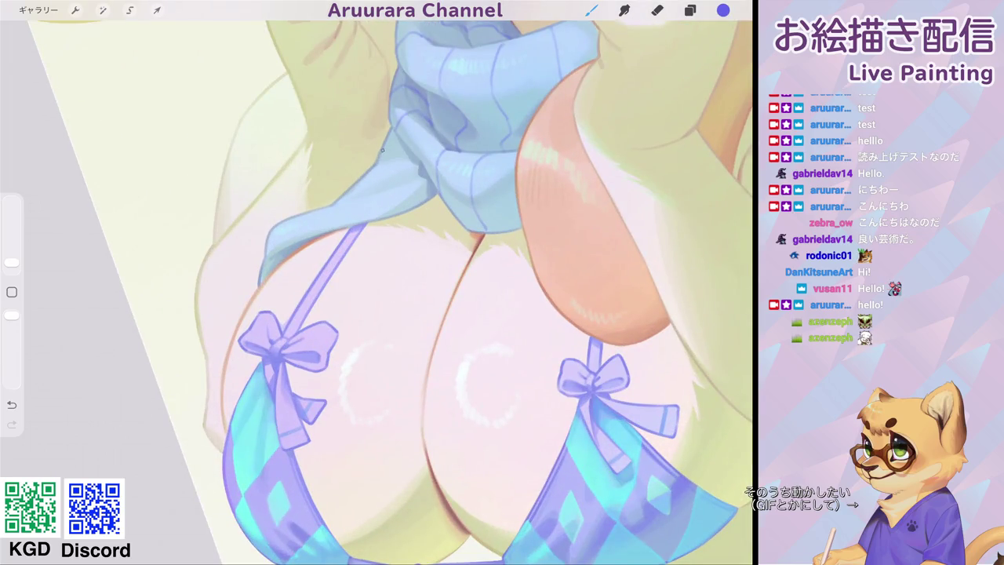
{"action": "mouse_move", "coordinate": [381, 165]}
{"action": "left_mouse_down"}
{"action": "mouse_move", "coordinate": [343, 226]}
{"action": "mouse_move", "coordinate": [300, 242]}
{"action": "left_mouse_up"}
{"action": "scroll", "coordinate": [376, 282], "scroll_direction": "down", "scroll_amount": 5}
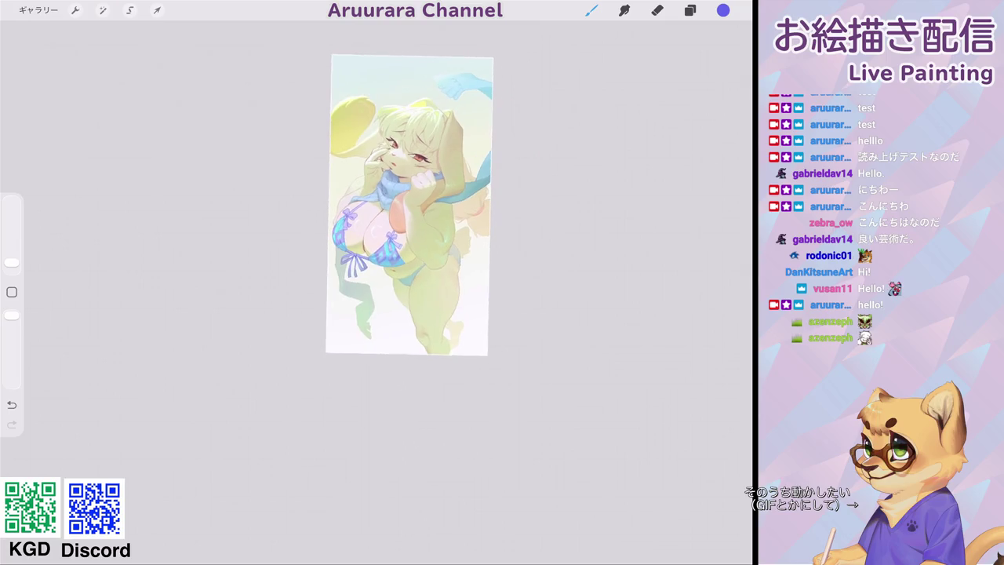
{"action": "scroll", "coordinate": [427, 200], "scroll_direction": "up", "scroll_amount": 5}
{"action": "scroll", "coordinate": [376, 235], "scroll_direction": "down", "scroll_amount": 5}
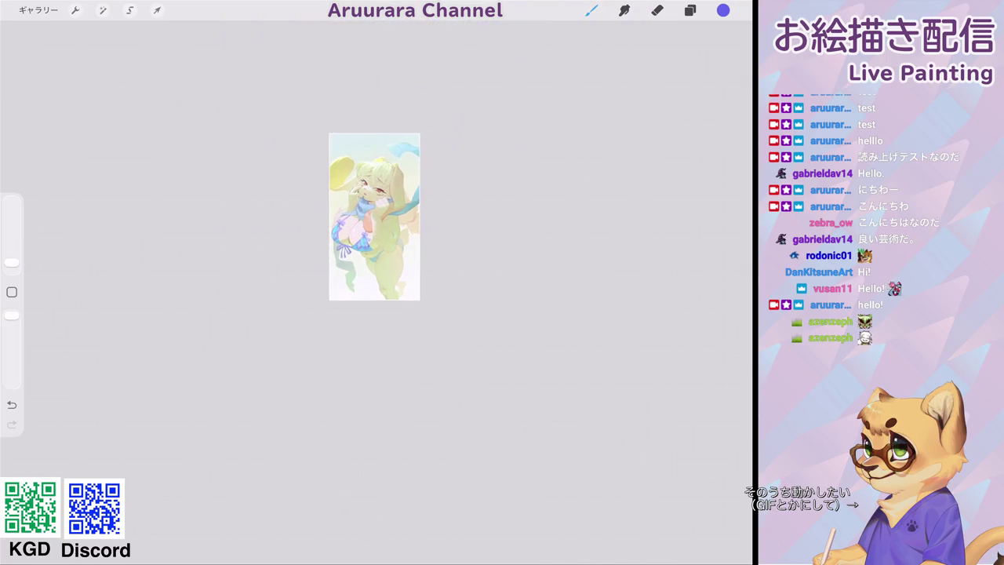
{"action": "scroll", "coordinate": [377, 235], "scroll_direction": "up", "scroll_amount": 10}
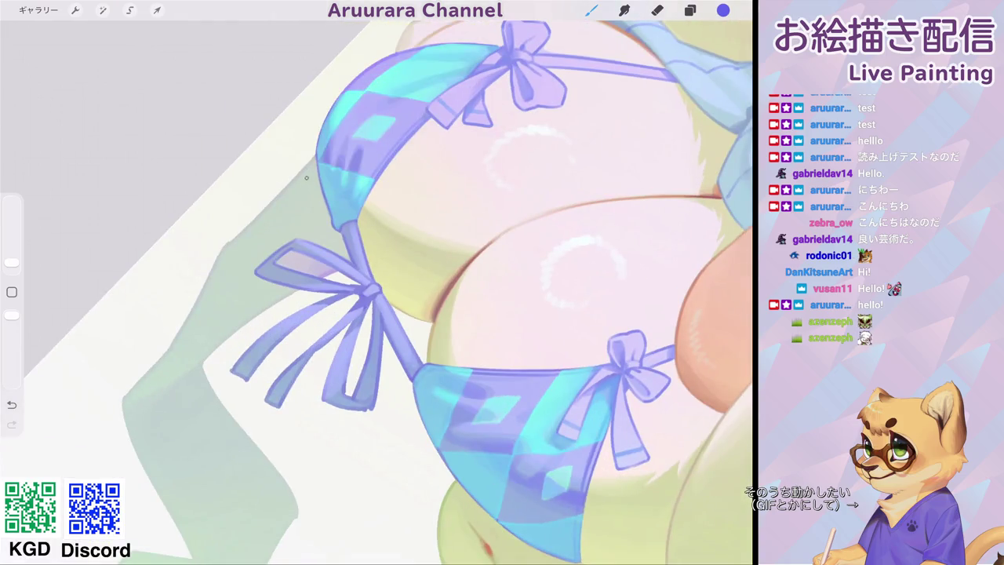
Draw a vertical line near the bikini strap, redraw it longer, undo it, then sketch on the green shadow.
{"action": "left_click_drag", "start_coordinate": [309, 162], "coordinate": [306, 219]}
{"action": "key", "text": "ctrl+z"}
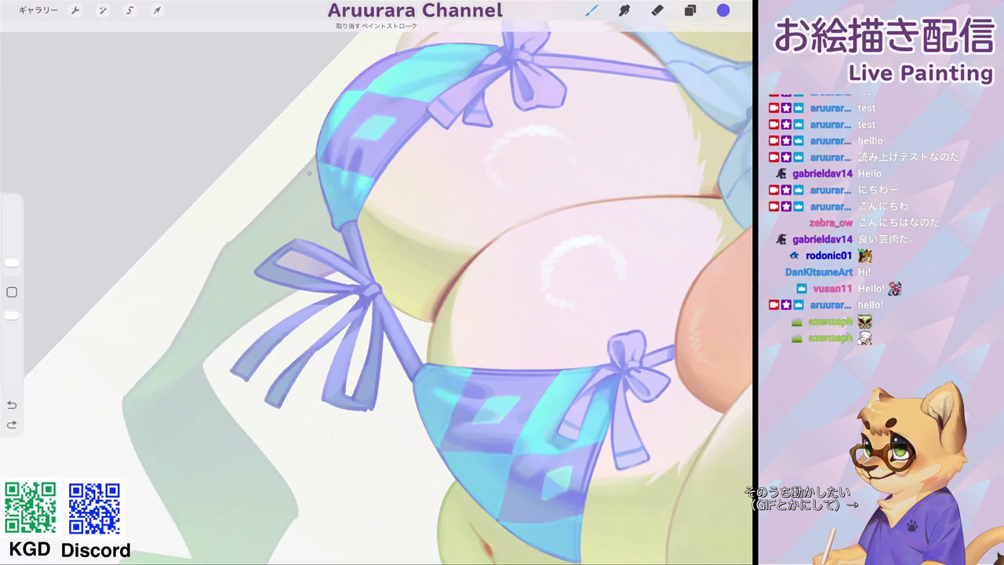
{"action": "left_click_drag", "start_coordinate": [310, 169], "coordinate": [313, 232]}
{"action": "scroll", "coordinate": [377, 291], "scroll_direction": "down", "scroll_amount": 5}
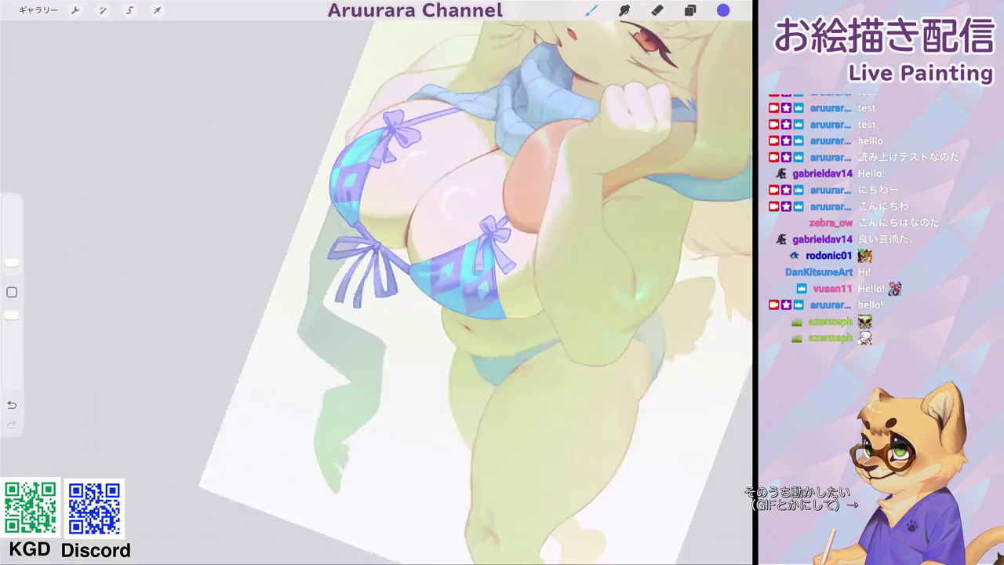
{"action": "scroll", "coordinate": [424, 291], "scroll_direction": "up", "scroll_amount": 5}
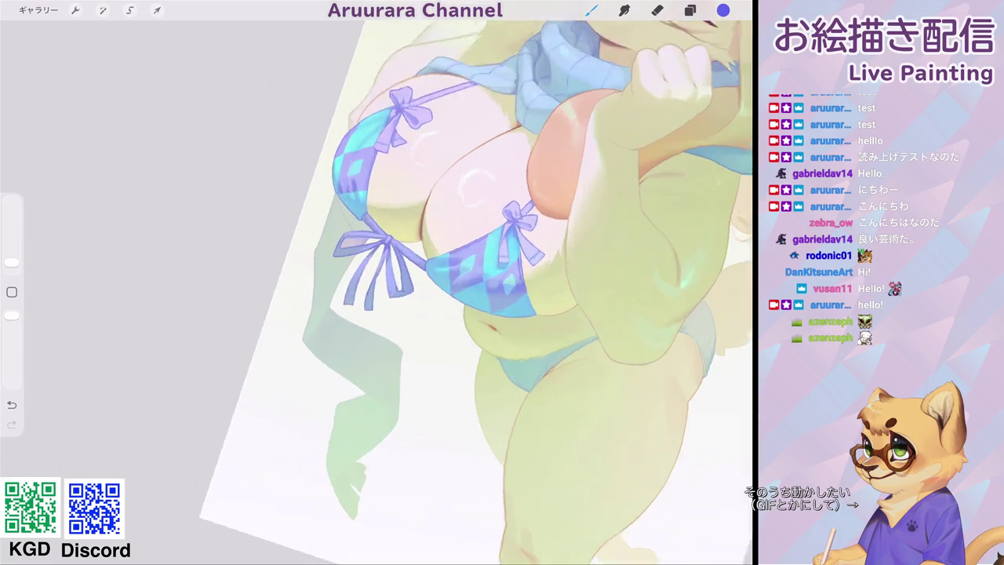
{"action": "key", "text": "ctrl+z"}
{"action": "scroll", "coordinate": [471, 290], "scroll_direction": "up", "scroll_amount": 2}
{"action": "scroll", "coordinate": [377, 291], "scroll_direction": "down", "scroll_amount": 2}
{"action": "scroll", "coordinate": [377, 290], "scroll_direction": "down", "scroll_amount": 2}
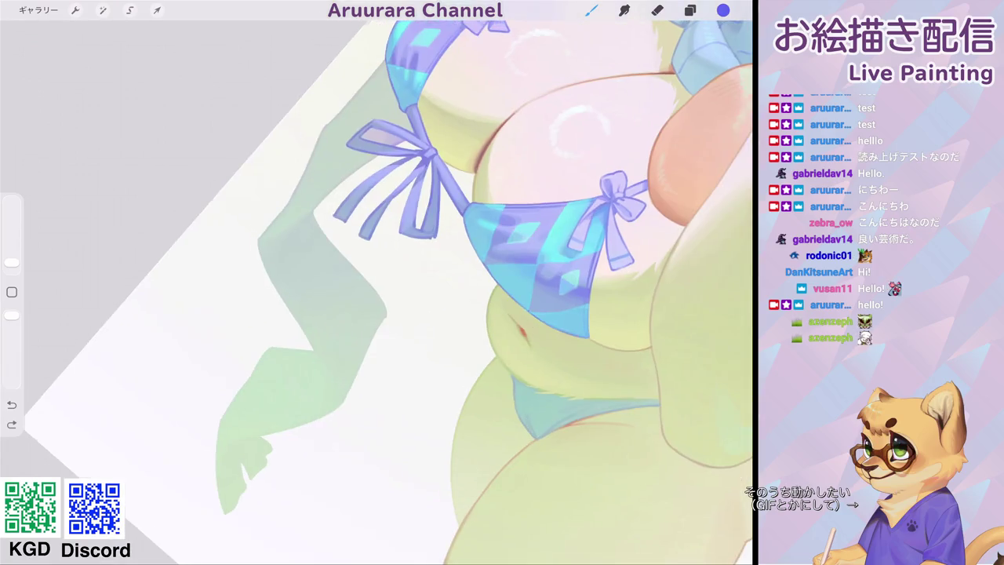
{"action": "left_click_drag", "start_coordinate": [295, 310], "coordinate": [306, 288]}
Replace the green-shadow stroke with a zigzag line, a short side stroke and a small diamond shape.
{"action": "scroll", "coordinate": [471, 290], "scroll_direction": "left", "scroll_amount": 2}
{"action": "key", "text": "ctrl+z"}
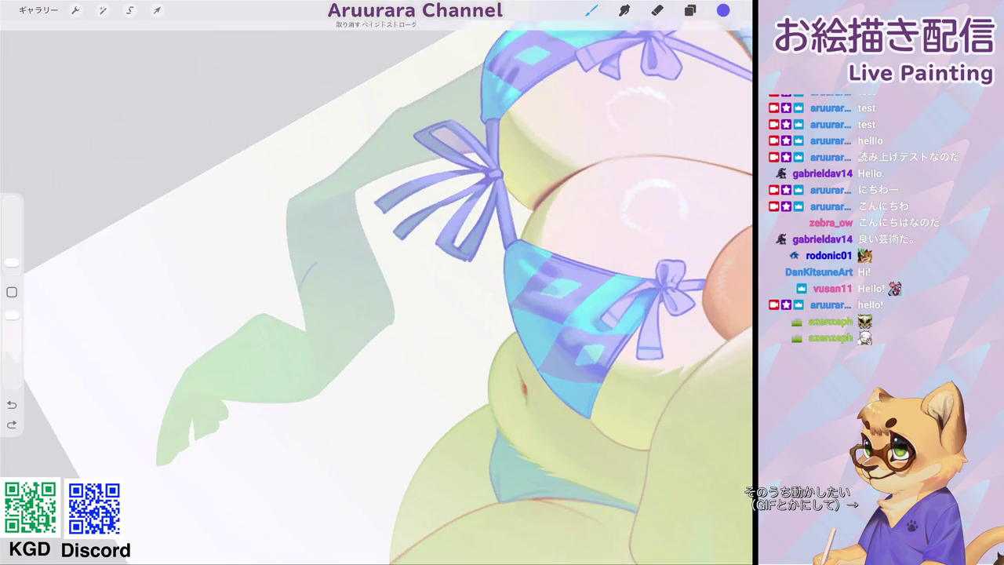
{"action": "mouse_move", "coordinate": [301, 298]}
{"action": "left_mouse_down"}
{"action": "mouse_move", "coordinate": [337, 278]}
{"action": "mouse_move", "coordinate": [351, 251]}
{"action": "mouse_move", "coordinate": [373, 258]}
{"action": "left_mouse_up"}
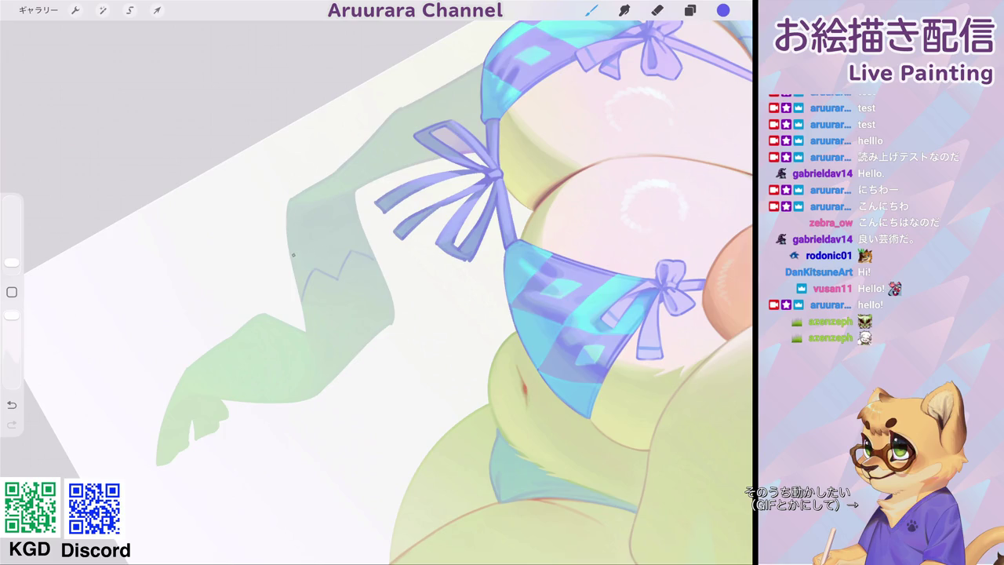
{"action": "left_click_drag", "start_coordinate": [299, 262], "coordinate": [296, 274]}
{"action": "mouse_move", "coordinate": [324, 237]}
{"action": "left_mouse_down"}
{"action": "mouse_move", "coordinate": [329, 258]}
{"action": "mouse_move", "coordinate": [339, 242]}
{"action": "mouse_move", "coordinate": [332, 259]}
{"action": "left_mouse_up"}
{"action": "scroll", "coordinate": [377, 282], "scroll_direction": "down", "scroll_amount": 5}
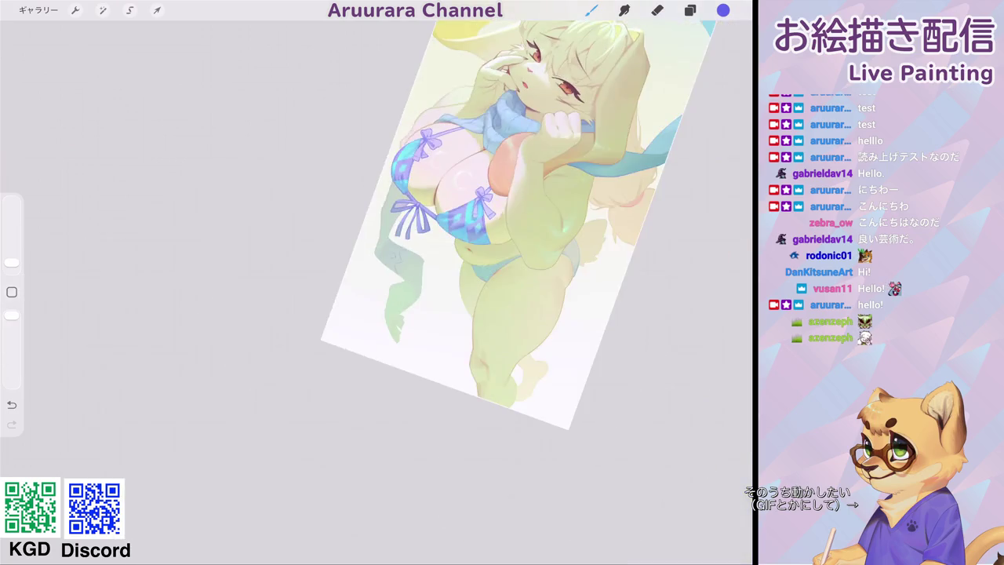
Rotate the canvas closer to upright and add a thin line along the green sleeve outline.
{"action": "left_click_drag", "start_coordinate": [550, 157], "coordinate": [503, 141]}
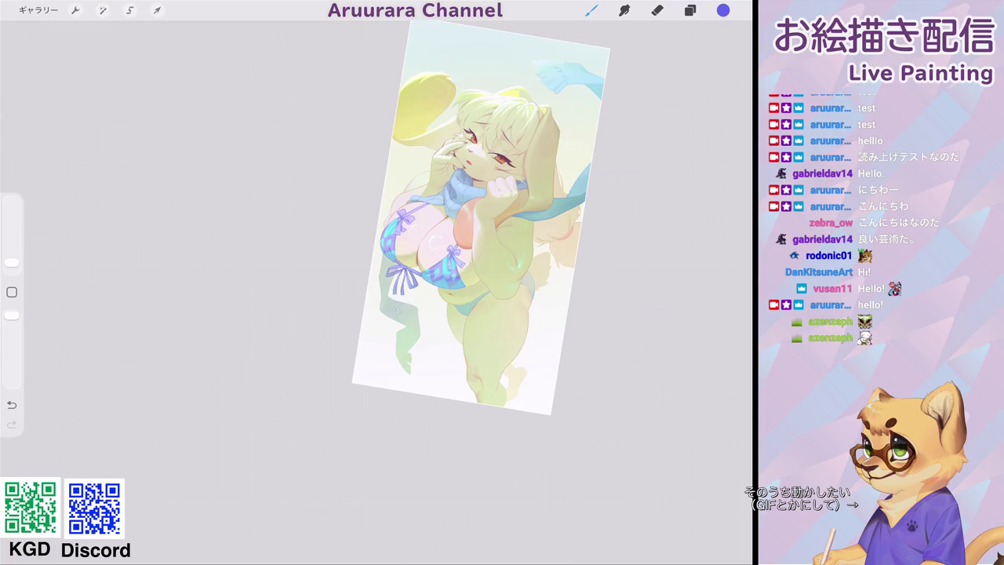
{"action": "scroll", "coordinate": [439, 259], "scroll_direction": "up", "scroll_amount": 5}
{"action": "scroll", "coordinate": [440, 259], "scroll_direction": "down", "scroll_amount": 3}
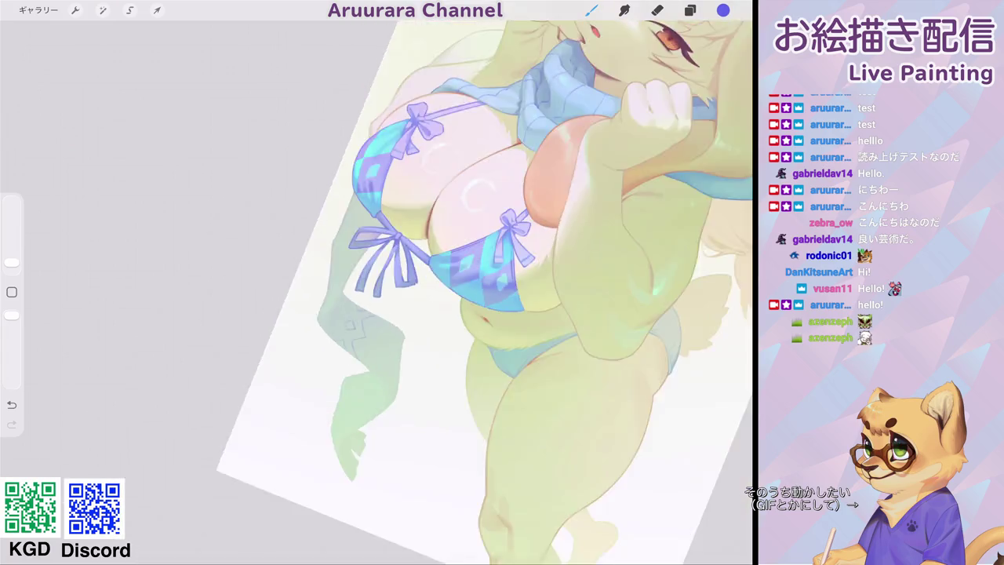
{"action": "scroll", "coordinate": [475, 271], "scroll_direction": "down", "scroll_amount": 2}
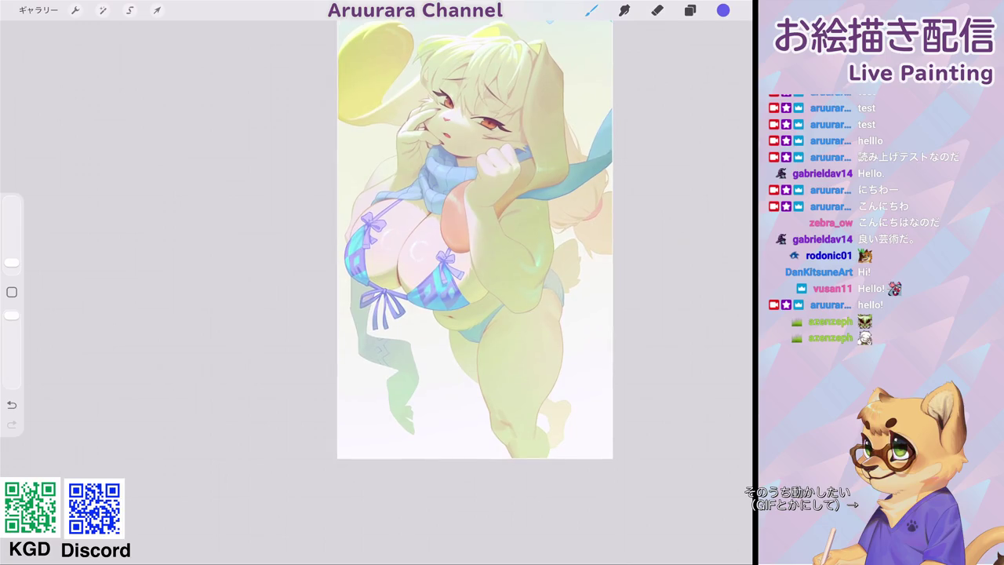
{"action": "scroll", "coordinate": [408, 259], "scroll_direction": "up", "scroll_amount": 2}
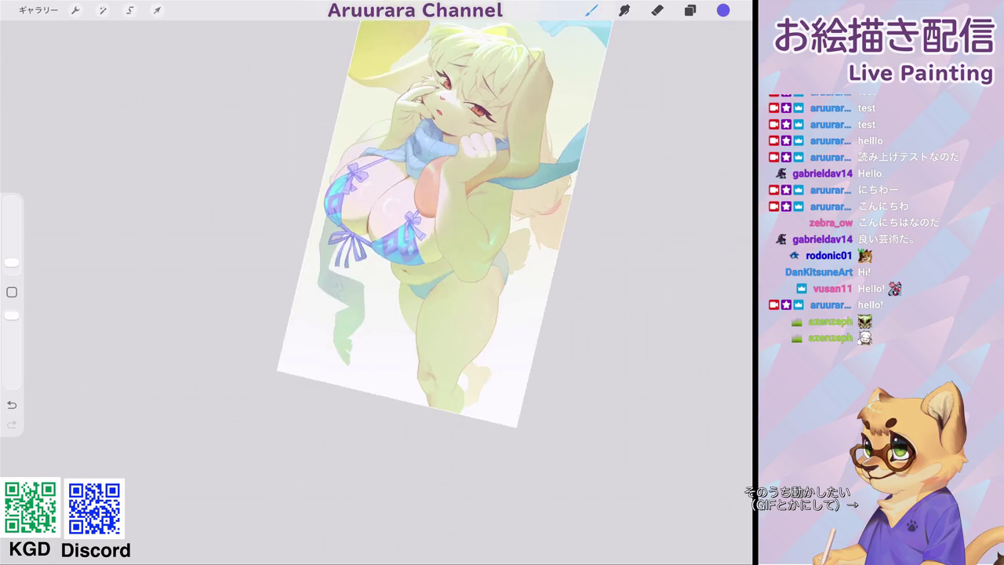
{"action": "scroll", "coordinate": [408, 259], "scroll_direction": "up", "scroll_amount": 5}
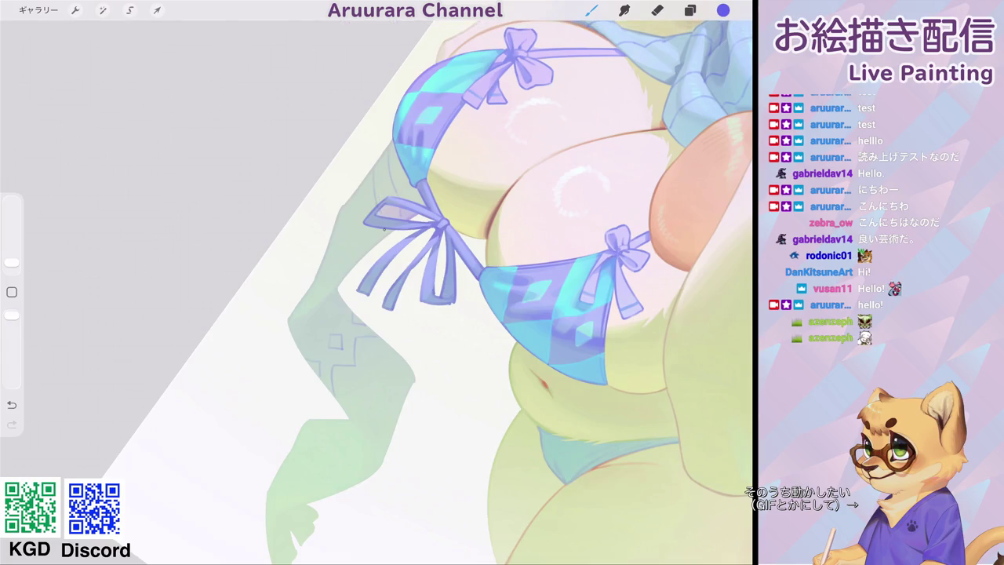
{"action": "scroll", "coordinate": [550, 298], "scroll_direction": "up", "scroll_amount": 2}
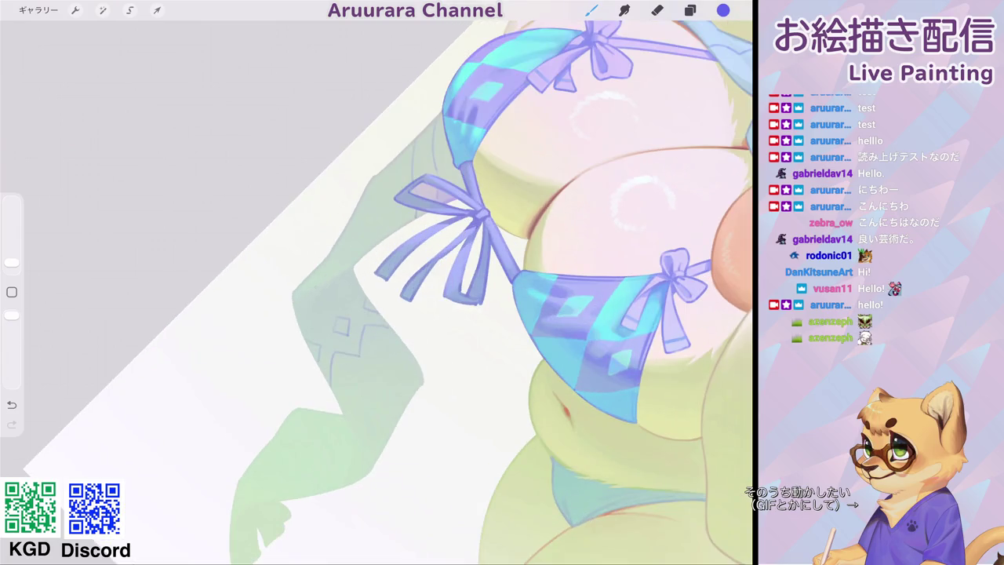
{"action": "left_click_drag", "start_coordinate": [308, 295], "coordinate": [348, 267]}
Add two short strokes beside the bikini tie, then bring the whole figure into view.
{"action": "scroll", "coordinate": [471, 290], "scroll_direction": "down", "scroll_amount": 5}
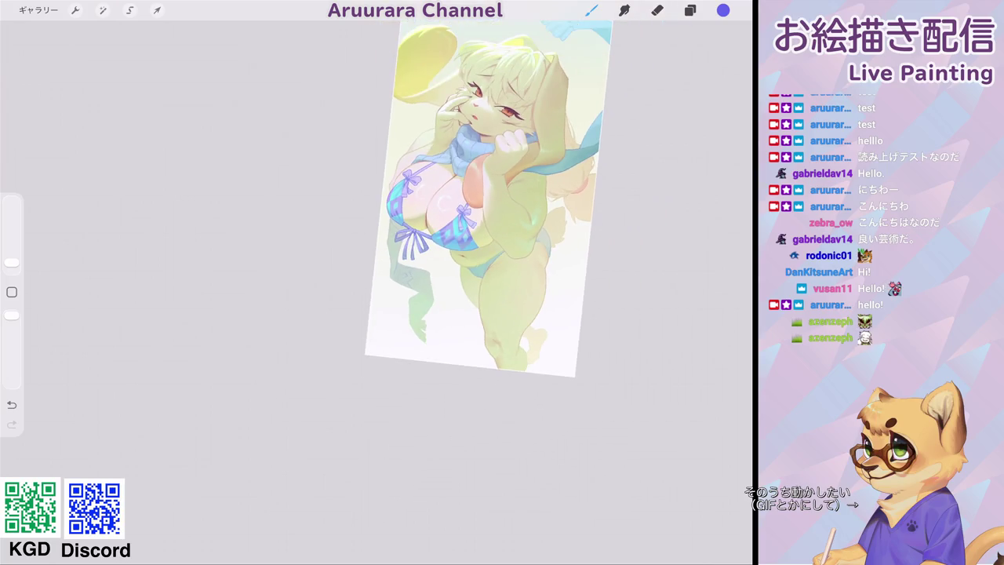
{"action": "scroll", "coordinate": [510, 290], "scroll_direction": "up", "scroll_amount": 3}
{"action": "scroll", "coordinate": [514, 290], "scroll_direction": "down", "scroll_amount": 2}
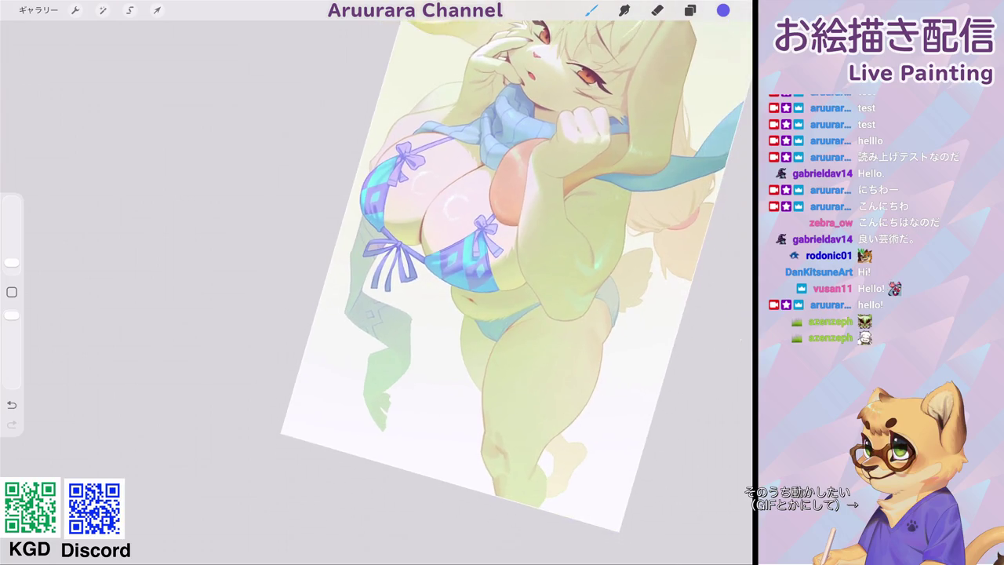
{"action": "scroll", "coordinate": [424, 259], "scroll_direction": "up", "scroll_amount": 5}
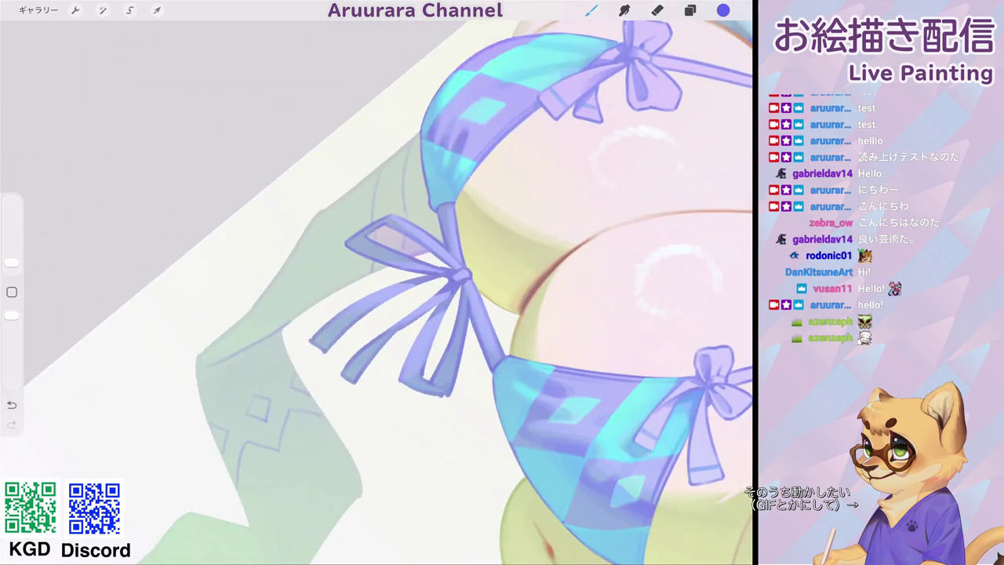
{"action": "left_click_drag", "start_coordinate": [346, 252], "coordinate": [339, 285]}
{"action": "left_click_drag", "start_coordinate": [355, 189], "coordinate": [349, 222]}
{"action": "scroll", "coordinate": [377, 290], "scroll_direction": "down", "scroll_amount": 5}
{"action": "left_click_drag", "start_coordinate": [518, 219], "coordinate": [345, 376]}
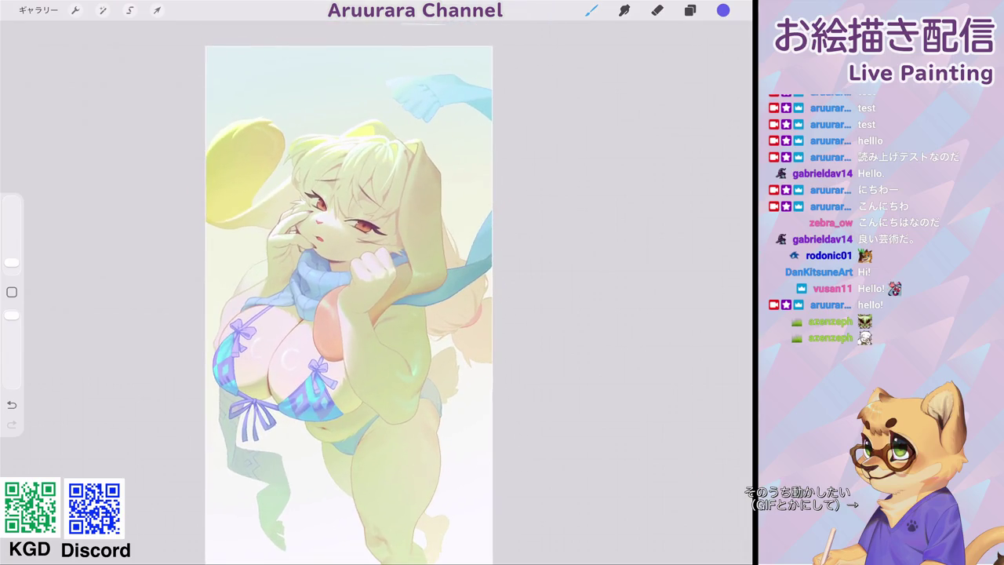
Paint a thin dark line on the scarf and a faint mark at its right edge, then review the canvas.
{"action": "scroll", "coordinate": [369, 267], "scroll_direction": "up", "scroll_amount": 5}
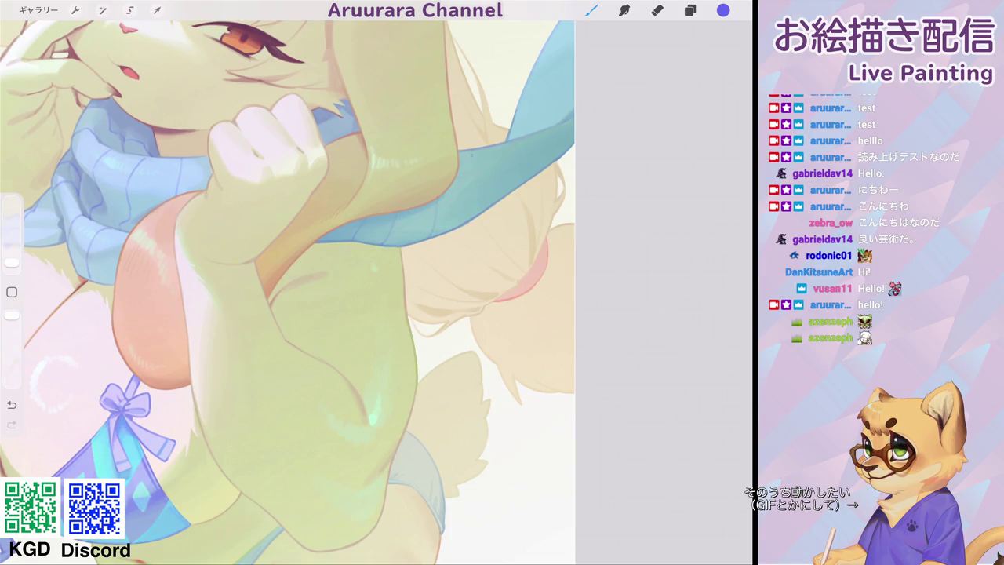
{"action": "left_click_drag", "start_coordinate": [503, 179], "coordinate": [494, 206]}
{"action": "left_click_drag", "start_coordinate": [571, 127], "coordinate": [559, 155]}
{"action": "scroll", "coordinate": [306, 291], "scroll_direction": "down", "scroll_amount": 3}
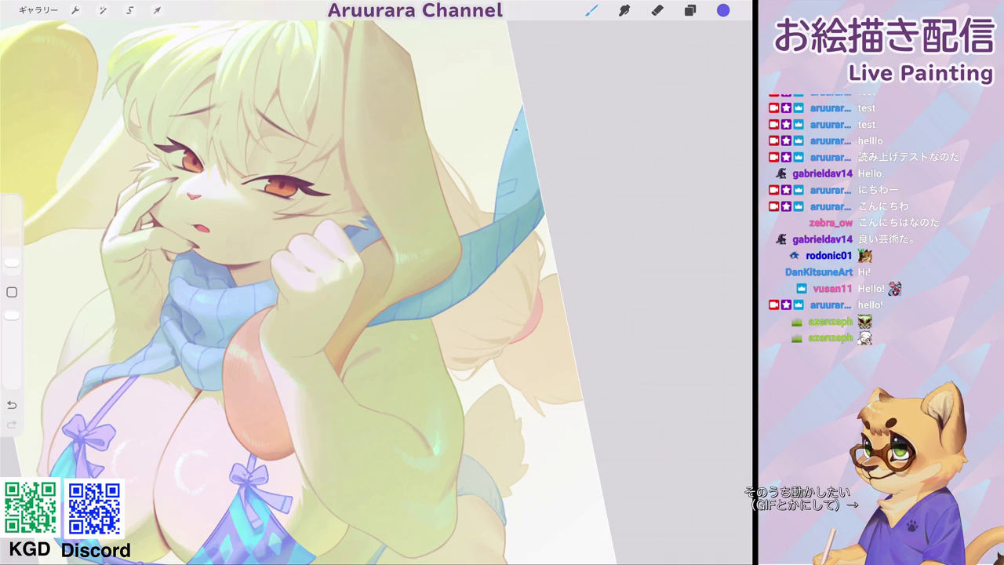
{"action": "scroll", "coordinate": [308, 293], "scroll_direction": "down", "scroll_amount": 5}
{"action": "scroll", "coordinate": [280, 293], "scroll_direction": "up", "scroll_amount": 5}
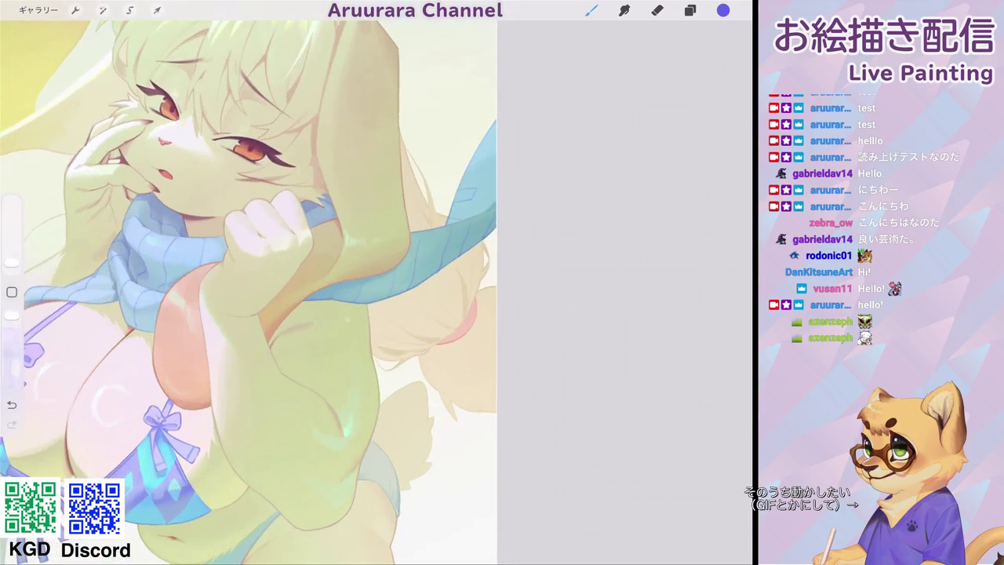
{"action": "scroll", "coordinate": [290, 291], "scroll_direction": "down", "scroll_amount": 5}
{"action": "scroll", "coordinate": [345, 290], "scroll_direction": "down", "scroll_amount": 5}
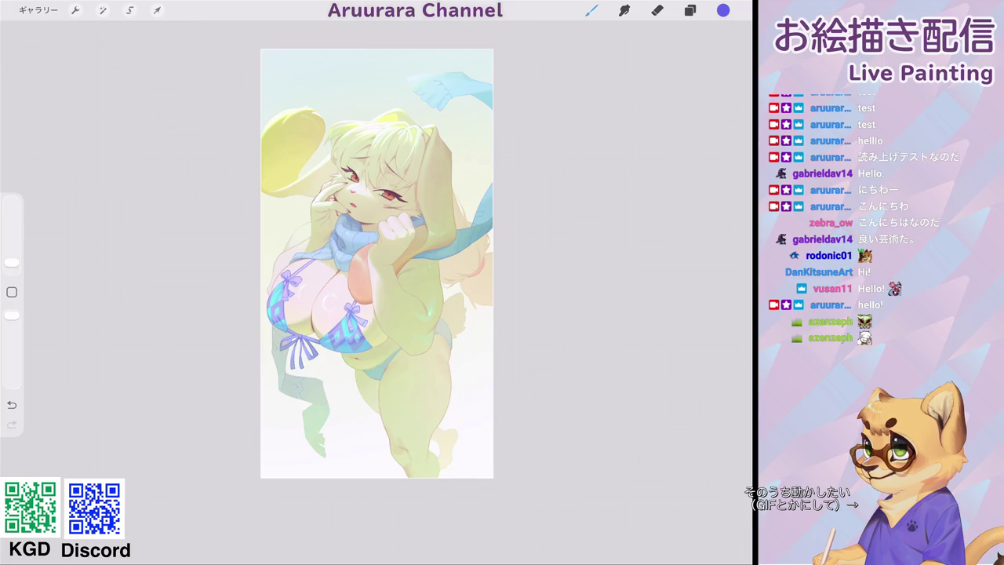
{"action": "scroll", "coordinate": [377, 267], "scroll_direction": "up", "scroll_amount": 5}
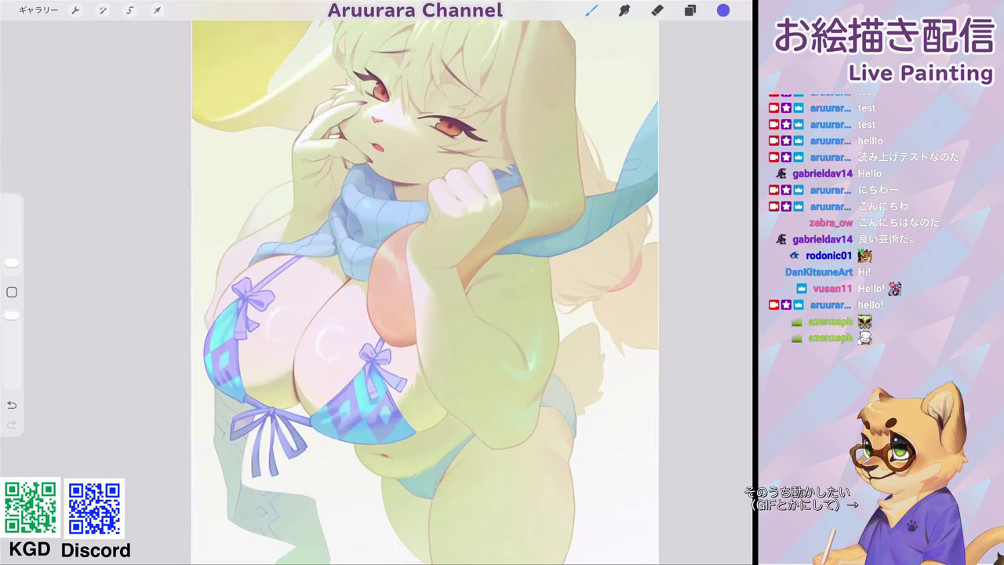
{"action": "scroll", "coordinate": [376, 275], "scroll_direction": "down", "scroll_amount": 2}
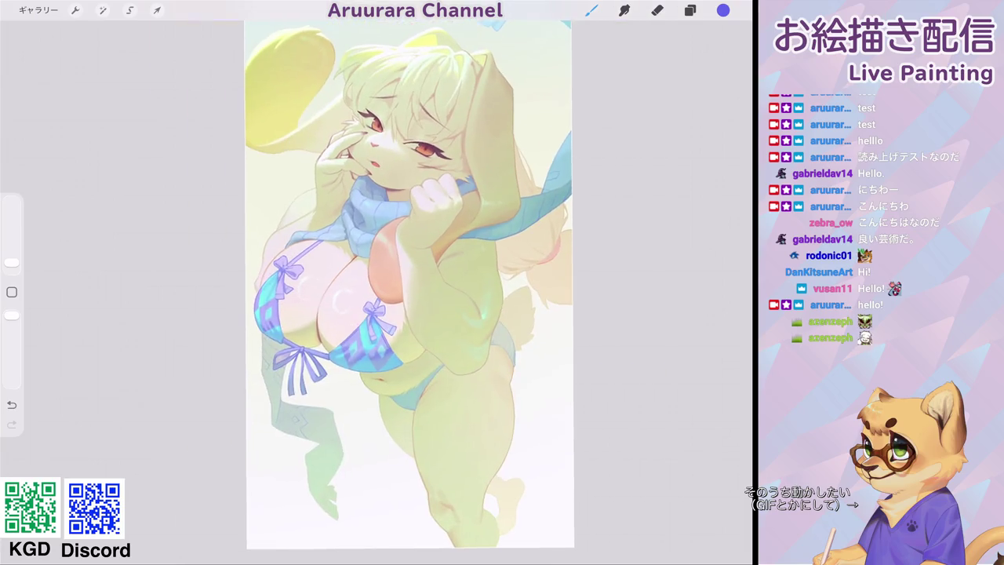
{"action": "scroll", "coordinate": [408, 283], "scroll_direction": "up", "scroll_amount": 5}
Switch to freehand Selection and outline the first two sections of the scarf.
{"action": "key", "text": "s"}
{"action": "left_click_drag", "start_coordinate": [420, 146], "coordinate": [400, 177]}
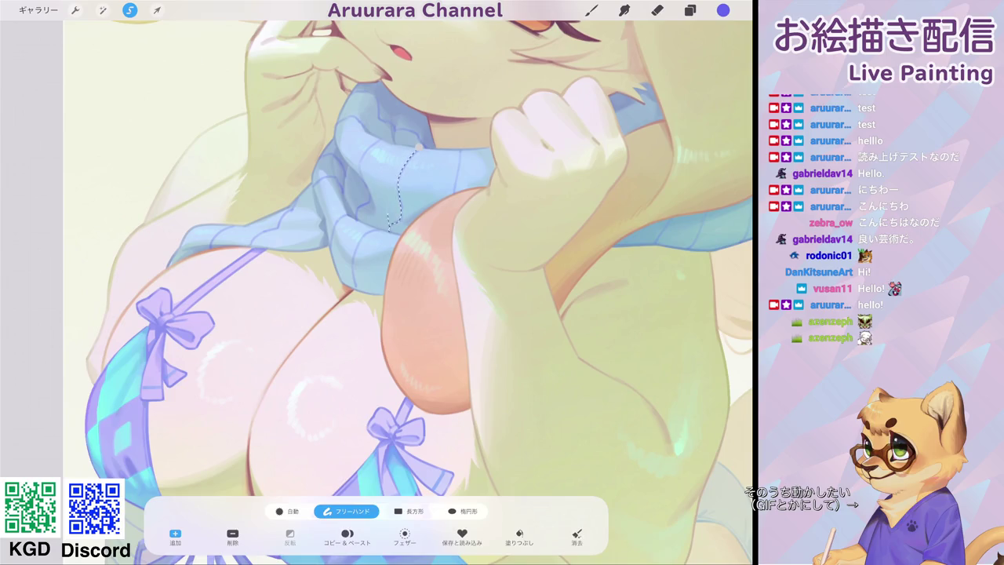
{"action": "mouse_move", "coordinate": [396, 222]}
{"action": "left_mouse_down"}
{"action": "mouse_move", "coordinate": [365, 231]}
{"action": "mouse_move", "coordinate": [349, 290]}
{"action": "mouse_move", "coordinate": [333, 228]}
{"action": "mouse_move", "coordinate": [412, 151]}
{"action": "left_mouse_up"}
{"action": "left_click", "coordinate": [420, 147]}
{"action": "mouse_move", "coordinate": [361, 118]}
{"action": "left_mouse_down"}
{"action": "mouse_move", "coordinate": [383, 118]}
{"action": "mouse_move", "coordinate": [422, 145]}
{"action": "left_mouse_up"}
{"action": "left_click", "coordinate": [339, 120]}
{"action": "left_click", "coordinate": [343, 190]}
Outline a four-sided selection along another band of the scarf.
{"action": "mouse_move", "coordinate": [471, 188]}
{"action": "left_mouse_down"}
{"action": "mouse_move", "coordinate": [493, 175]}
{"action": "mouse_move", "coordinate": [465, 147]}
{"action": "left_mouse_up"}
{"action": "left_click_drag", "start_coordinate": [376, 283], "coordinate": [550, 259]}
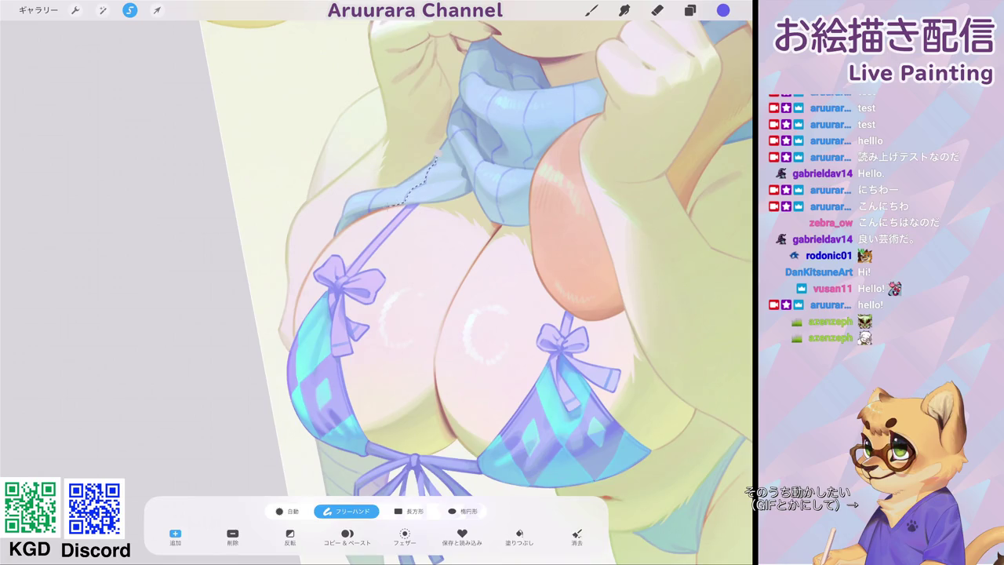
{"action": "left_click_drag", "start_coordinate": [392, 206], "coordinate": [372, 193]}
{"action": "scroll", "coordinate": [377, 282], "scroll_direction": "down", "scroll_amount": 3}
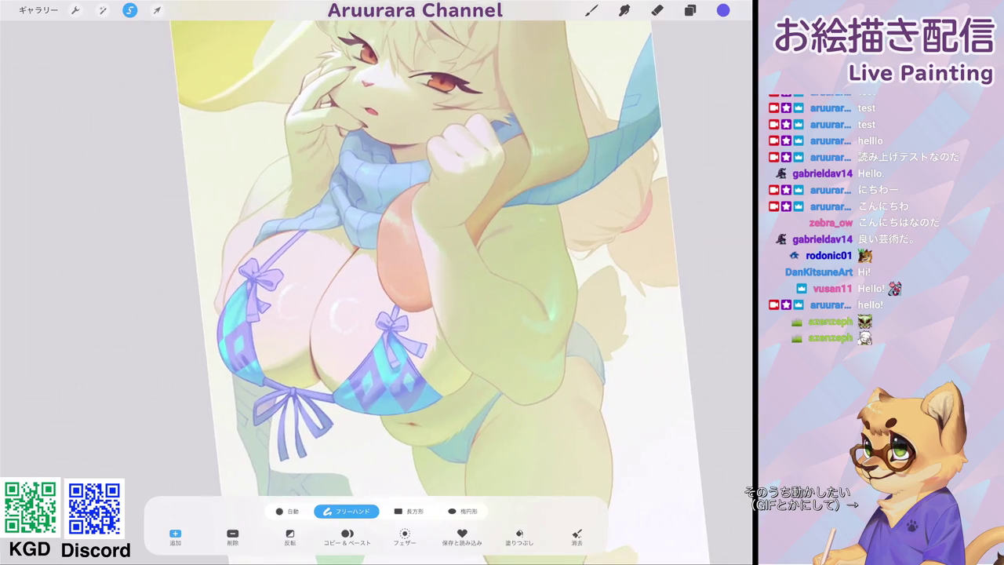
{"action": "scroll", "coordinate": [377, 283], "scroll_direction": "up", "scroll_amount": 3}
{"action": "left_click", "coordinate": [495, 221]}
{"action": "left_click", "coordinate": [502, 187]}
{"action": "left_click", "coordinate": [471, 193]}
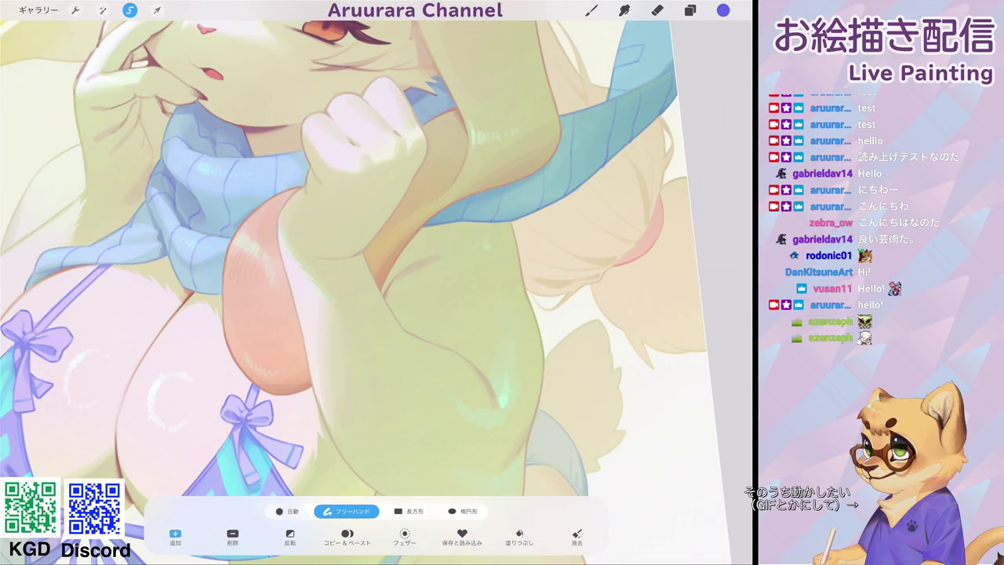
Outline a section along the scarf's bottom and top edges, then discard the unfinished and right-edge selections.
{"action": "scroll", "coordinate": [366, 282], "scroll_direction": "right", "scroll_amount": 3}
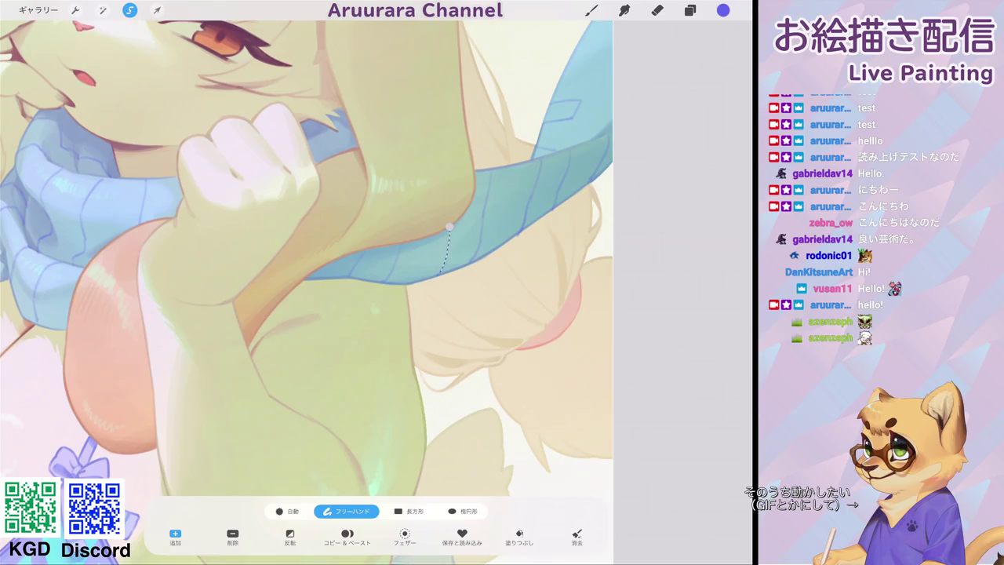
{"action": "left_click", "coordinate": [474, 260]}
{"action": "left_click", "coordinate": [486, 193]}
{"action": "left_click", "coordinate": [491, 169]}
{"action": "left_click", "coordinate": [474, 169]}
{"action": "left_click", "coordinate": [449, 227]}
{"action": "scroll", "coordinate": [306, 259], "scroll_direction": "up", "scroll_amount": 3}
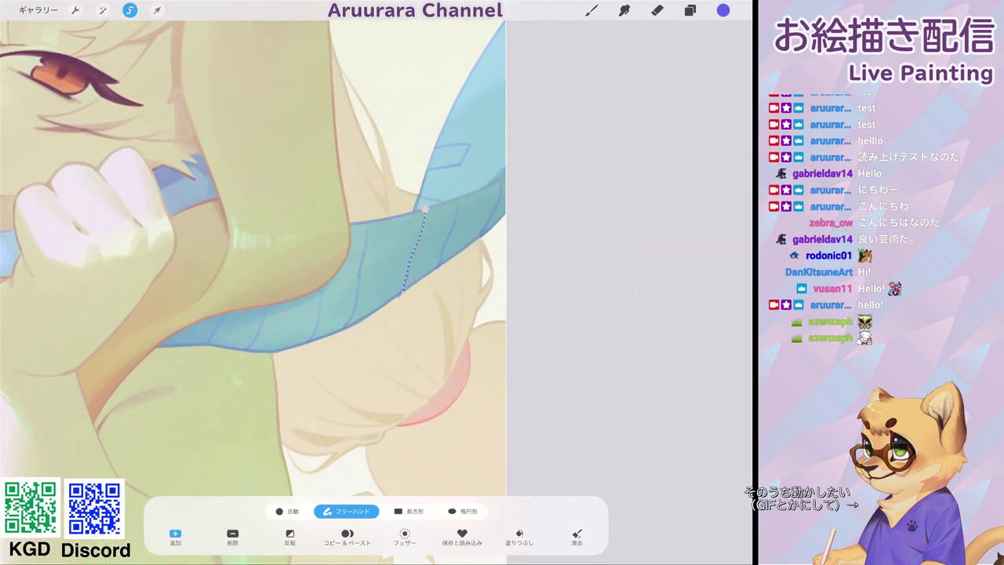
{"action": "left_click", "coordinate": [442, 264]}
{"action": "left_click", "coordinate": [448, 233]}
{"action": "key", "text": "Escape"}
{"action": "key", "text": "ctrl+z"}
{"action": "key", "text": "ctrl+z"}
Try small selections beside the bikini tie and a loop on the green sleeve, discarding both.
{"action": "scroll", "coordinate": [253, 282], "scroll_direction": "down", "scroll_amount": 5}
{"action": "scroll", "coordinate": [377, 282], "scroll_direction": "up", "scroll_amount": 3}
{"action": "scroll", "coordinate": [377, 283], "scroll_direction": "up", "scroll_amount": 3}
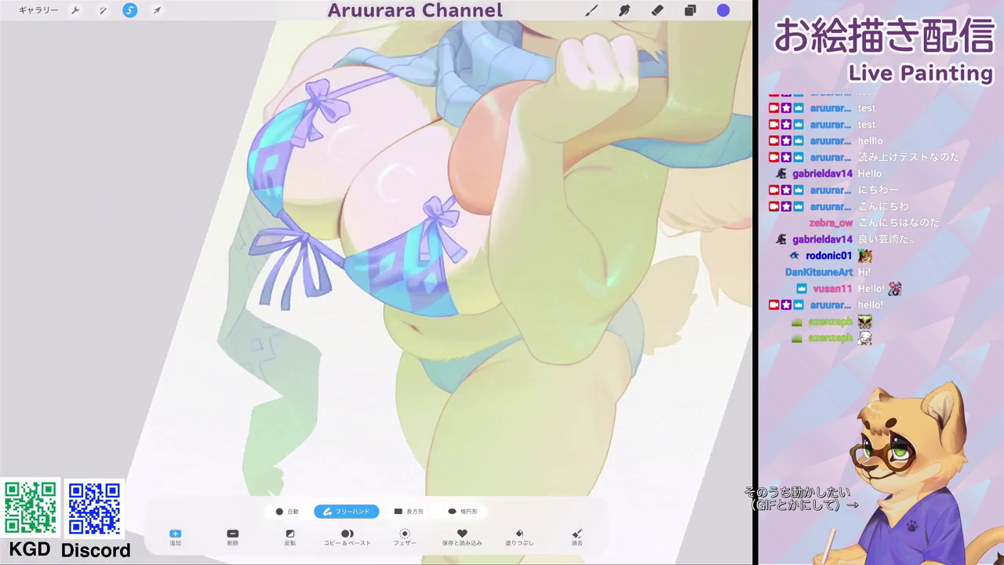
{"action": "scroll", "coordinate": [377, 282], "scroll_direction": "up", "scroll_amount": 3}
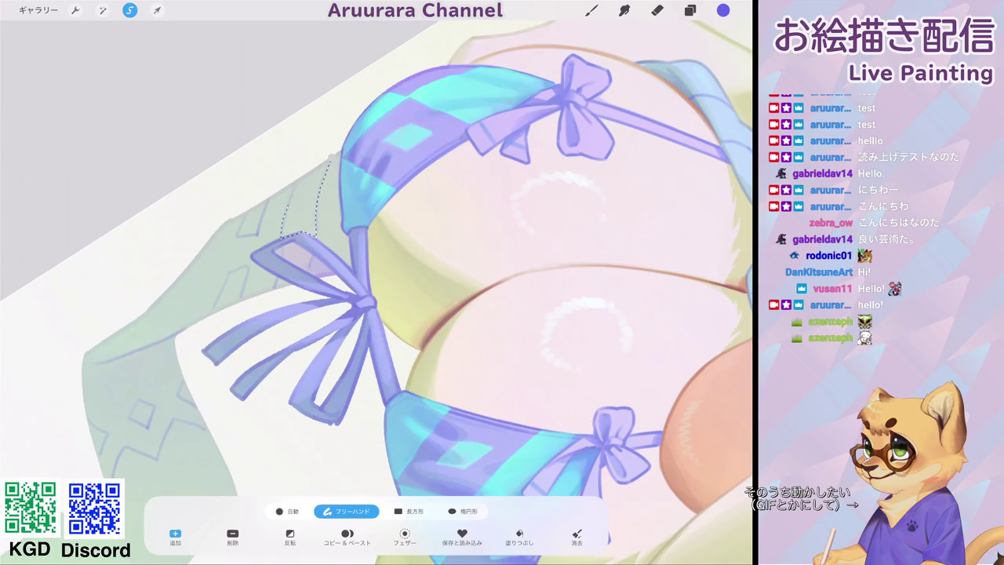
{"action": "key", "text": "ctrl+z"}
{"action": "left_click_drag", "start_coordinate": [312, 259], "coordinate": [282, 248]}
{"action": "scroll", "coordinate": [314, 299], "scroll_direction": "up", "scroll_amount": 5}
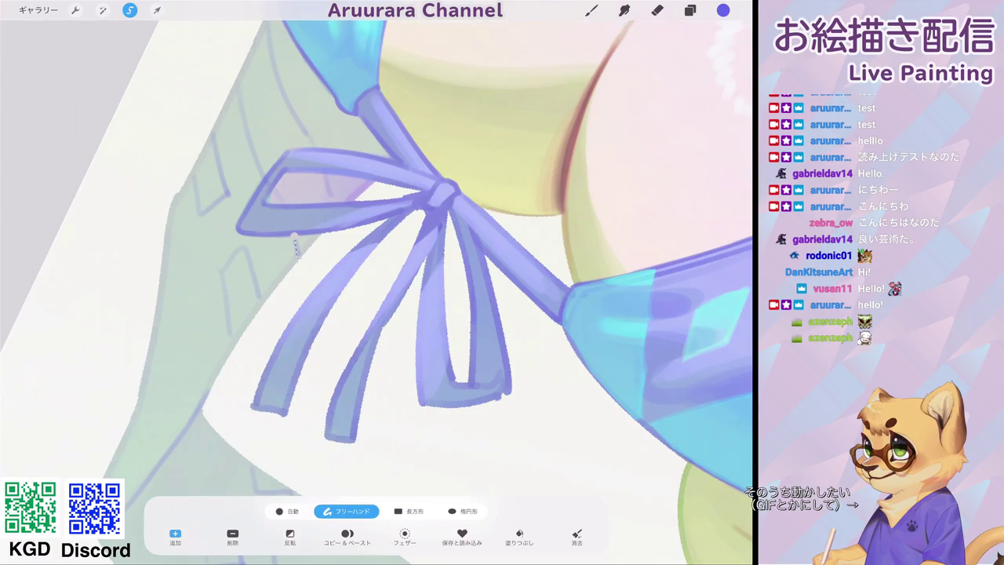
{"action": "key", "text": "ctrl+z"}
{"action": "left_click_drag", "start_coordinate": [256, 283], "coordinate": [223, 289]}
{"action": "key", "text": "ctrl+z"}
Start a selection up the green sleeve and discard the partial outline around the diamond motif.
{"action": "left_click_drag", "start_coordinate": [227, 191], "coordinate": [217, 156]}
{"action": "scroll", "coordinate": [376, 283], "scroll_direction": "down", "scroll_amount": 5}
{"action": "scroll", "coordinate": [376, 283], "scroll_direction": "up", "scroll_amount": 3}
{"action": "scroll", "coordinate": [376, 282], "scroll_direction": "up", "scroll_amount": 3}
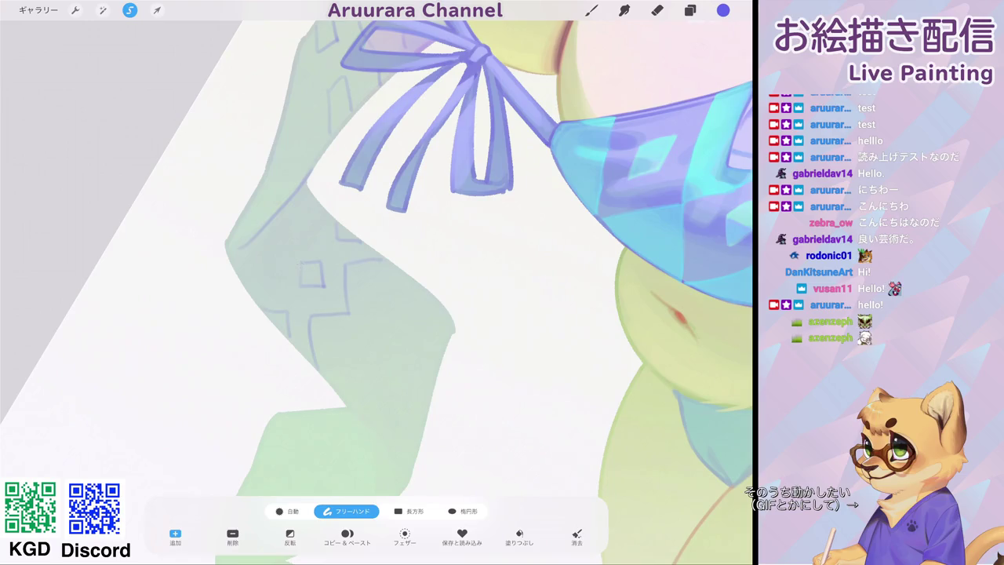
{"action": "scroll", "coordinate": [377, 283], "scroll_direction": "down", "scroll_amount": 3}
{"action": "scroll", "coordinate": [377, 283], "scroll_direction": "up", "scroll_amount": 3}
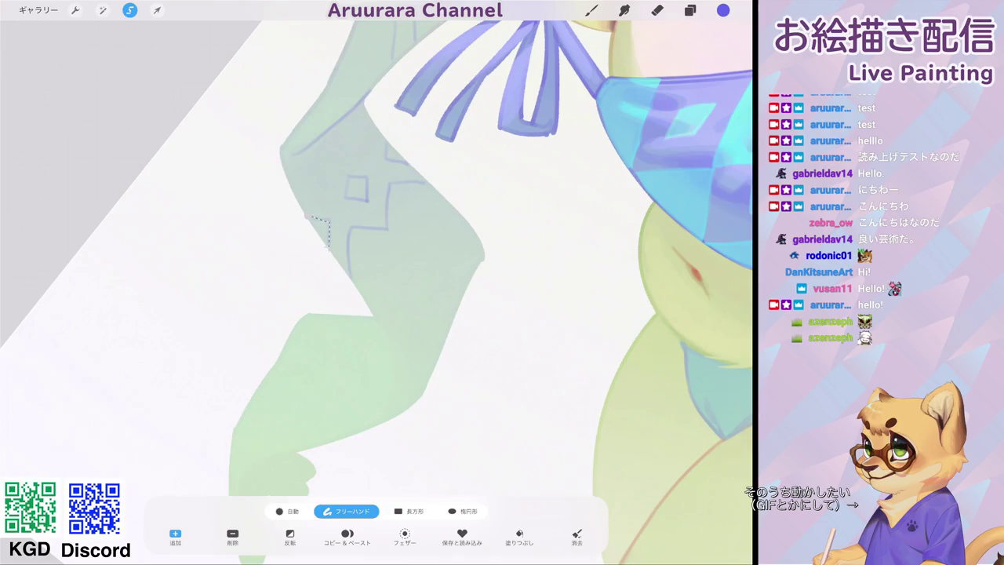
{"action": "scroll", "coordinate": [377, 283], "scroll_direction": "up", "scroll_amount": 3}
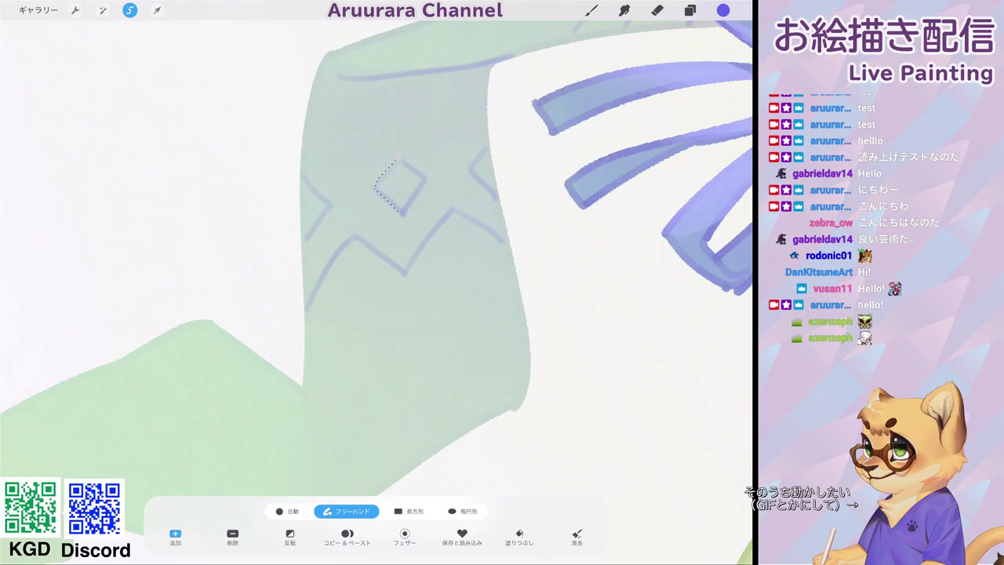
{"action": "key", "text": "ctrl+z"}
{"action": "key", "text": "ctrl+z"}
Trace the selection along the sleeve's zigzag line and down its right edge, then return to the Brush.
{"action": "left_click_drag", "start_coordinate": [308, 302], "coordinate": [452, 211]}
{"action": "scroll", "coordinate": [408, 259], "scroll_direction": "down", "scroll_amount": 5}
{"action": "scroll", "coordinate": [504, 286], "scroll_direction": "down", "scroll_amount": 5}
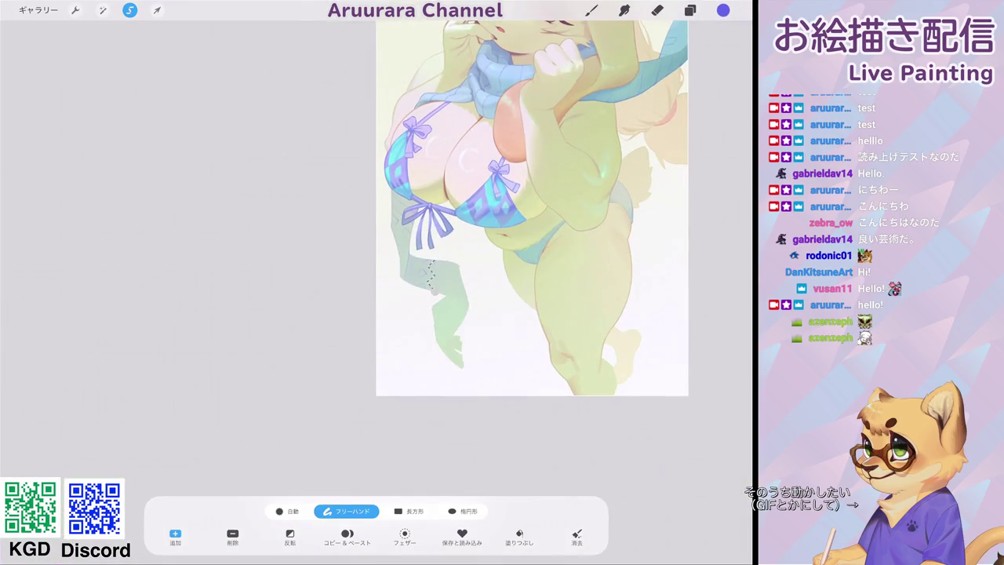
{"action": "scroll", "coordinate": [428, 275], "scroll_direction": "up", "scroll_amount": 5}
{"action": "scroll", "coordinate": [427, 275], "scroll_direction": "up", "scroll_amount": 5}
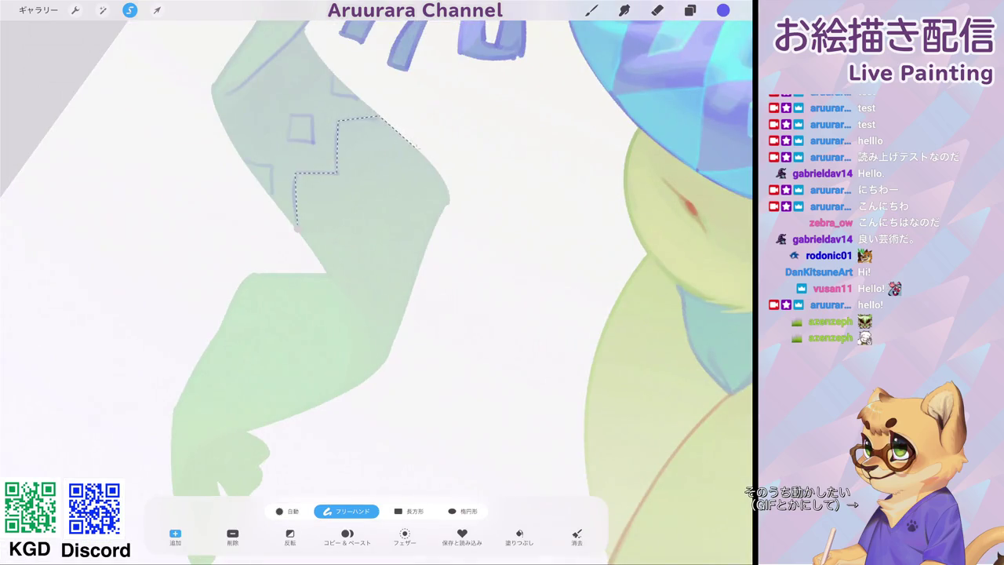
{"action": "mouse_move", "coordinate": [419, 148]}
{"action": "left_mouse_down"}
{"action": "mouse_move", "coordinate": [408, 302]}
{"action": "mouse_move", "coordinate": [336, 276]}
{"action": "left_mouse_up"}
{"action": "scroll", "coordinate": [376, 291], "scroll_direction": "down", "scroll_amount": 5}
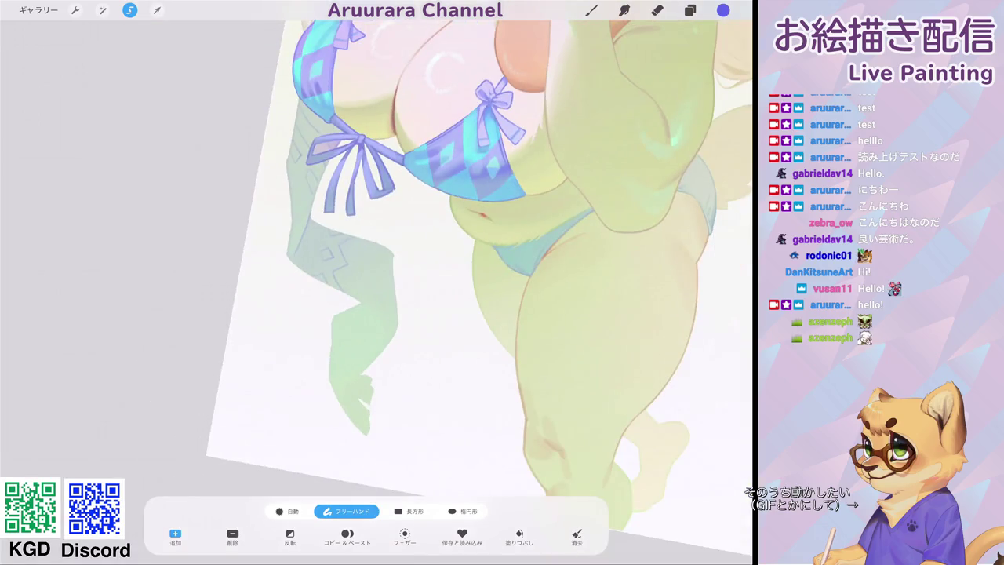
{"action": "left_click", "coordinate": [591, 11]}
{"action": "left_click_drag", "start_coordinate": [12, 235], "coordinate": [12, 217]}
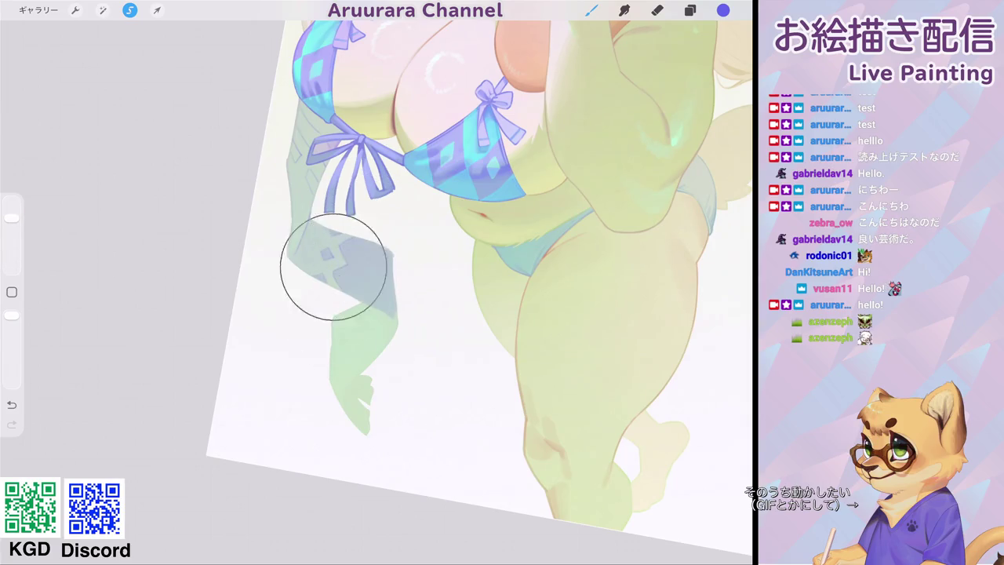
Paint a deeper blue stroke over the scarf's trailing end past the shoulder, then zoom out.
{"action": "scroll", "coordinate": [440, 267], "scroll_direction": "down", "scroll_amount": 3}
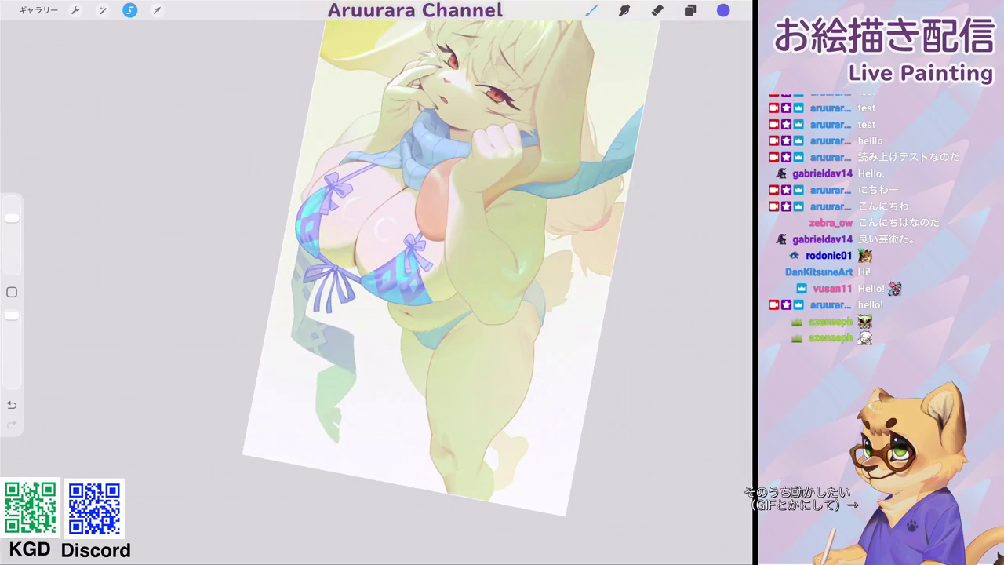
{"action": "left_click_drag", "start_coordinate": [466, 162], "coordinate": [393, 186]}
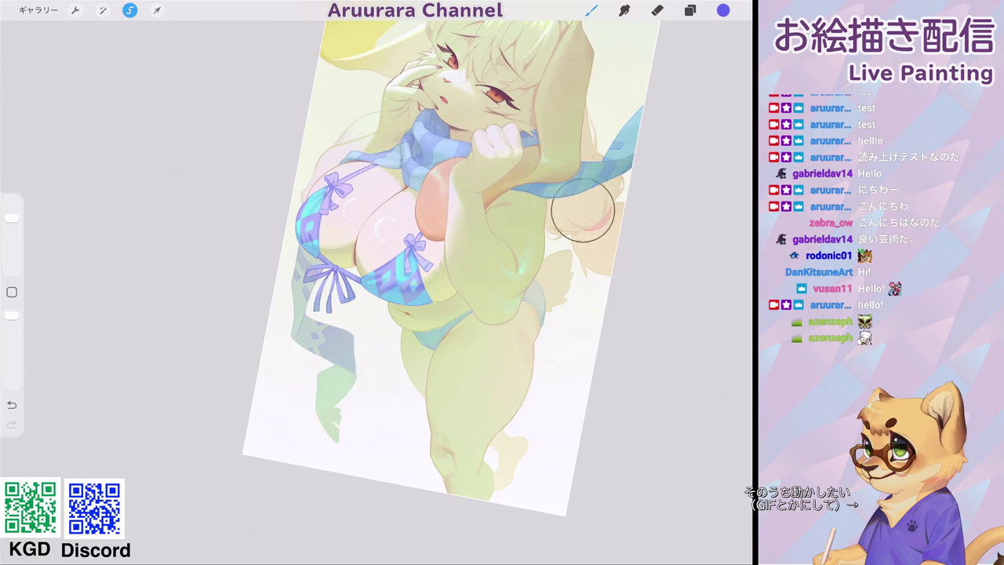
{"action": "scroll", "coordinate": [447, 258], "scroll_direction": "down", "scroll_amount": 5}
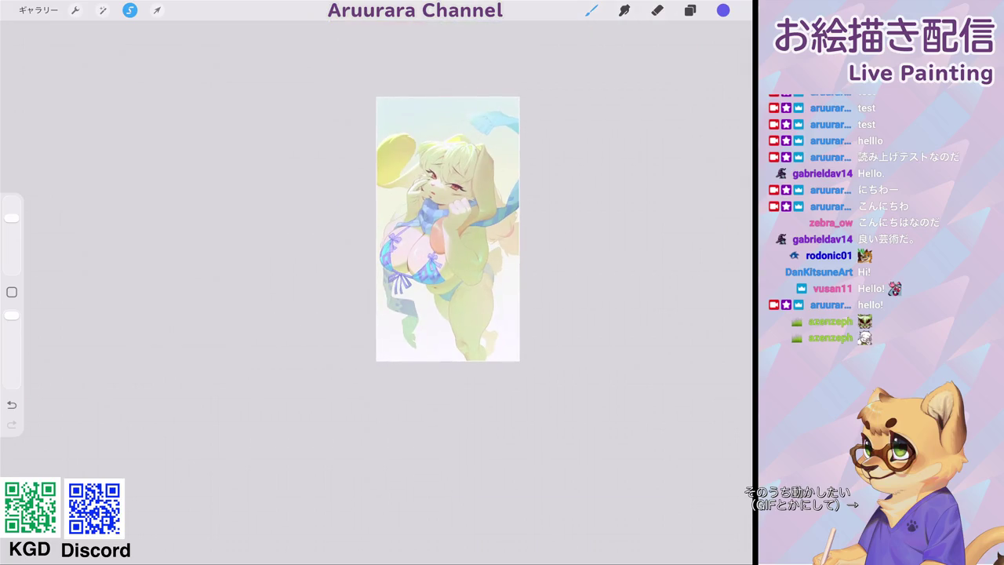
{"action": "scroll", "coordinate": [447, 229], "scroll_direction": "up", "scroll_amount": 5}
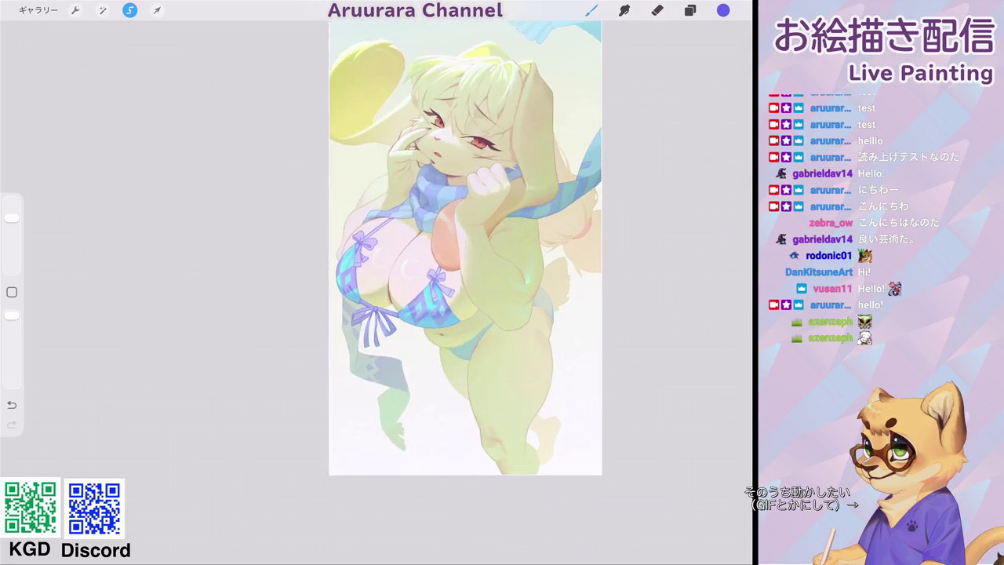
{"action": "scroll", "coordinate": [455, 259], "scroll_direction": "up", "scroll_amount": 4}
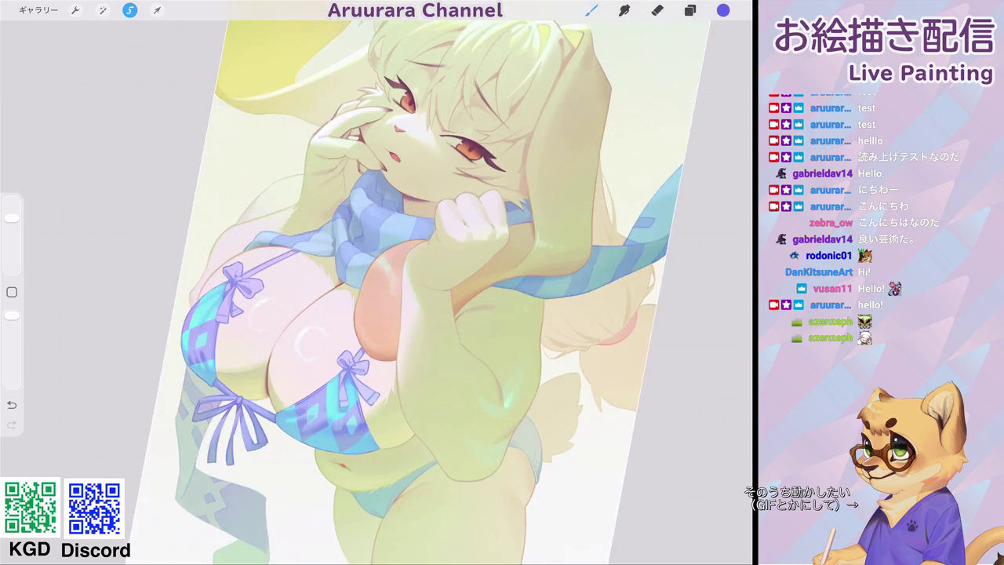
{"action": "scroll", "coordinate": [416, 259], "scroll_direction": "down", "scroll_amount": 2}
{"action": "scroll", "coordinate": [415, 236], "scroll_direction": "down", "scroll_amount": 1}
{"action": "scroll", "coordinate": [408, 204], "scroll_direction": "down", "scroll_amount": 1}
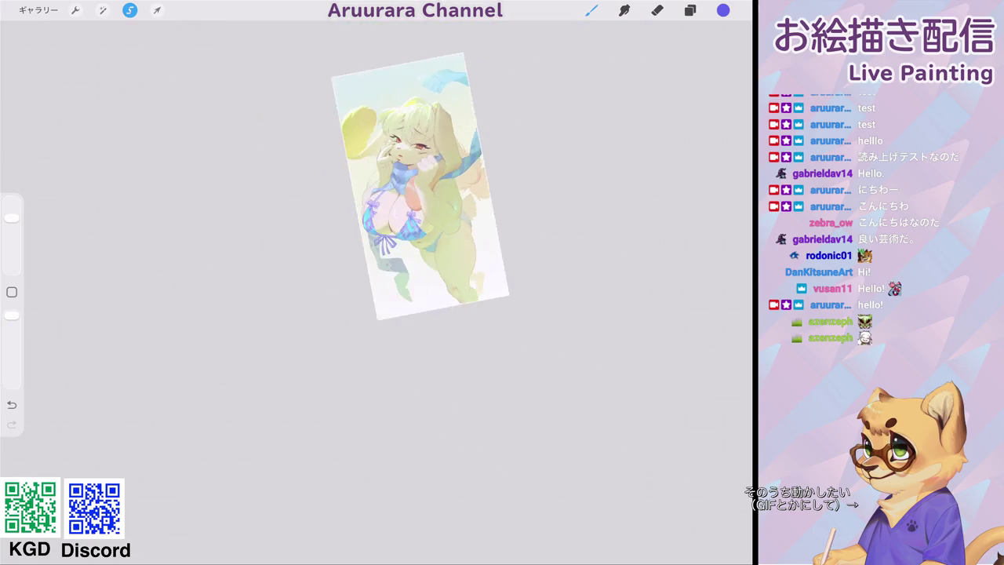
{"action": "scroll", "coordinate": [405, 189], "scroll_direction": "down", "scroll_amount": 1}
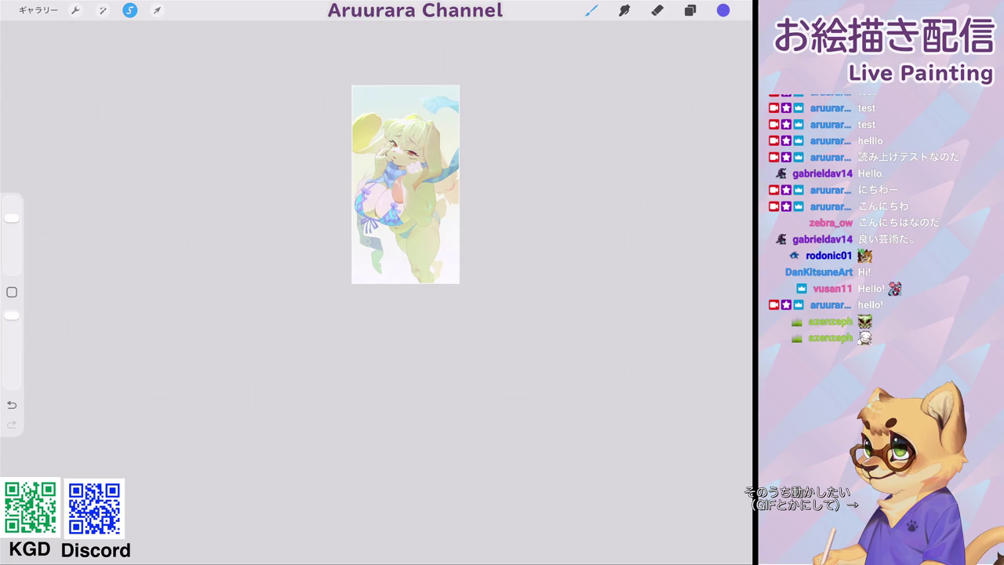
Shade the top of the scarf darker blue, then undo the stroke.
{"action": "scroll", "coordinate": [406, 184], "scroll_direction": "up", "scroll_amount": 3}
{"action": "scroll", "coordinate": [406, 236], "scroll_direction": "up", "scroll_amount": 3}
{"action": "scroll", "coordinate": [398, 226], "scroll_direction": "up", "scroll_amount": 2}
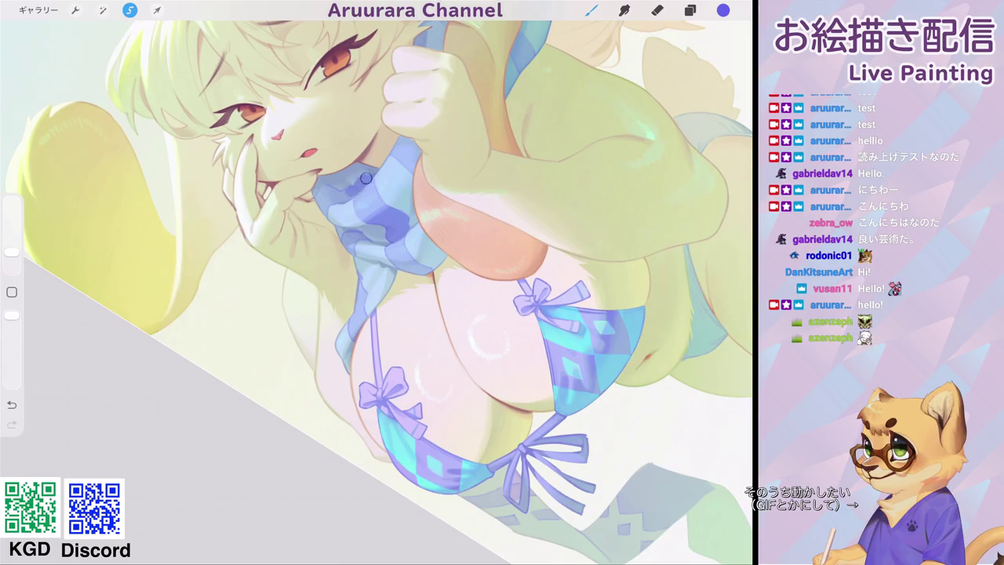
{"action": "left_click_drag", "start_coordinate": [349, 192], "coordinate": [336, 193]}
{"action": "scroll", "coordinate": [365, 185], "scroll_direction": "down", "scroll_amount": 3}
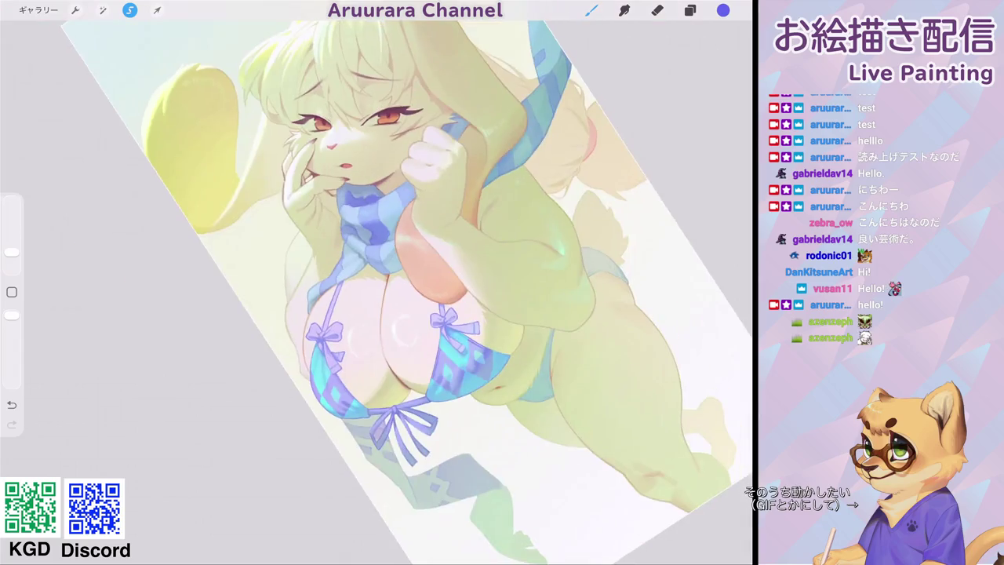
{"action": "scroll", "coordinate": [408, 283], "scroll_direction": "down", "scroll_amount": 5}
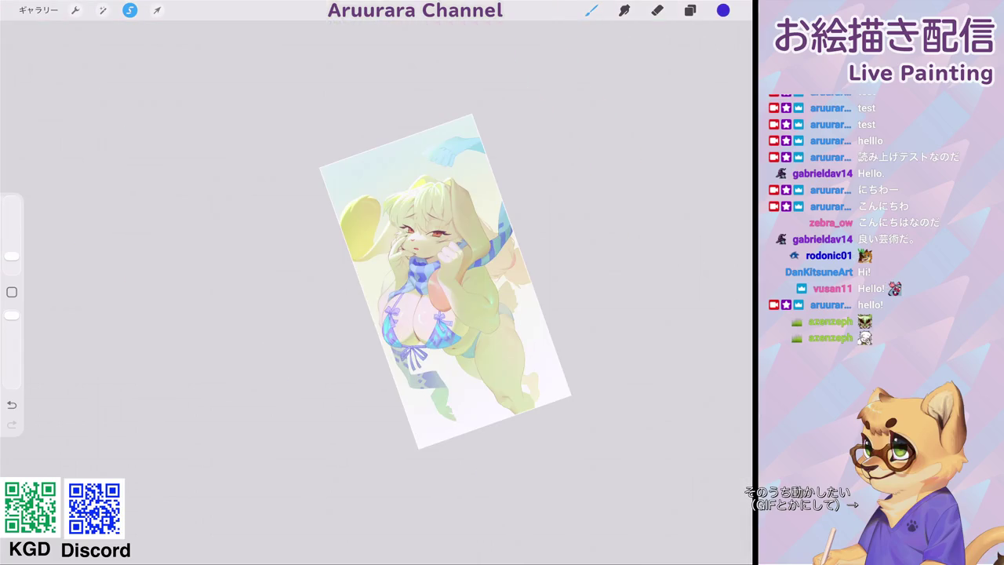
{"action": "scroll", "coordinate": [445, 282], "scroll_direction": "up", "scroll_amount": 3}
{"action": "scroll", "coordinate": [445, 283], "scroll_direction": "up", "scroll_amount": 2}
{"action": "scroll", "coordinate": [445, 283], "scroll_direction": "up", "scroll_amount": 2}
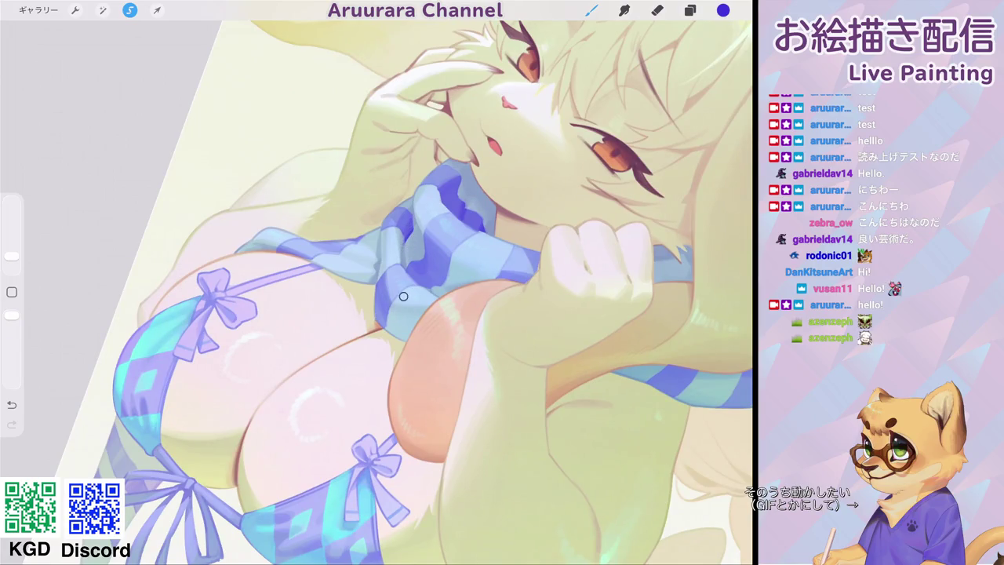
{"action": "left_click_drag", "start_coordinate": [404, 269], "coordinate": [408, 274]}
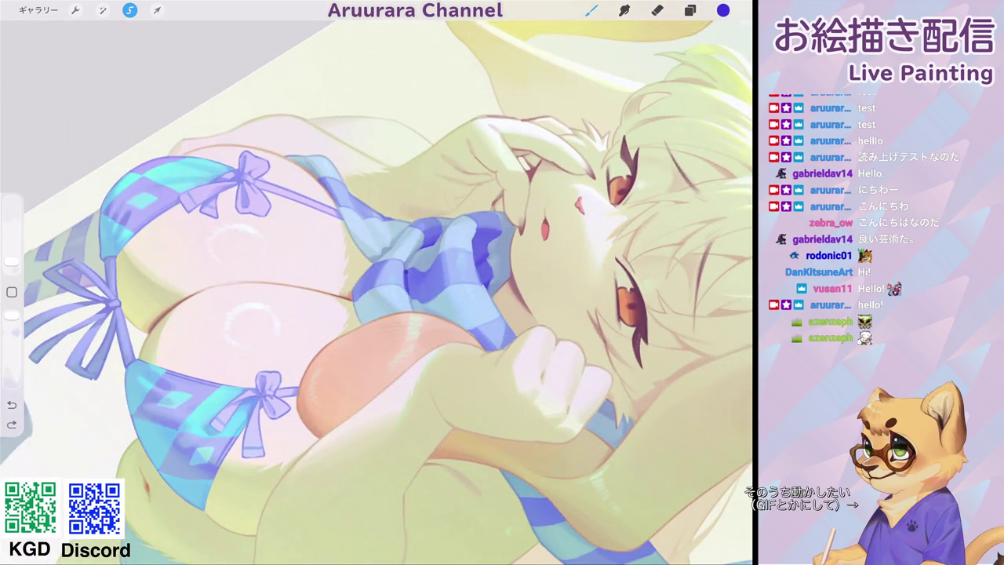
Fit the whole artwork to the screen and bring up the layer list.
{"action": "key", "text": "ctrl+0"}
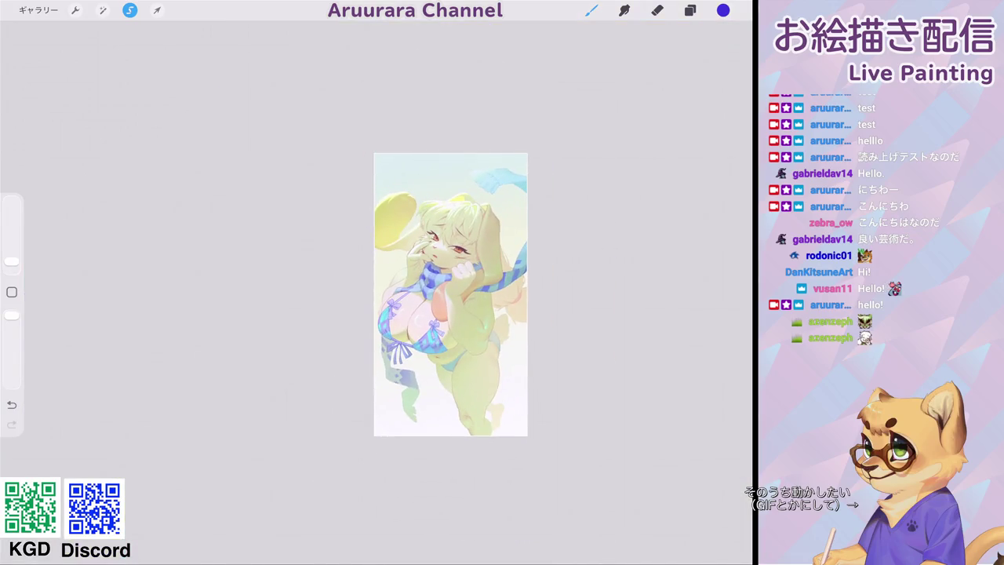
{"action": "scroll", "coordinate": [451, 294], "scroll_direction": "down", "scroll_amount": 3}
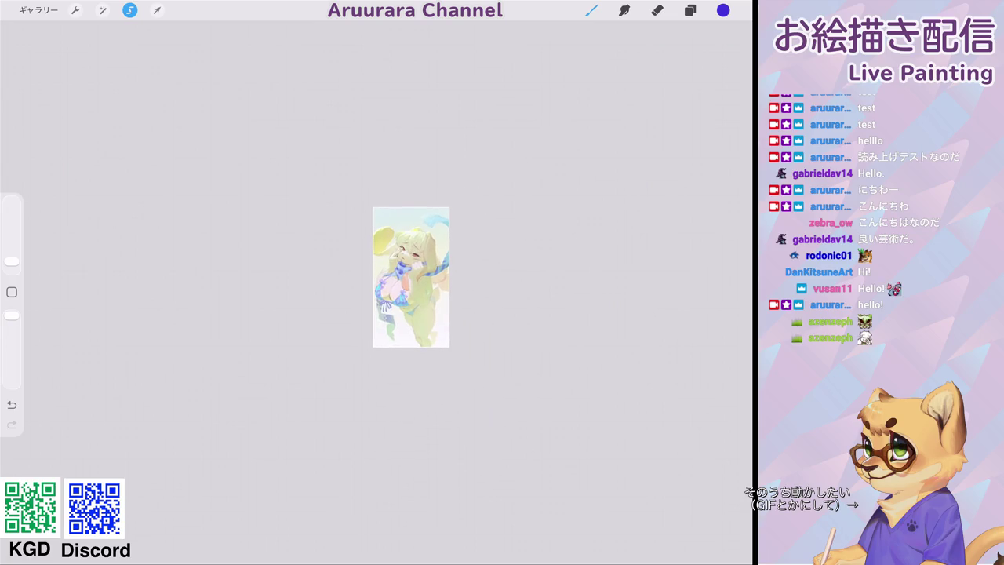
{"action": "scroll", "coordinate": [411, 277], "scroll_direction": "up", "scroll_amount": 5}
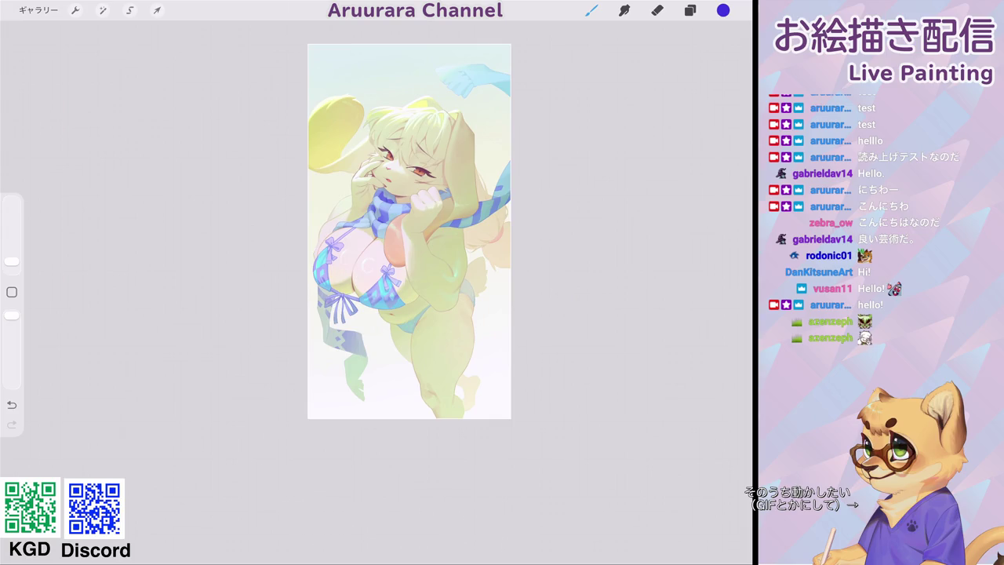
{"action": "scroll", "coordinate": [410, 231], "scroll_direction": "up", "scroll_amount": 2}
{"action": "scroll", "coordinate": [410, 231], "scroll_direction": "down", "scroll_amount": 4}
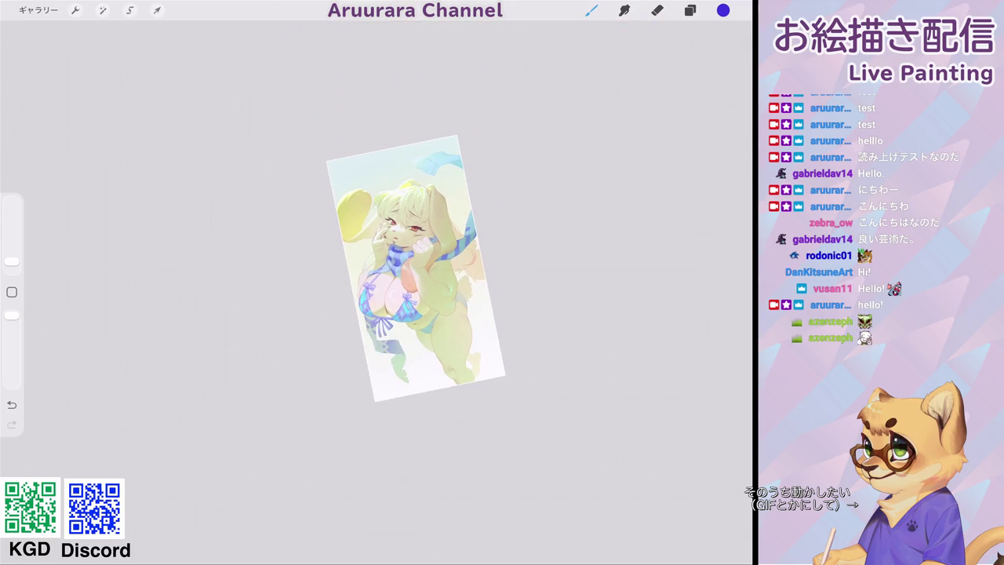
{"action": "scroll", "coordinate": [400, 267], "scroll_direction": "up", "scroll_amount": 2}
Turn on greyscale check layer 43 in the layer list.
{"action": "key", "text": "l"}
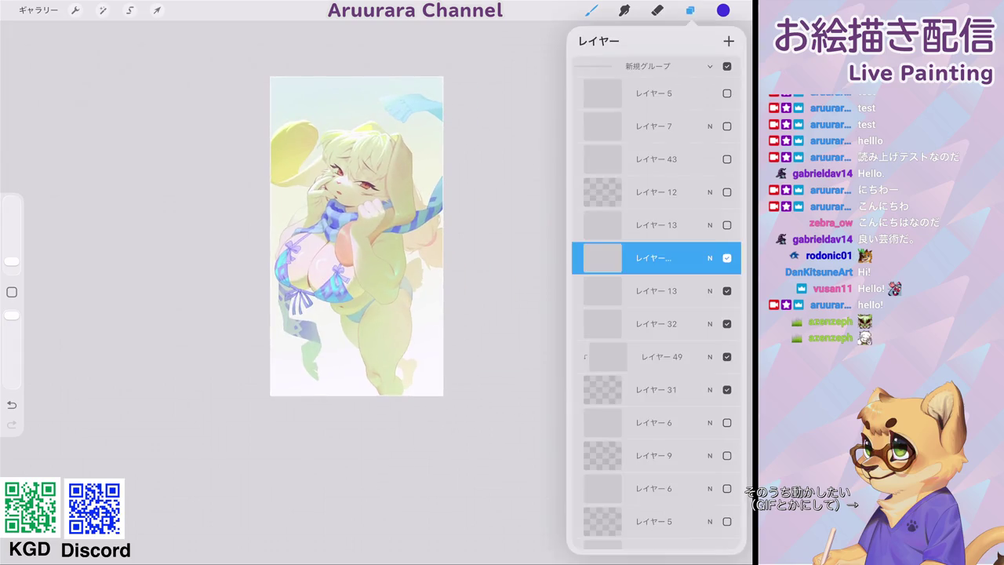
{"action": "left_click", "coordinate": [727, 158]}
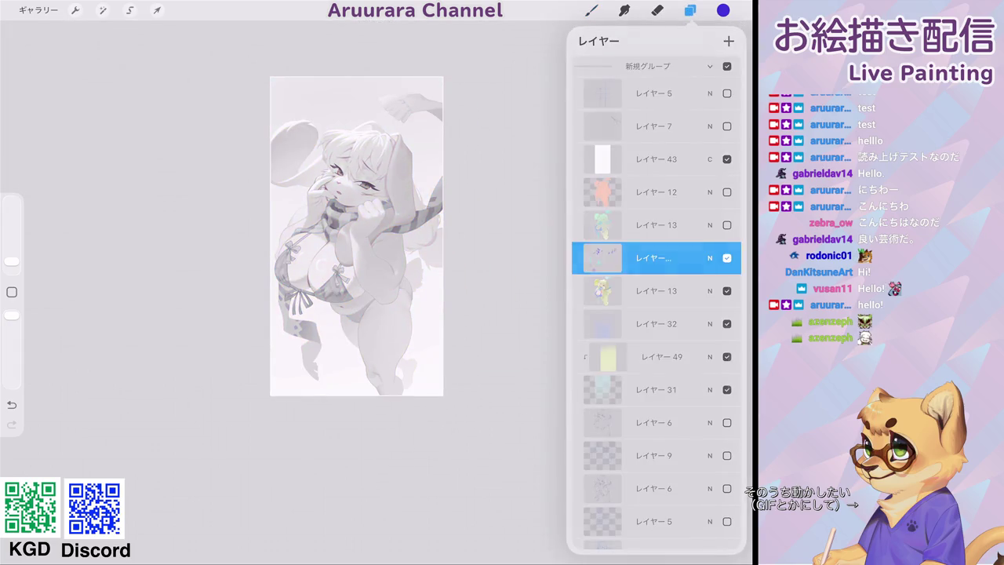
{"action": "scroll", "coordinate": [365, 244], "scroll_direction": "down", "scroll_amount": 2}
{"action": "scroll", "coordinate": [366, 243], "scroll_direction": "down", "scroll_amount": 1}
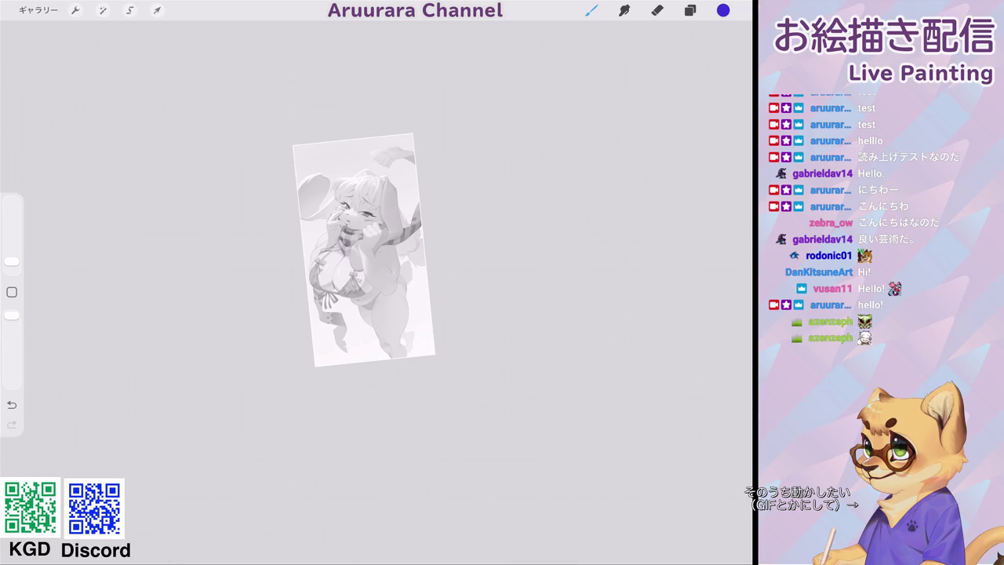
{"action": "scroll", "coordinate": [361, 228], "scroll_direction": "up", "scroll_amount": 3}
{"action": "scroll", "coordinate": [361, 228], "scroll_direction": "up", "scroll_amount": 1}
{"action": "scroll", "coordinate": [361, 227], "scroll_direction": "up", "scroll_amount": 2}
{"action": "scroll", "coordinate": [361, 228], "scroll_direction": "up", "scroll_amount": 2}
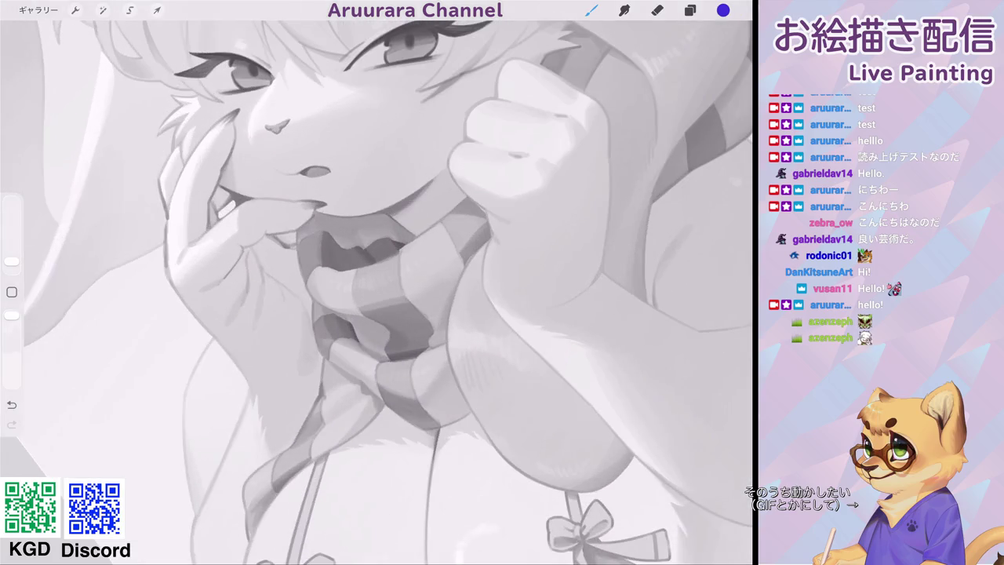
Start a freehand selection along the mouth, extending it down from the scarf.
{"action": "left_click", "coordinate": [130, 10]}
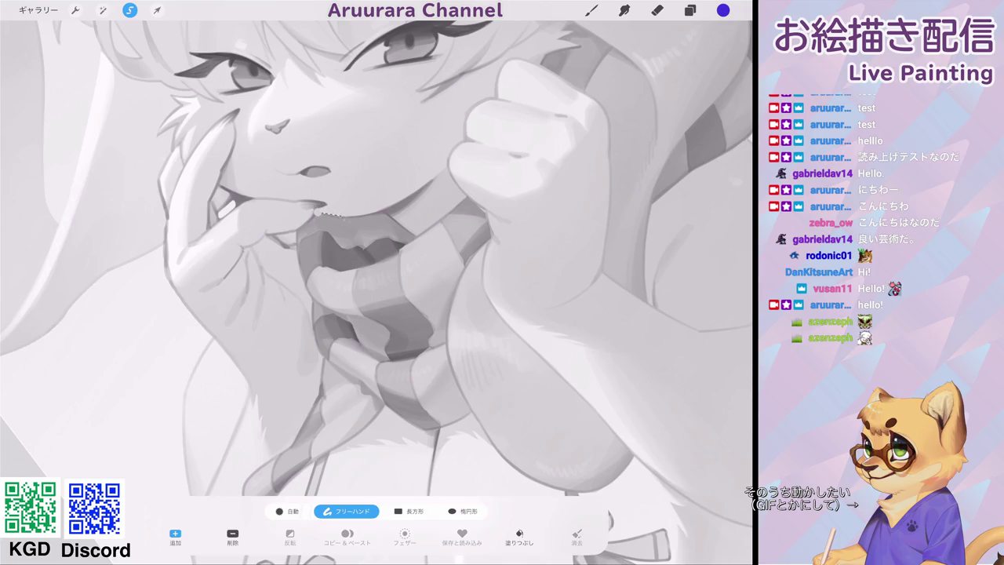
{"action": "mouse_move", "coordinate": [343, 215]}
{"action": "left_mouse_down"}
{"action": "mouse_move", "coordinate": [457, 182]}
{"action": "mouse_move", "coordinate": [487, 212]}
{"action": "left_mouse_up"}
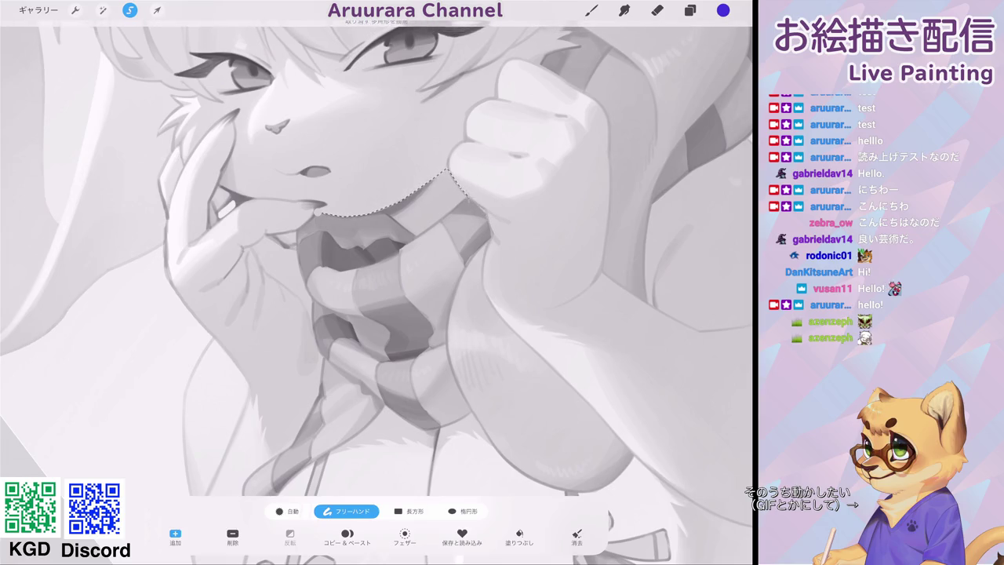
{"action": "left_click", "coordinate": [412, 235]}
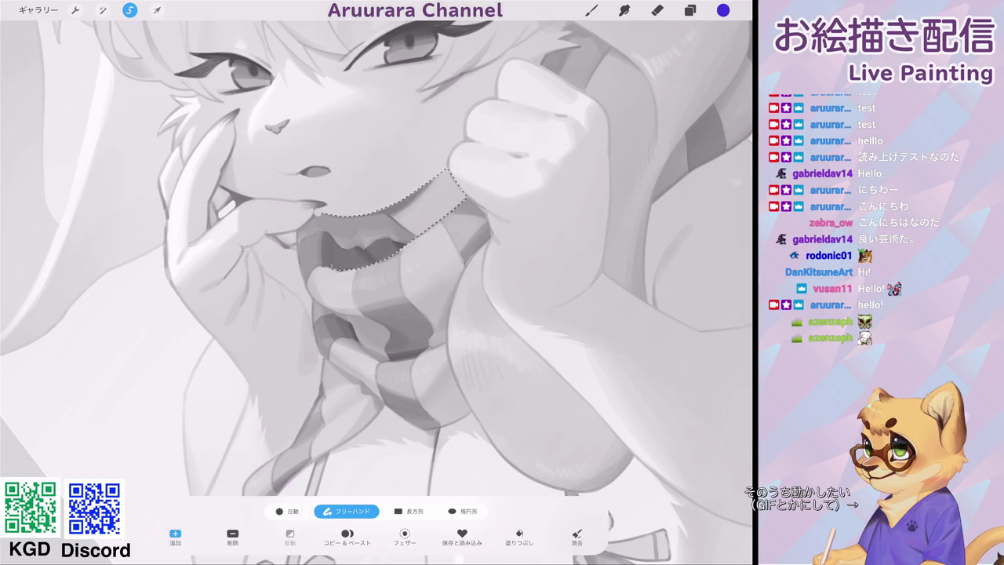
{"action": "left_click", "coordinate": [334, 271]}
{"action": "left_click", "coordinate": [317, 212]}
{"action": "scroll", "coordinate": [377, 291], "scroll_direction": "down", "scroll_amount": 5}
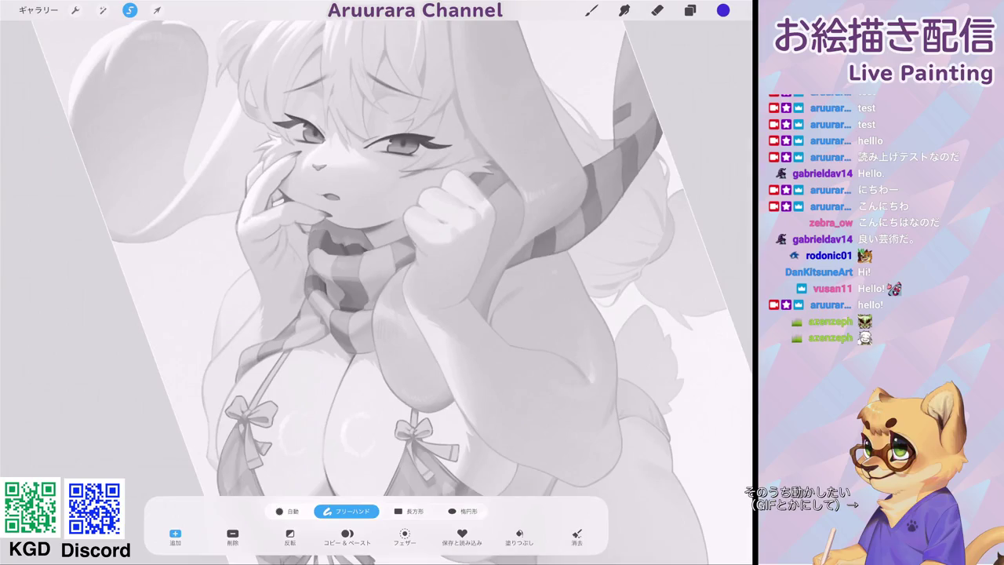
{"action": "scroll", "coordinate": [377, 291], "scroll_direction": "up", "scroll_amount": 5}
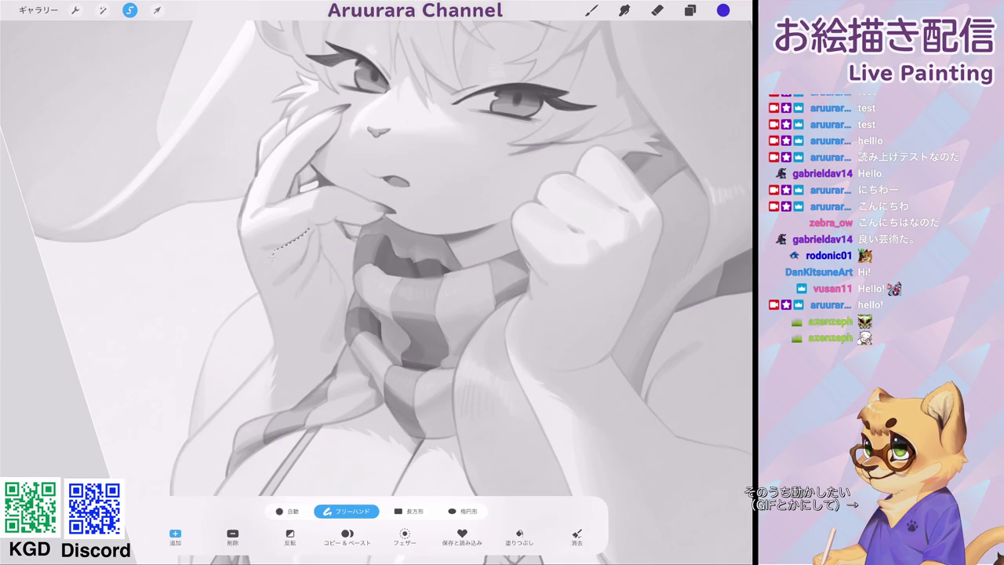
Redo the selection's last point lower and close the outline around the fist.
{"action": "key", "text": "ctrl+z"}
{"action": "left_click", "coordinate": [257, 256]}
{"action": "mouse_move", "coordinate": [351, 296]}
{"action": "left_mouse_down"}
{"action": "mouse_move", "coordinate": [367, 264]}
{"action": "mouse_move", "coordinate": [390, 267]}
{"action": "left_mouse_up"}
{"action": "left_click", "coordinate": [383, 217]}
{"action": "left_click", "coordinate": [406, 266]}
{"action": "left_click", "coordinate": [314, 224]}
{"action": "mouse_move", "coordinate": [379, 132]}
{"action": "left_mouse_down"}
{"action": "mouse_move", "coordinate": [439, 180]}
{"action": "mouse_move", "coordinate": [181, 204]}
{"action": "left_mouse_up"}
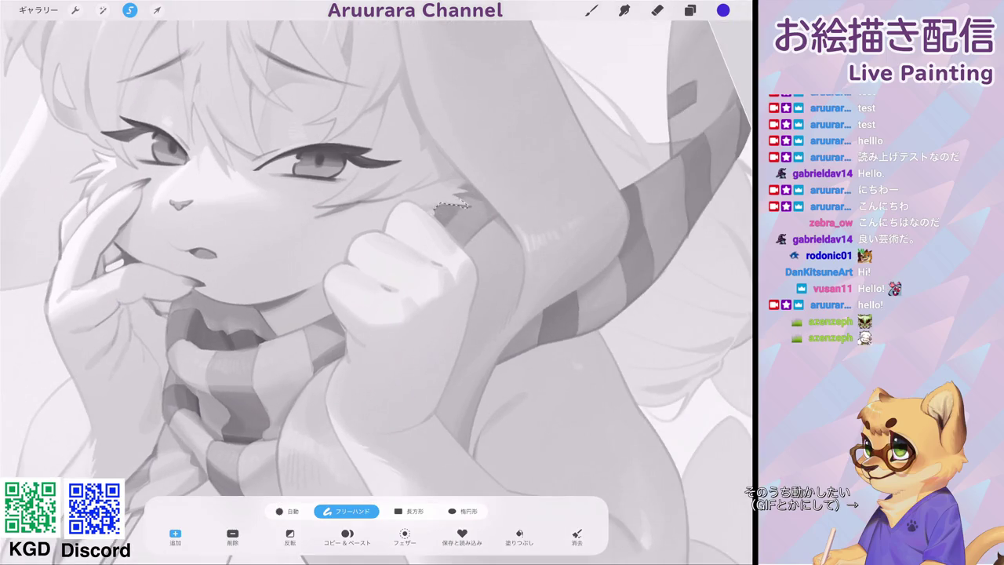
{"action": "scroll", "coordinate": [377, 283], "scroll_direction": "up", "scroll_amount": 3}
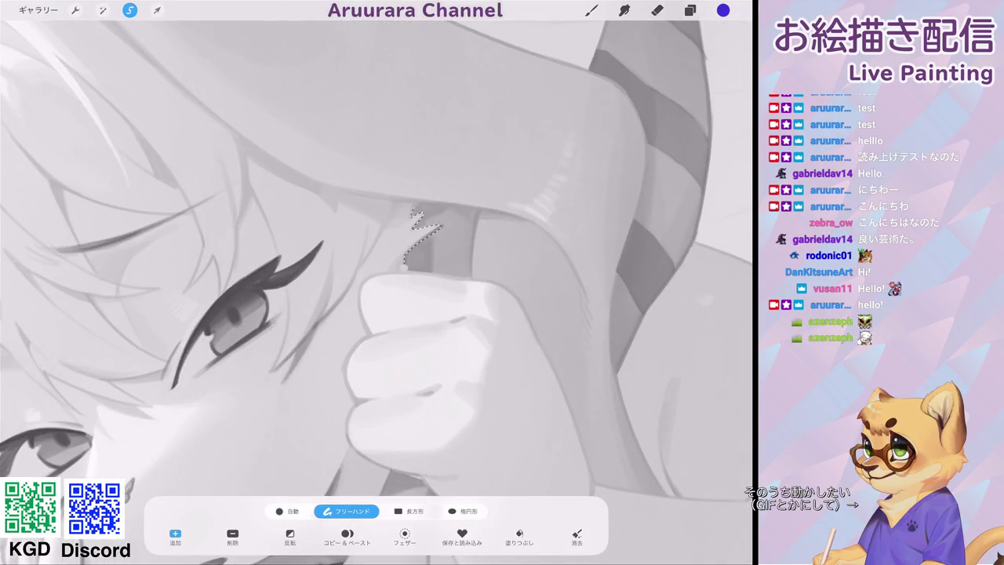
{"action": "scroll", "coordinate": [377, 283], "scroll_direction": "down", "scroll_amount": 5}
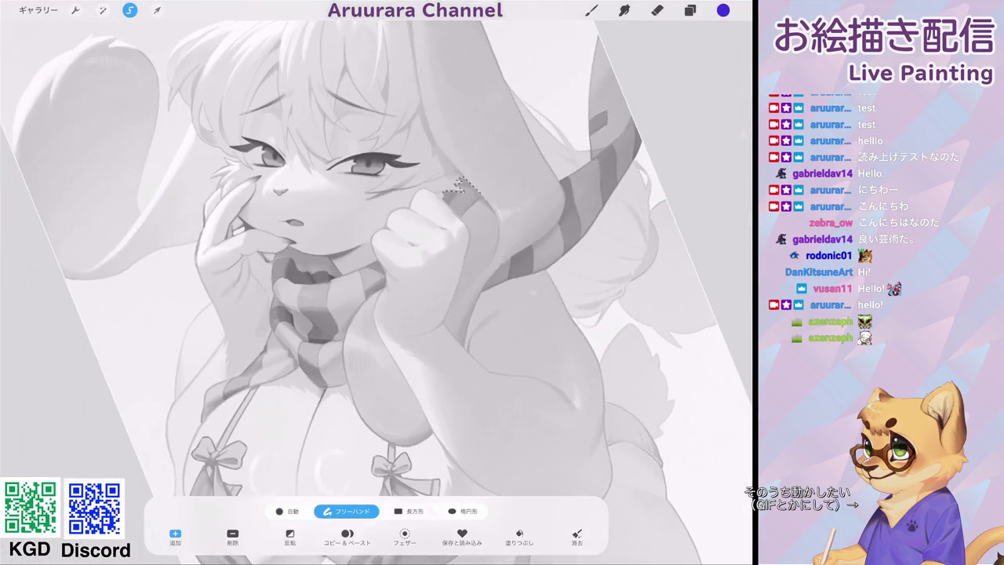
{"action": "scroll", "coordinate": [377, 283], "scroll_direction": "up", "scroll_amount": 3}
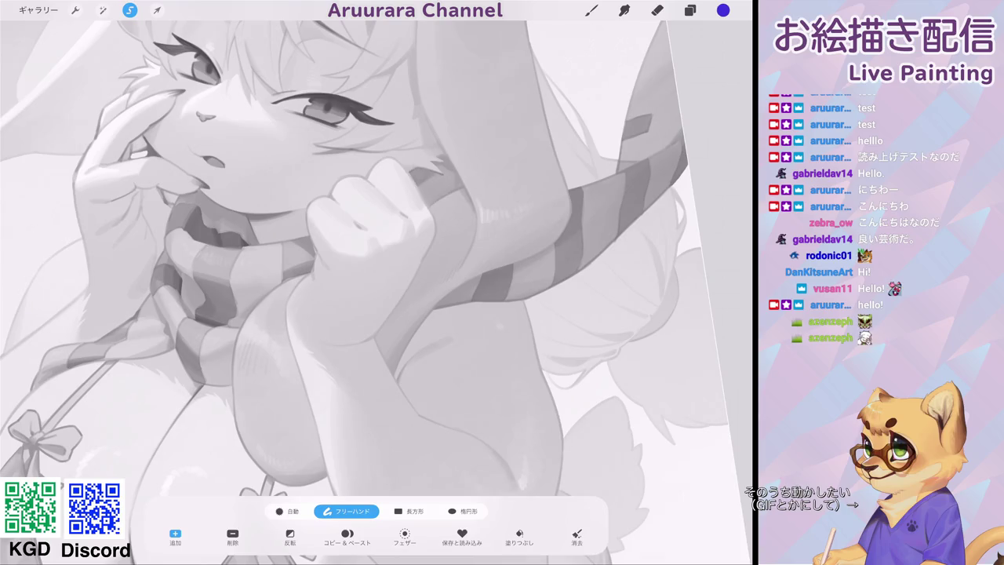
Add レイヤー 18 above レイヤー 17 with Multiply blending.
{"action": "left_click", "coordinate": [690, 10]}
{"action": "left_click", "coordinate": [729, 41]}
{"action": "left_click", "coordinate": [710, 257]}
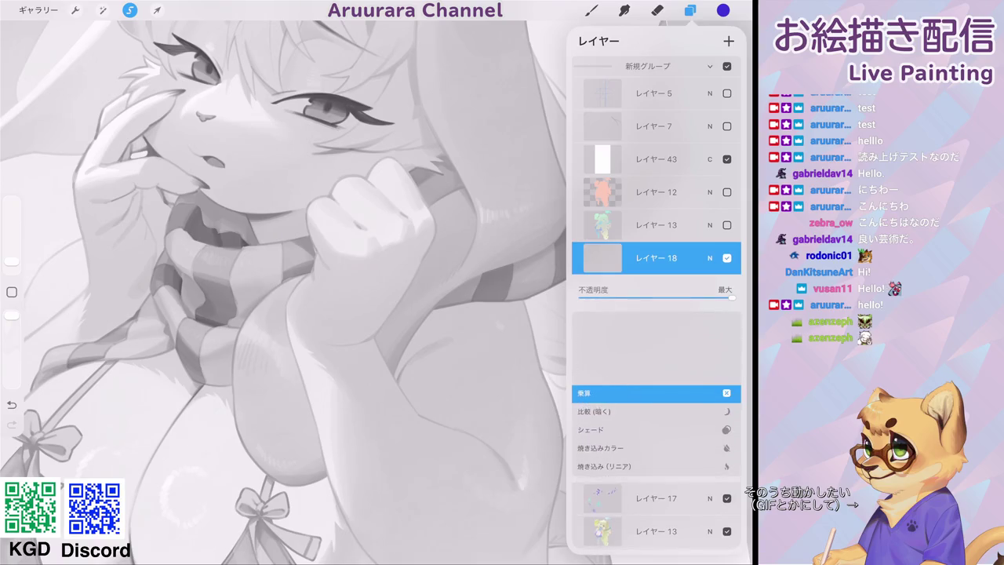
Choose the Aru_airbrush set from the Brush Library.
{"action": "left_click", "coordinate": [711, 258]}
{"action": "left_click", "coordinate": [591, 10]}
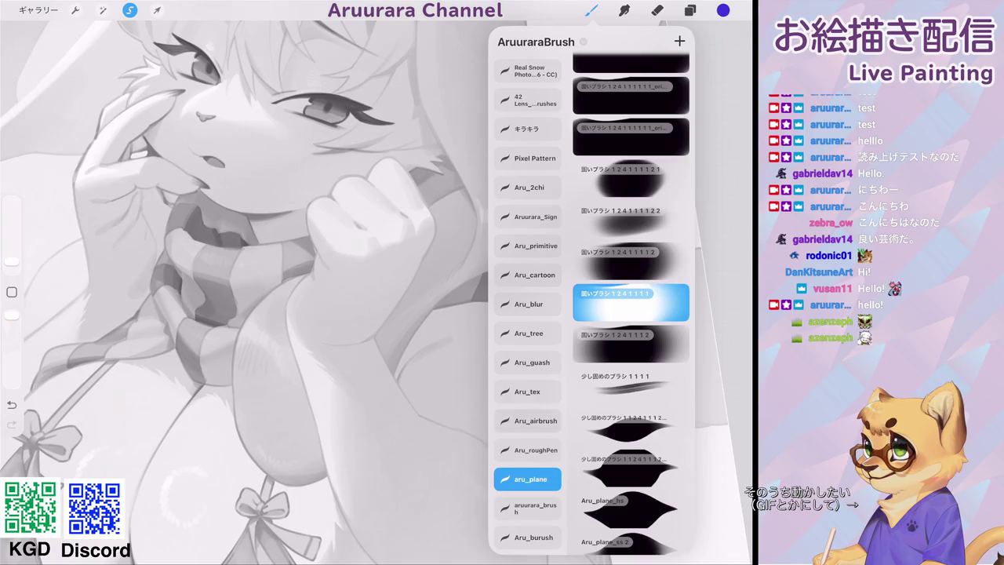
{"action": "left_click", "coordinate": [527, 421]}
{"action": "left_click", "coordinate": [631, 406]}
{"action": "scroll", "coordinate": [377, 290], "scroll_direction": "up", "scroll_amount": 2}
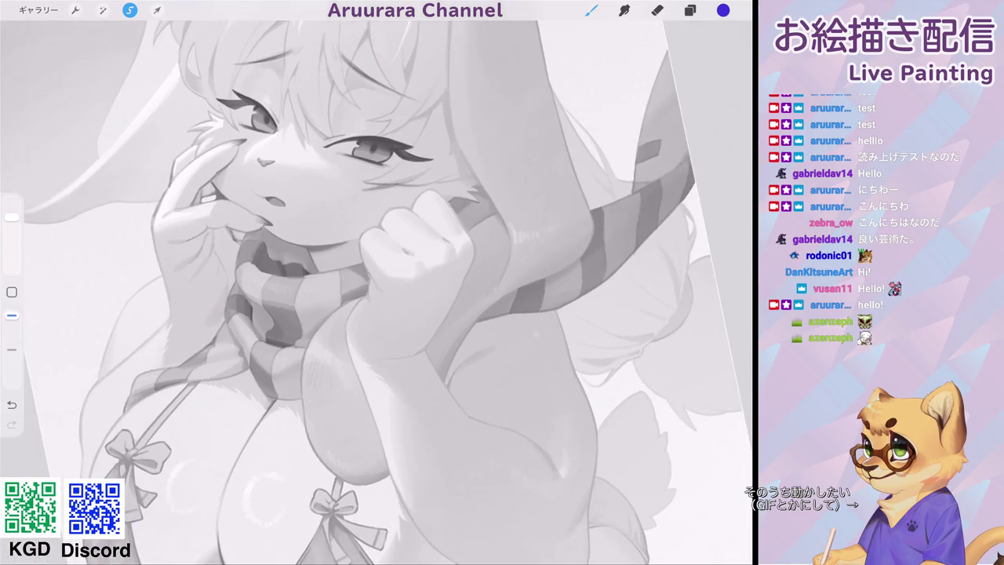
Shrink the airbrush and paint soft shading on the cheek, mouth and fist.
{"action": "left_click_drag", "start_coordinate": [12, 216], "coordinate": [11, 243]}
{"action": "left_click_drag", "start_coordinate": [455, 224], "coordinate": [491, 192]}
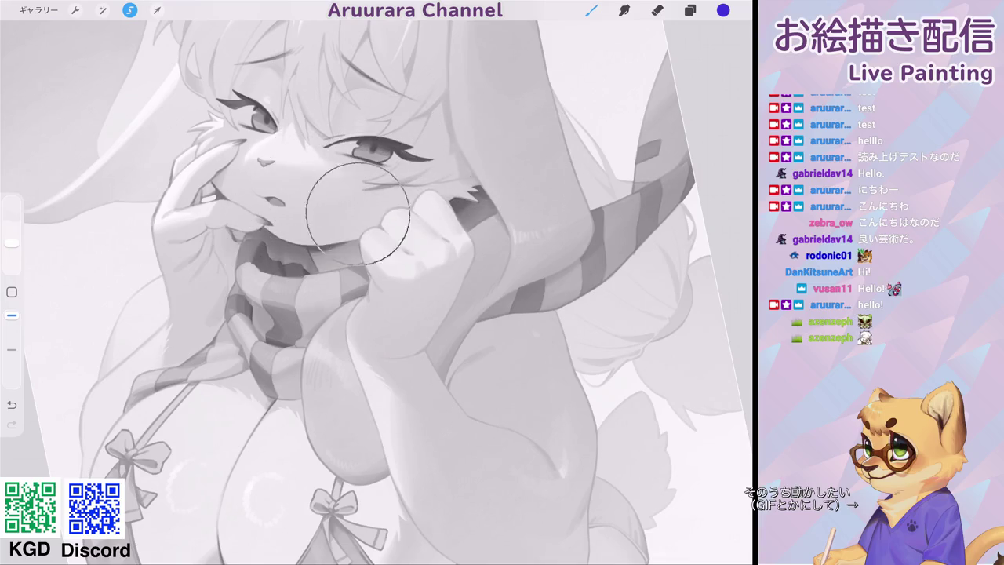
{"action": "left_click_drag", "start_coordinate": [292, 211], "coordinate": [271, 231]}
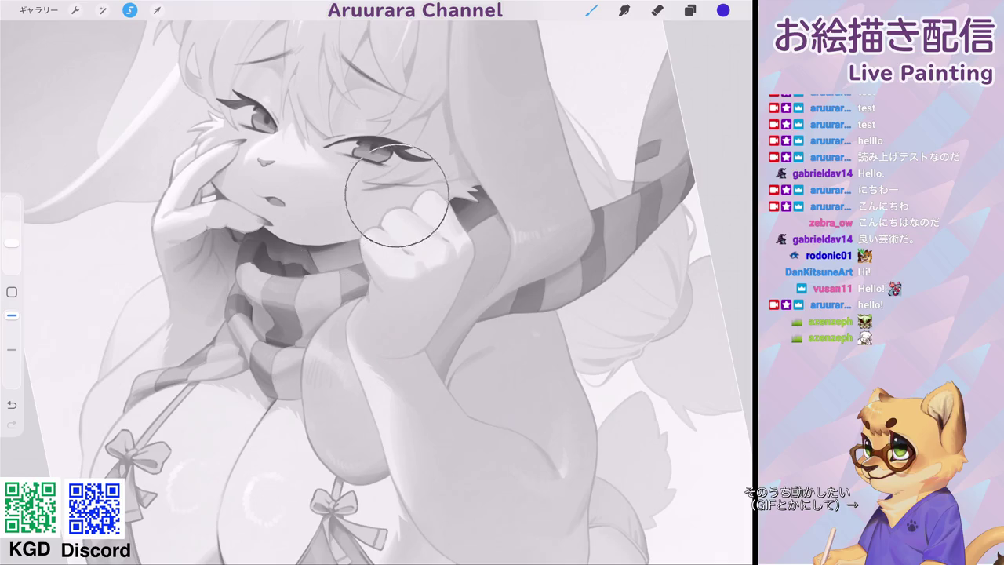
{"action": "left_click_drag", "start_coordinate": [364, 197], "coordinate": [377, 180]}
{"action": "scroll", "coordinate": [377, 290], "scroll_direction": "down", "scroll_amount": 5}
{"action": "scroll", "coordinate": [376, 290], "scroll_direction": "up", "scroll_amount": 4}
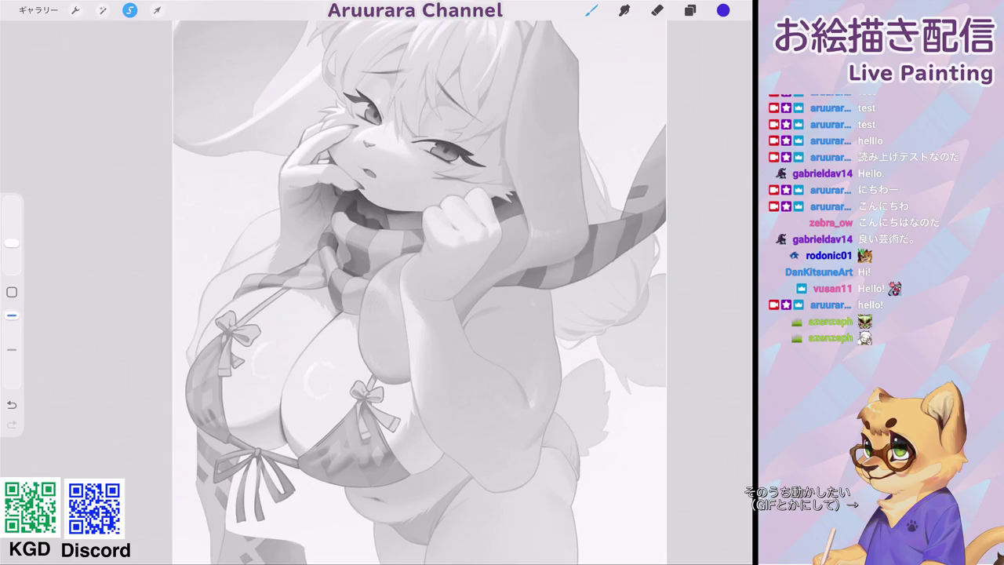
Switch to a larger airbrush eraser for softening the shading edges.
{"action": "left_click", "coordinate": [657, 10]}
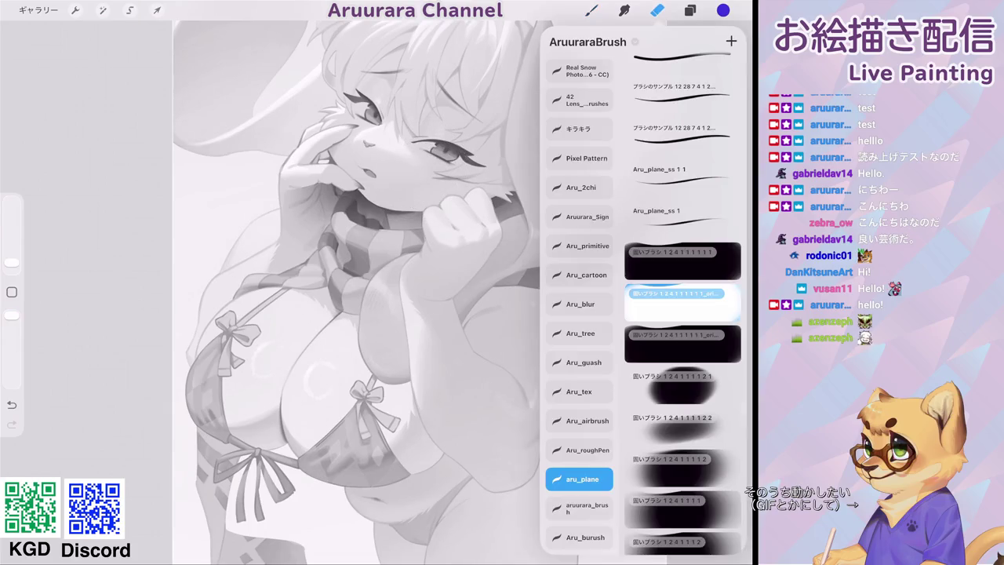
{"action": "left_click", "coordinate": [580, 420]}
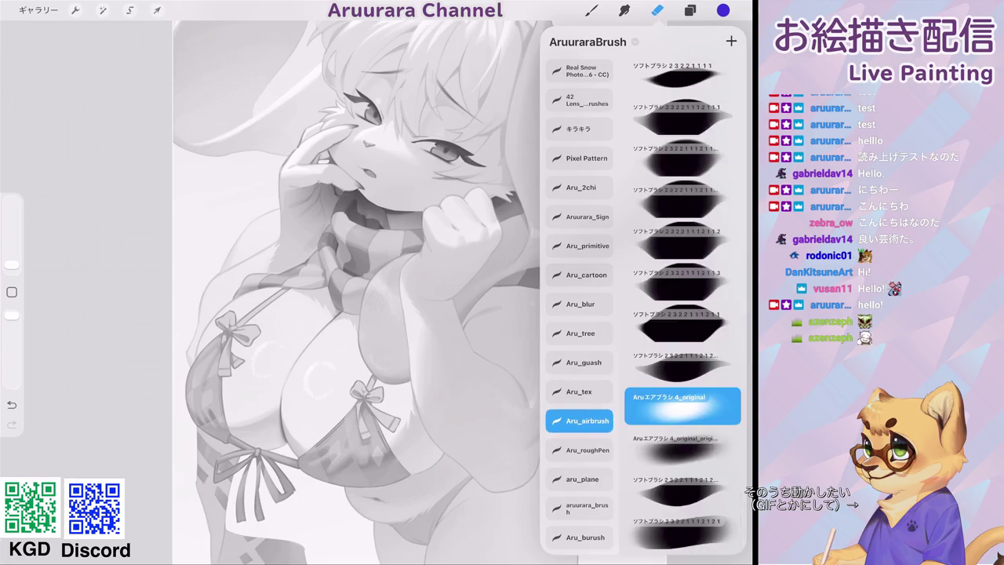
{"action": "left_click", "coordinate": [658, 11]}
{"action": "left_click_drag", "start_coordinate": [11, 264], "coordinate": [12, 243]}
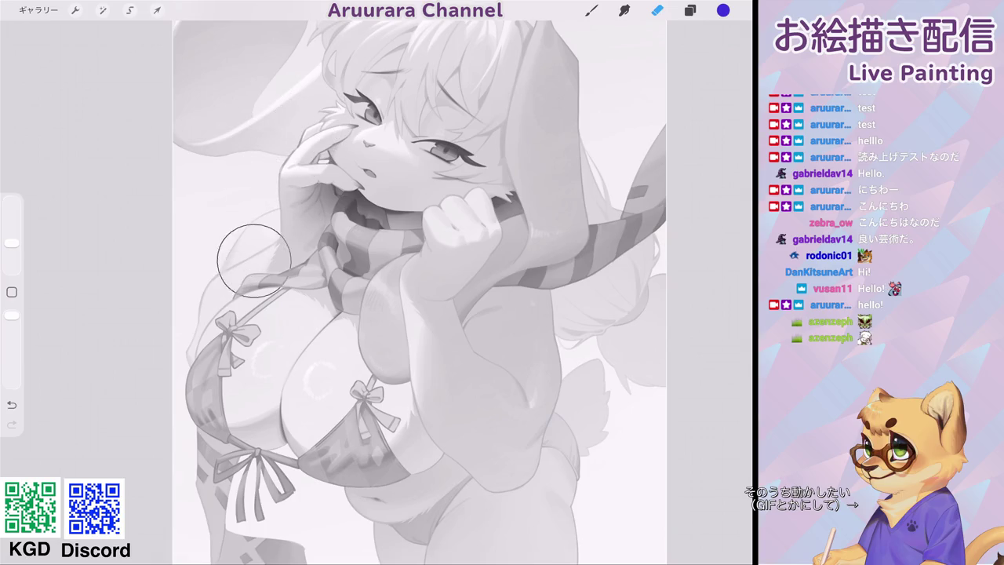
{"action": "scroll", "coordinate": [420, 292], "scroll_direction": "down", "scroll_amount": 5}
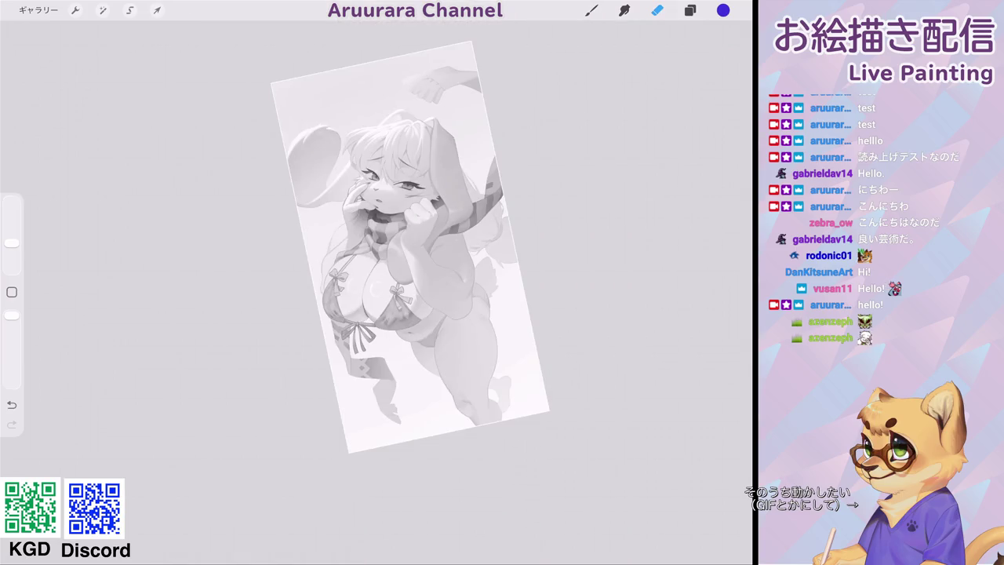
Hide layer 43 and set レイヤー 18's shading to hue 97%, saturation 72%, brightness 59%.
{"action": "key", "text": "l"}
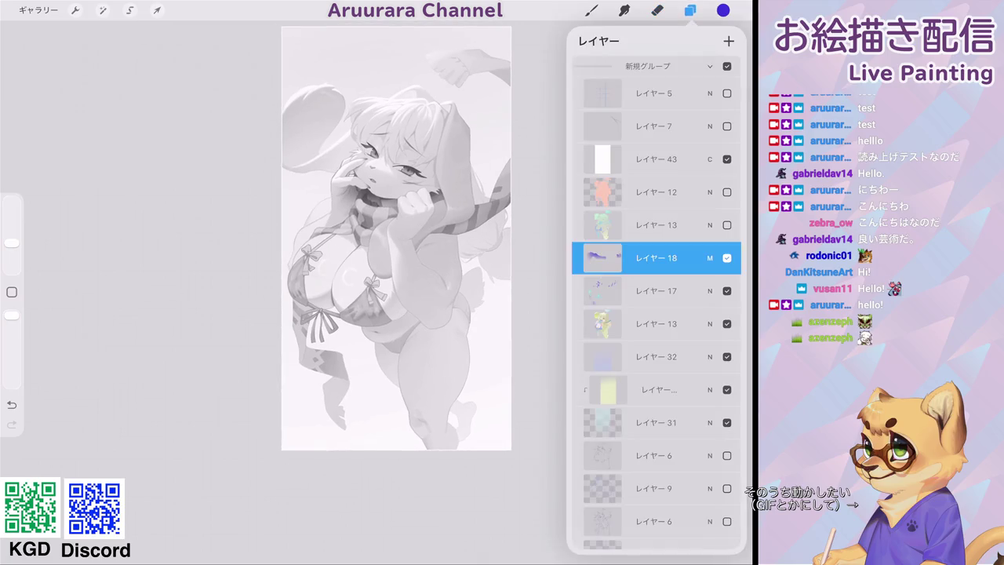
{"action": "left_click", "coordinate": [727, 159]}
{"action": "left_click", "coordinate": [102, 9]}
{"action": "left_click", "coordinate": [86, 63]}
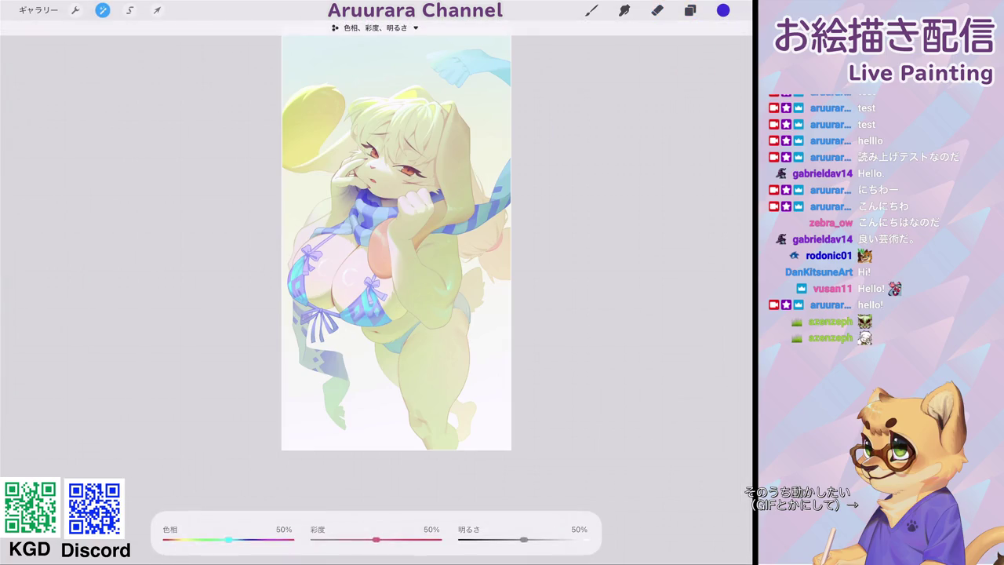
{"action": "mouse_move", "coordinate": [248, 539]}
{"action": "left_mouse_down"}
{"action": "mouse_move", "coordinate": [200, 540]}
{"action": "mouse_move", "coordinate": [261, 539]}
{"action": "left_mouse_up"}
{"action": "left_click_drag", "start_coordinate": [523, 540], "coordinate": [536, 540]}
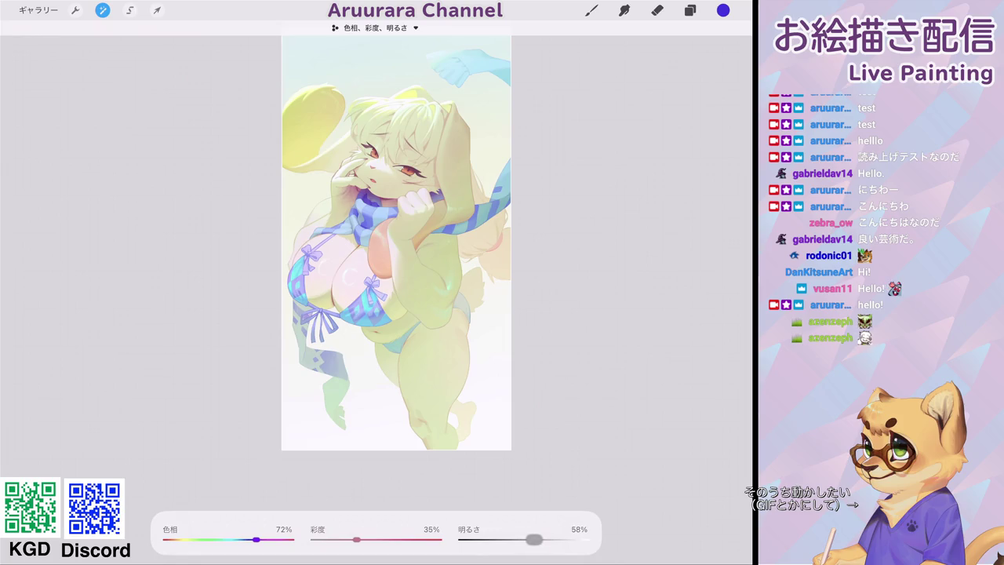
{"action": "scroll", "coordinate": [397, 243], "scroll_direction": "down", "scroll_amount": 2}
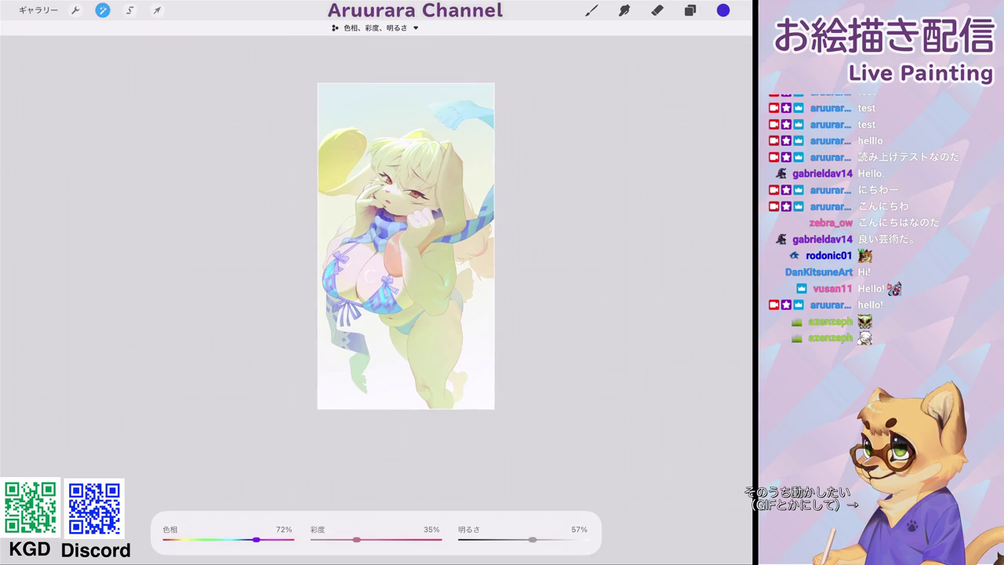
{"action": "mouse_move", "coordinate": [384, 540]}
{"action": "left_mouse_down"}
{"action": "mouse_move", "coordinate": [397, 540]}
{"action": "mouse_move", "coordinate": [377, 540]}
{"action": "left_mouse_up"}
{"action": "mouse_move", "coordinate": [263, 540]}
{"action": "left_mouse_down"}
{"action": "mouse_move", "coordinate": [244, 540]}
{"action": "mouse_move", "coordinate": [280, 540]}
{"action": "left_mouse_up"}
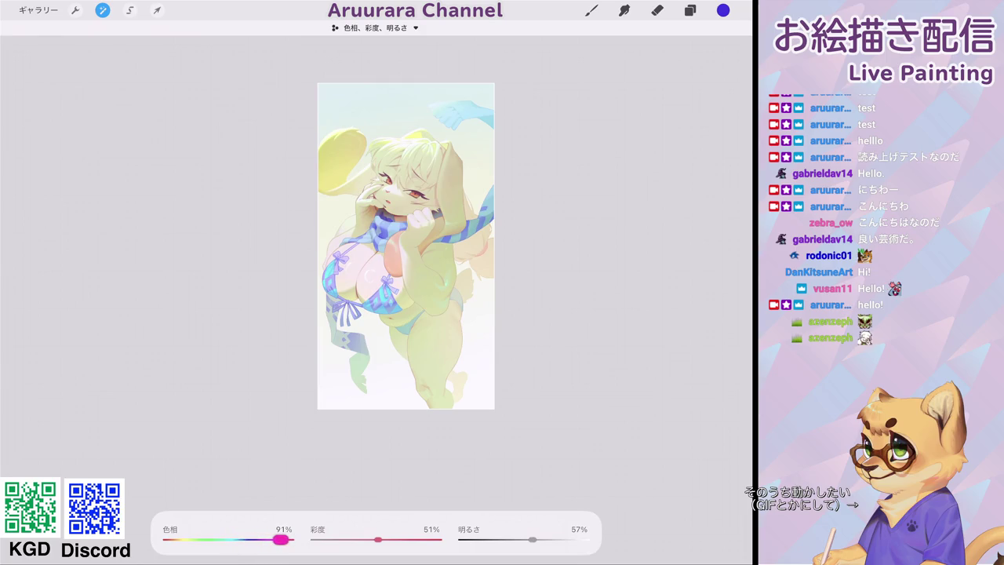
{"action": "left_click_drag", "start_coordinate": [396, 540], "coordinate": [413, 540]}
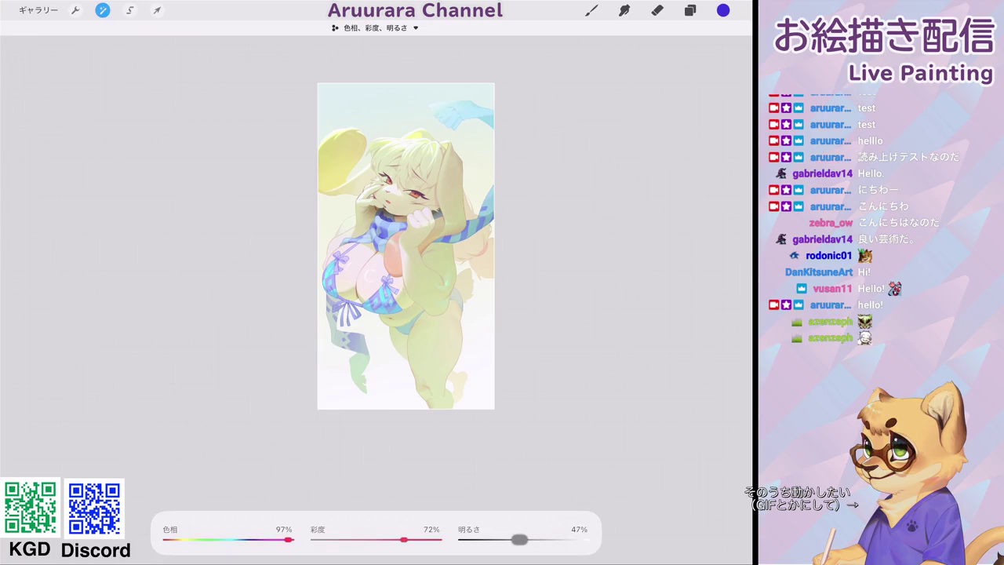
{"action": "left_click_drag", "start_coordinate": [517, 539], "coordinate": [533, 540]}
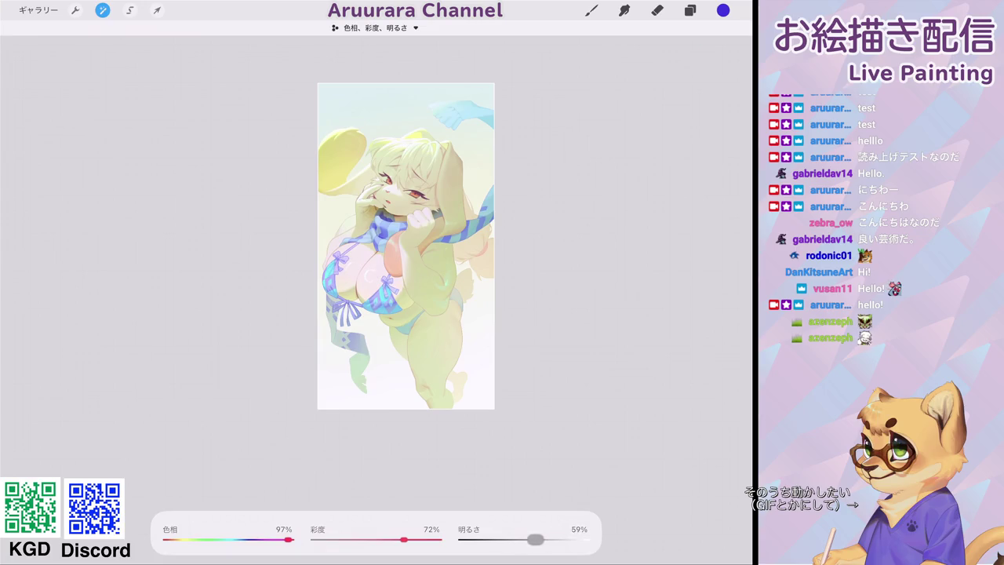
Turn greyscale check layer 43 back on and toggle レイヤー 18 to compare.
{"action": "left_click", "coordinate": [690, 11]}
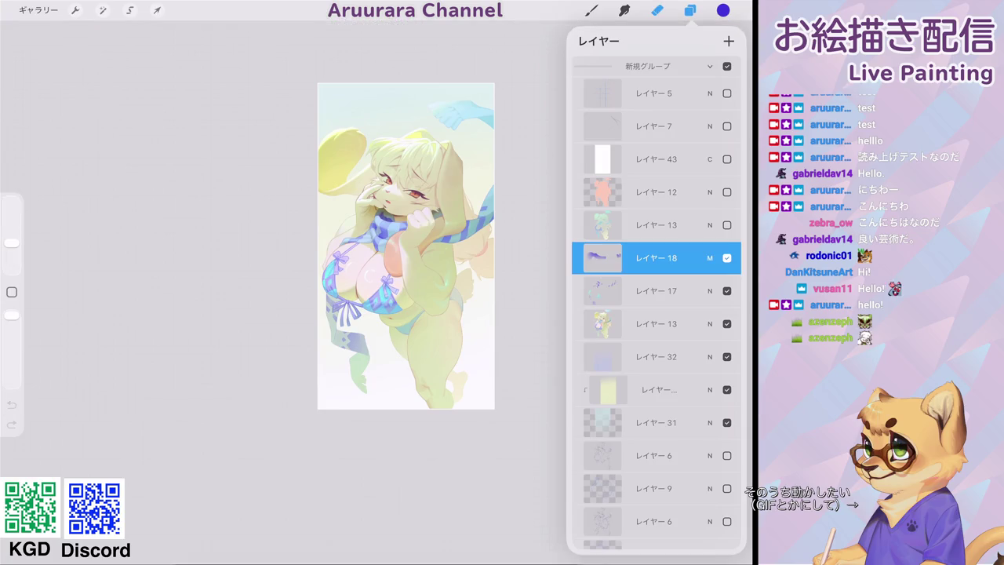
{"action": "left_click", "coordinate": [727, 158]}
{"action": "left_click", "coordinate": [727, 257]}
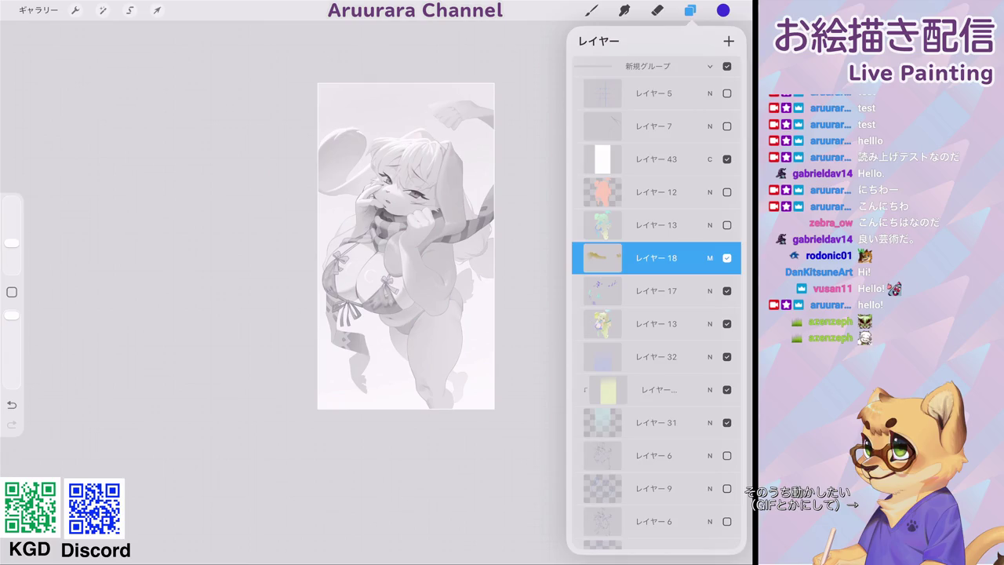
Close the layer list and zoom around the full greyscale artwork.
{"action": "key", "text": "e"}
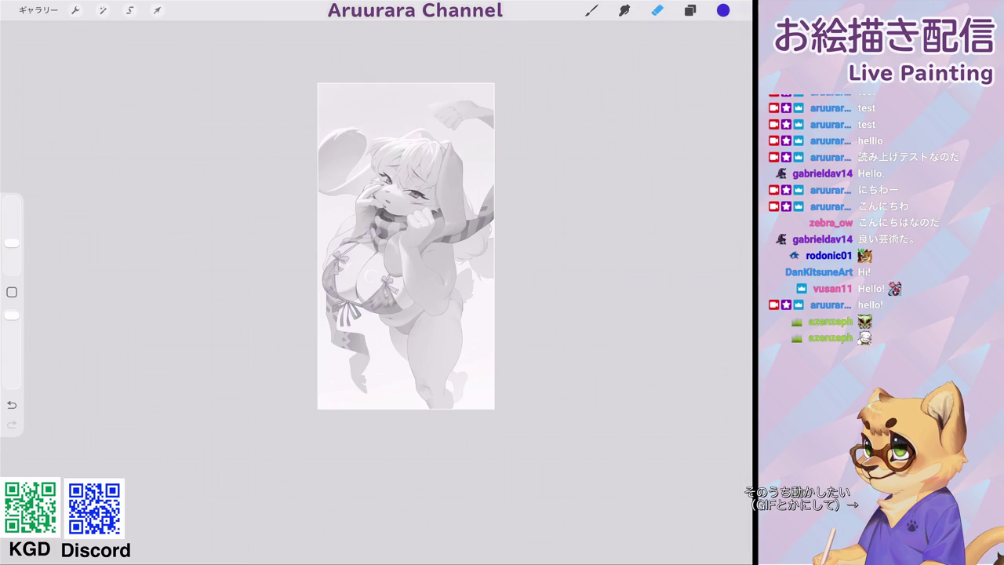
{"action": "scroll", "coordinate": [359, 271], "scroll_direction": "up", "scroll_amount": 3}
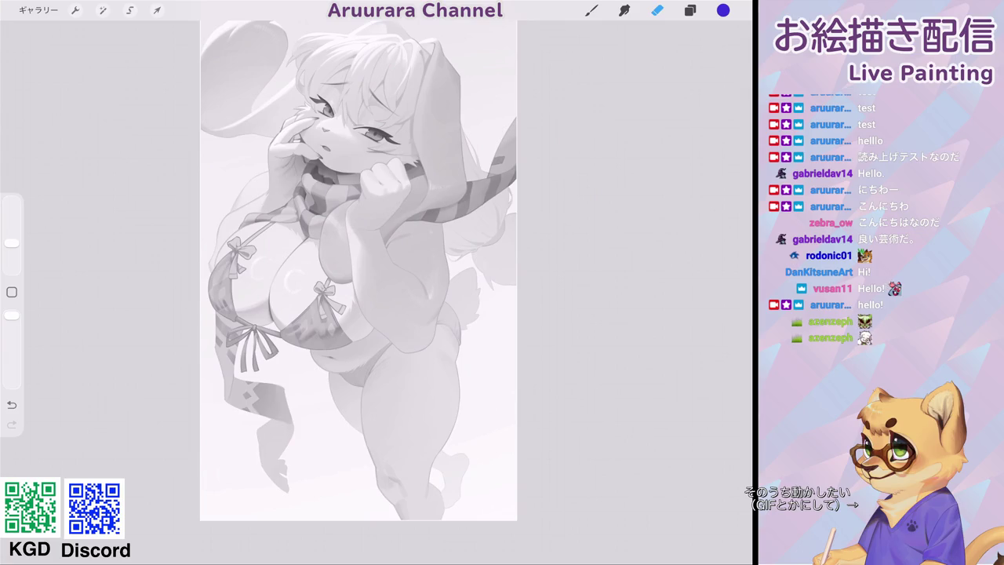
{"action": "scroll", "coordinate": [359, 271], "scroll_direction": "down", "scroll_amount": 1}
{"action": "scroll", "coordinate": [408, 267], "scroll_direction": "down", "scroll_amount": 2}
{"action": "scroll", "coordinate": [436, 265], "scroll_direction": "down", "scroll_amount": 1}
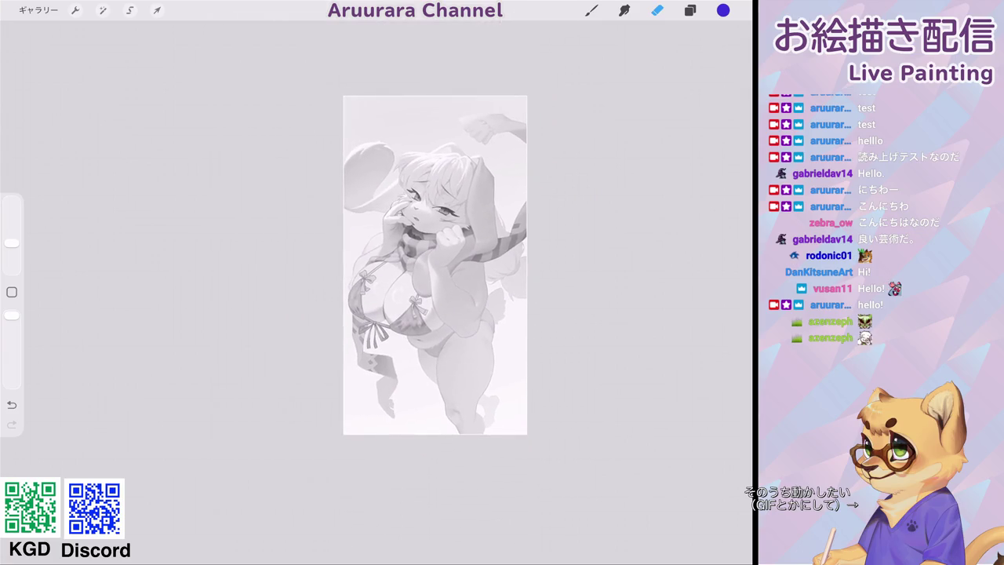
{"action": "scroll", "coordinate": [436, 265], "scroll_direction": "down", "scroll_amount": 2}
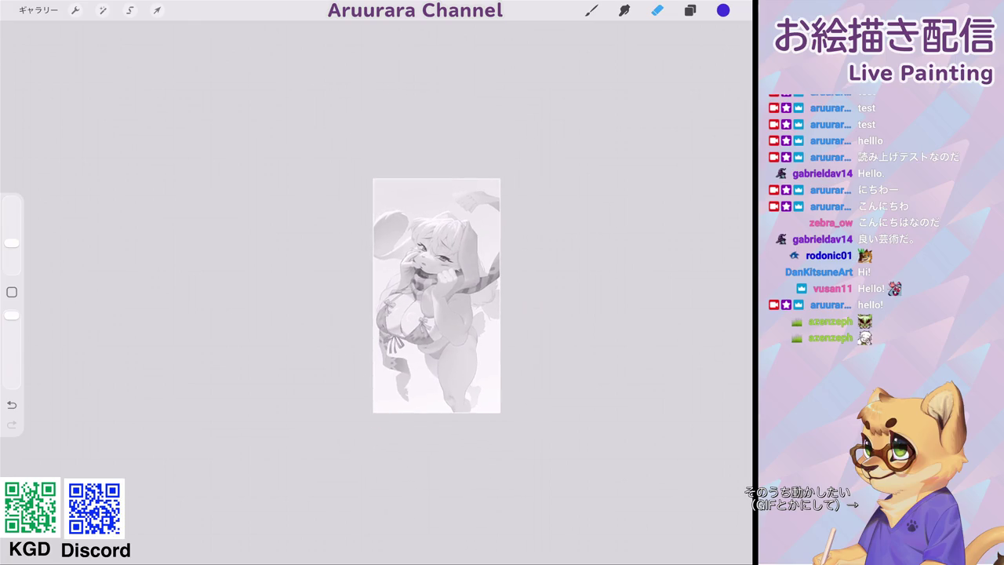
{"action": "scroll", "coordinate": [424, 314], "scroll_direction": "up", "scroll_amount": 3}
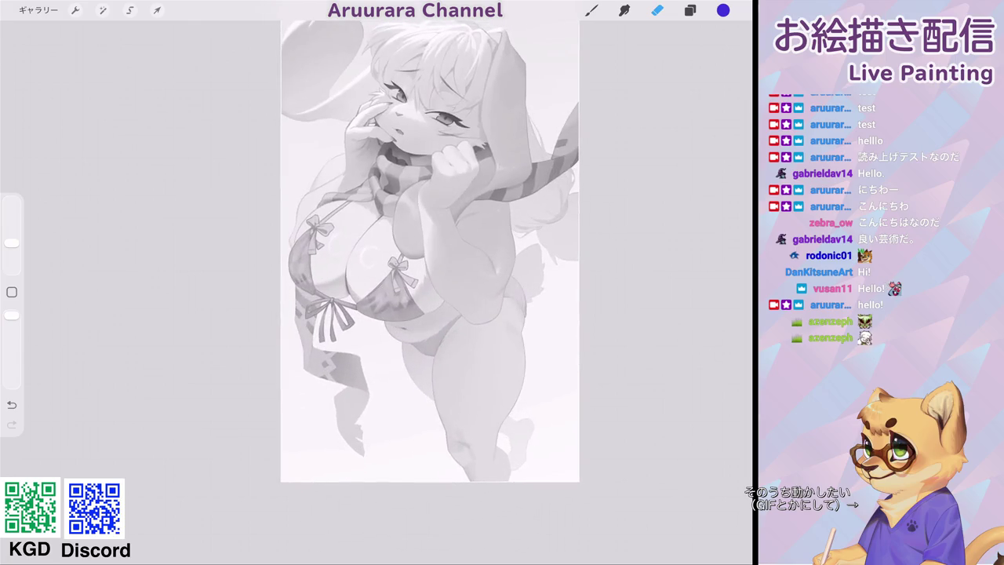
{"action": "scroll", "coordinate": [424, 314], "scroll_direction": "up", "scroll_amount": 2}
{"action": "scroll", "coordinate": [424, 314], "scroll_direction": "up", "scroll_amount": 2}
Begin the freehand selection along the bikini edge and body outline.
{"action": "left_click", "coordinate": [129, 11]}
{"action": "scroll", "coordinate": [376, 282], "scroll_direction": "up", "scroll_amount": 2}
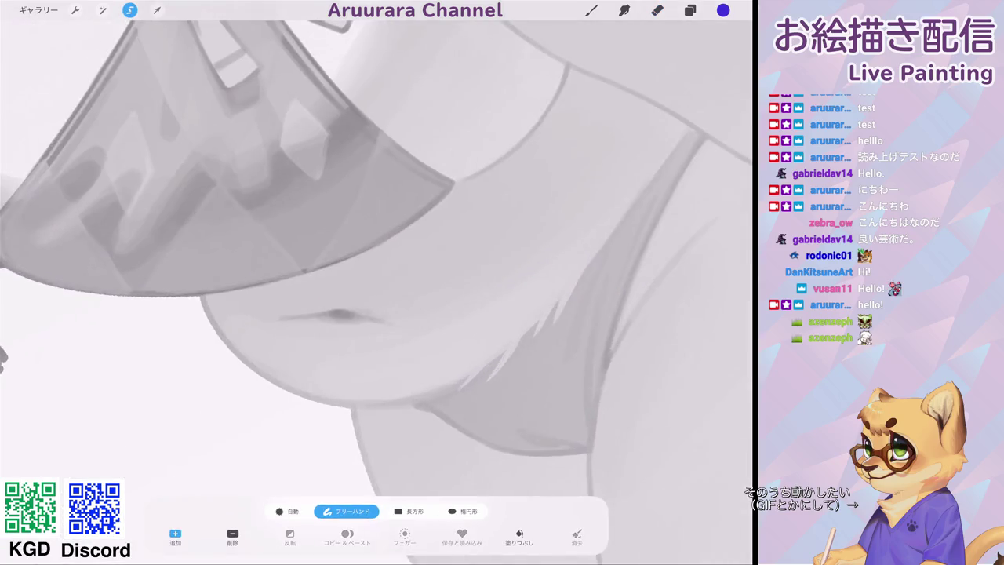
{"action": "scroll", "coordinate": [377, 283], "scroll_direction": "up", "scroll_amount": 2}
{"action": "left_click_drag", "start_coordinate": [335, 287], "coordinate": [428, 238]}
{"action": "left_click_drag", "start_coordinate": [503, 165], "coordinate": [554, 92]}
{"action": "scroll", "coordinate": [377, 283], "scroll_direction": "down", "scroll_amount": 5}
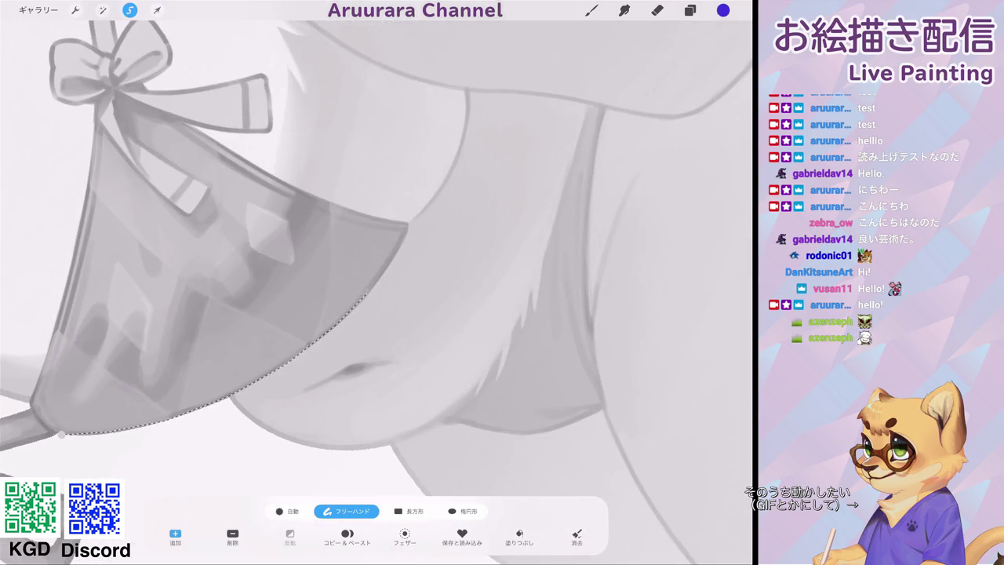
{"action": "mouse_move", "coordinate": [337, 328]}
{"action": "left_mouse_down"}
{"action": "mouse_move", "coordinate": [428, 203]}
{"action": "mouse_move", "coordinate": [468, 90]}
{"action": "left_mouse_up"}
{"action": "scroll", "coordinate": [376, 282], "scroll_direction": "up", "scroll_amount": 5}
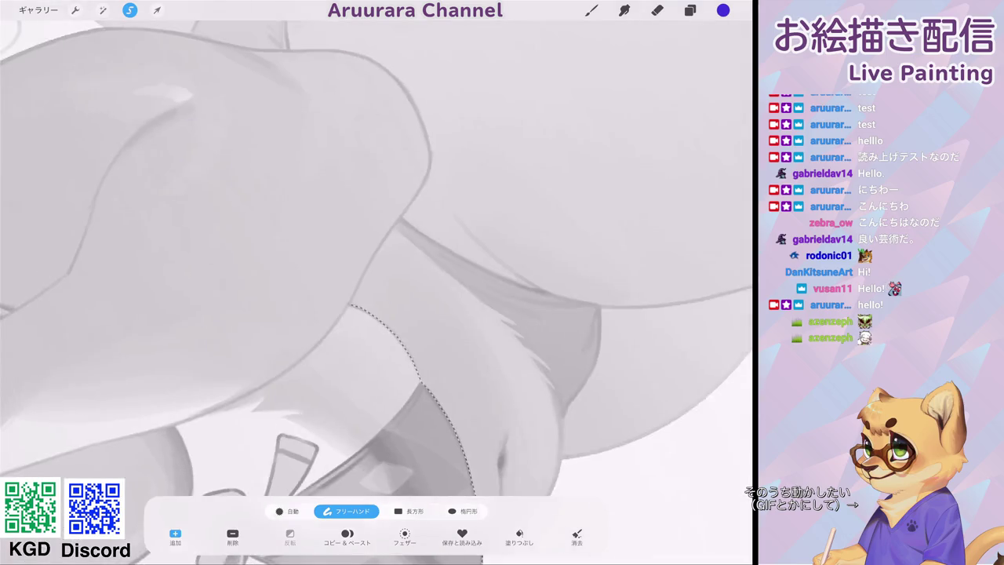
{"action": "left_click_drag", "start_coordinate": [341, 231], "coordinate": [469, 96]}
Continue the selection up the figure's edge and along the arm toward the hood.
{"action": "scroll", "coordinate": [377, 282], "scroll_direction": "down", "scroll_amount": 2}
{"action": "scroll", "coordinate": [376, 282], "scroll_direction": "up", "scroll_amount": 3}
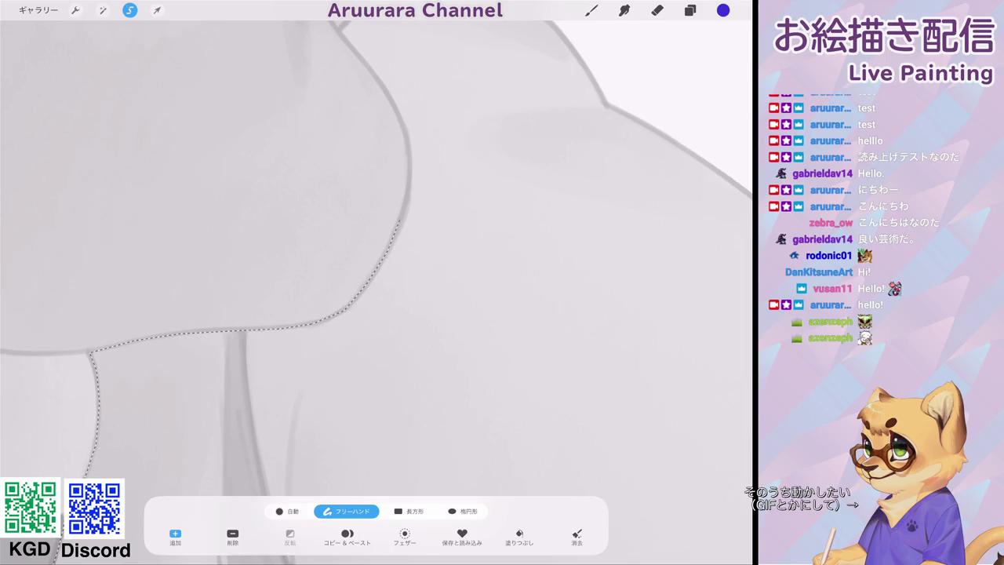
{"action": "mouse_move", "coordinate": [379, 266]}
{"action": "left_mouse_down"}
{"action": "mouse_move", "coordinate": [404, 212]}
{"action": "mouse_move", "coordinate": [400, 102]}
{"action": "left_mouse_up"}
{"action": "scroll", "coordinate": [377, 282], "scroll_direction": "down", "scroll_amount": 2}
{"action": "scroll", "coordinate": [377, 283], "scroll_direction": "up", "scroll_amount": 2}
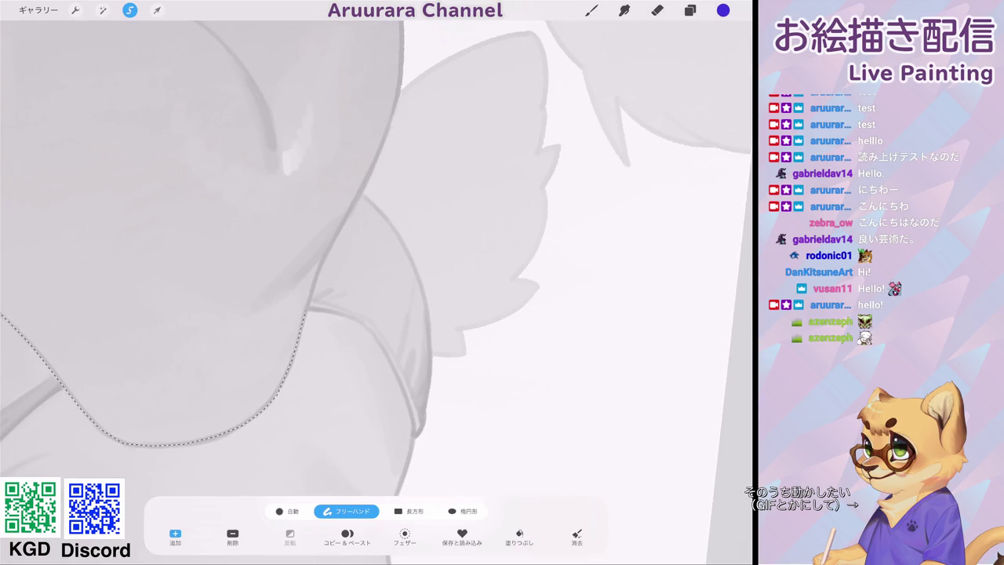
{"action": "left_click_drag", "start_coordinate": [322, 259], "coordinate": [400, 87]}
{"action": "scroll", "coordinate": [377, 283], "scroll_direction": "up", "scroll_amount": 3}
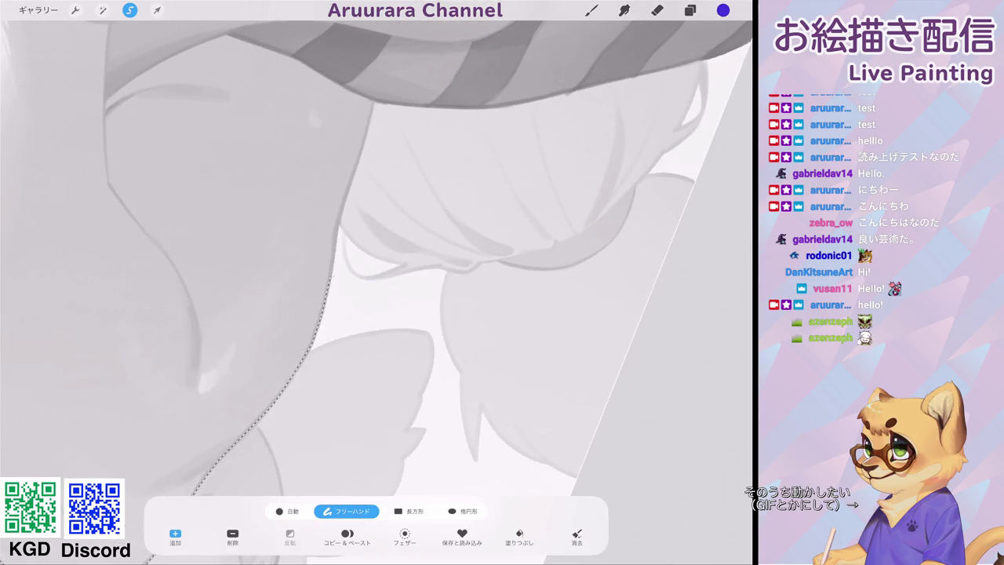
{"action": "left_click_drag", "start_coordinate": [336, 244], "coordinate": [374, 102]}
{"action": "scroll", "coordinate": [377, 282], "scroll_direction": "down", "scroll_amount": 3}
{"action": "scroll", "coordinate": [376, 283], "scroll_direction": "up", "scroll_amount": 5}
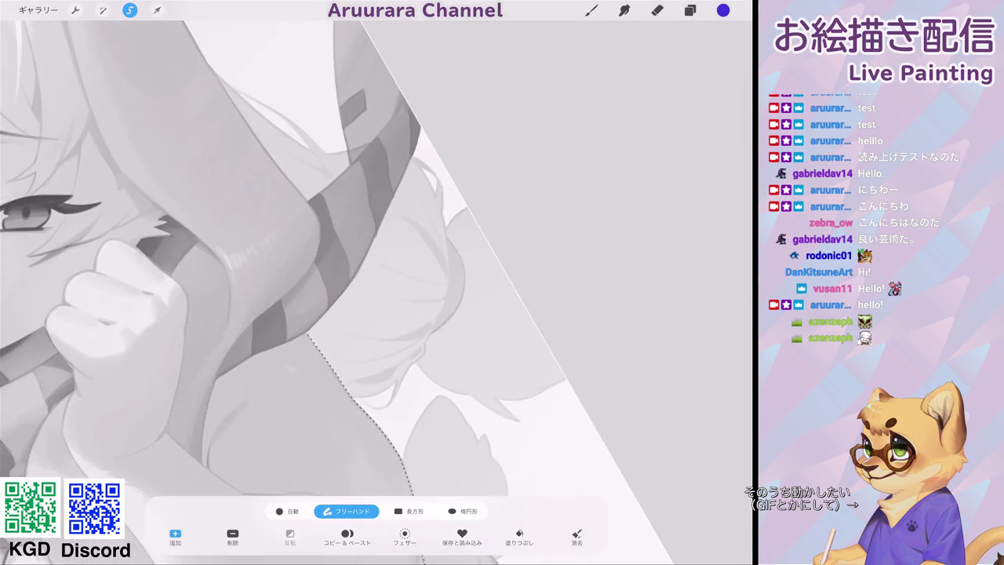
{"action": "left_click_drag", "start_coordinate": [212, 295], "coordinate": [381, 106]}
{"action": "scroll", "coordinate": [377, 282], "scroll_direction": "up", "scroll_amount": 5}
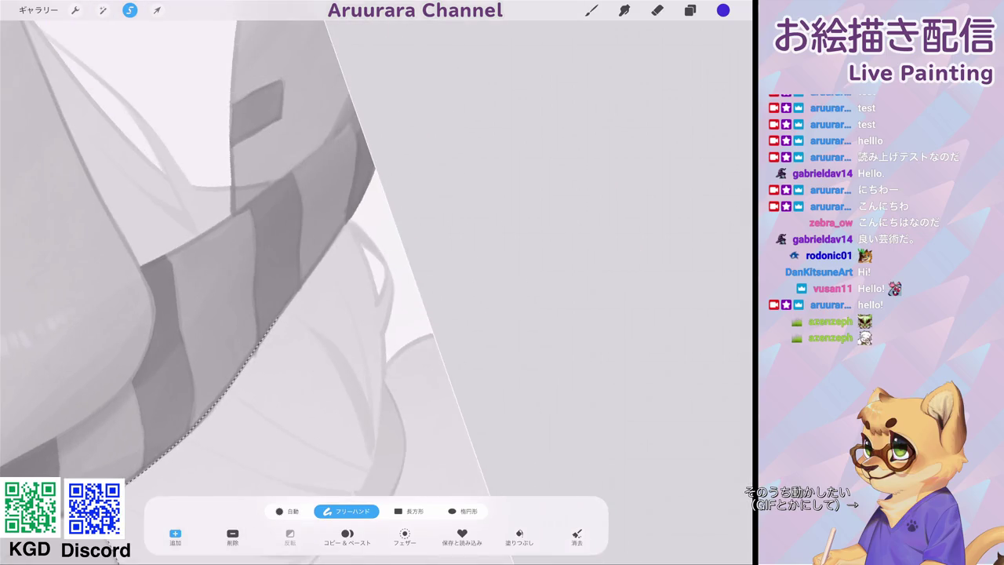
Trace the selection along the scarf edge and around the scarf end's corner.
{"action": "left_click_drag", "start_coordinate": [322, 255], "coordinate": [381, 147]}
{"action": "scroll", "coordinate": [236, 283], "scroll_direction": "up", "scroll_amount": 5}
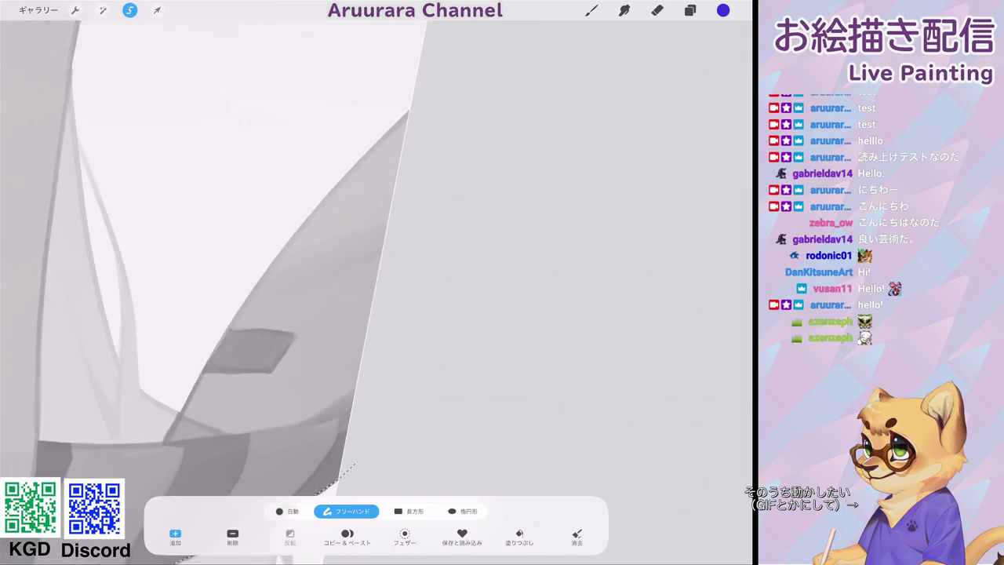
{"action": "scroll", "coordinate": [236, 283], "scroll_direction": "up", "scroll_amount": 3}
{"action": "mouse_move", "coordinate": [451, 117]}
{"action": "left_mouse_down"}
{"action": "mouse_move", "coordinate": [416, 96]}
{"action": "mouse_move", "coordinate": [273, 250]}
{"action": "mouse_move", "coordinate": [157, 453]}
{"action": "left_mouse_up"}
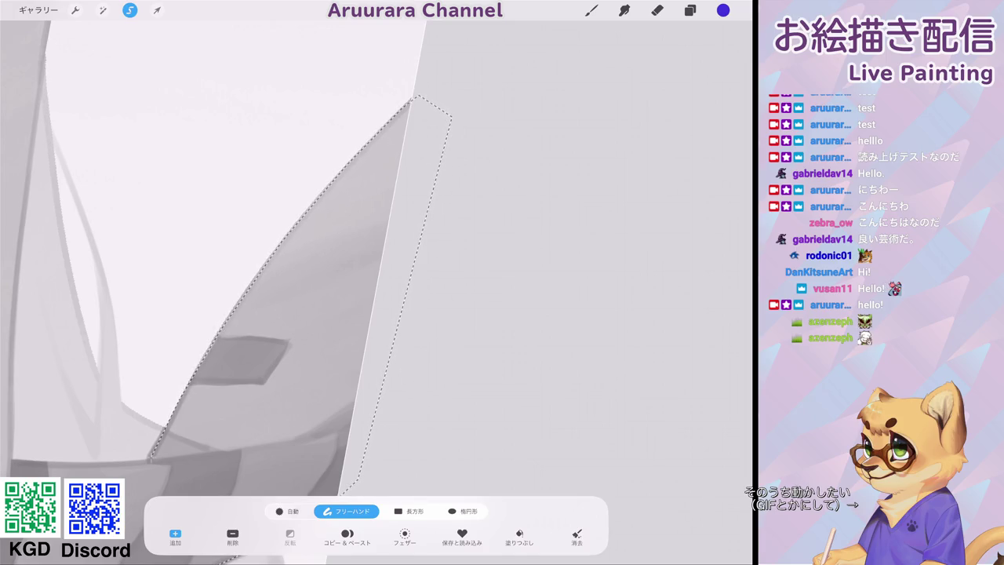
{"action": "scroll", "coordinate": [376, 283], "scroll_direction": "down", "scroll_amount": 5}
{"action": "scroll", "coordinate": [377, 282], "scroll_direction": "up", "scroll_amount": 5}
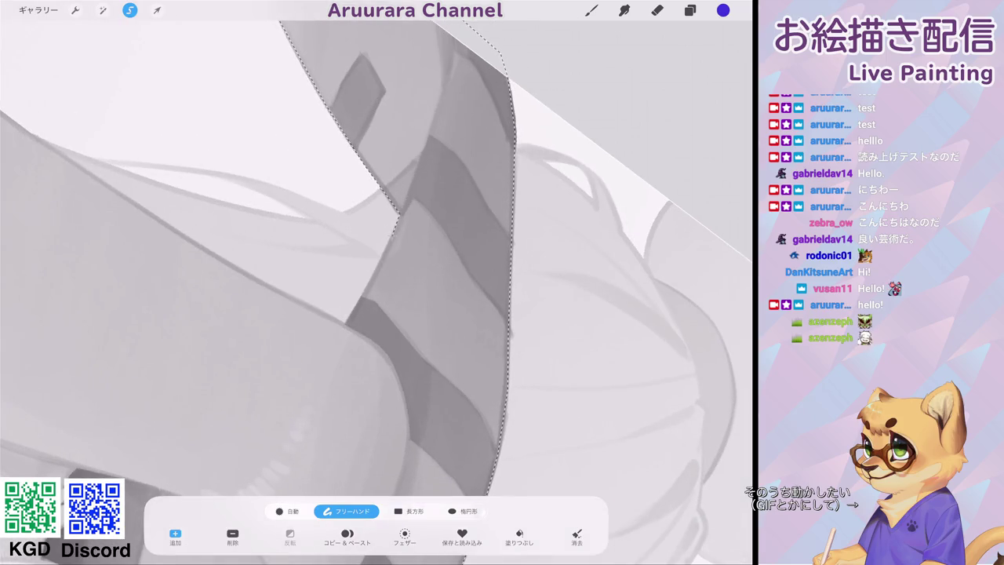
{"action": "scroll", "coordinate": [377, 283], "scroll_direction": "down", "scroll_amount": 5}
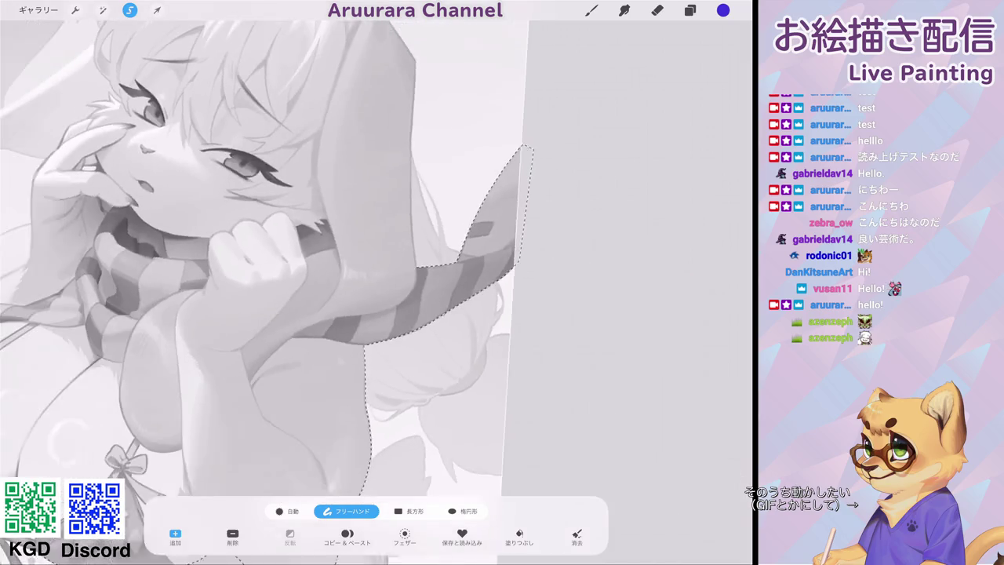
{"action": "scroll", "coordinate": [377, 282], "scroll_direction": "up", "scroll_amount": 5}
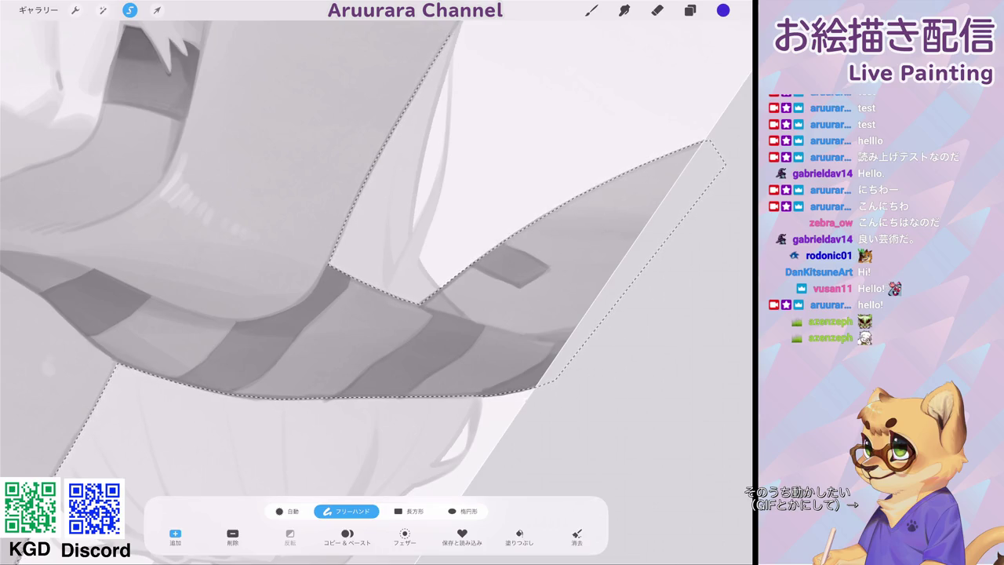
{"action": "scroll", "coordinate": [377, 282], "scroll_direction": "up", "scroll_amount": 3}
{"action": "left_click_drag", "start_coordinate": [314, 267], "coordinate": [435, 83]}
{"action": "scroll", "coordinate": [377, 283], "scroll_direction": "down", "scroll_amount": 5}
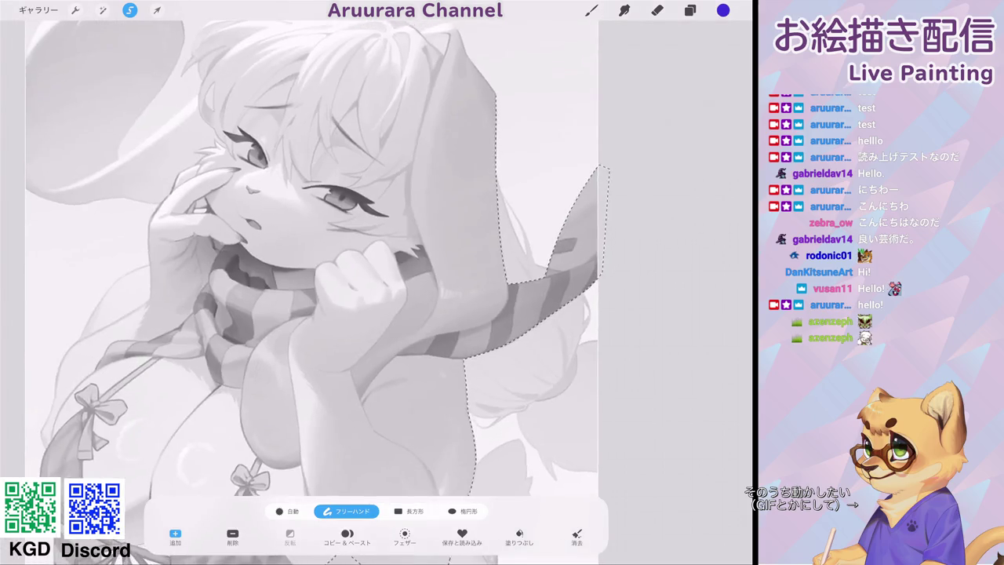
Trace the hood and hair edge to finish the selection outline.
{"action": "left_click_drag", "start_coordinate": [490, 83], "coordinate": [302, 234]}
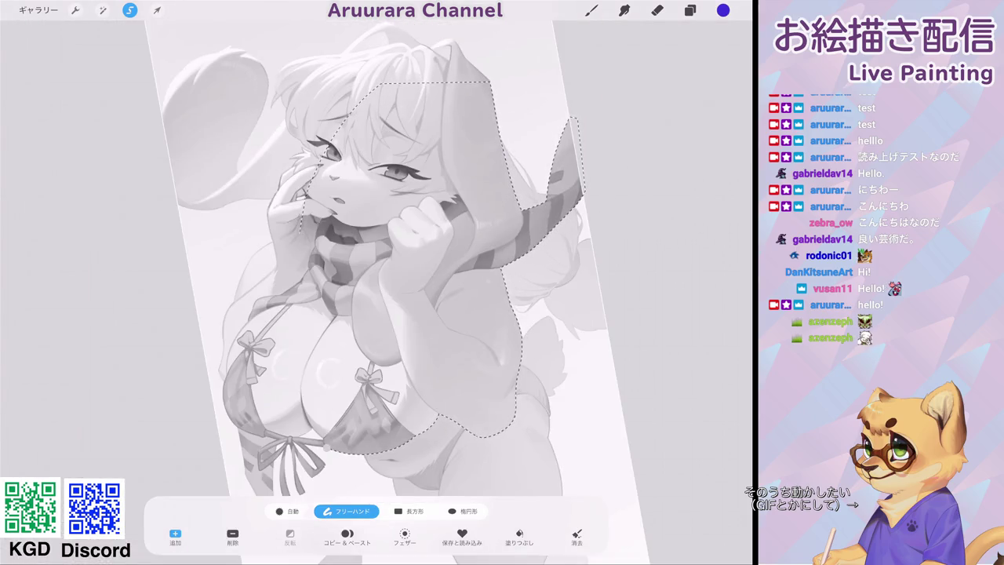
{"action": "scroll", "coordinate": [376, 282], "scroll_direction": "up", "scroll_amount": 3}
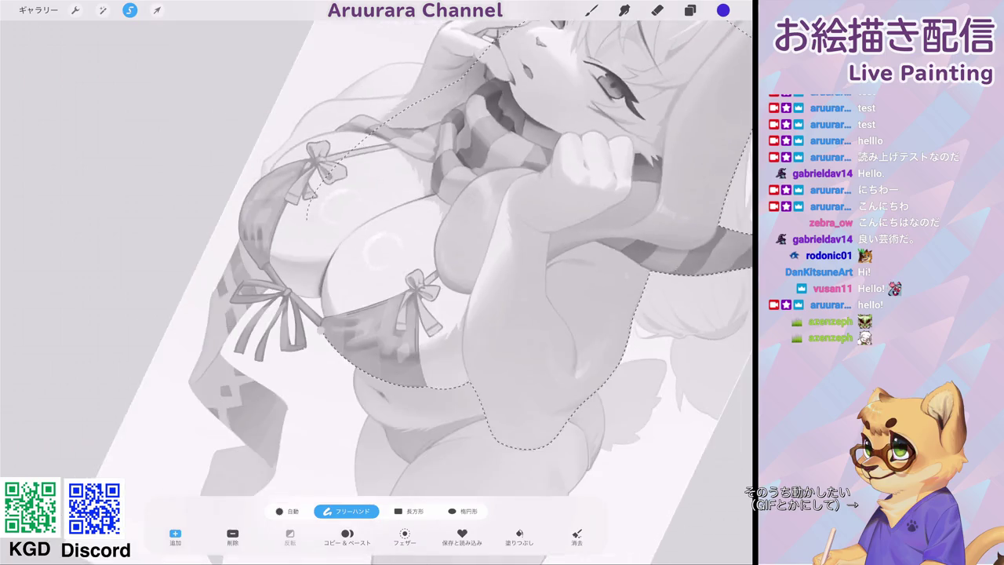
{"action": "scroll", "coordinate": [376, 282], "scroll_direction": "up", "scroll_amount": 3}
{"action": "key", "text": "ctrl+z"}
{"action": "scroll", "coordinate": [377, 283], "scroll_direction": "down", "scroll_amount": 2}
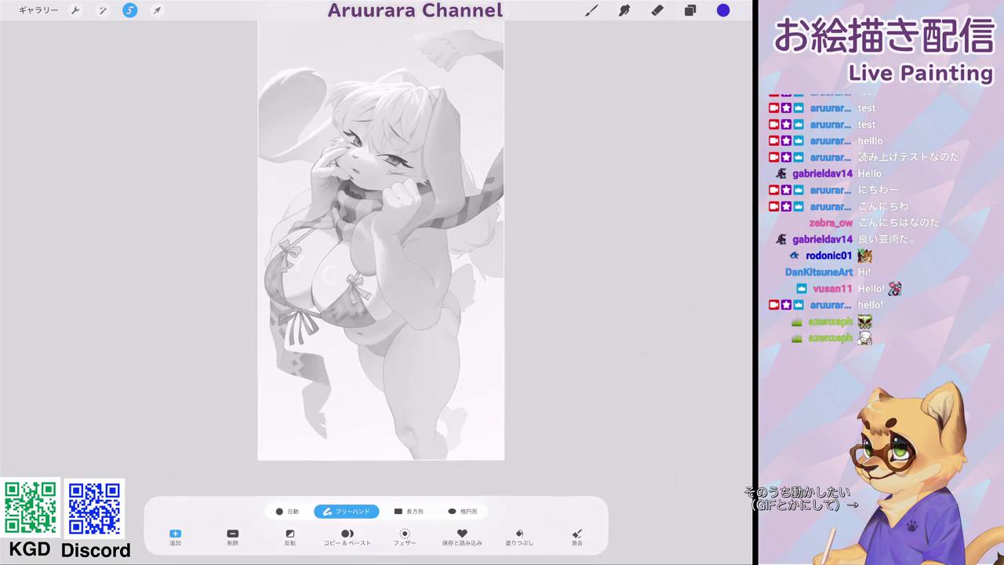
{"action": "left_click", "coordinate": [690, 11]}
Add レイヤー 19 above レイヤー 18 with Multiply blending.
{"action": "left_click", "coordinate": [729, 41]}
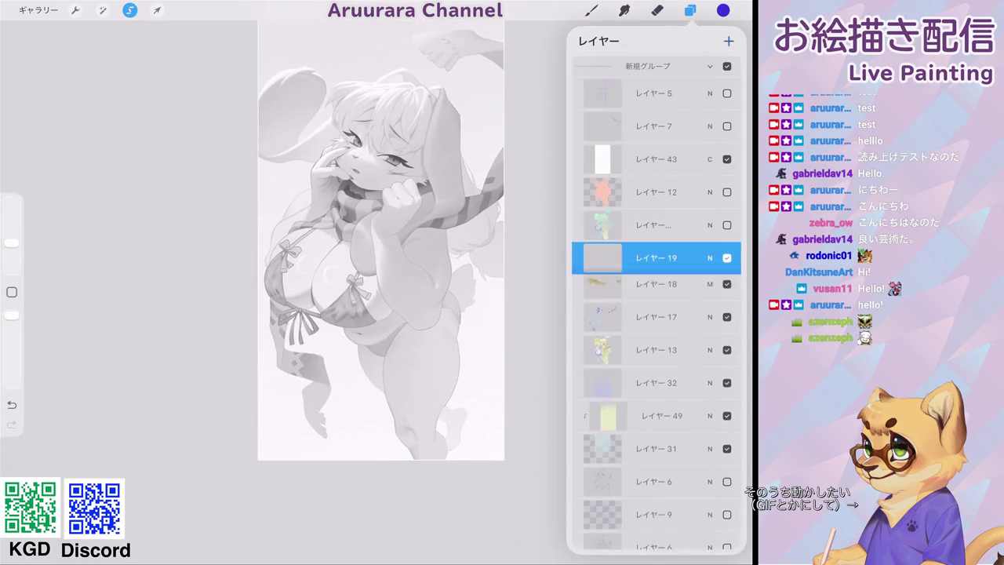
{"action": "left_click", "coordinate": [710, 257]}
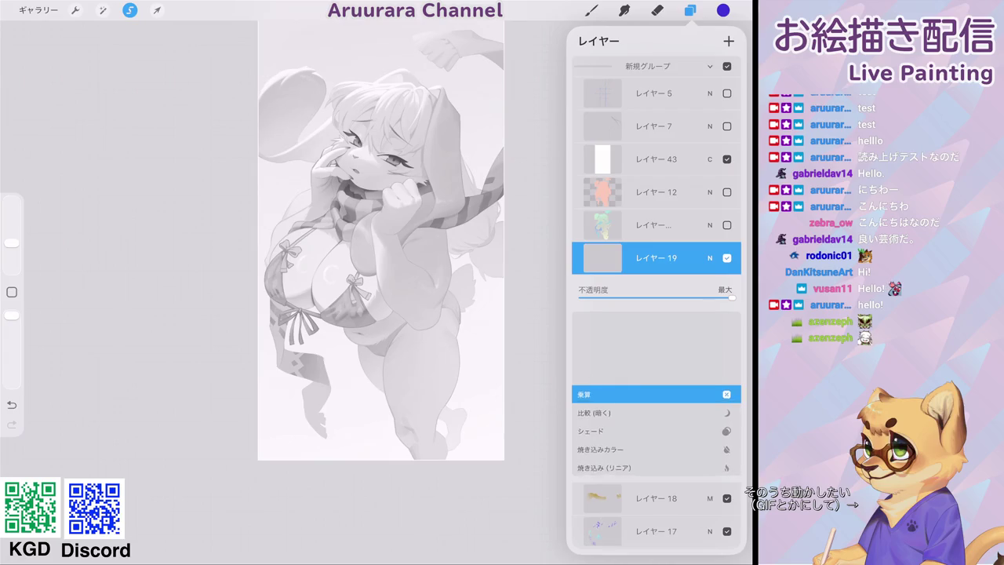
{"action": "left_click", "coordinate": [710, 258]}
Pick a tan colour and the soft airbrush at 74% size, undoing a test stroke.
{"action": "left_click", "coordinate": [723, 10]}
{"action": "mouse_move", "coordinate": [612, 176]}
{"action": "left_mouse_down"}
{"action": "mouse_move", "coordinate": [665, 176]}
{"action": "mouse_move", "coordinate": [641, 201]}
{"action": "left_mouse_up"}
{"action": "left_click", "coordinate": [592, 10]}
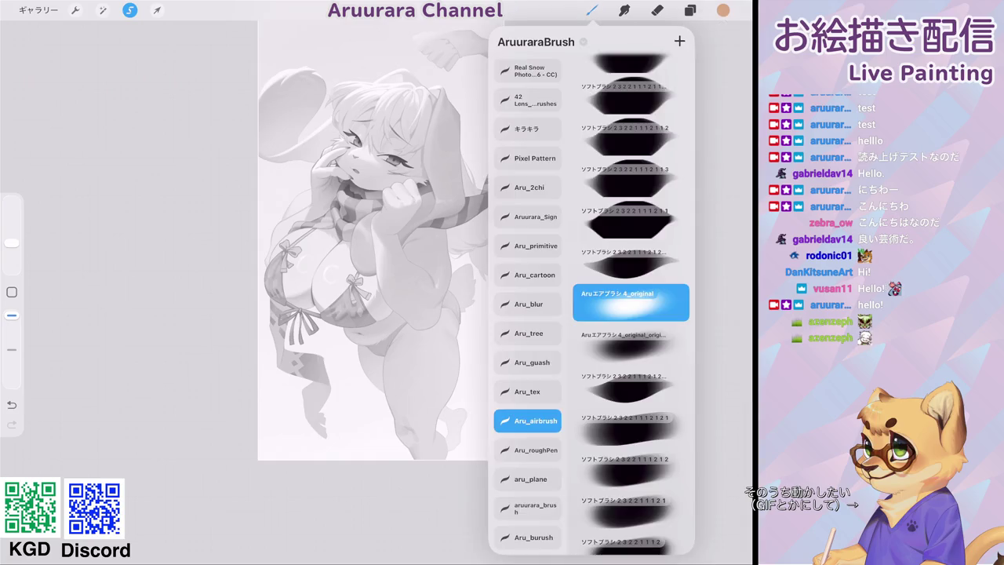
{"action": "left_click", "coordinate": [591, 11]}
{"action": "left_click_drag", "start_coordinate": [12, 242], "coordinate": [12, 208]}
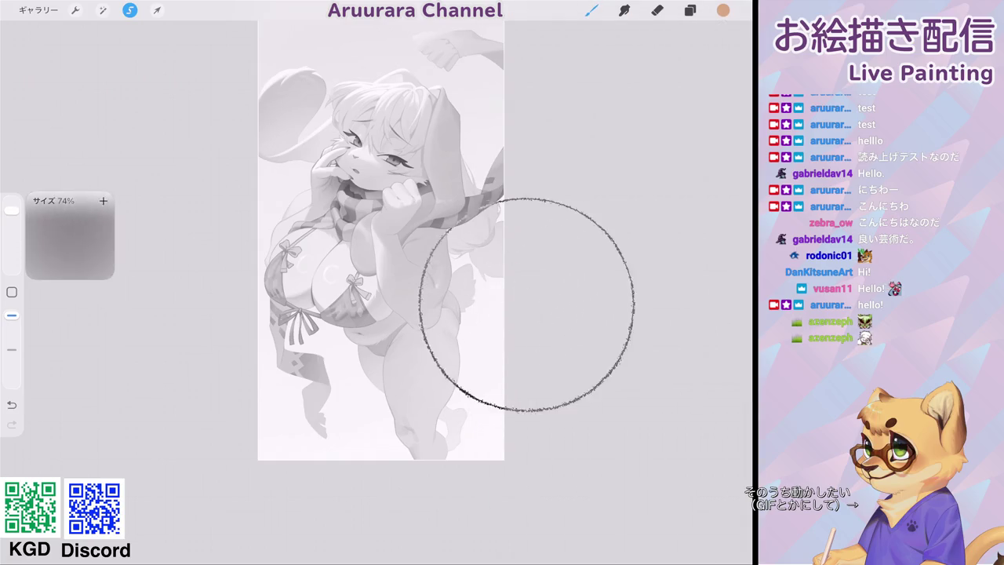
{"action": "key", "text": "ctrl+z"}
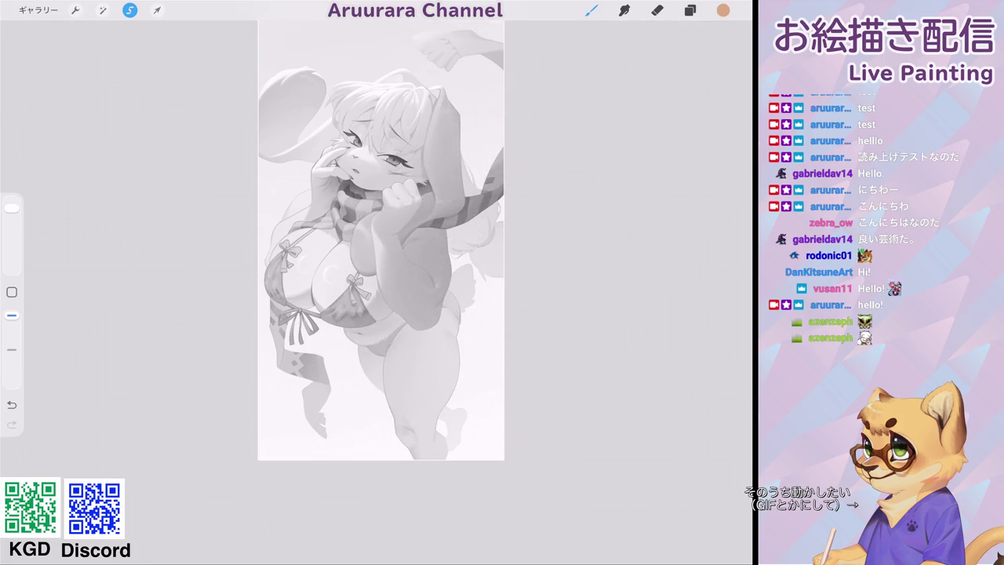
{"action": "left_click", "coordinate": [690, 10]}
Set レイヤー 19 to Colour Burn at about 54% opacity, checking against greyscale layer 43.
{"action": "left_click", "coordinate": [726, 158]}
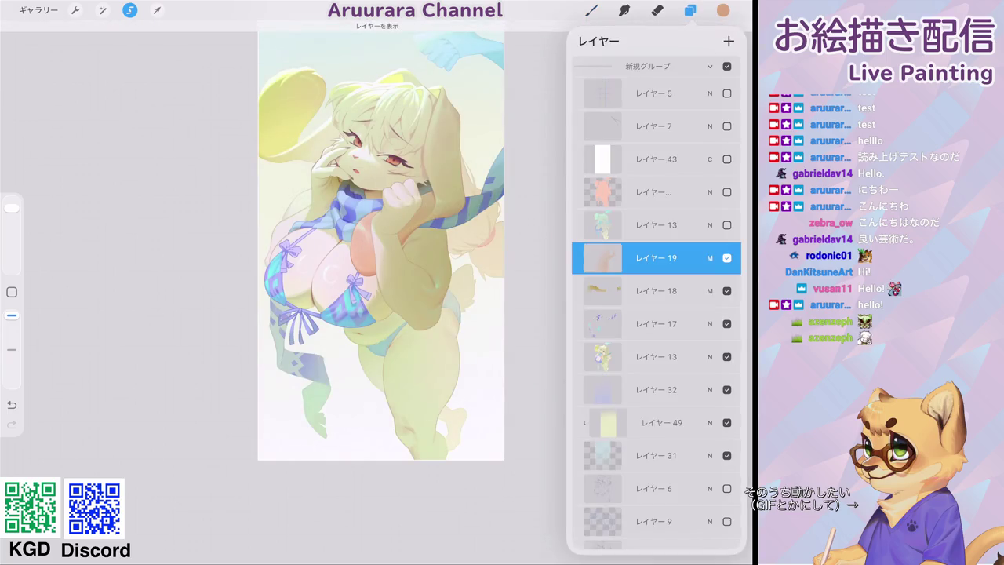
{"action": "left_click", "coordinate": [710, 258]}
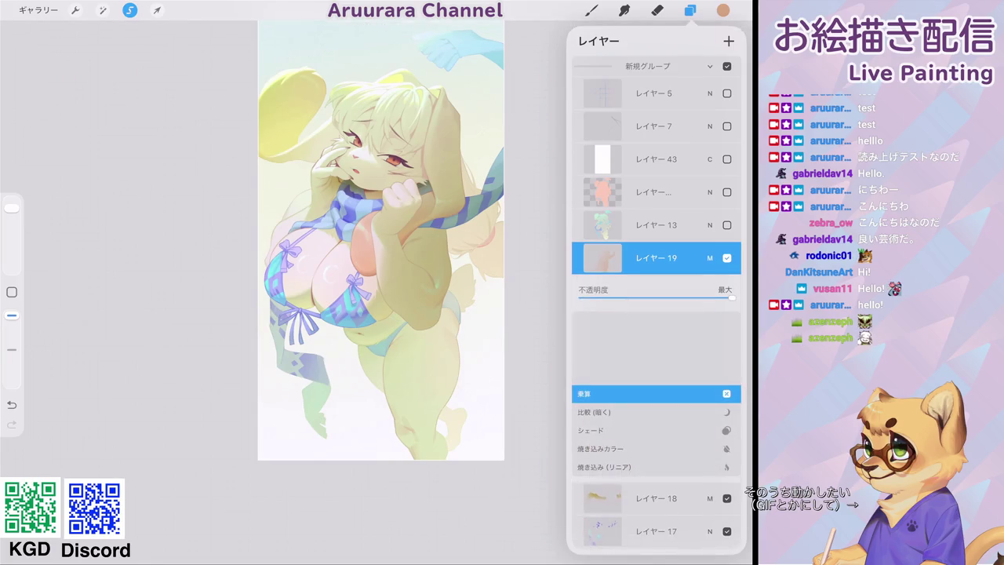
{"action": "left_click", "coordinate": [601, 448]}
{"action": "left_click_drag", "start_coordinate": [732, 298], "coordinate": [636, 298]}
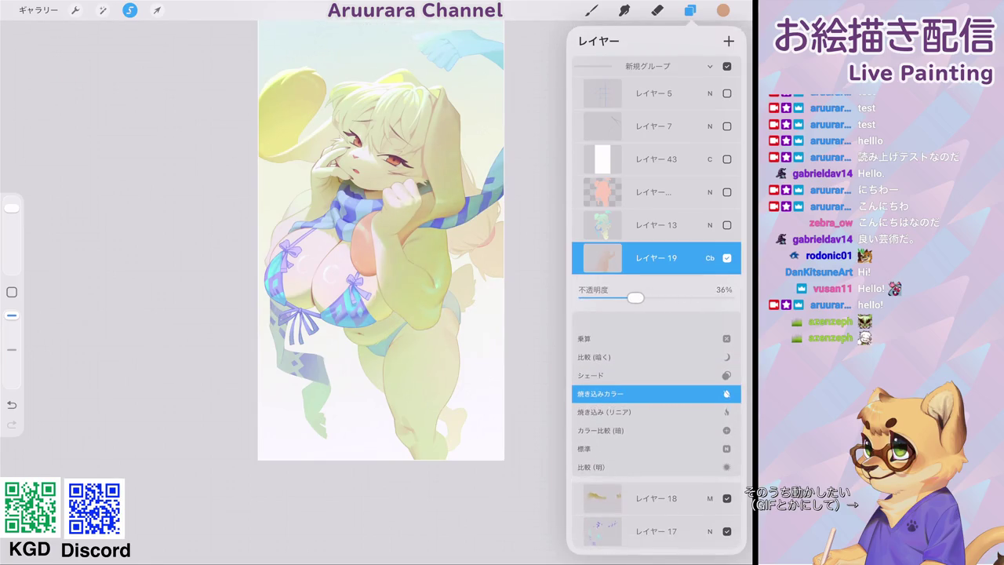
{"action": "left_click", "coordinate": [710, 257]}
{"action": "left_click", "coordinate": [727, 159]}
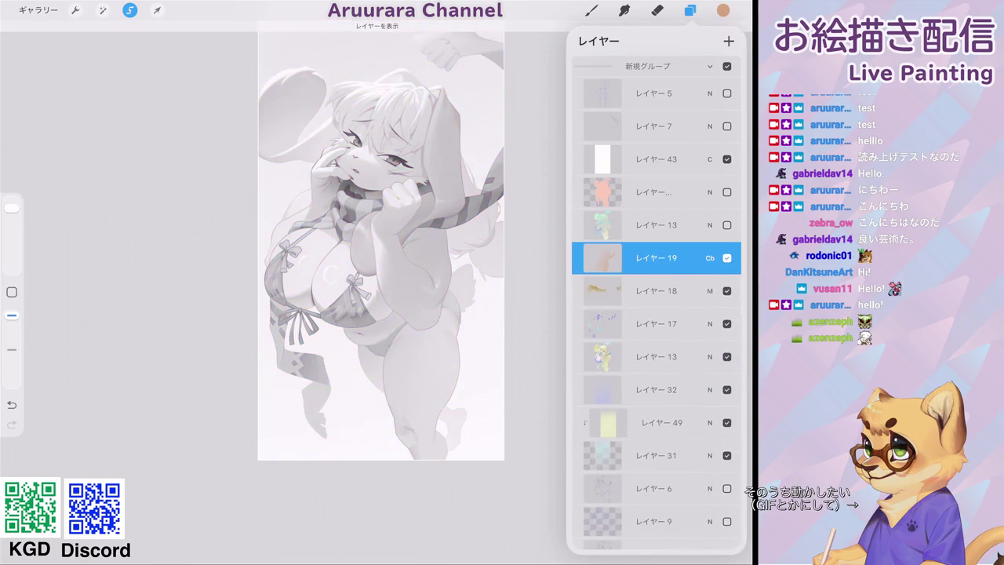
{"action": "left_click", "coordinate": [710, 258]}
{"action": "left_click_drag", "start_coordinate": [641, 298], "coordinate": [660, 298]}
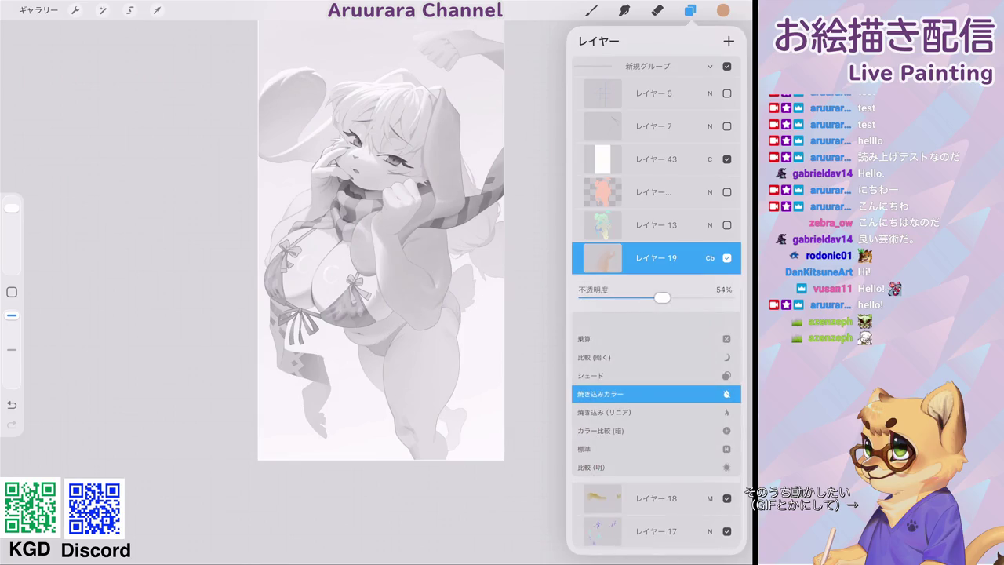
{"action": "left_click", "coordinate": [710, 257]}
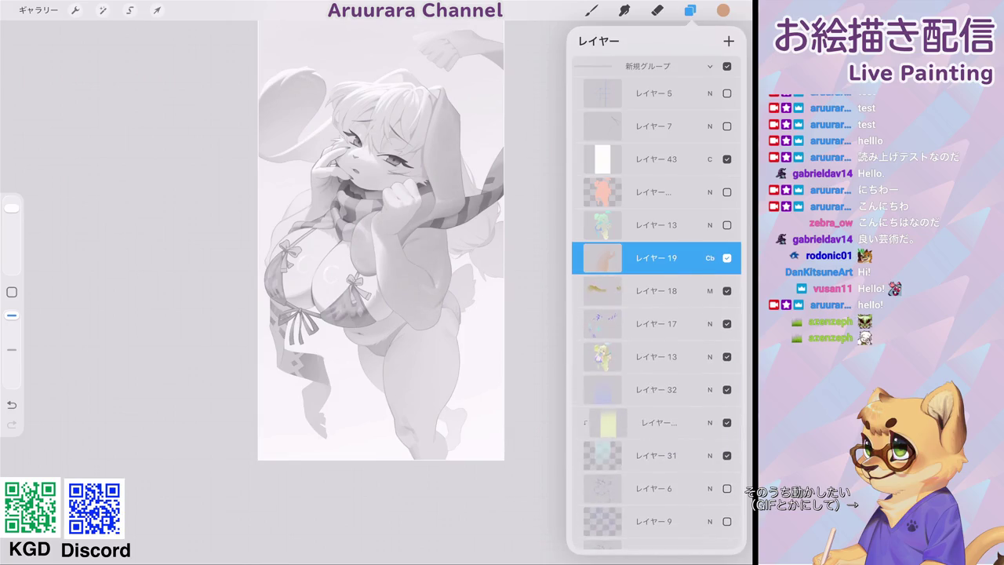
{"action": "left_click", "coordinate": [726, 159]}
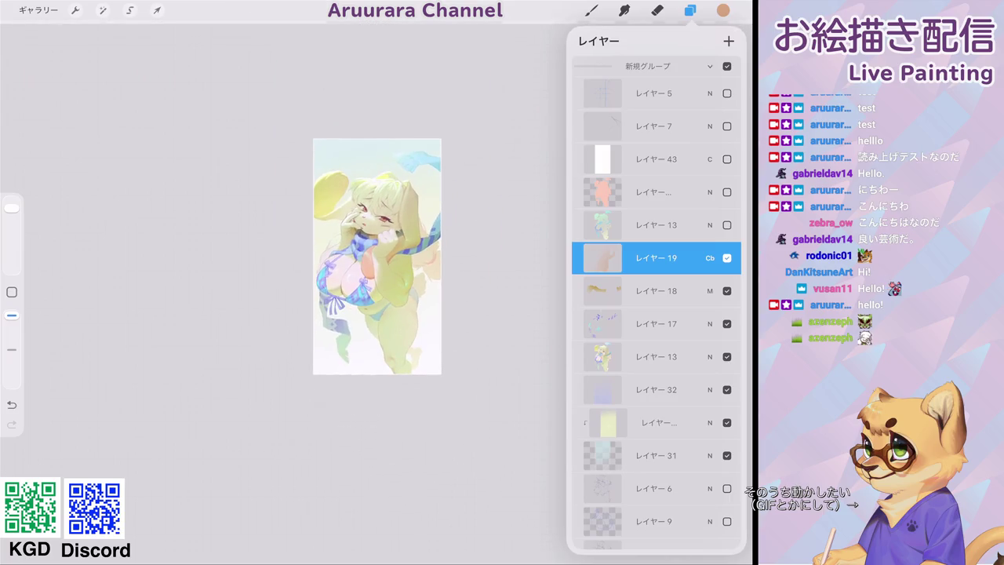
Shift レイヤー 19's hue to 35% with Hue, Saturation, Brightness.
{"action": "left_click", "coordinate": [102, 10]}
{"action": "left_click", "coordinate": [86, 65]}
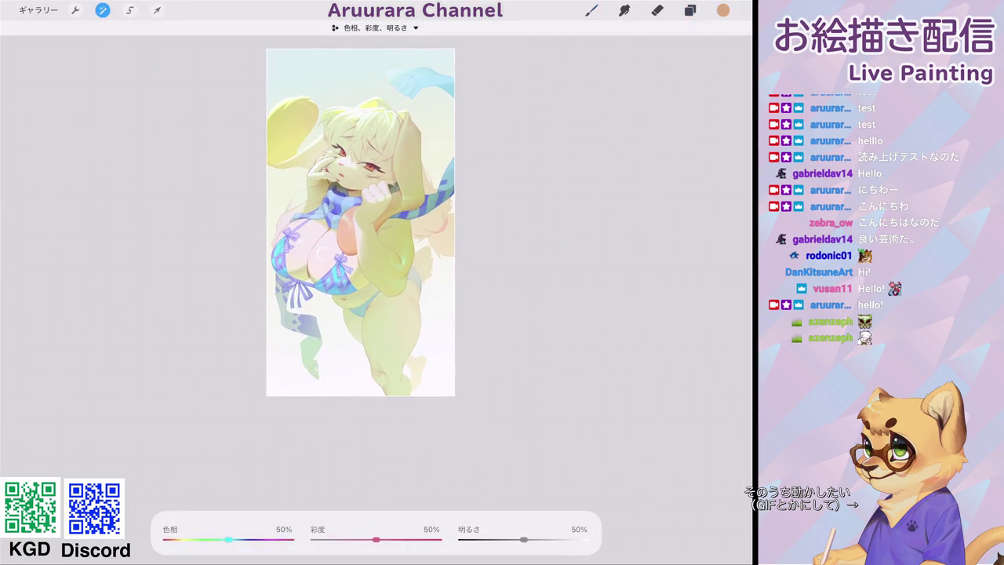
{"action": "left_click_drag", "start_coordinate": [241, 540], "coordinate": [220, 540]}
{"action": "left_click", "coordinate": [690, 10]}
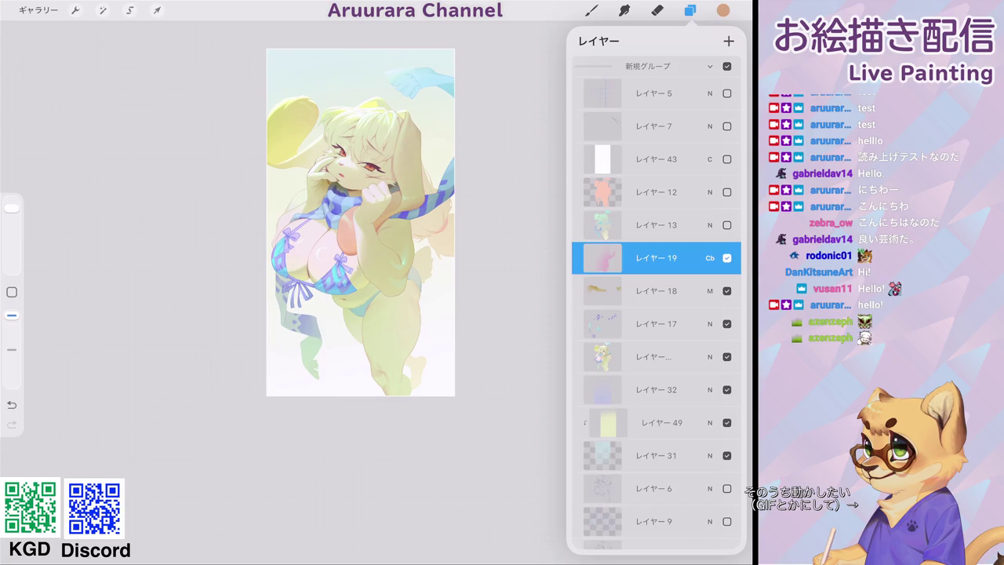
Toggle the greyscale value check, multi-select layers 17, 18, 19 and 13, then go to the gallery.
{"action": "left_click", "coordinate": [727, 159]}
{"action": "left_click", "coordinate": [726, 159]}
{"action": "left_click", "coordinate": [656, 356]}
{"action": "left_click_drag", "start_coordinate": [612, 324], "coordinate": [683, 324]}
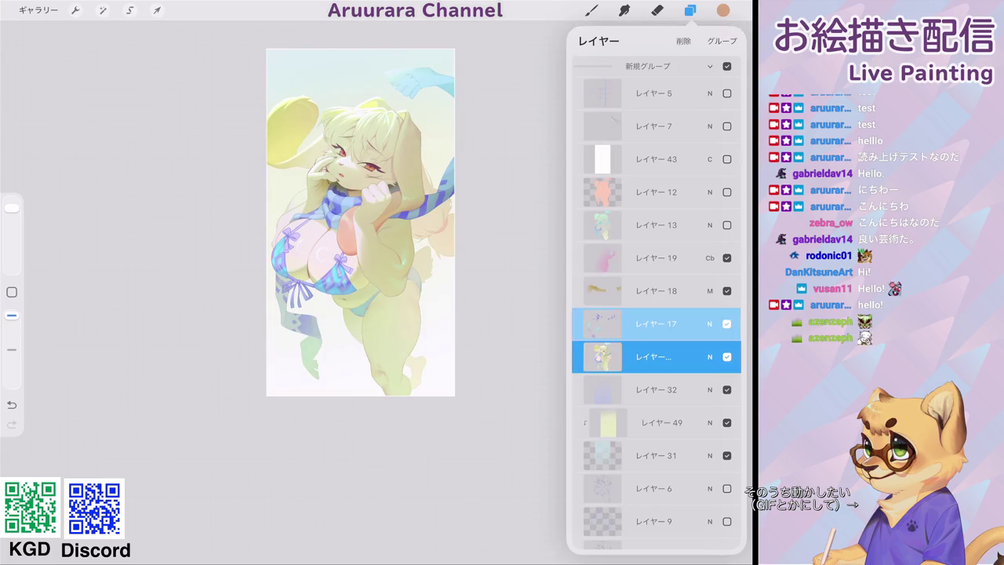
{"action": "left_click_drag", "start_coordinate": [612, 291], "coordinate": [683, 291]}
{"action": "left_click_drag", "start_coordinate": [612, 257], "coordinate": [667, 258]}
{"action": "left_click_drag", "start_coordinate": [612, 224], "coordinate": [683, 225]}
{"action": "left_click", "coordinate": [592, 10]}
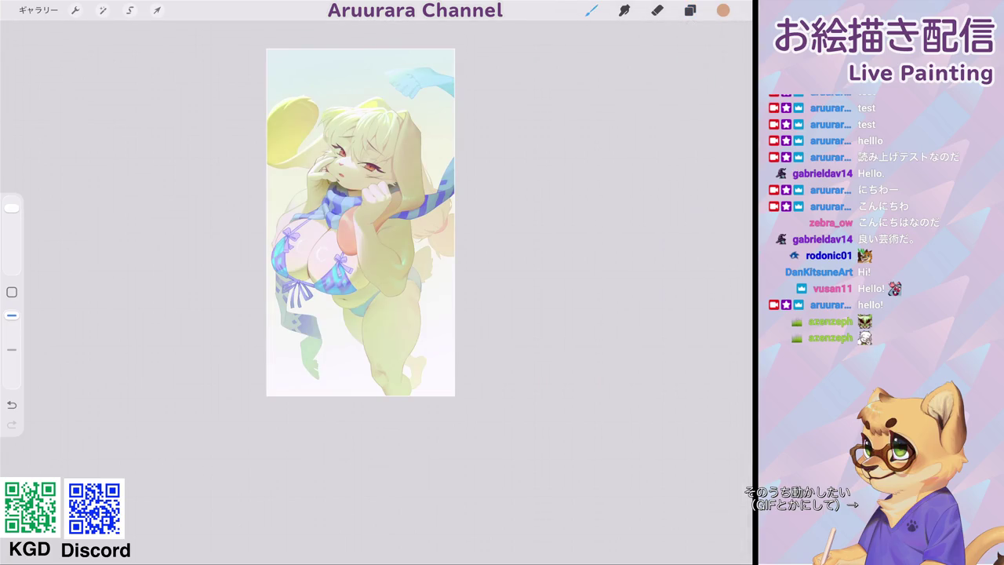
{"action": "left_click", "coordinate": [38, 10]}
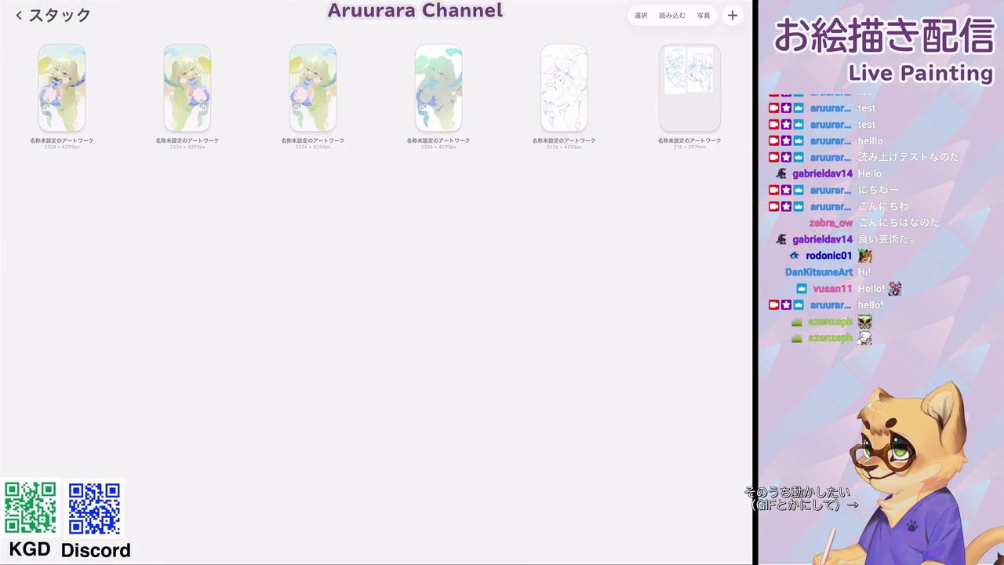
Duplicate the first bunny-girl artwork in the gallery and open the copy.
{"action": "left_click_drag", "start_coordinate": [78, 88], "coordinate": [31, 87]}
{"action": "left_click", "coordinate": [63, 90]}
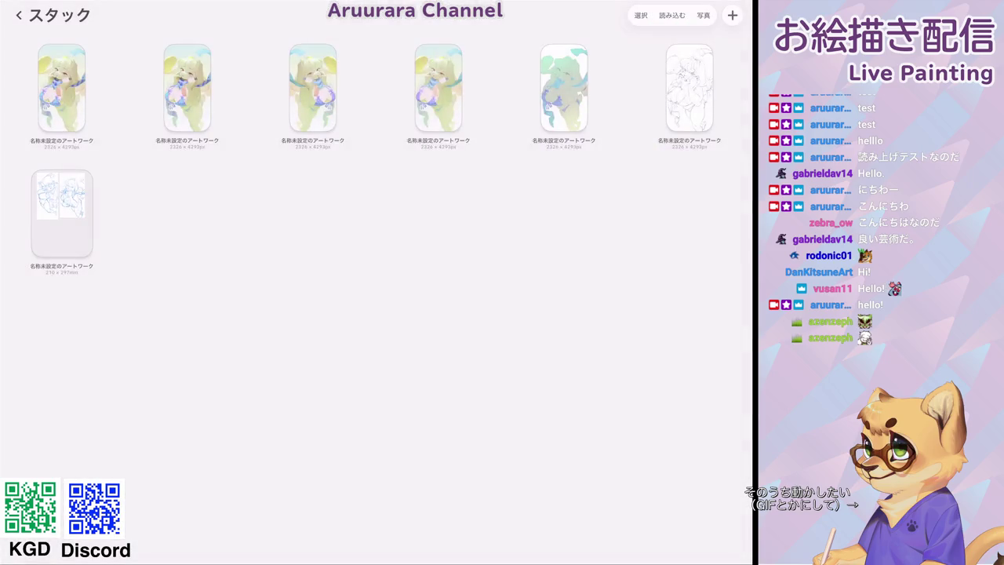
{"action": "left_click", "coordinate": [61, 88]}
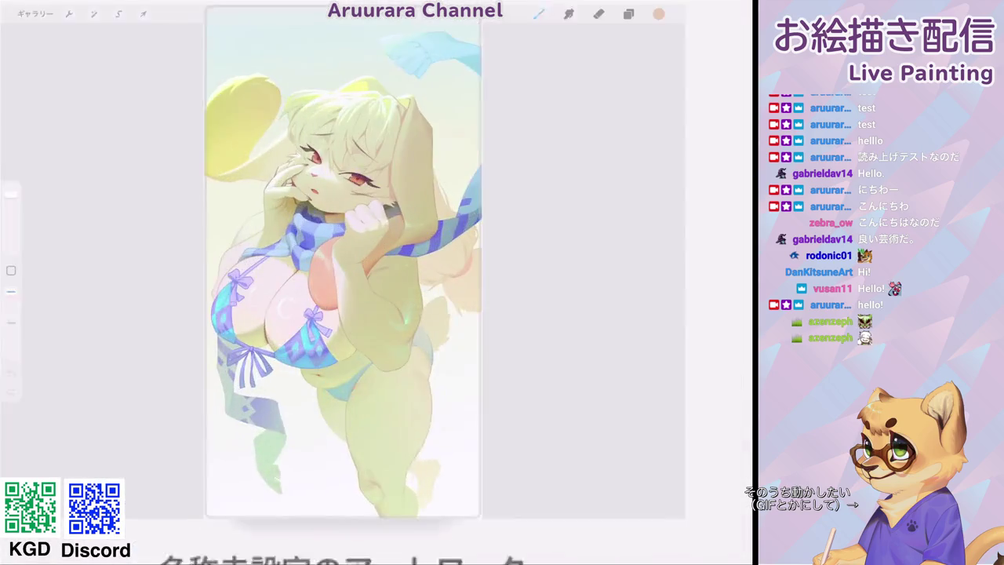
Merge layers 17, 18 and 19 into layer 13 in the Layers panel.
{"action": "left_click", "coordinate": [690, 10]}
{"action": "left_click", "coordinate": [662, 368]}
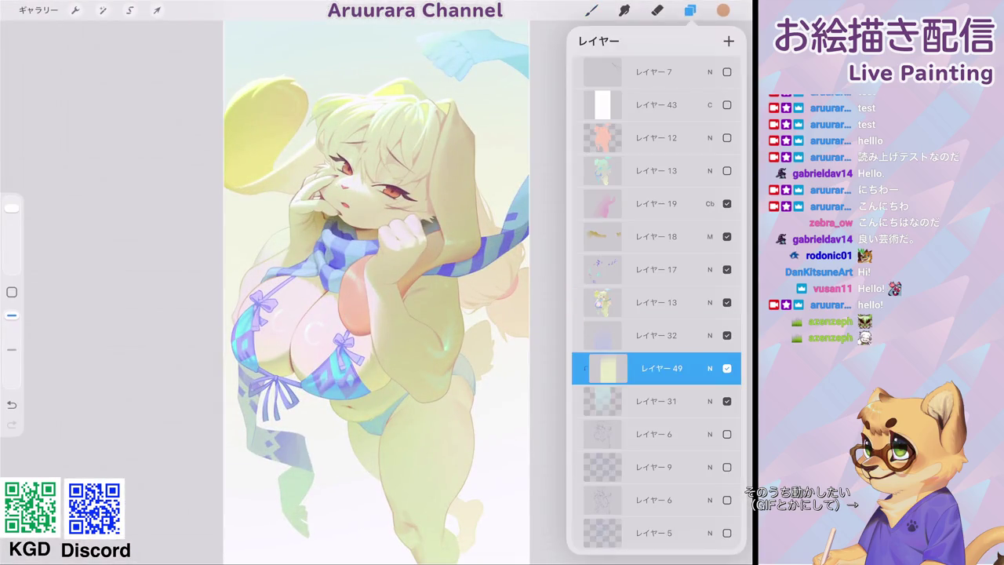
{"action": "left_click", "coordinate": [662, 302]}
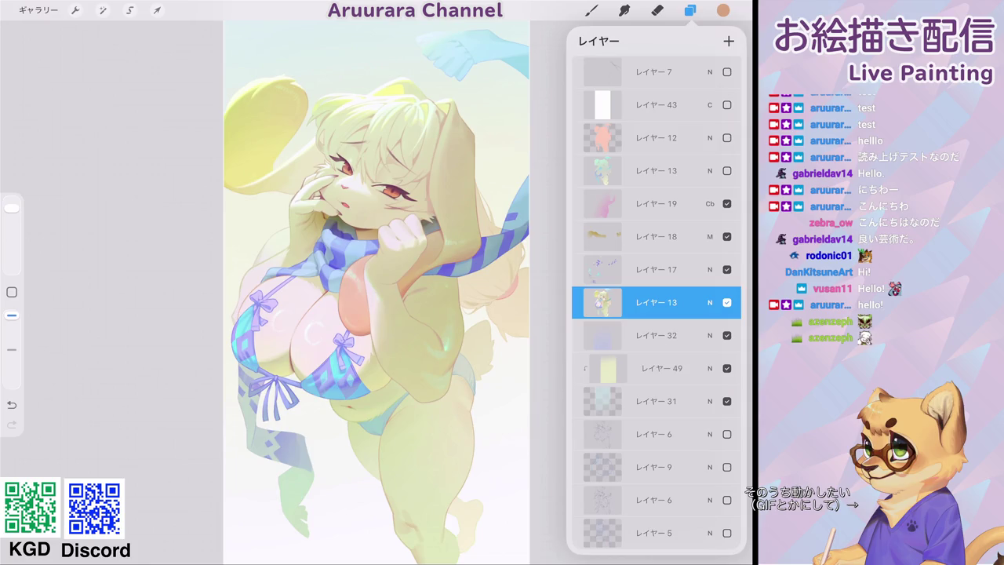
{"action": "left_click_drag", "start_coordinate": [657, 204], "coordinate": [657, 303]}
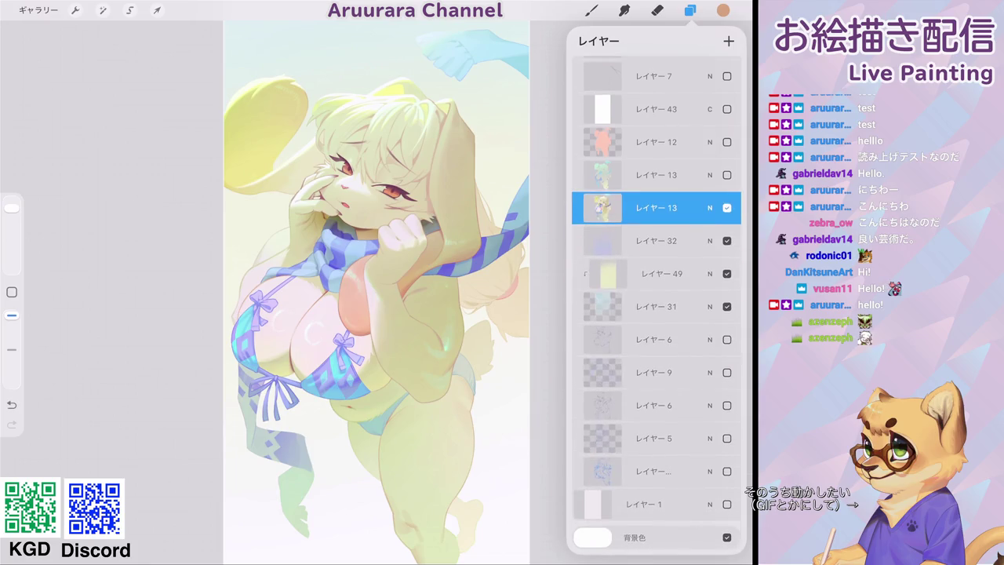
{"action": "left_click", "coordinate": [130, 10]}
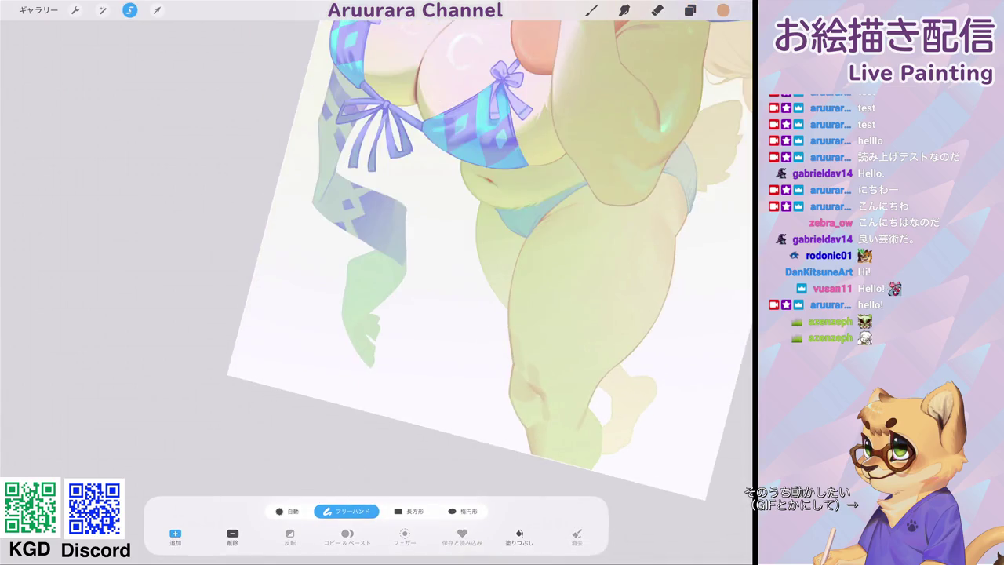
Freehand-select the patterned ribbon strip hanging at the left hip.
{"action": "left_click_drag", "start_coordinate": [317, 343], "coordinate": [408, 206]}
{"action": "scroll", "coordinate": [377, 282], "scroll_direction": "up", "scroll_amount": 5}
{"action": "mouse_move", "coordinate": [382, 310]}
{"action": "left_mouse_down"}
{"action": "mouse_move", "coordinate": [749, 457]}
{"action": "mouse_move", "coordinate": [222, 127]}
{"action": "left_mouse_up"}
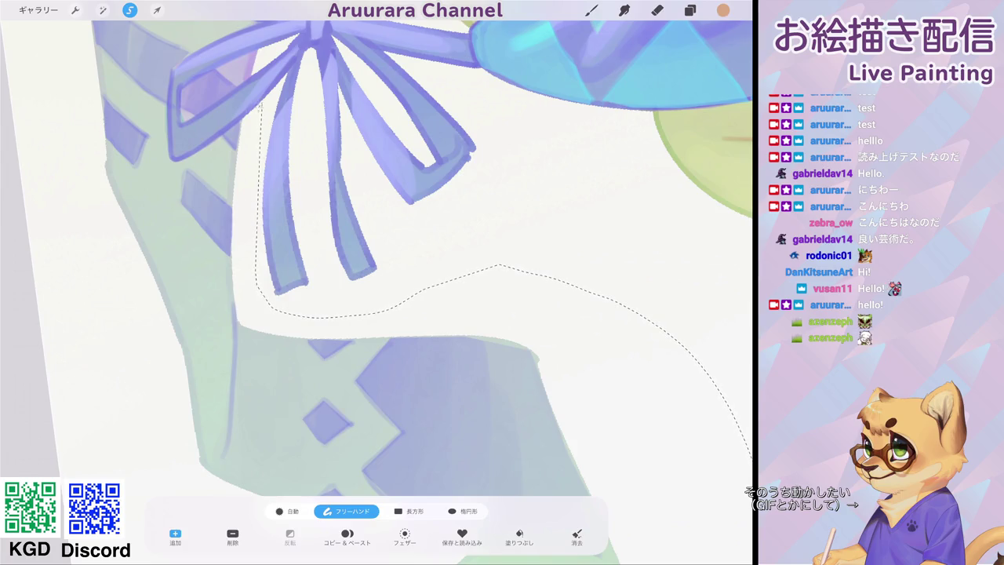
{"action": "mouse_move", "coordinate": [222, 127]}
{"action": "left_mouse_down"}
{"action": "mouse_move", "coordinate": [170, 118]}
{"action": "mouse_move", "coordinate": [173, 72]}
{"action": "left_mouse_up"}
{"action": "scroll", "coordinate": [377, 282], "scroll_direction": "up", "scroll_amount": 2}
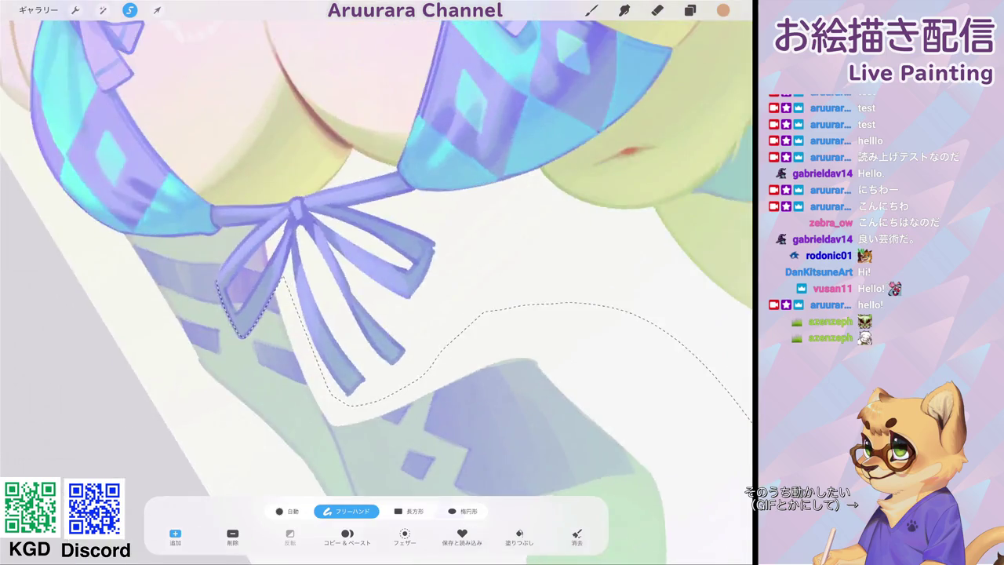
{"action": "mouse_move", "coordinate": [208, 294]}
{"action": "left_mouse_down"}
{"action": "mouse_move", "coordinate": [223, 195]}
{"action": "mouse_move", "coordinate": [45, 212]}
{"action": "left_mouse_up"}
{"action": "scroll", "coordinate": [376, 283], "scroll_direction": "down", "scroll_amount": 3}
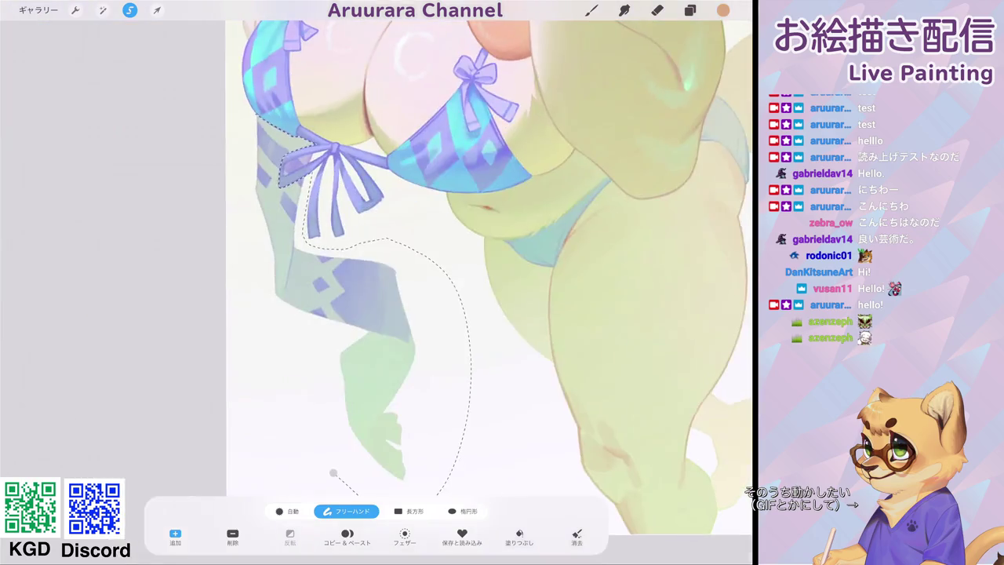
{"action": "scroll", "coordinate": [486, 275], "scroll_direction": "down", "scroll_amount": 2}
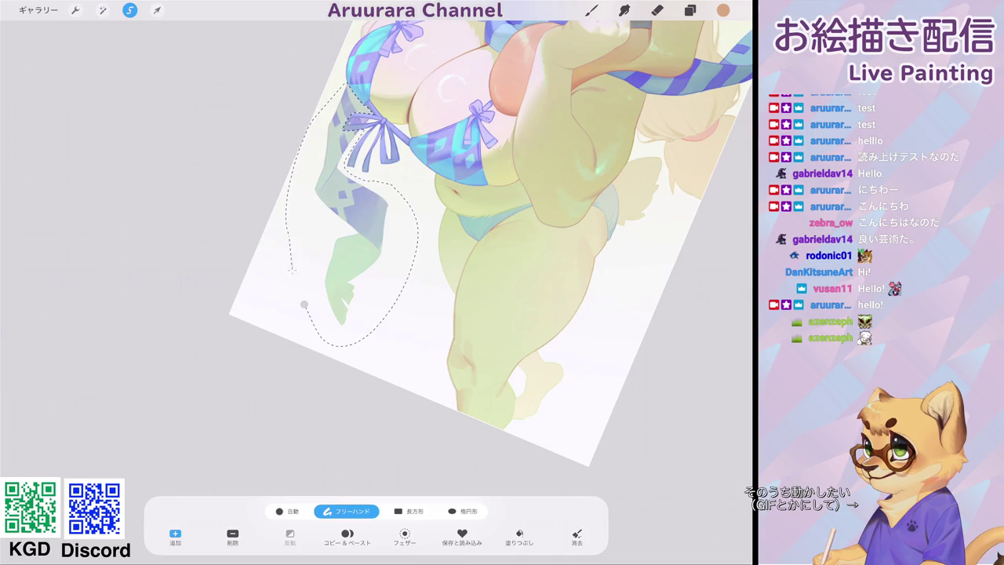
{"action": "scroll", "coordinate": [376, 137], "scroll_direction": "up", "scroll_amount": 2}
{"action": "scroll", "coordinate": [376, 138], "scroll_direction": "up", "scroll_amount": 3}
{"action": "scroll", "coordinate": [376, 138], "scroll_direction": "up", "scroll_amount": 2}
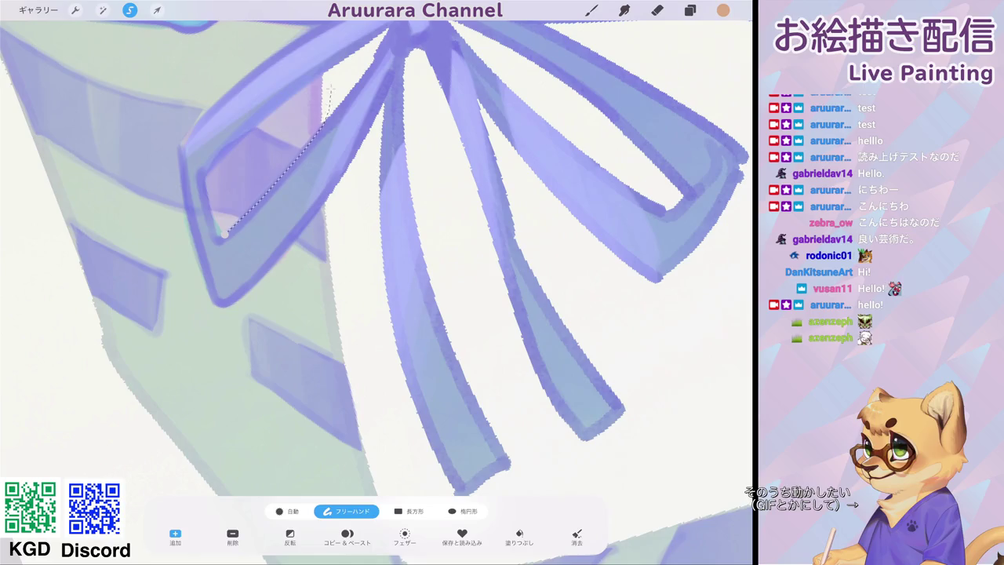
{"action": "left_click_drag", "start_coordinate": [224, 233], "coordinate": [205, 177]}
{"action": "key", "text": "Escape"}
{"action": "scroll", "coordinate": [376, 282], "scroll_direction": "down", "scroll_amount": 5}
{"action": "scroll", "coordinate": [376, 282], "scroll_direction": "down", "scroll_amount": 1}
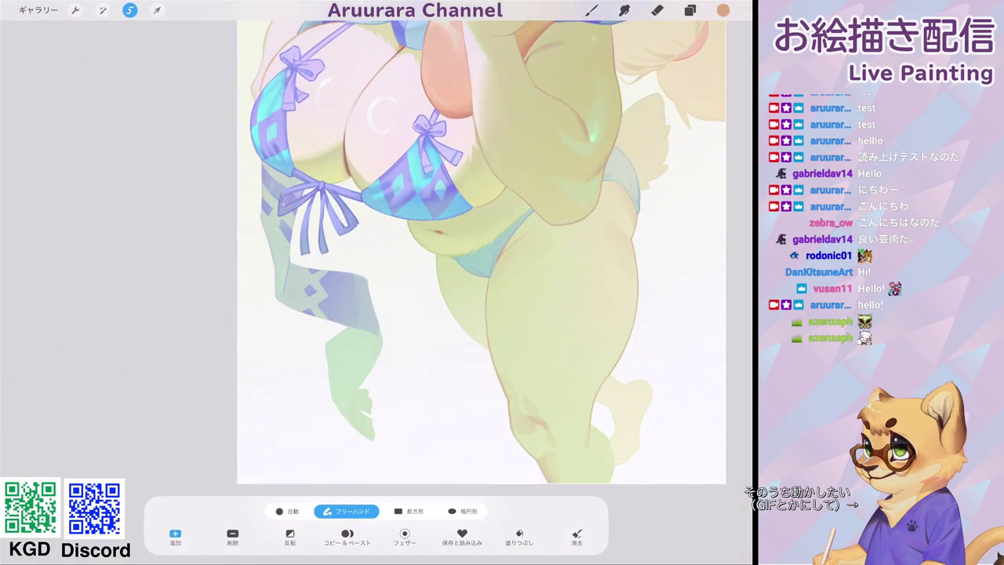
Cut the ribbon selection onto its own layer, hide it, and select the layer below.
{"action": "left_click", "coordinate": [347, 537]}
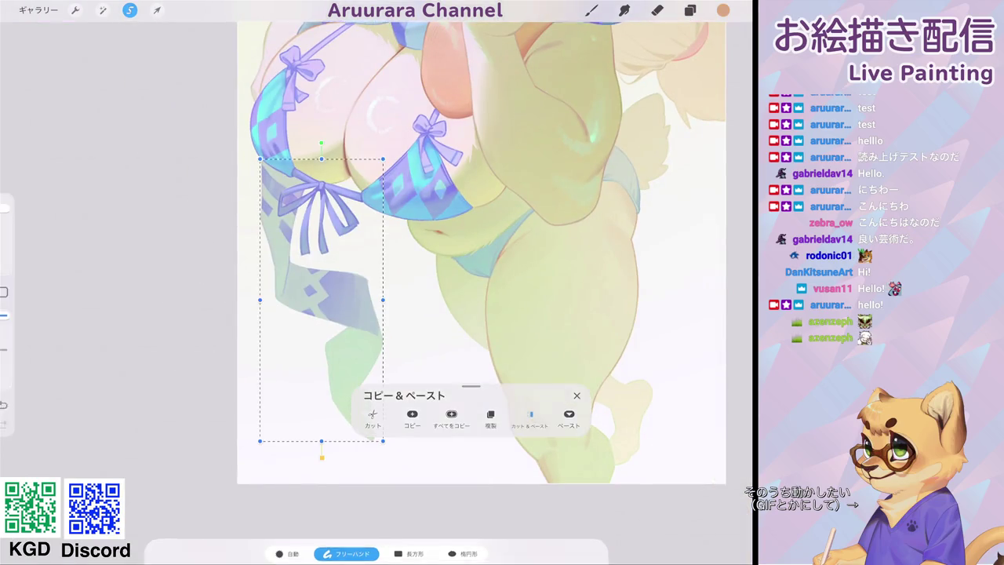
{"action": "left_click", "coordinate": [690, 11]}
{"action": "left_click", "coordinate": [727, 258]}
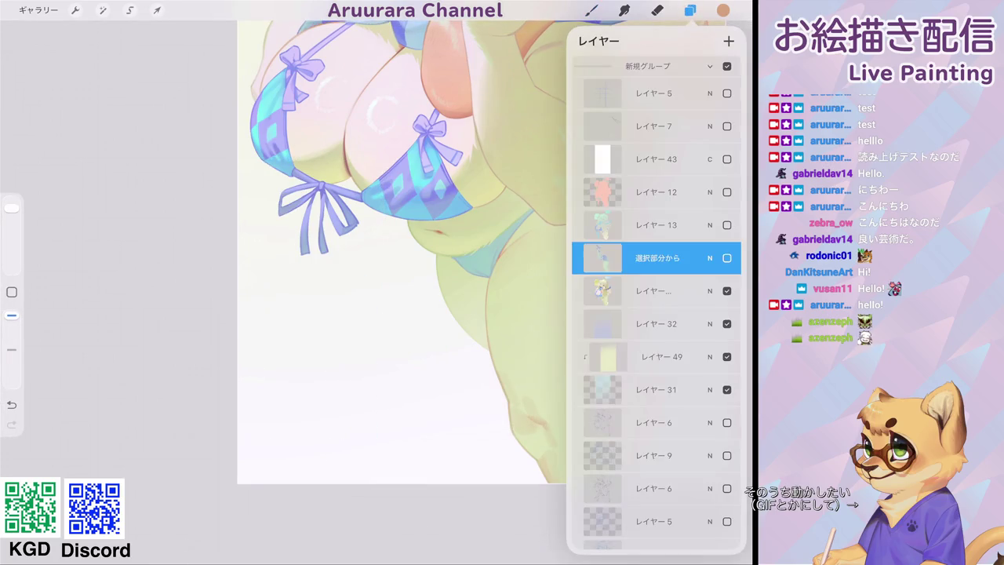
{"action": "left_click", "coordinate": [659, 290]}
Begin a freehand outline around the scarf end trailing on the right.
{"action": "scroll", "coordinate": [369, 262], "scroll_direction": "down", "scroll_amount": 5}
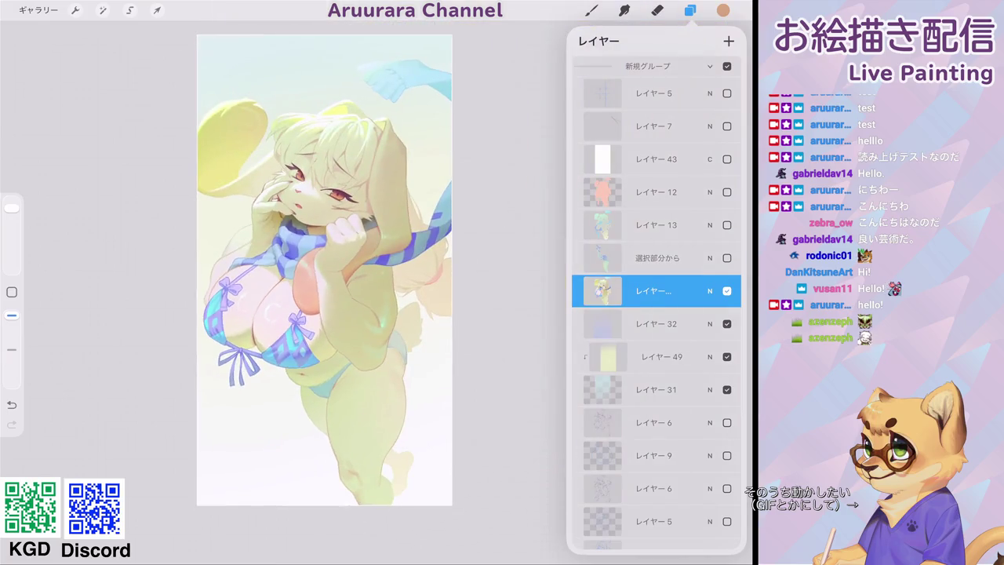
{"action": "left_click", "coordinate": [130, 9]}
{"action": "scroll", "coordinate": [318, 267], "scroll_direction": "up", "scroll_amount": 3}
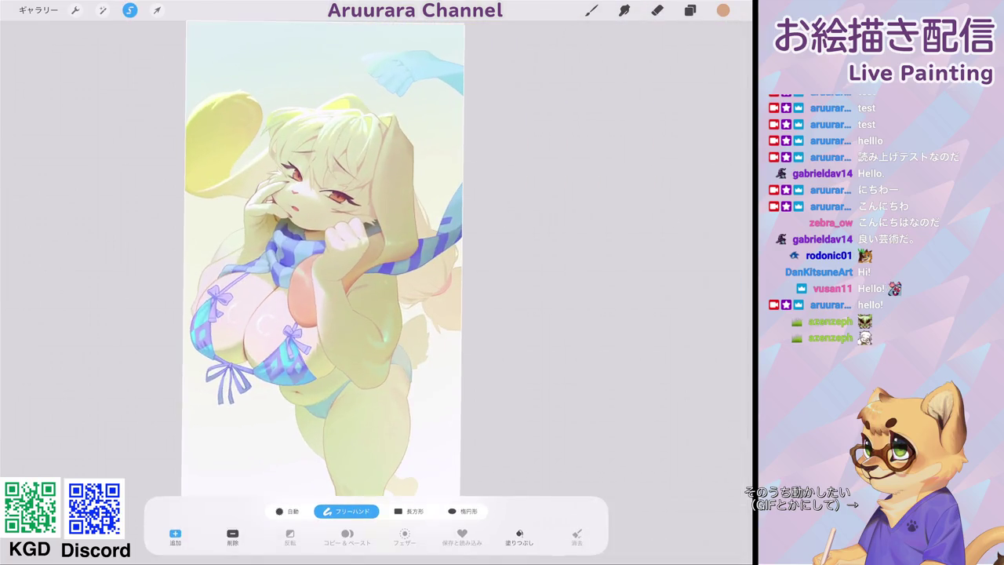
{"action": "scroll", "coordinate": [337, 290], "scroll_direction": "down", "scroll_amount": 2}
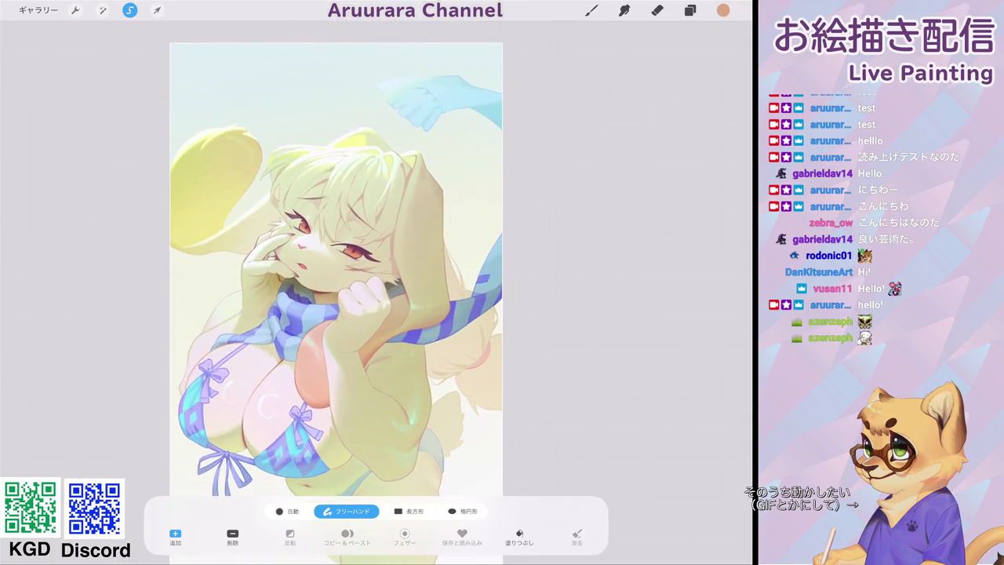
{"action": "scroll", "coordinate": [337, 290], "scroll_direction": "up", "scroll_amount": 3}
{"action": "scroll", "coordinate": [251, 283], "scroll_direction": "down", "scroll_amount": 3}
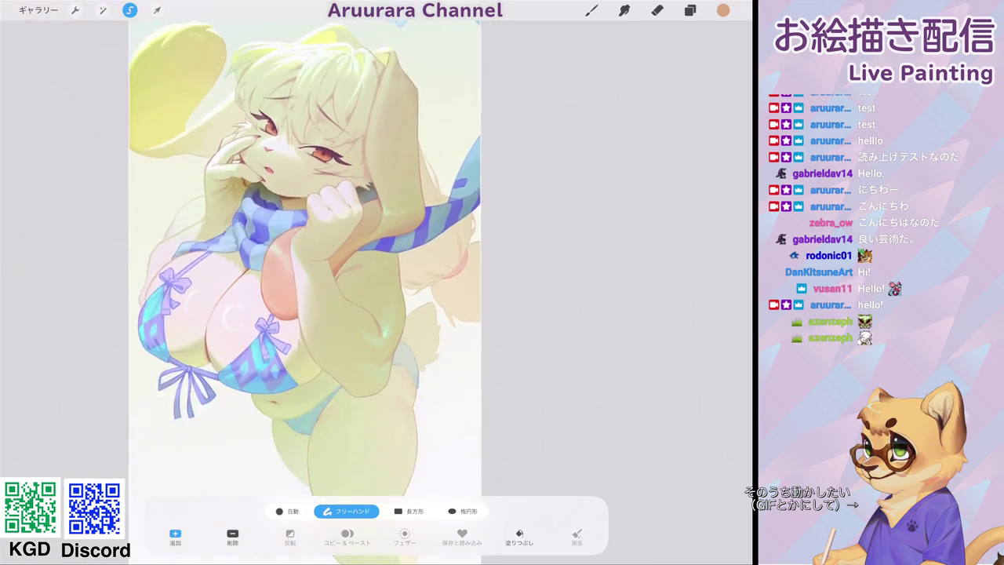
{"action": "scroll", "coordinate": [251, 282], "scroll_direction": "up", "scroll_amount": 4}
{"action": "mouse_move", "coordinate": [408, 299]}
{"action": "left_mouse_down"}
{"action": "mouse_move", "coordinate": [561, 180]}
{"action": "mouse_move", "coordinate": [541, 133]}
{"action": "left_mouse_up"}
{"action": "scroll", "coordinate": [337, 290], "scroll_direction": "up", "scroll_amount": 4}
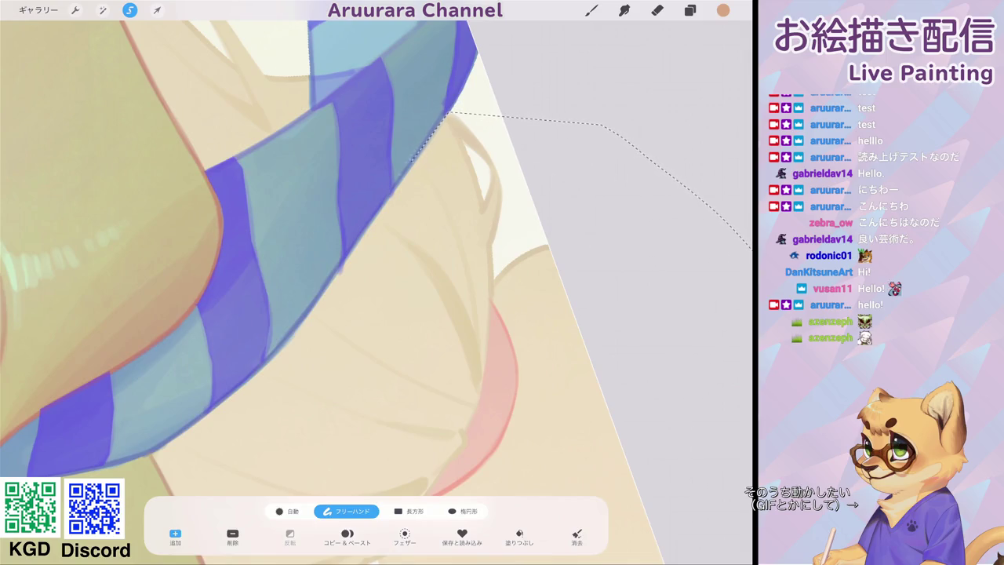
{"action": "mouse_move", "coordinate": [448, 112]}
{"action": "left_mouse_down"}
{"action": "mouse_move", "coordinate": [290, 333]}
{"action": "mouse_move", "coordinate": [157, 448]}
{"action": "left_mouse_up"}
{"action": "scroll", "coordinate": [376, 259], "scroll_direction": "up", "scroll_amount": 2}
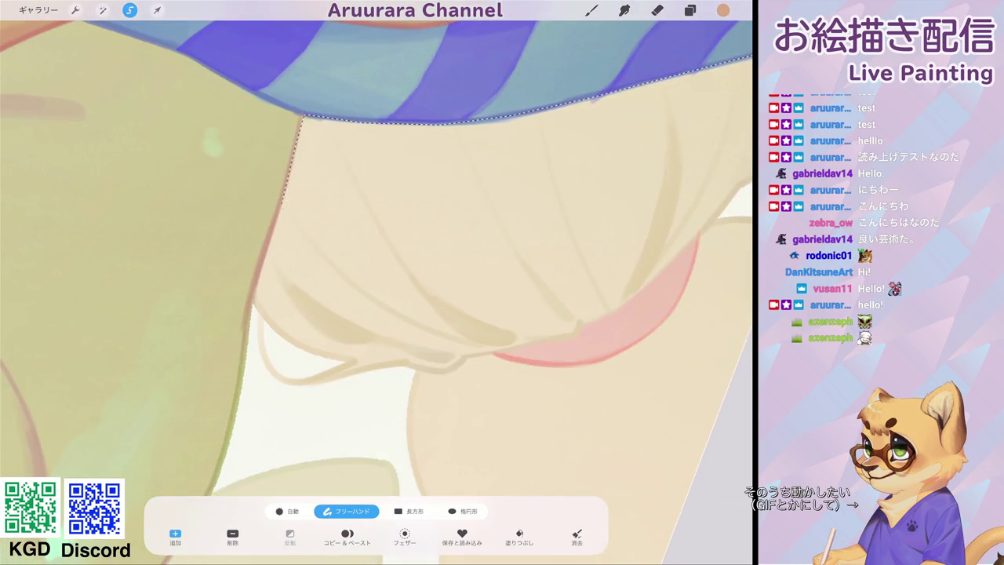
{"action": "left_click_drag", "start_coordinate": [296, 133], "coordinate": [255, 290]}
Finish the scarf outline upward and along the hair edge to close it.
{"action": "scroll", "coordinate": [377, 282], "scroll_direction": "down", "scroll_amount": 2}
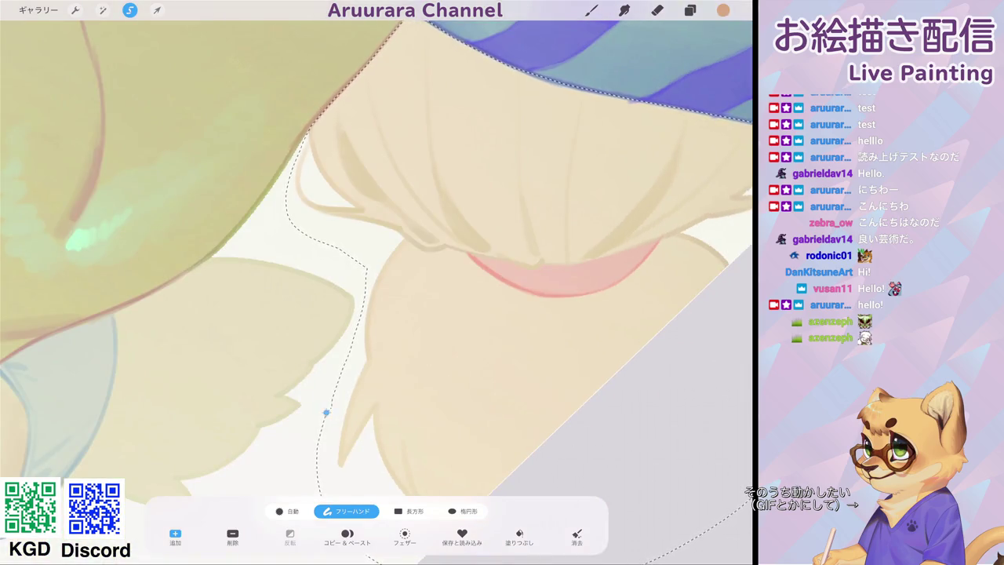
{"action": "scroll", "coordinate": [376, 282], "scroll_direction": "down", "scroll_amount": 2}
{"action": "scroll", "coordinate": [377, 282], "scroll_direction": "up", "scroll_amount": 3}
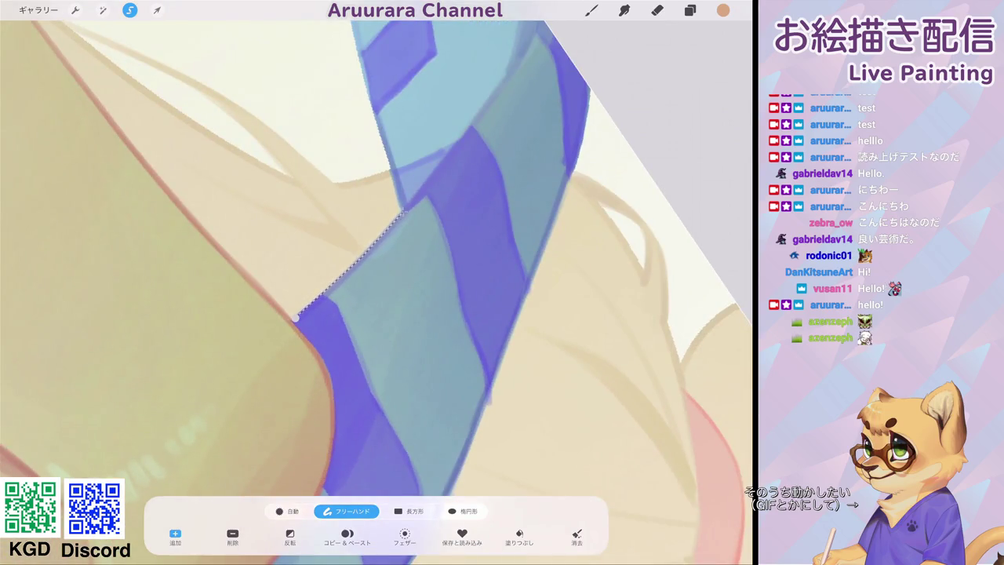
{"action": "left_click_drag", "start_coordinate": [402, 211], "coordinate": [384, 155]}
{"action": "scroll", "coordinate": [376, 282], "scroll_direction": "down", "scroll_amount": 3}
{"action": "left_click_drag", "start_coordinate": [394, 266], "coordinate": [350, 137]}
{"action": "scroll", "coordinate": [376, 282], "scroll_direction": "up", "scroll_amount": 3}
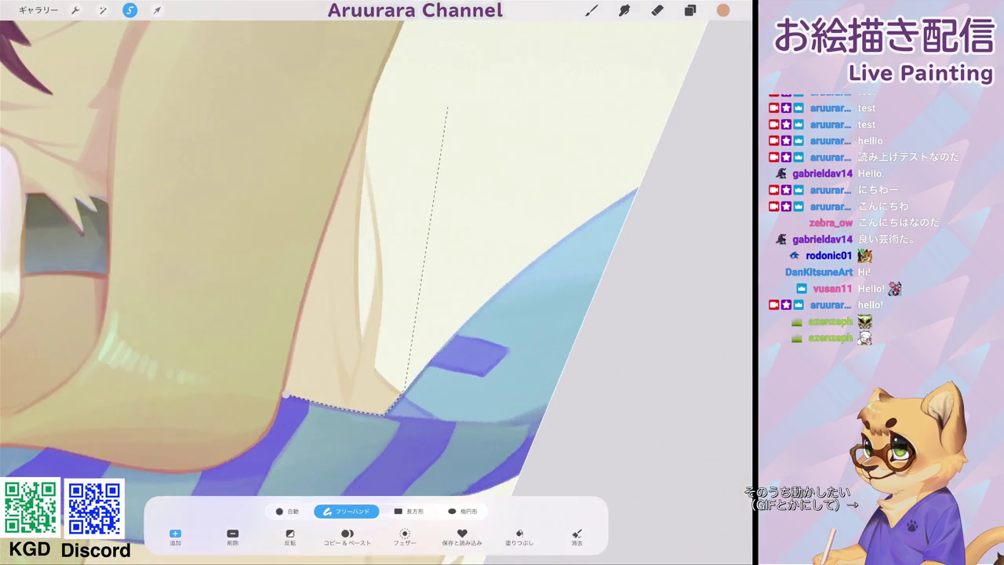
{"action": "mouse_move", "coordinate": [448, 105]}
{"action": "left_mouse_down"}
{"action": "mouse_move", "coordinate": [353, 157]}
{"action": "mouse_move", "coordinate": [298, 320]}
{"action": "left_mouse_up"}
{"action": "scroll", "coordinate": [377, 282], "scroll_direction": "down", "scroll_amount": 3}
{"action": "scroll", "coordinate": [314, 283], "scroll_direction": "down", "scroll_amount": 2}
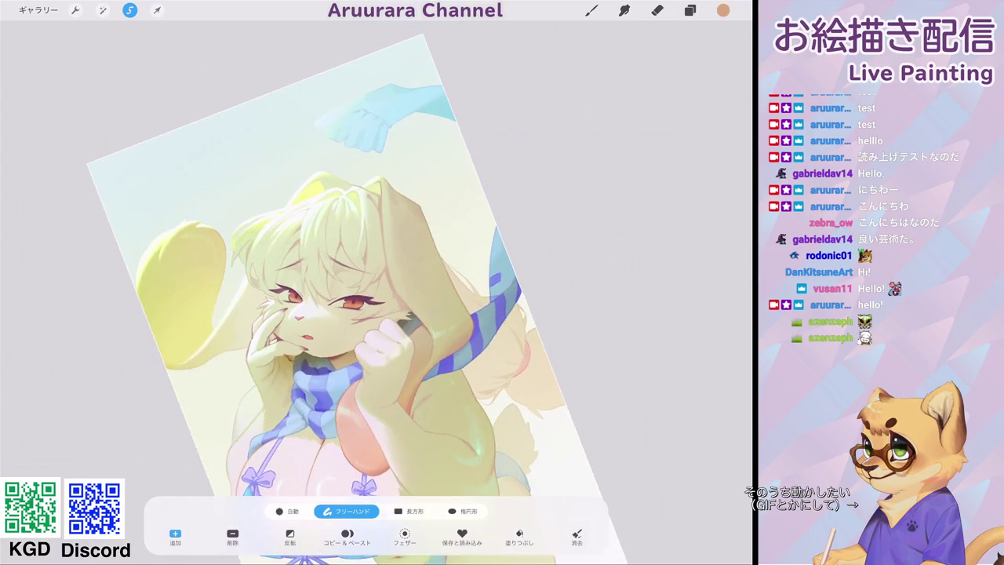
{"action": "scroll", "coordinate": [335, 267], "scroll_direction": "down", "scroll_amount": 3}
{"action": "scroll", "coordinate": [369, 259], "scroll_direction": "right", "scroll_amount": 2}
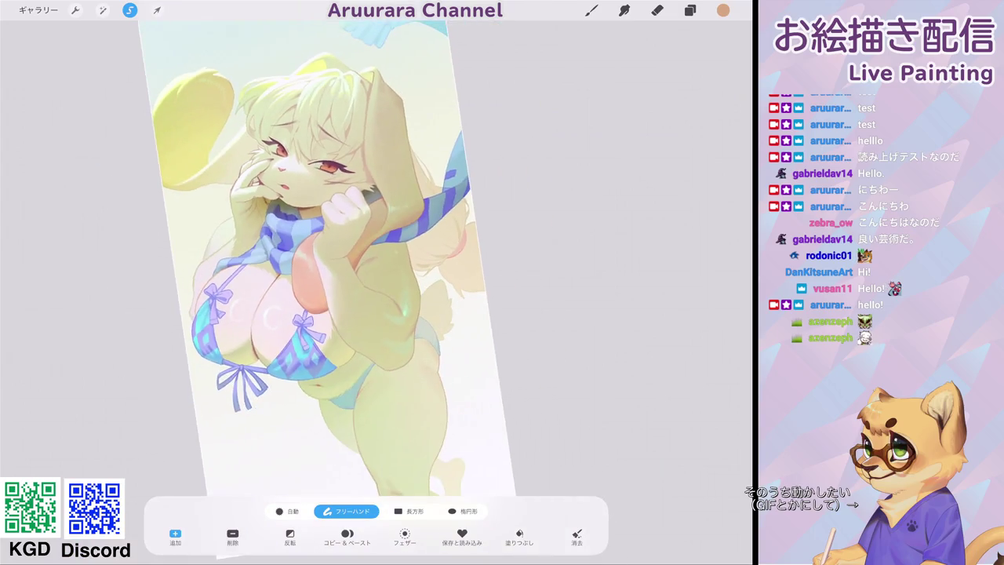
{"action": "left_click", "coordinate": [347, 537]}
Copy the selected scarf end onto a new layer and hide that layer.
{"action": "left_click", "coordinate": [499, 301]}
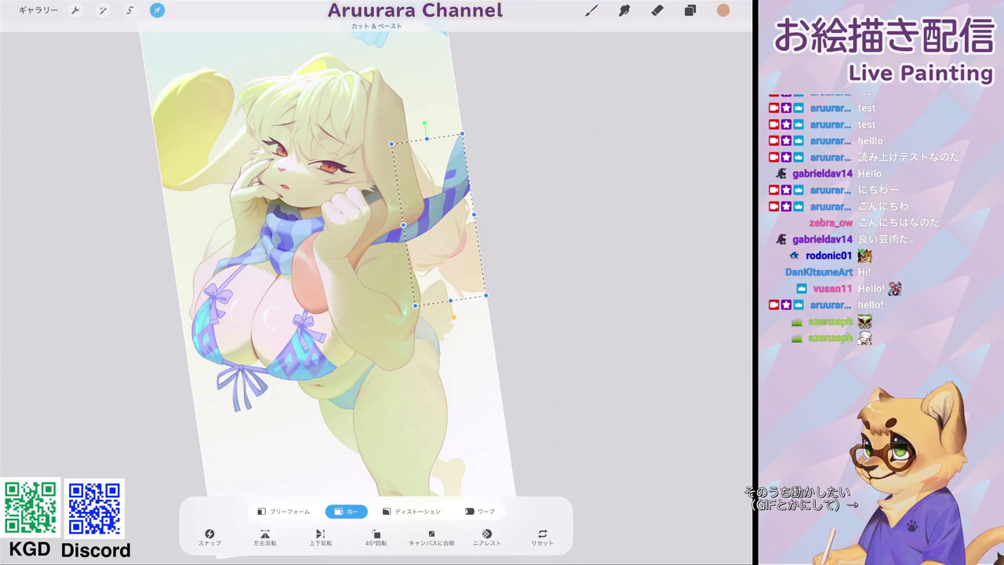
{"action": "left_click", "coordinate": [690, 10]}
{"action": "left_click", "coordinate": [727, 290]}
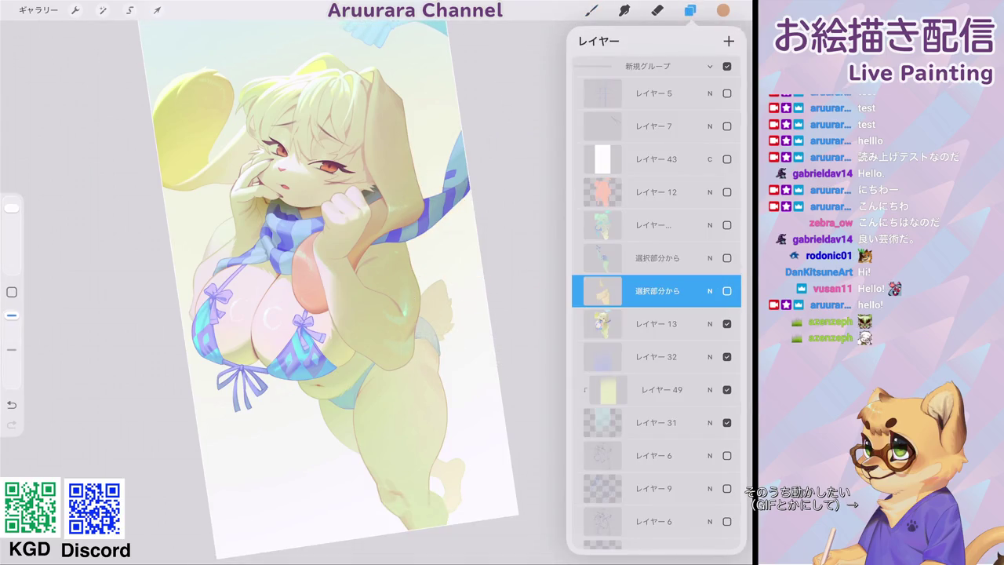
{"action": "left_click", "coordinate": [592, 11]}
Zoom onto the bikini ribbon tie and make レイヤー 13 the working layer.
{"action": "scroll", "coordinate": [369, 236], "scroll_direction": "up", "scroll_amount": 5}
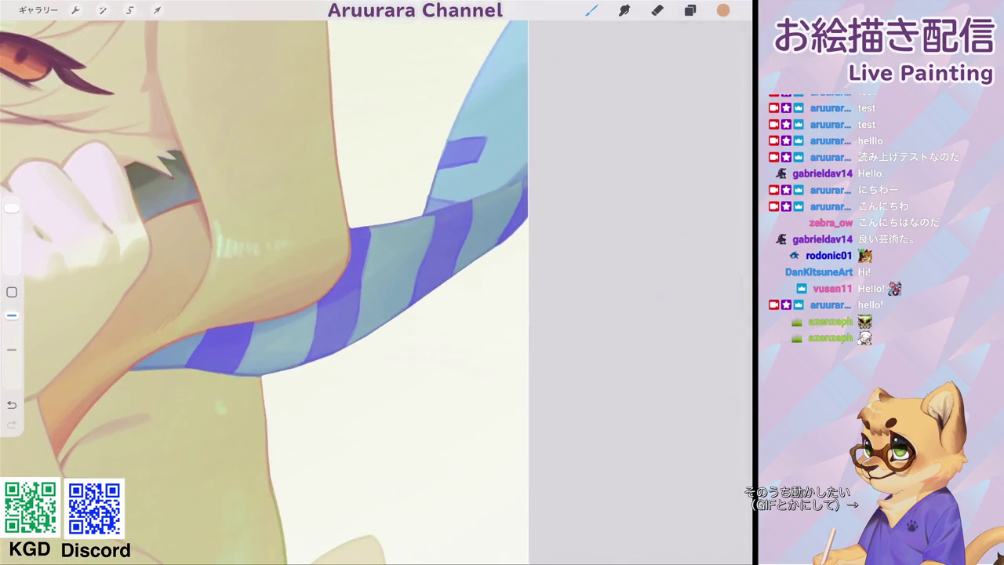
{"action": "scroll", "coordinate": [266, 290], "scroll_direction": "down", "scroll_amount": 5}
{"action": "scroll", "coordinate": [290, 291], "scroll_direction": "down", "scroll_amount": 5}
{"action": "scroll", "coordinate": [420, 292], "scroll_direction": "up", "scroll_amount": 3}
{"action": "scroll", "coordinate": [291, 274], "scroll_direction": "up", "scroll_amount": 5}
{"action": "left_click", "coordinate": [690, 10]}
{"action": "left_click", "coordinate": [657, 323]}
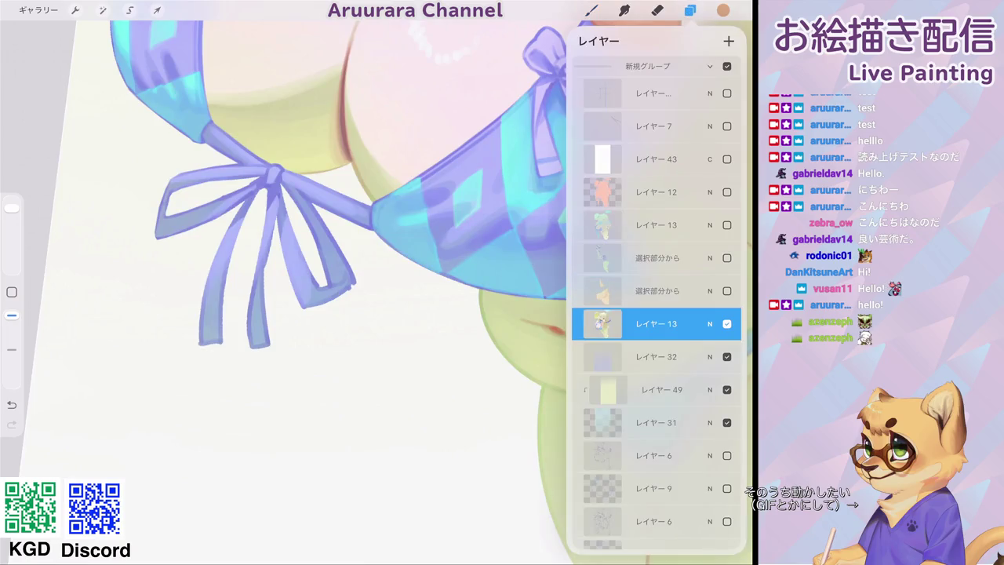
{"action": "left_click", "coordinate": [591, 11]}
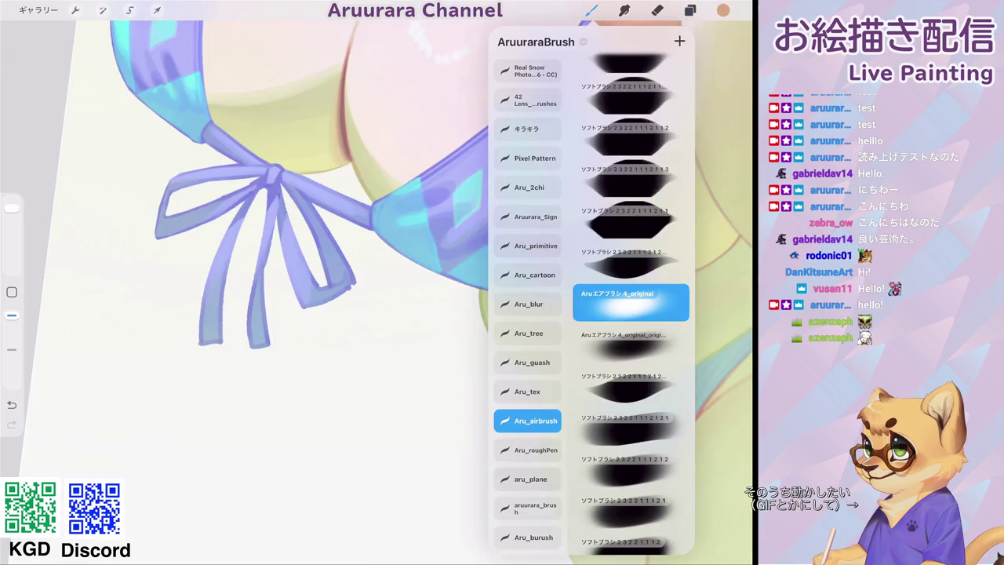
Pick an aru_plane brush and a purple colour, confirming the working layer.
{"action": "left_click", "coordinate": [530, 479]}
{"action": "scroll", "coordinate": [314, 236], "scroll_direction": "up", "scroll_amount": 5}
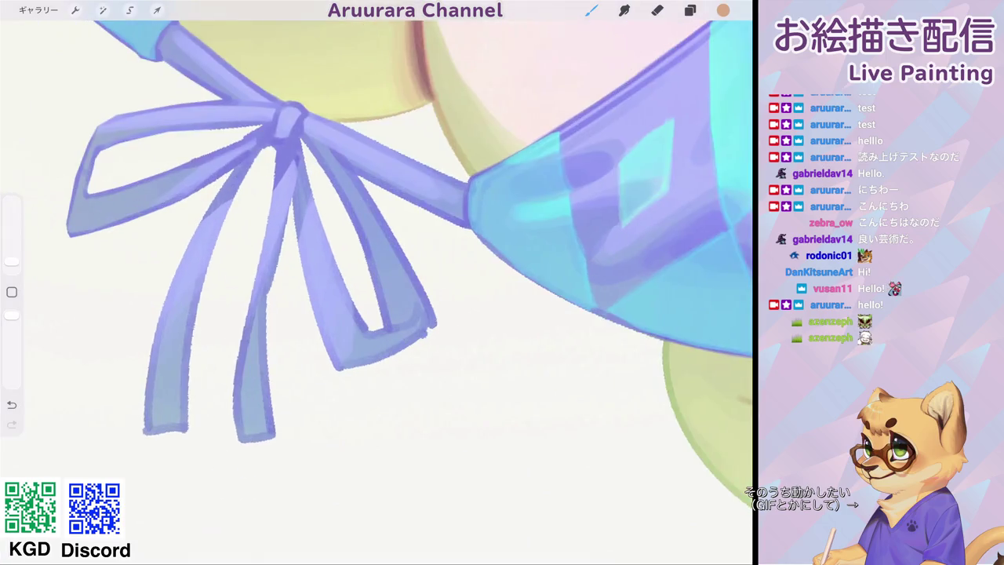
{"action": "left_click", "coordinate": [337, 140]}
{"action": "left_click", "coordinate": [691, 10]}
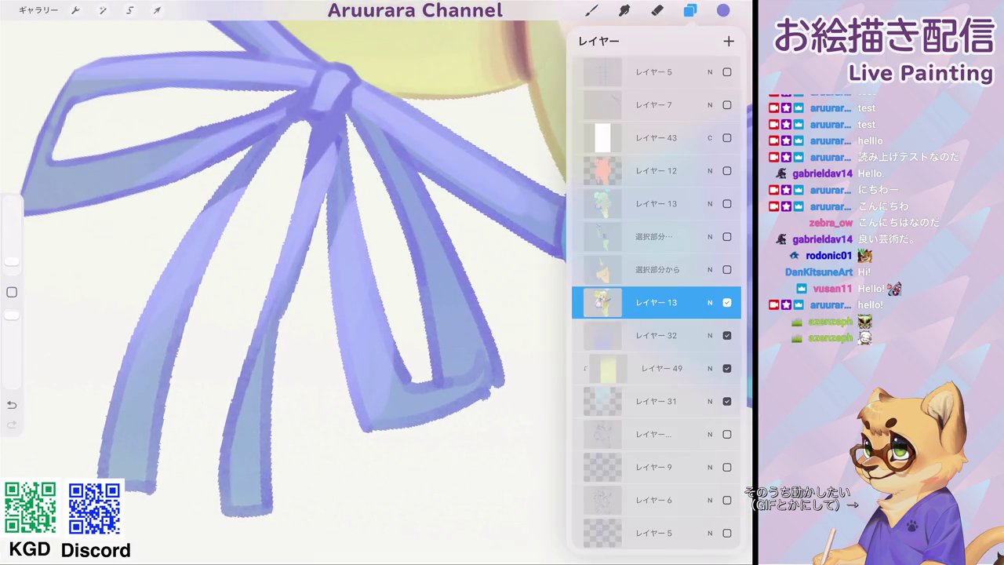
{"action": "left_click", "coordinate": [591, 10]}
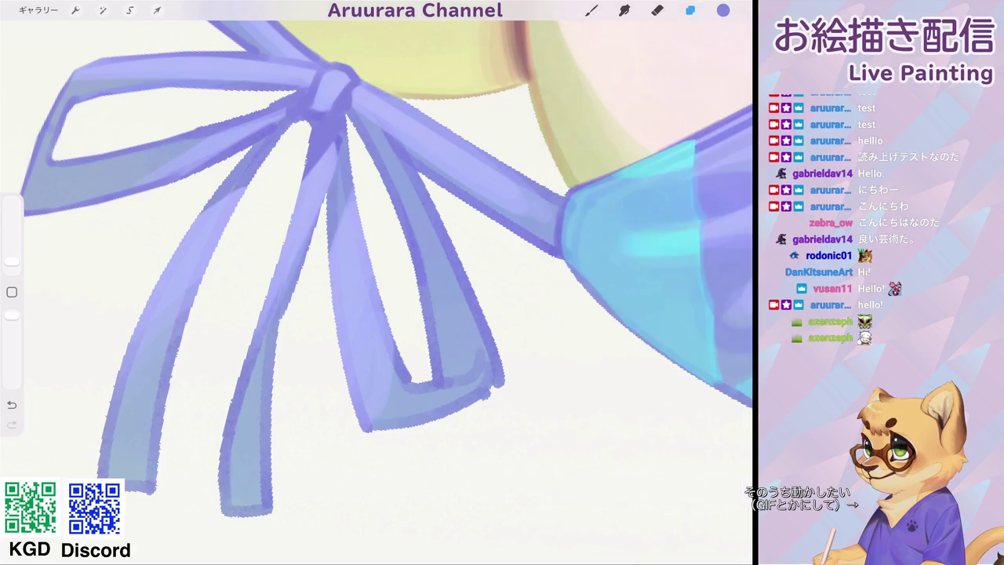
{"action": "scroll", "coordinate": [377, 275], "scroll_direction": "up", "scroll_amount": 2}
{"action": "scroll", "coordinate": [377, 274], "scroll_direction": "up", "scroll_amount": 3}
Outline the left ribbon band and loop edges in purple at about 1% brush size.
{"action": "mouse_move", "coordinate": [196, 325]}
{"action": "left_mouse_down"}
{"action": "mouse_move", "coordinate": [350, 138]}
{"action": "mouse_move", "coordinate": [451, 63]}
{"action": "left_mouse_up"}
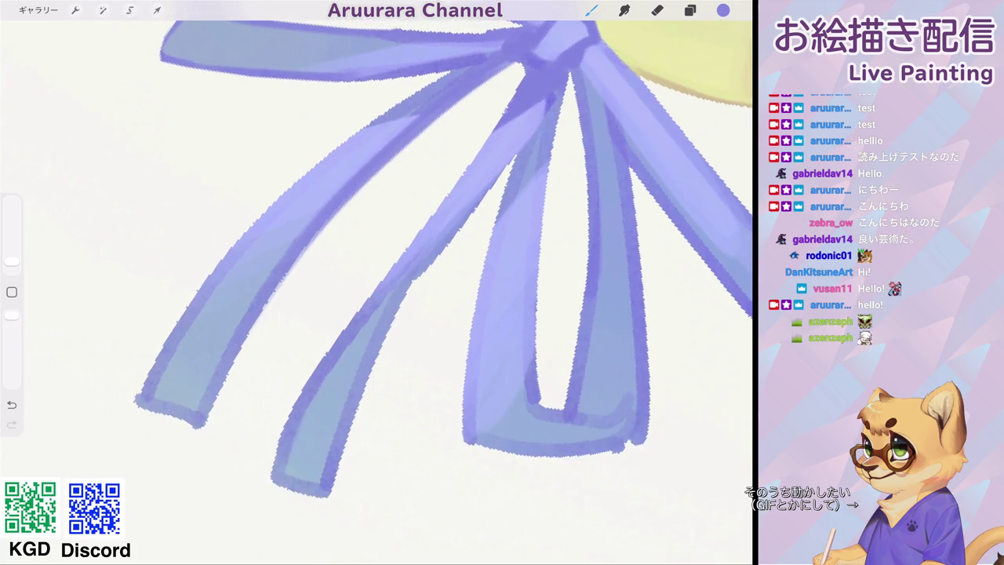
{"action": "left_click_drag", "start_coordinate": [11, 261], "coordinate": [11, 263]}
{"action": "left_click_drag", "start_coordinate": [205, 286], "coordinate": [342, 139]}
{"action": "left_click_drag", "start_coordinate": [286, 188], "coordinate": [458, 70]}
{"action": "scroll", "coordinate": [376, 282], "scroll_direction": "down", "scroll_amount": 5}
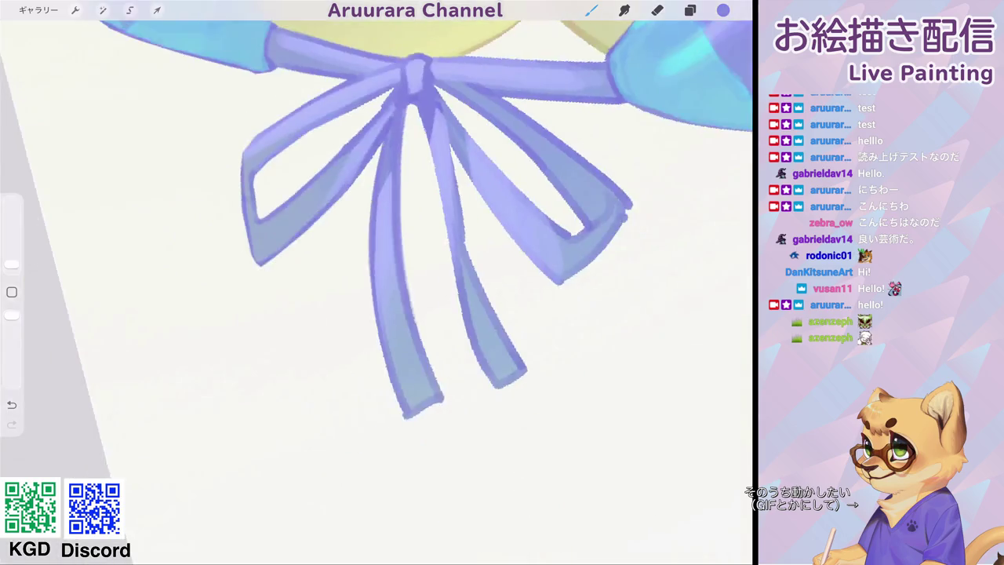
{"action": "scroll", "coordinate": [376, 282], "scroll_direction": "up", "scroll_amount": 5}
{"action": "scroll", "coordinate": [377, 236], "scroll_direction": "up", "scroll_amount": 3}
{"action": "left_click_drag", "start_coordinate": [12, 264], "coordinate": [12, 263]}
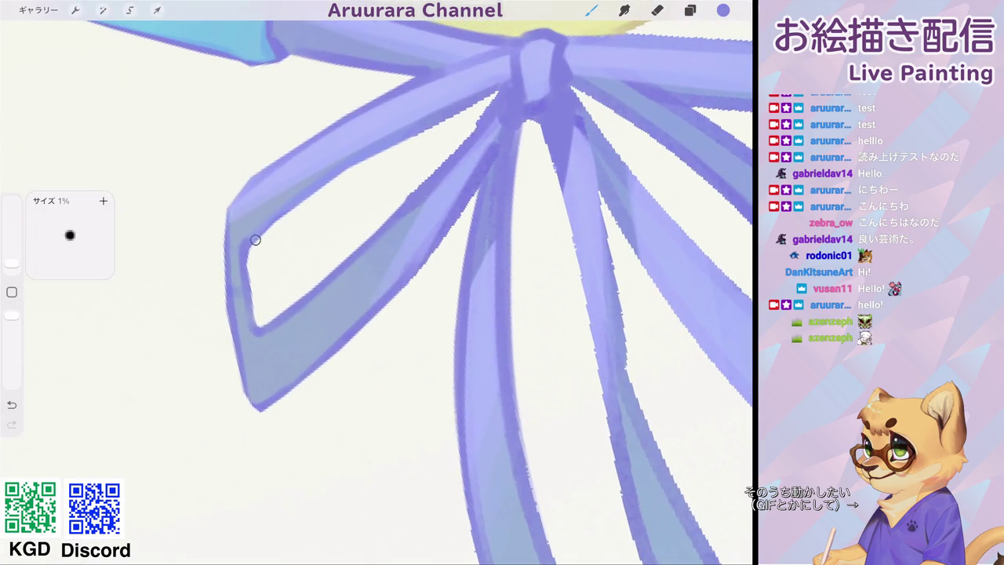
{"action": "left_click_drag", "start_coordinate": [249, 248], "coordinate": [485, 100]}
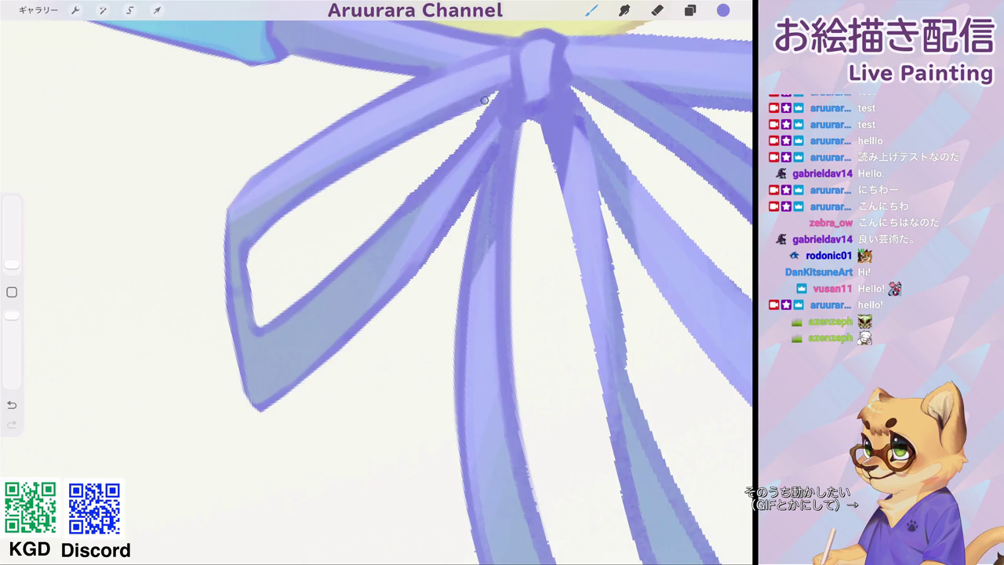
{"action": "mouse_move", "coordinate": [229, 210]}
{"action": "left_mouse_down"}
{"action": "mouse_move", "coordinate": [333, 125]}
{"action": "mouse_move", "coordinate": [428, 75]}
{"action": "left_mouse_up"}
{"action": "mouse_move", "coordinate": [242, 184]}
{"action": "left_mouse_down"}
{"action": "mouse_move", "coordinate": [225, 240]}
{"action": "mouse_move", "coordinate": [244, 390]}
{"action": "left_mouse_up"}
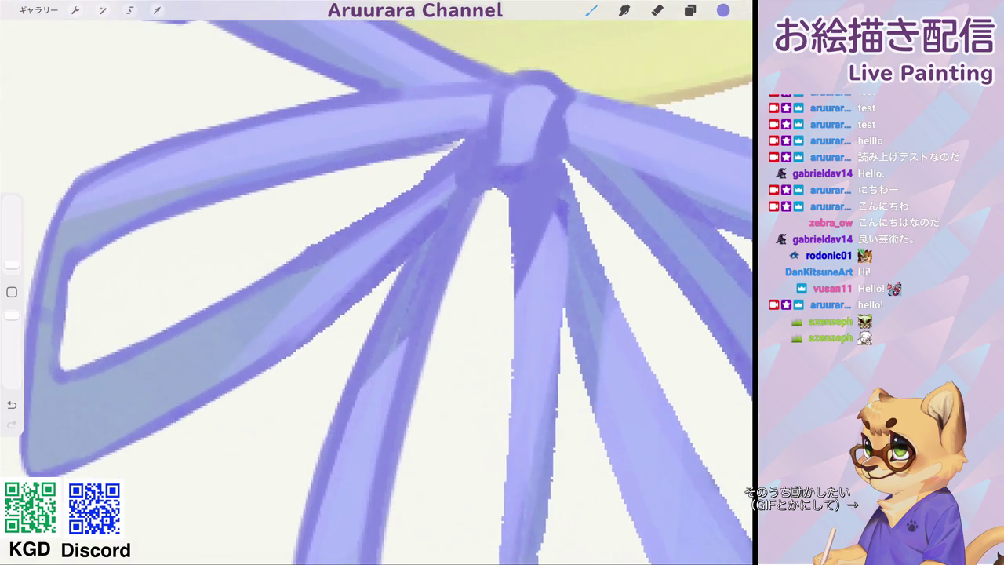
{"action": "mouse_move", "coordinate": [300, 254]}
{"action": "left_mouse_down"}
{"action": "mouse_move", "coordinate": [466, 144]}
{"action": "mouse_move", "coordinate": [463, 153]}
{"action": "left_mouse_up"}
Add more dark purple strokes along the ribbon edges, inner loop and loop tip.
{"action": "scroll", "coordinate": [376, 283], "scroll_direction": "down", "scroll_amount": 3}
{"action": "scroll", "coordinate": [376, 282], "scroll_direction": "down", "scroll_amount": 2}
{"action": "scroll", "coordinate": [377, 283], "scroll_direction": "down", "scroll_amount": 2}
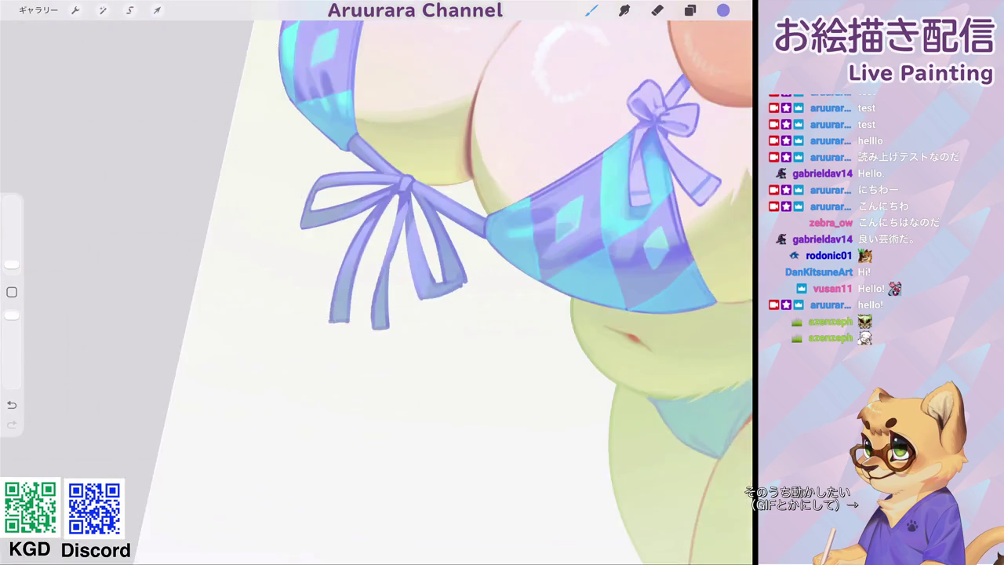
{"action": "scroll", "coordinate": [376, 283], "scroll_direction": "down", "scroll_amount": 1}
{"action": "scroll", "coordinate": [376, 283], "scroll_direction": "up", "scroll_amount": 3}
{"action": "scroll", "coordinate": [377, 283], "scroll_direction": "up", "scroll_amount": 2}
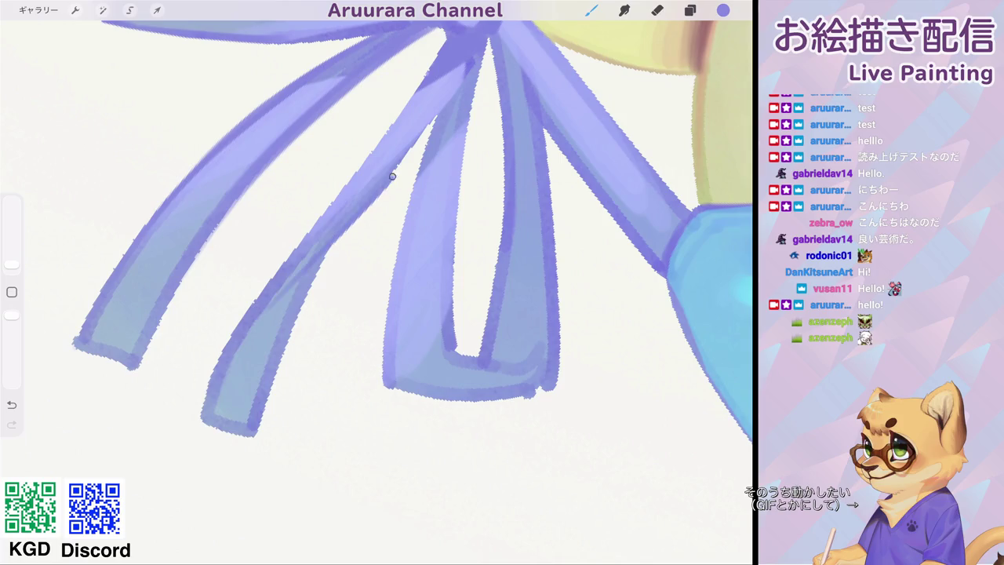
{"action": "scroll", "coordinate": [376, 283], "scroll_direction": "down", "scroll_amount": 1}
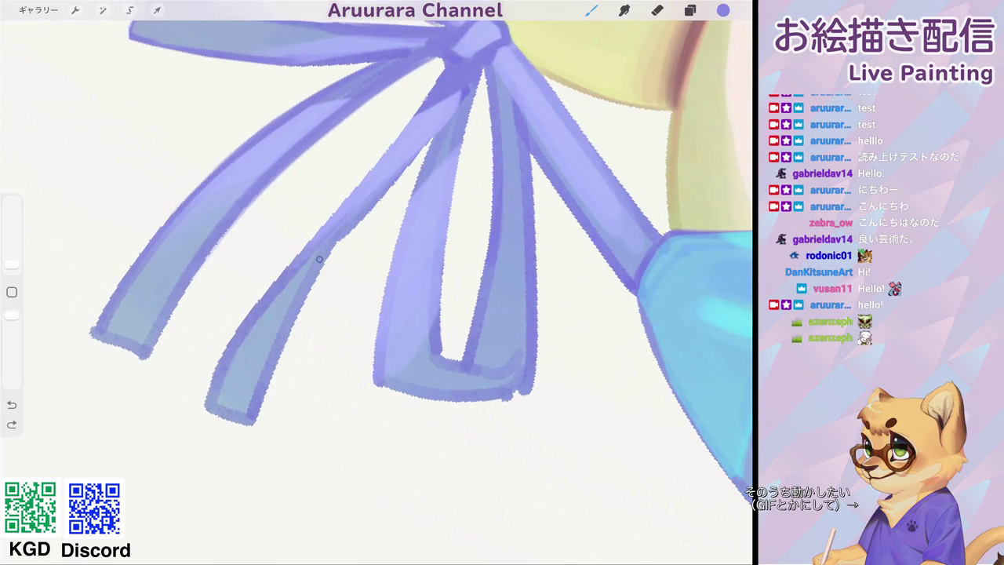
{"action": "left_click_drag", "start_coordinate": [319, 259], "coordinate": [411, 157]}
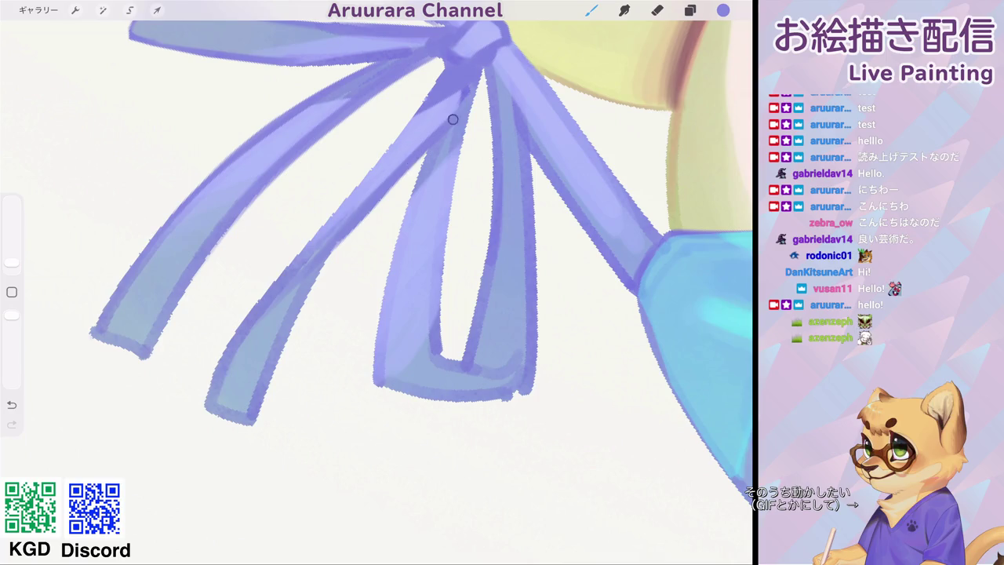
{"action": "left_click_drag", "start_coordinate": [289, 267], "coordinate": [438, 88]}
{"action": "scroll", "coordinate": [377, 282], "scroll_direction": "down", "scroll_amount": 3}
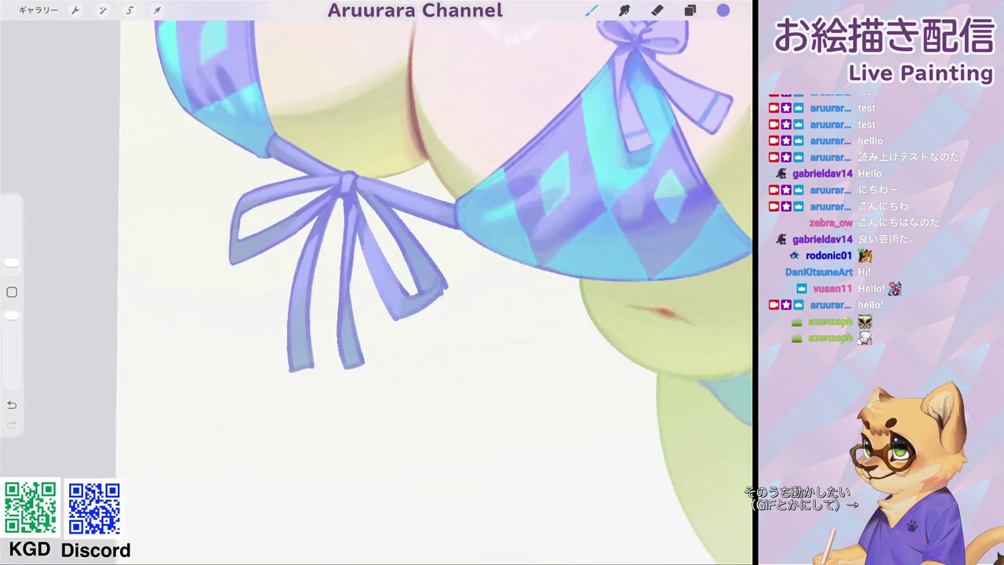
{"action": "scroll", "coordinate": [377, 283], "scroll_direction": "down", "scroll_amount": 2}
{"action": "scroll", "coordinate": [376, 283], "scroll_direction": "up", "scroll_amount": 3}
{"action": "scroll", "coordinate": [376, 283], "scroll_direction": "up", "scroll_amount": 3}
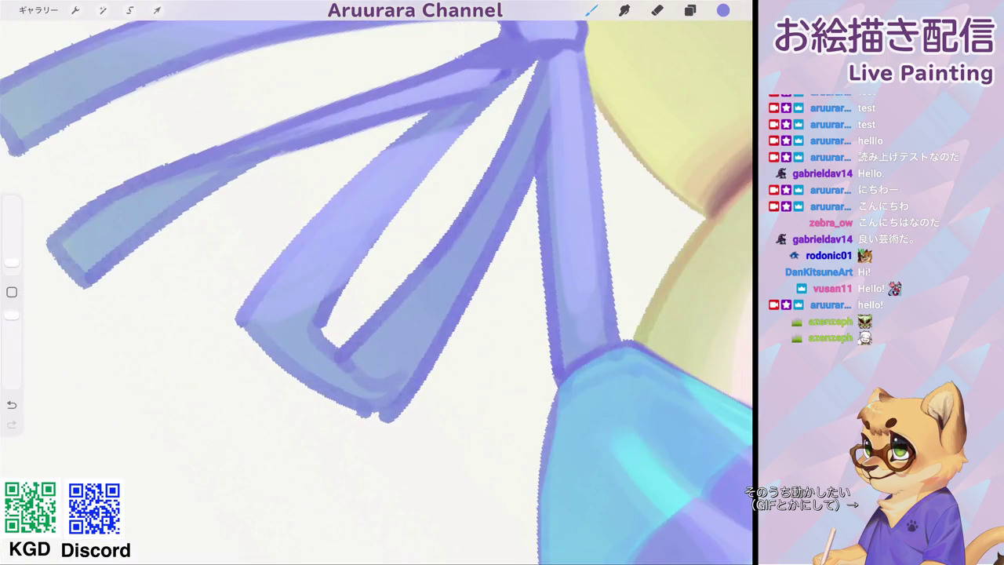
{"action": "left_click_drag", "start_coordinate": [252, 297], "coordinate": [414, 123]}
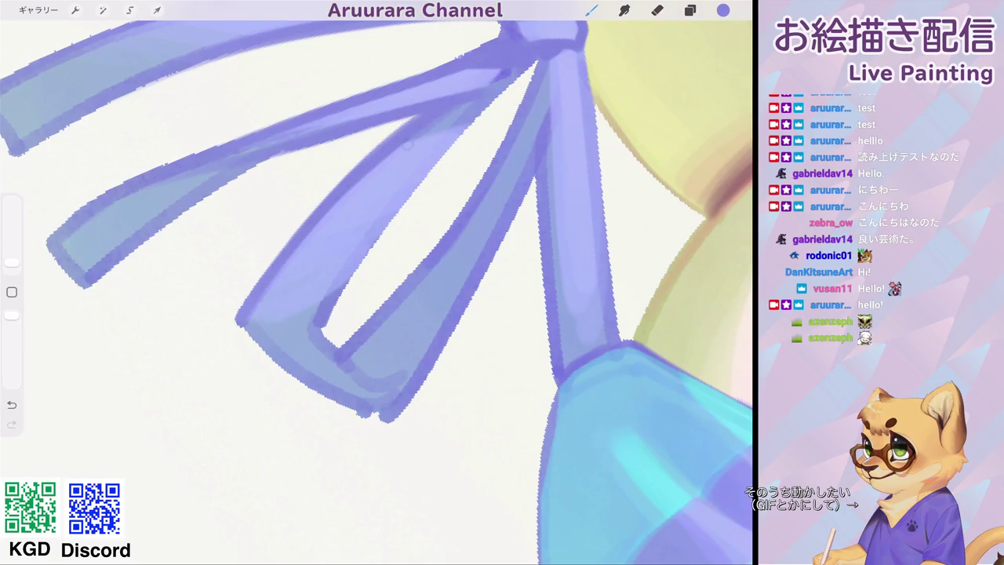
{"action": "left_click_drag", "start_coordinate": [321, 339], "coordinate": [489, 98]}
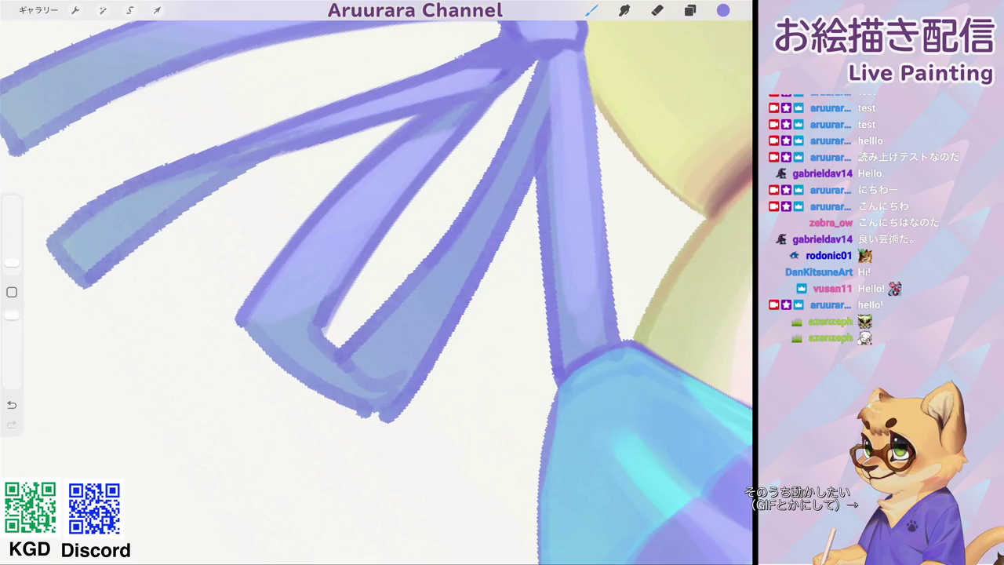
{"action": "scroll", "coordinate": [377, 283], "scroll_direction": "down", "scroll_amount": 2}
{"action": "left_click_drag", "start_coordinate": [247, 246], "coordinate": [271, 385]}
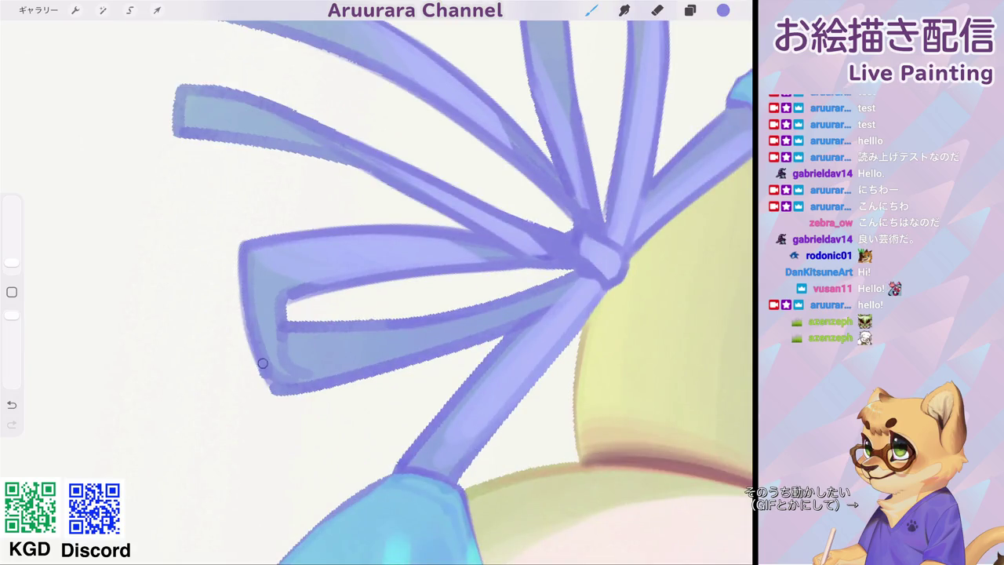
{"action": "left_click_drag", "start_coordinate": [293, 296], "coordinate": [283, 360]}
{"action": "scroll", "coordinate": [377, 282], "scroll_direction": "down", "scroll_amount": 2}
{"action": "scroll", "coordinate": [377, 283], "scroll_direction": "up", "scroll_amount": 2}
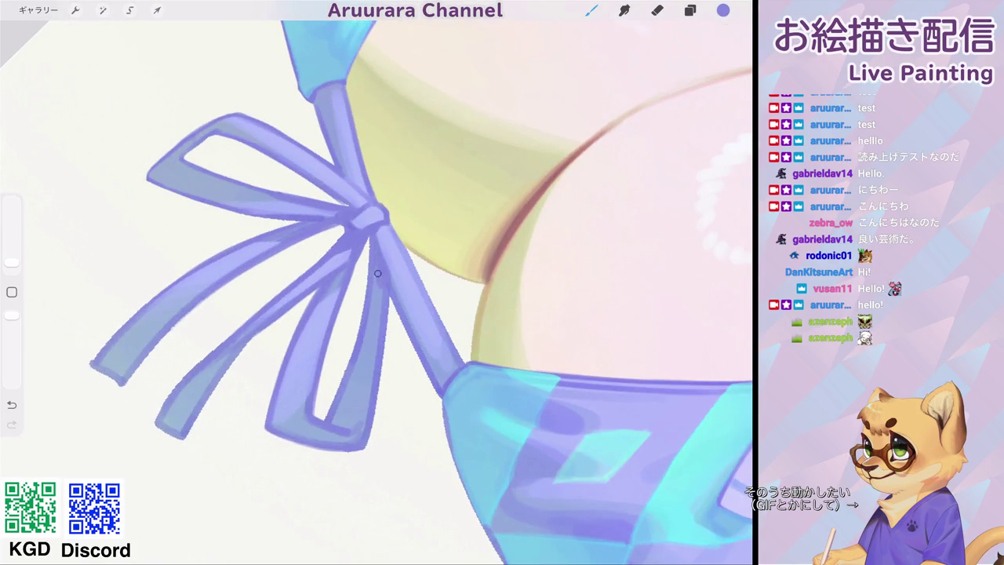
{"action": "scroll", "coordinate": [377, 283], "scroll_direction": "down", "scroll_amount": 3}
{"action": "scroll", "coordinate": [376, 283], "scroll_direction": "down", "scroll_amount": 2}
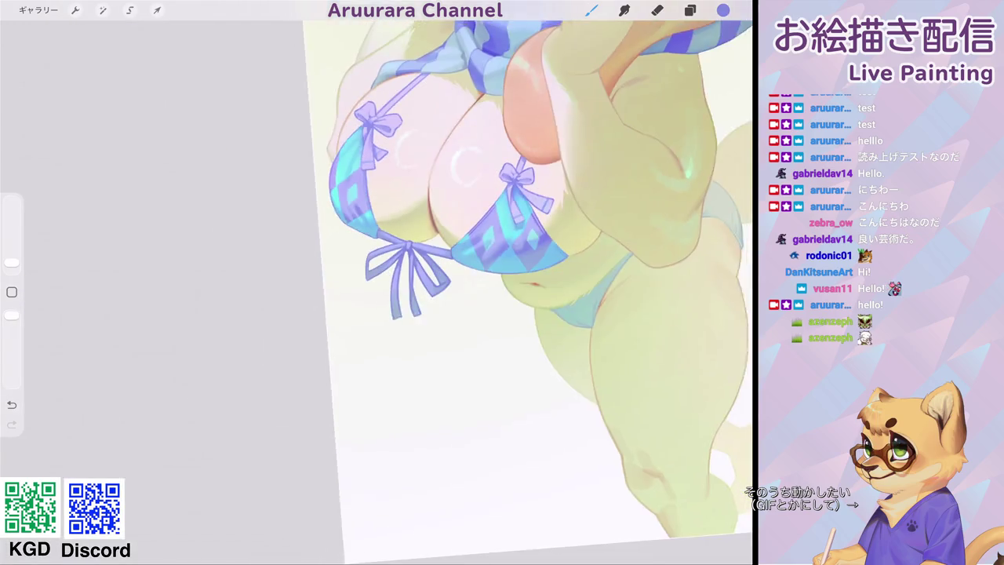
Outline the first bikini cup's right edge and top edge in purple-blue.
{"action": "scroll", "coordinate": [376, 282], "scroll_direction": "down", "scroll_amount": 1}
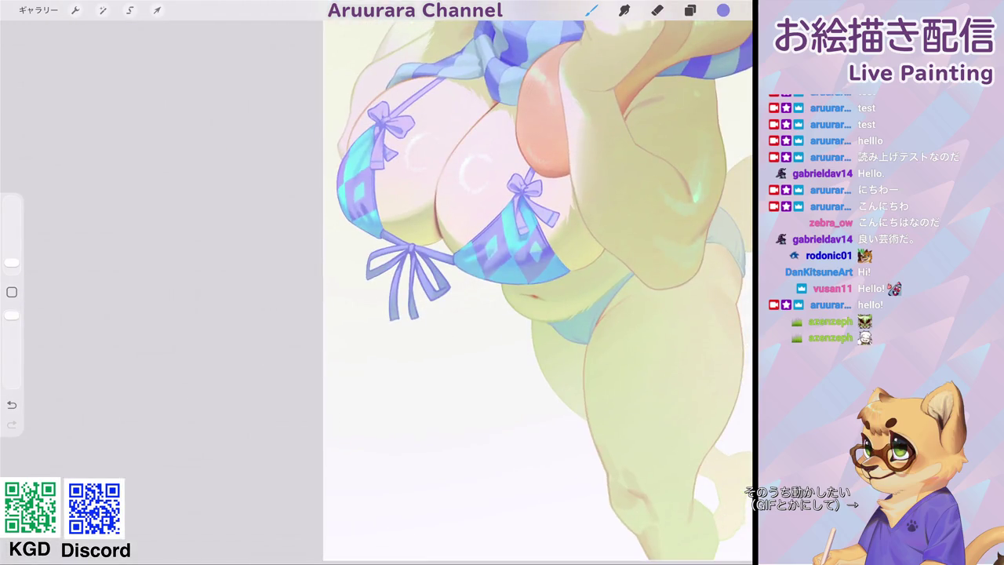
{"action": "scroll", "coordinate": [408, 267], "scroll_direction": "up", "scroll_amount": 3}
{"action": "scroll", "coordinate": [408, 267], "scroll_direction": "down", "scroll_amount": 3}
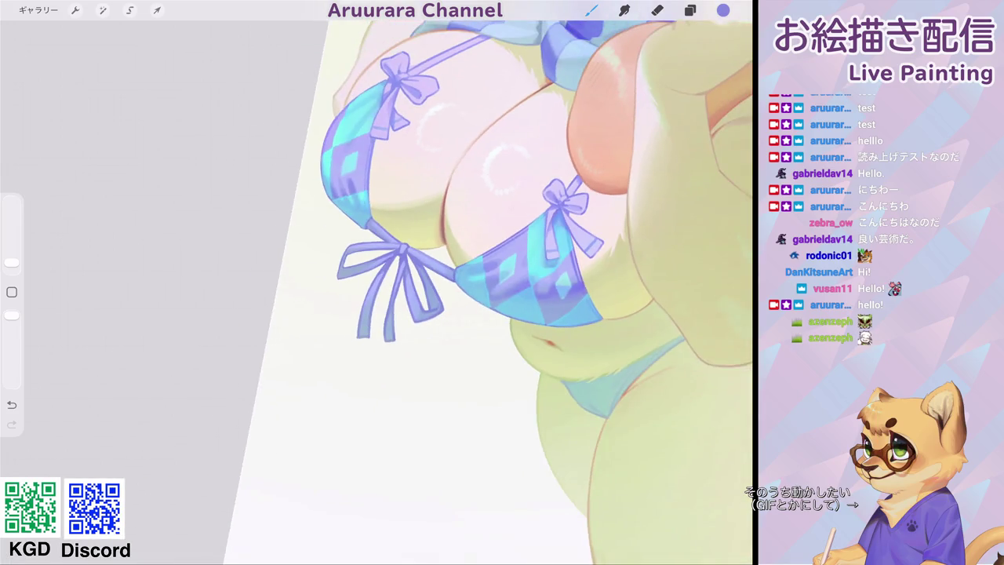
{"action": "scroll", "coordinate": [392, 259], "scroll_direction": "up", "scroll_amount": 3}
{"action": "scroll", "coordinate": [393, 259], "scroll_direction": "up", "scroll_amount": 2}
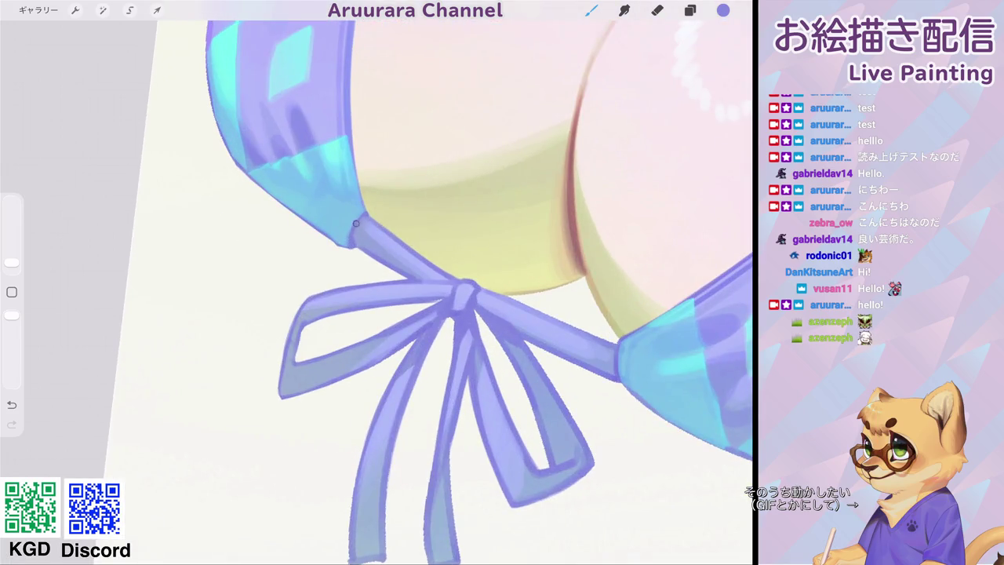
{"action": "scroll", "coordinate": [393, 259], "scroll_direction": "up", "scroll_amount": 2}
{"action": "scroll", "coordinate": [392, 259], "scroll_direction": "up", "scroll_amount": 2}
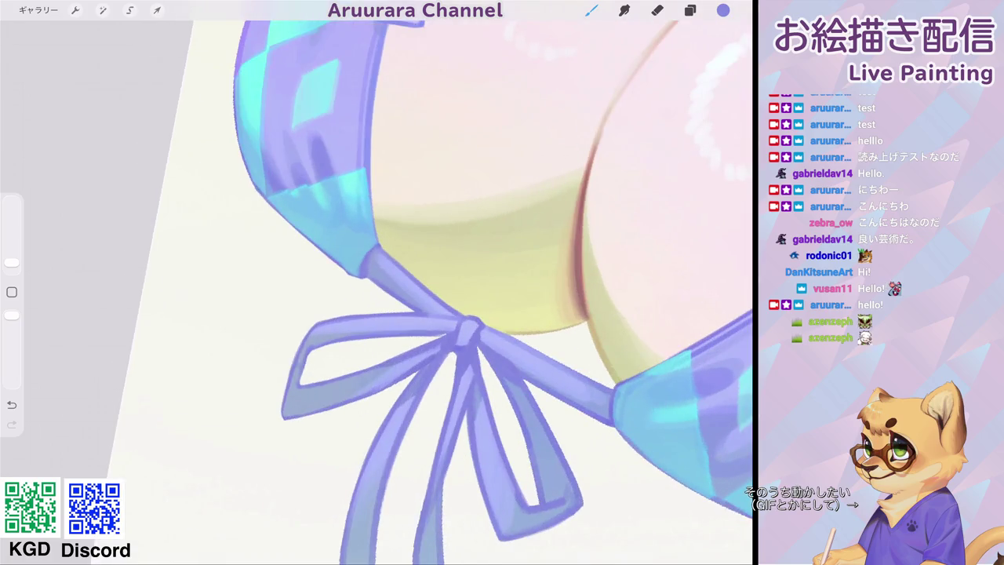
{"action": "mouse_move", "coordinate": [360, 171]}
{"action": "left_mouse_down"}
{"action": "mouse_move", "coordinate": [364, 241]}
{"action": "mouse_move", "coordinate": [349, 275]}
{"action": "left_mouse_up"}
{"action": "scroll", "coordinate": [376, 290], "scroll_direction": "up", "scroll_amount": 2}
{"action": "left_click_drag", "start_coordinate": [385, 166], "coordinate": [307, 292]}
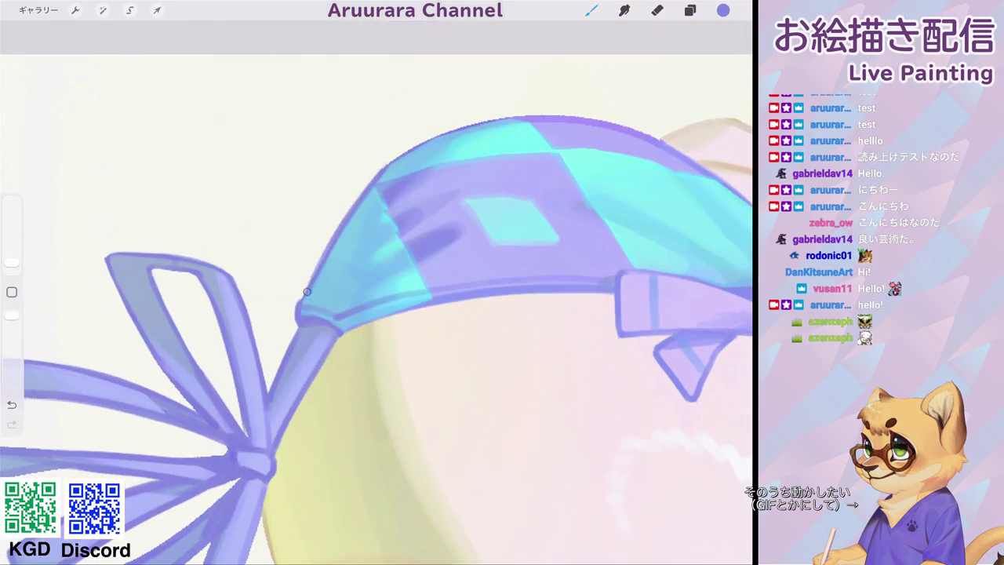
Redraw the cup's left-edge outline and trace its upper-left edge up to the strap.
{"action": "scroll", "coordinate": [307, 292], "scroll_direction": "down", "scroll_amount": 3}
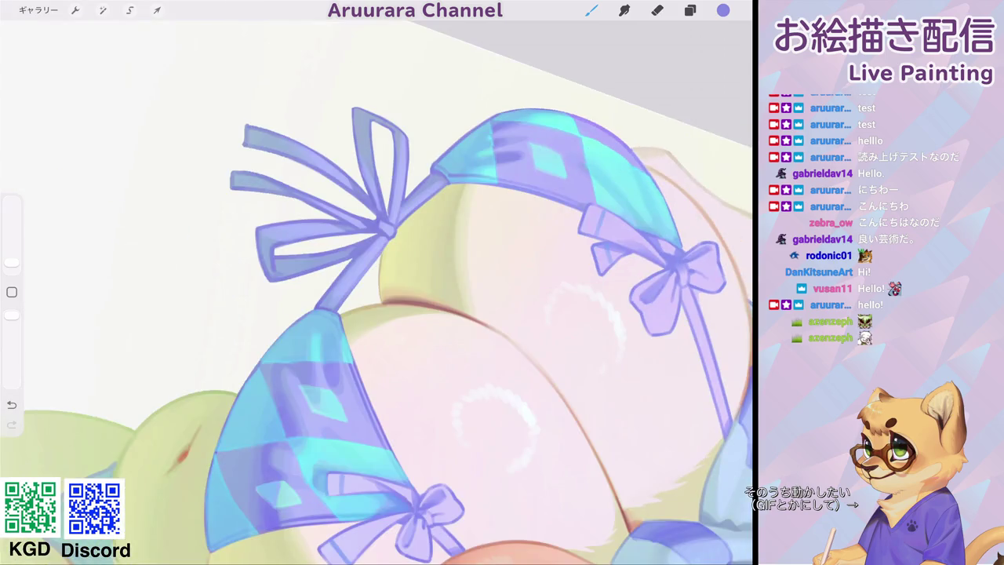
{"action": "scroll", "coordinate": [314, 392], "scroll_direction": "up", "scroll_amount": 3}
{"action": "scroll", "coordinate": [314, 392], "scroll_direction": "up", "scroll_amount": 2}
{"action": "mouse_move", "coordinate": [174, 498]}
{"action": "left_mouse_down"}
{"action": "mouse_move", "coordinate": [220, 350]}
{"action": "mouse_move", "coordinate": [300, 228]}
{"action": "left_mouse_up"}
{"action": "key", "text": "ctrl+z"}
{"action": "key", "text": "ctrl+z"}
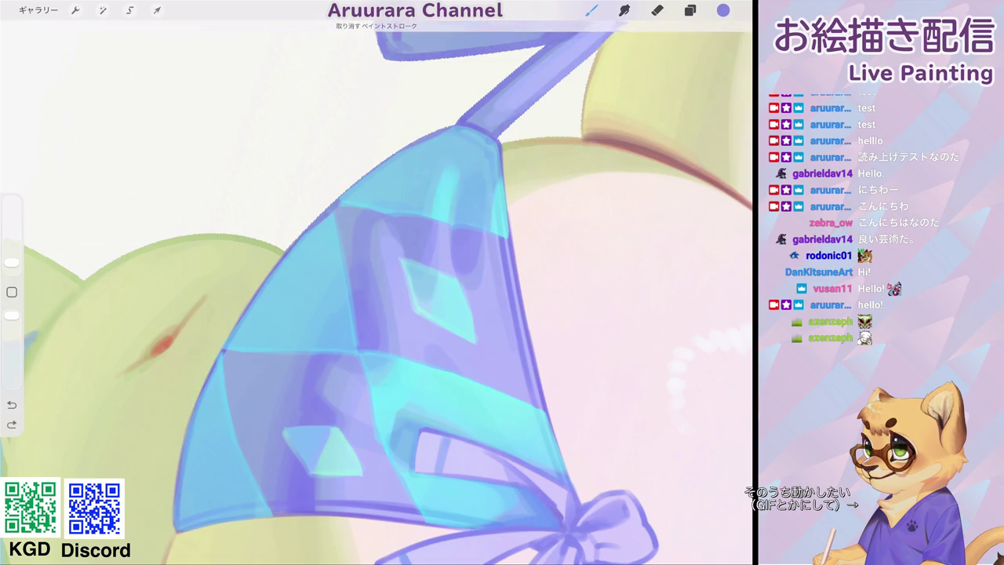
{"action": "left_click_drag", "start_coordinate": [212, 370], "coordinate": [300, 230]}
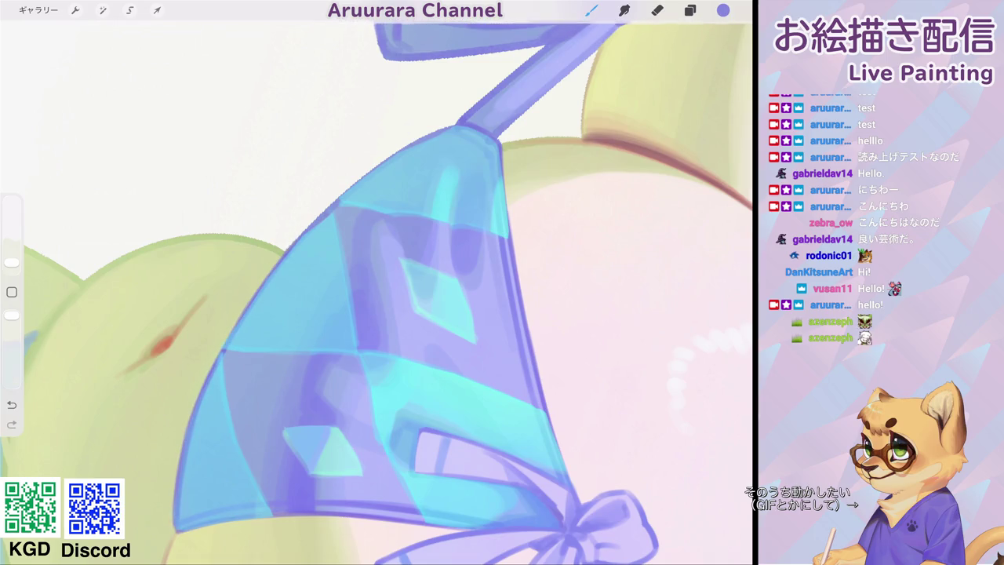
{"action": "mouse_move", "coordinate": [221, 350]}
{"action": "left_mouse_down"}
{"action": "mouse_move", "coordinate": [295, 244]}
{"action": "mouse_move", "coordinate": [369, 173]}
{"action": "mouse_move", "coordinate": [446, 130]}
{"action": "left_mouse_up"}
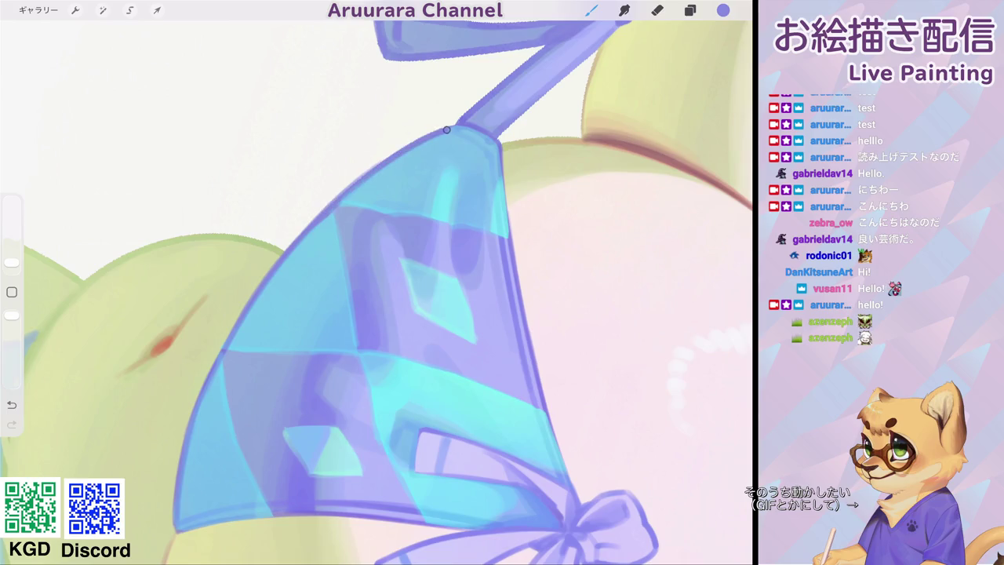
Reinforce the left cup's upper edge in purple and darken the other cup's lower edge.
{"action": "scroll", "coordinate": [377, 283], "scroll_direction": "down", "scroll_amount": 5}
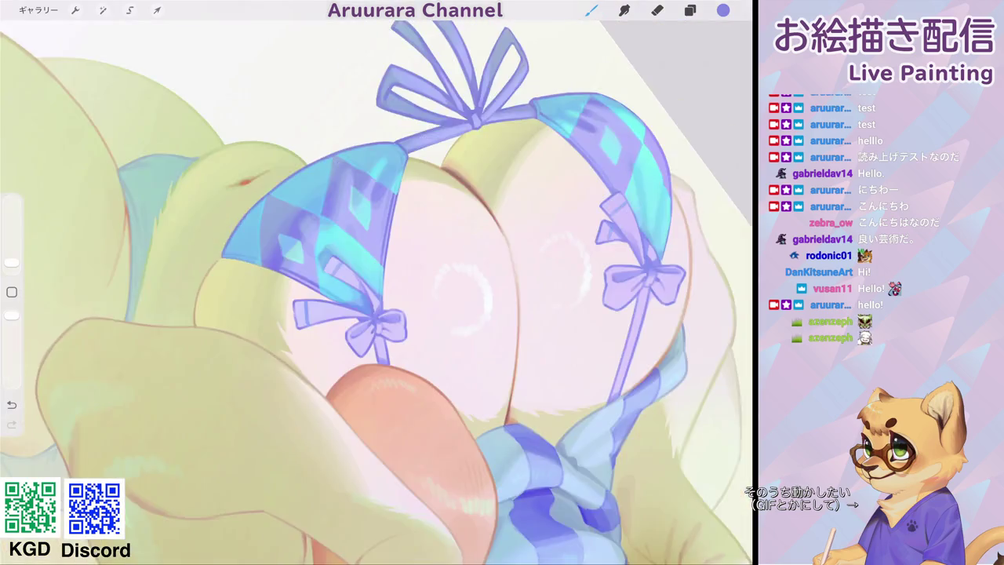
{"action": "scroll", "coordinate": [376, 282], "scroll_direction": "up", "scroll_amount": 5}
{"action": "left_click_drag", "start_coordinate": [327, 220], "coordinate": [386, 157]}
{"action": "left_click_drag", "start_coordinate": [329, 223], "coordinate": [392, 159]}
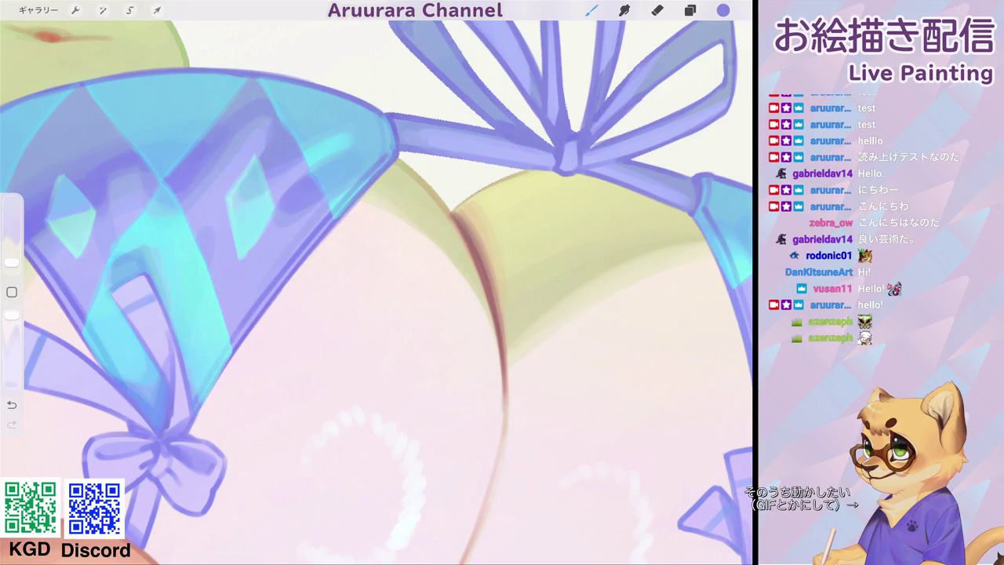
{"action": "scroll", "coordinate": [376, 283], "scroll_direction": "down", "scroll_amount": 5}
{"action": "scroll", "coordinate": [377, 283], "scroll_direction": "up", "scroll_amount": 5}
{"action": "mouse_move", "coordinate": [299, 271]}
{"action": "left_mouse_down"}
{"action": "mouse_move", "coordinate": [367, 192]}
{"action": "mouse_move", "coordinate": [357, 215]}
{"action": "left_mouse_up"}
{"action": "scroll", "coordinate": [377, 283], "scroll_direction": "down", "scroll_amount": 3}
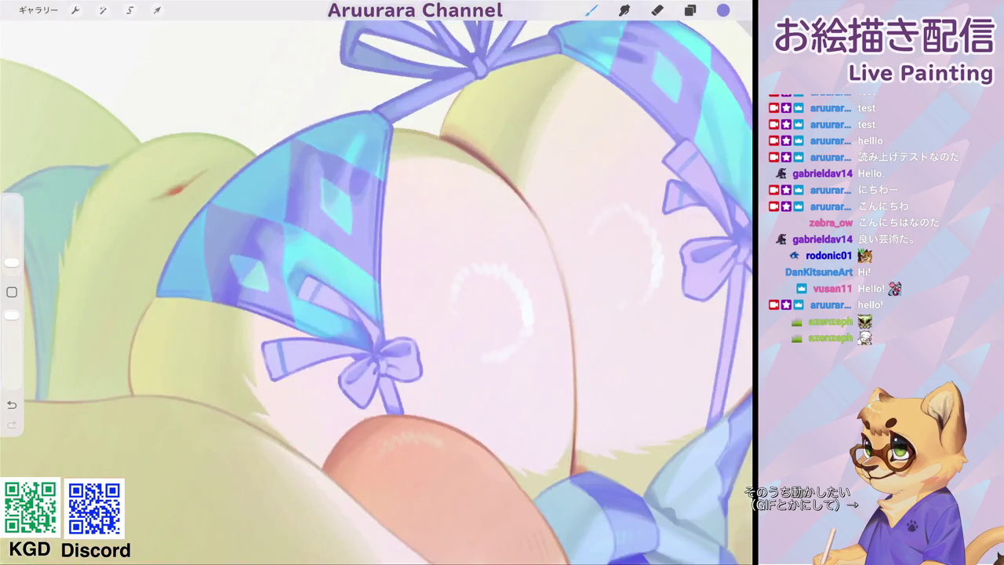
{"action": "scroll", "coordinate": [376, 282], "scroll_direction": "down", "scroll_amount": 3}
{"action": "scroll", "coordinate": [329, 282], "scroll_direction": "up", "scroll_amount": 5}
{"action": "scroll", "coordinate": [314, 275], "scroll_direction": "up", "scroll_amount": 3}
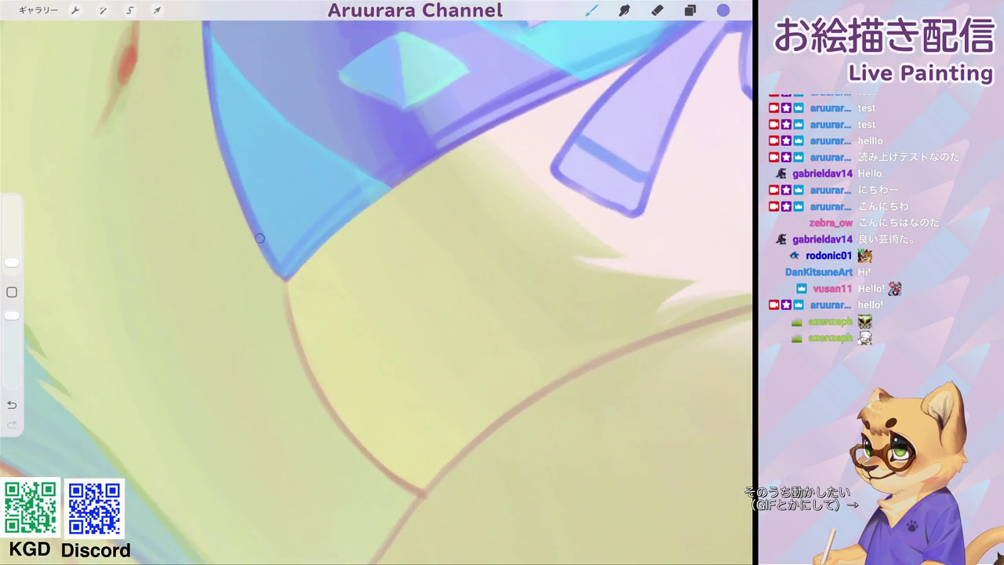
{"action": "left_click_drag", "start_coordinate": [282, 282], "coordinate": [416, 175]}
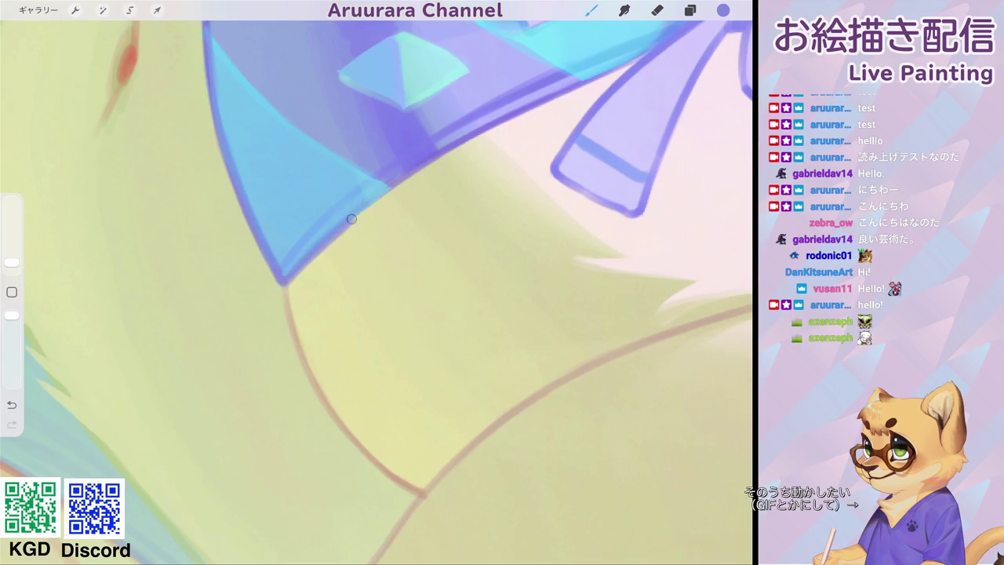
{"action": "scroll", "coordinate": [377, 282], "scroll_direction": "down", "scroll_amount": 3}
{"action": "scroll", "coordinate": [376, 282], "scroll_direction": "down", "scroll_amount": 2}
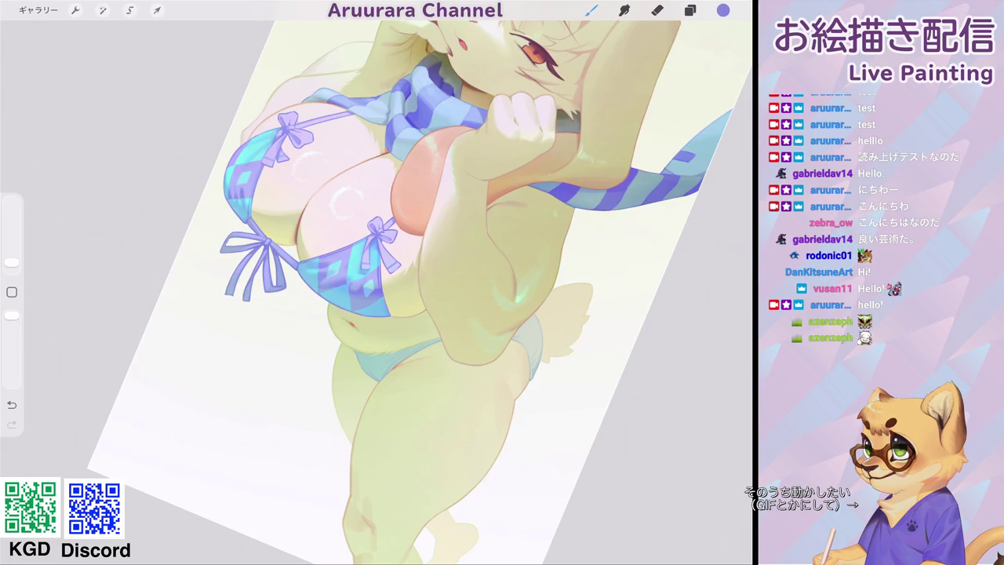
{"action": "scroll", "coordinate": [377, 283], "scroll_direction": "down", "scroll_amount": 5}
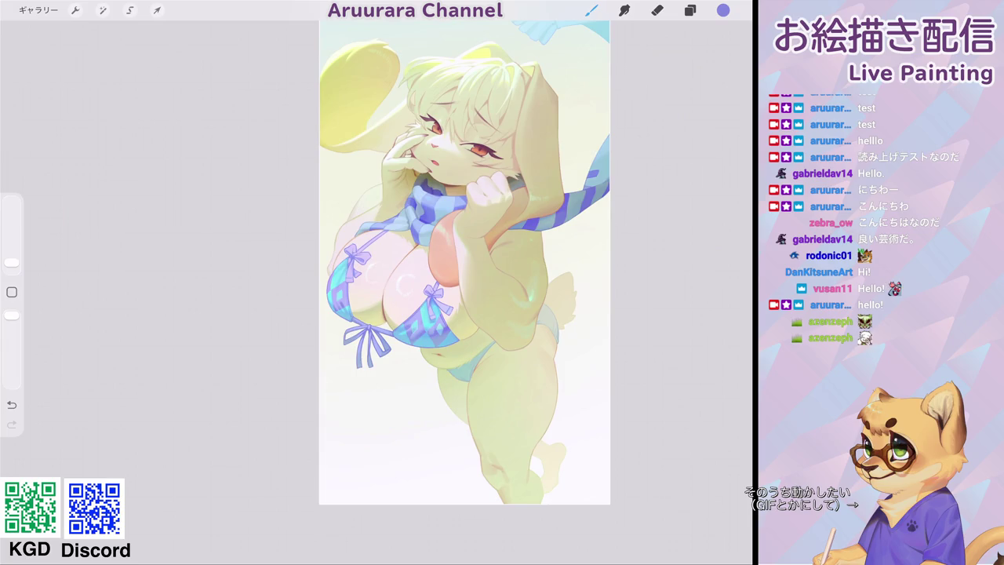
Check the layer list, then patch the scarf's lower-right edge with lighter blue.
{"action": "scroll", "coordinate": [424, 283], "scroll_direction": "up", "scroll_amount": 2}
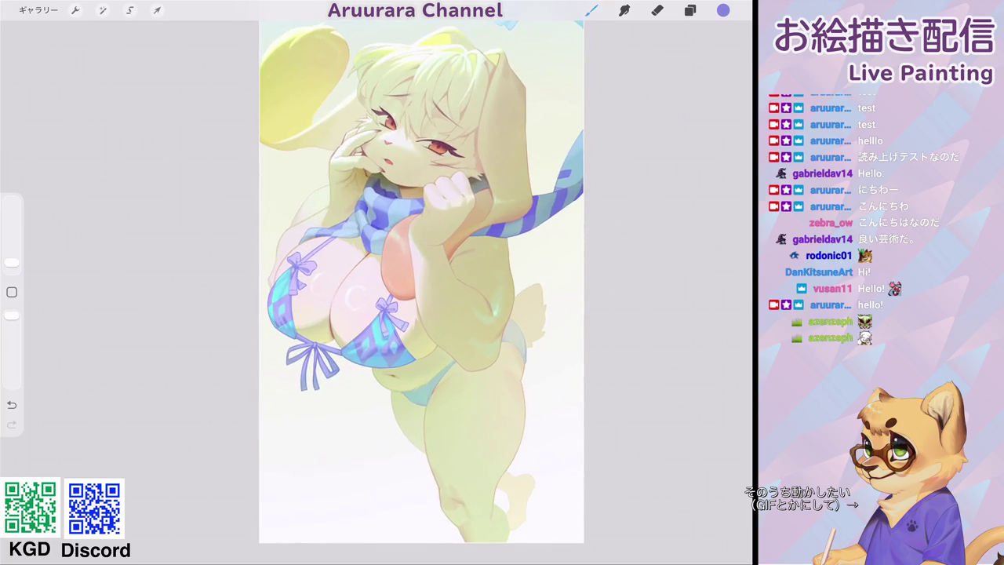
{"action": "left_click", "coordinate": [690, 10]}
{"action": "left_click", "coordinate": [689, 10]}
{"action": "scroll", "coordinate": [471, 220], "scroll_direction": "up", "scroll_amount": 5}
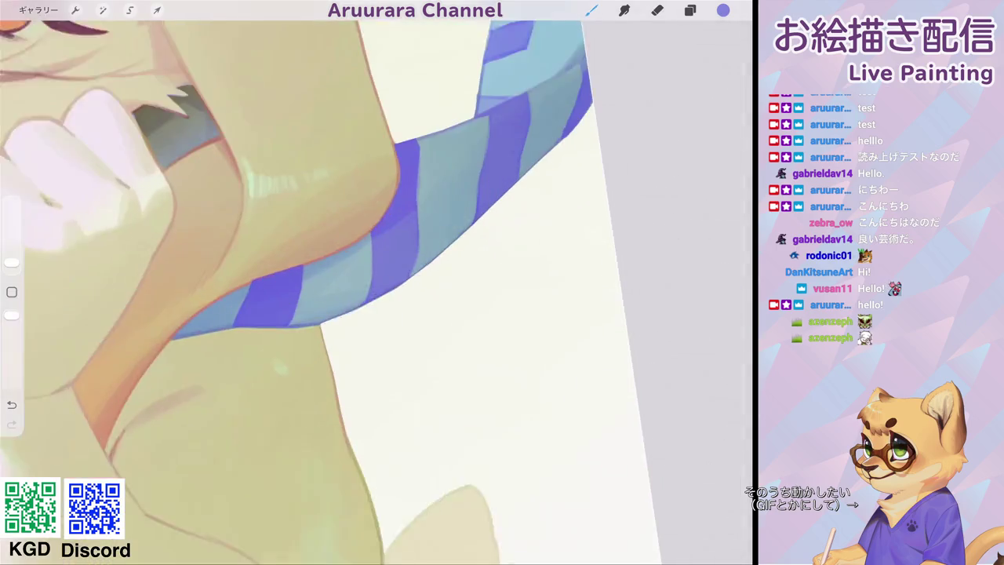
{"action": "scroll", "coordinate": [335, 283], "scroll_direction": "up", "scroll_amount": 1}
{"action": "scroll", "coordinate": [335, 282], "scroll_direction": "down", "scroll_amount": 2}
{"action": "scroll", "coordinate": [335, 283], "scroll_direction": "up", "scroll_amount": 3}
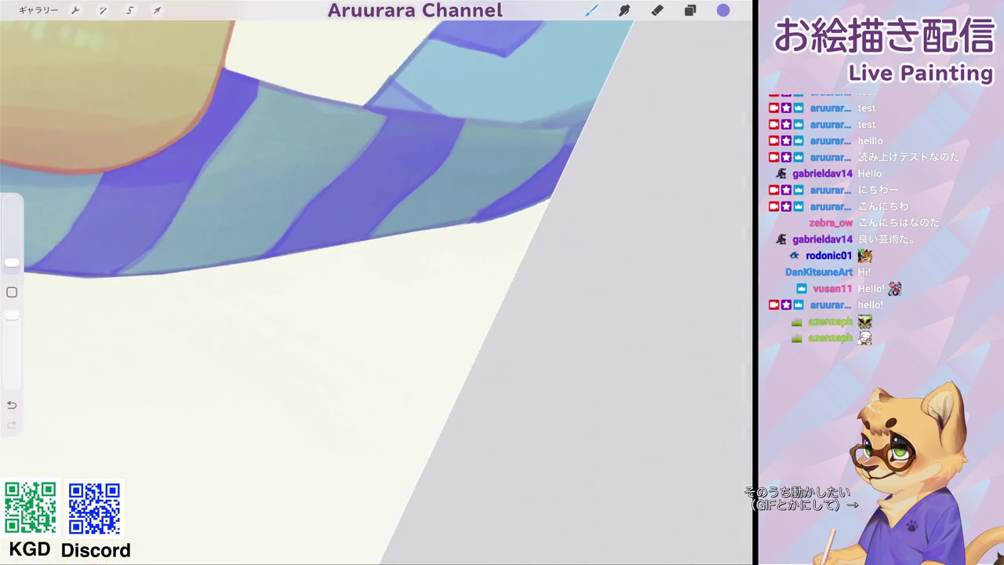
{"action": "left_click_drag", "start_coordinate": [502, 198], "coordinate": [479, 212]}
{"action": "left_click_drag", "start_coordinate": [541, 170], "coordinate": [487, 210]}
Draw a thin line along the scarf's upper edge.
{"action": "scroll", "coordinate": [377, 283], "scroll_direction": "up", "scroll_amount": 2}
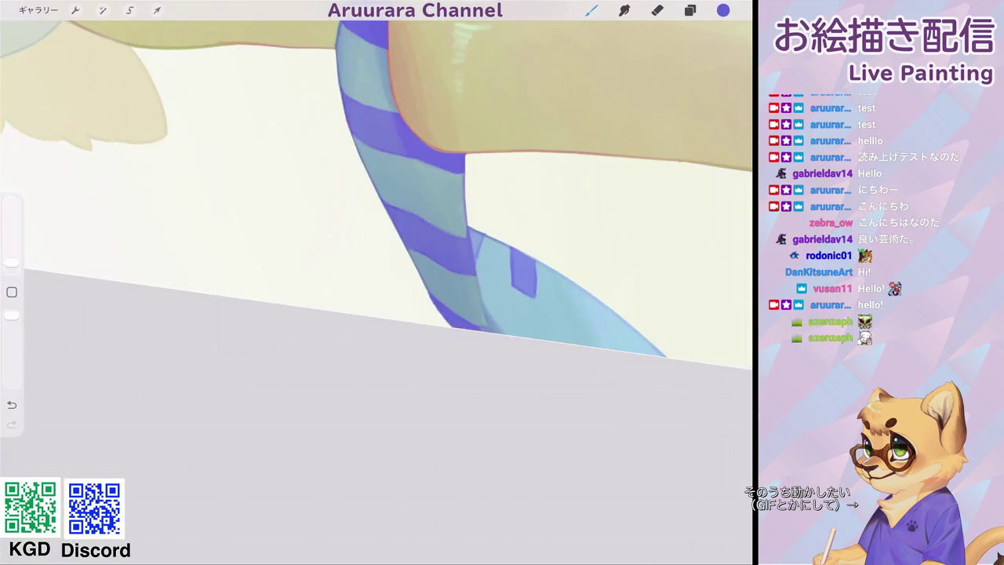
{"action": "scroll", "coordinate": [377, 283], "scroll_direction": "up", "scroll_amount": 2}
{"action": "mouse_move", "coordinate": [259, 361]}
{"action": "left_mouse_down"}
{"action": "mouse_move", "coordinate": [356, 219]}
{"action": "mouse_move", "coordinate": [510, 122]}
{"action": "left_mouse_up"}
{"action": "scroll", "coordinate": [377, 283], "scroll_direction": "down", "scroll_amount": 3}
{"action": "scroll", "coordinate": [377, 283], "scroll_direction": "down", "scroll_amount": 5}
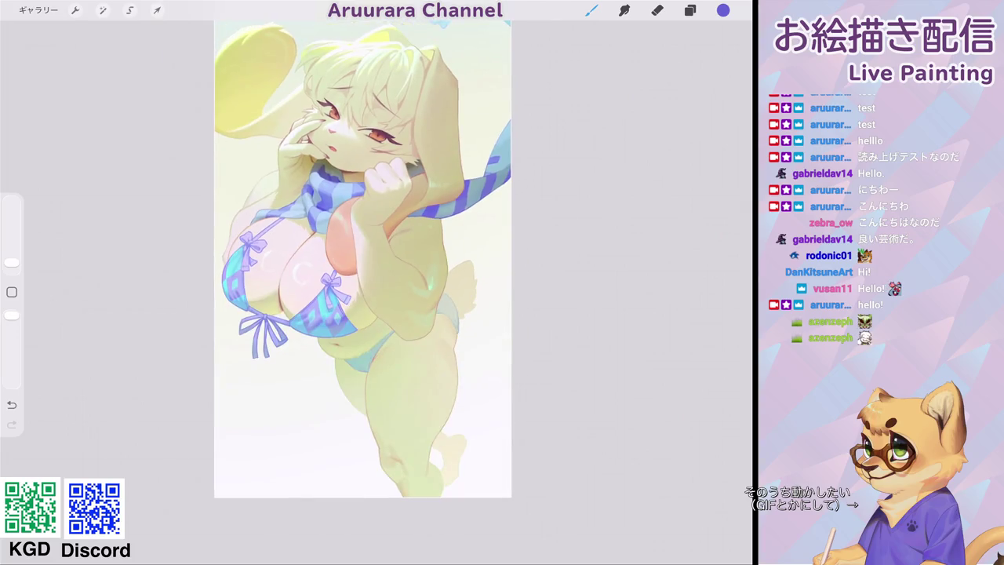
{"action": "scroll", "coordinate": [330, 282], "scroll_direction": "up", "scroll_amount": 1}
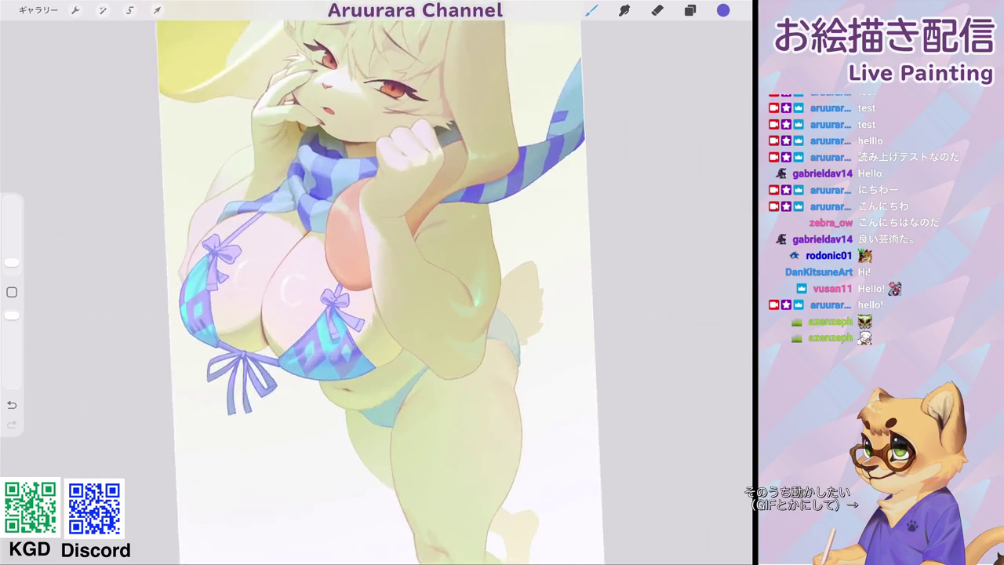
{"action": "scroll", "coordinate": [330, 283], "scroll_direction": "up", "scroll_amount": 3}
Sample the pink line colour and darken the raised arm's outline with a short stroke.
{"action": "left_click", "coordinate": [12, 292]}
{"action": "left_click", "coordinate": [202, 306]}
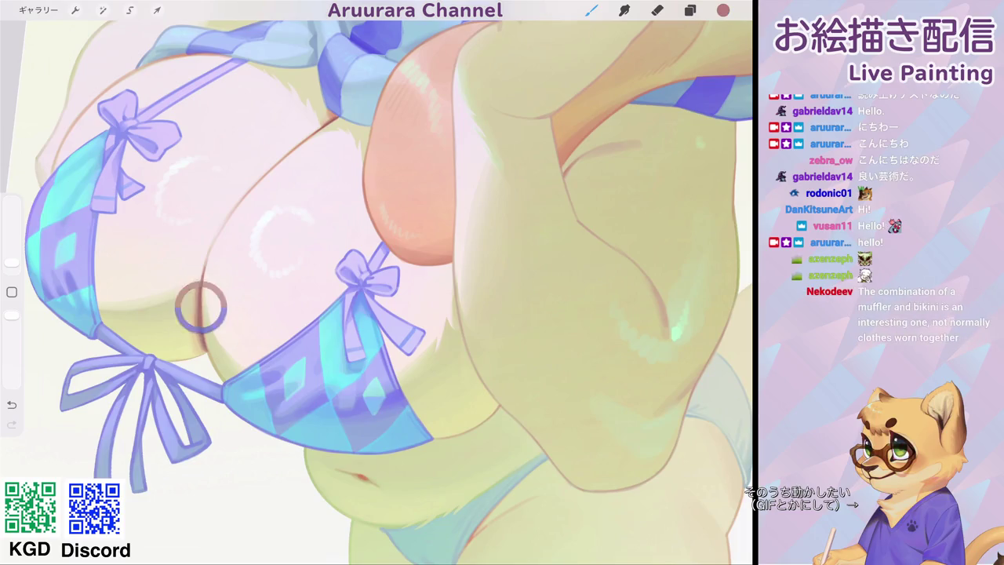
{"action": "scroll", "coordinate": [376, 282], "scroll_direction": "down", "scroll_amount": 2}
{"action": "scroll", "coordinate": [593, 248], "scroll_direction": "up", "scroll_amount": 2}
{"action": "mouse_move", "coordinate": [445, 279]}
{"action": "left_mouse_down"}
{"action": "mouse_move", "coordinate": [441, 336]}
{"action": "mouse_move", "coordinate": [426, 360]}
{"action": "left_mouse_up"}
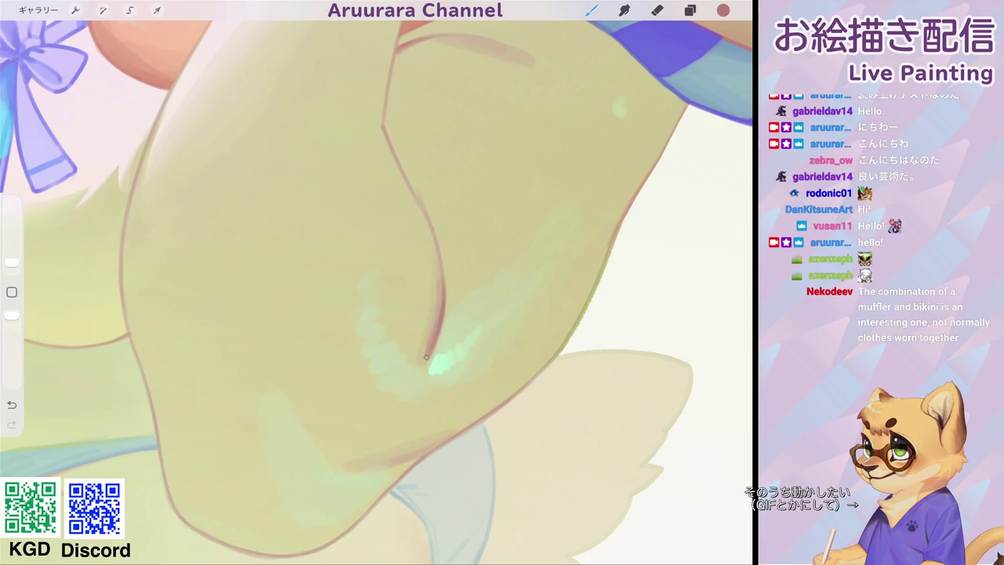
{"action": "scroll", "coordinate": [377, 283], "scroll_direction": "down", "scroll_amount": 3}
{"action": "scroll", "coordinate": [377, 283], "scroll_direction": "down", "scroll_amount": 2}
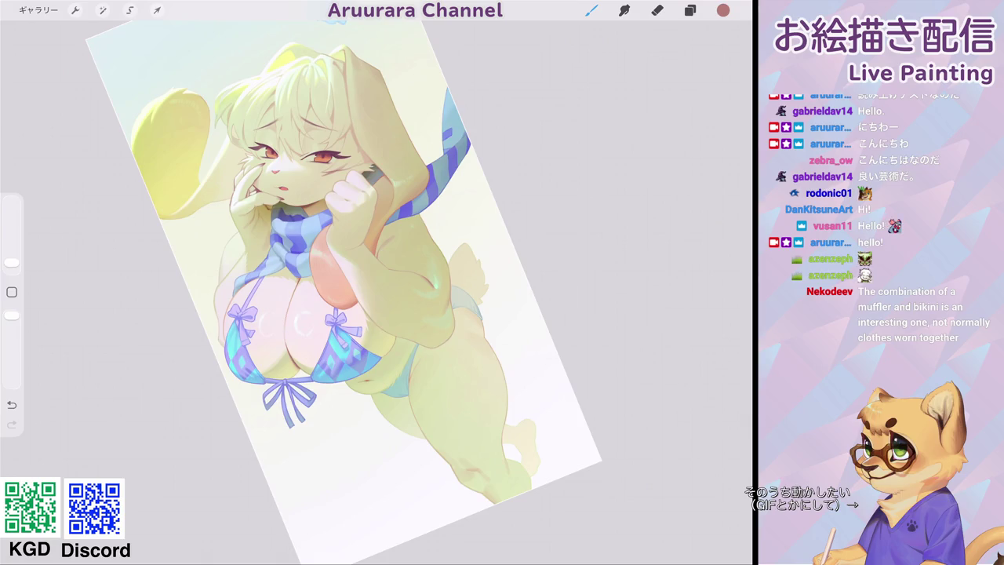
{"action": "scroll", "coordinate": [346, 290], "scroll_direction": "down", "scroll_amount": 3}
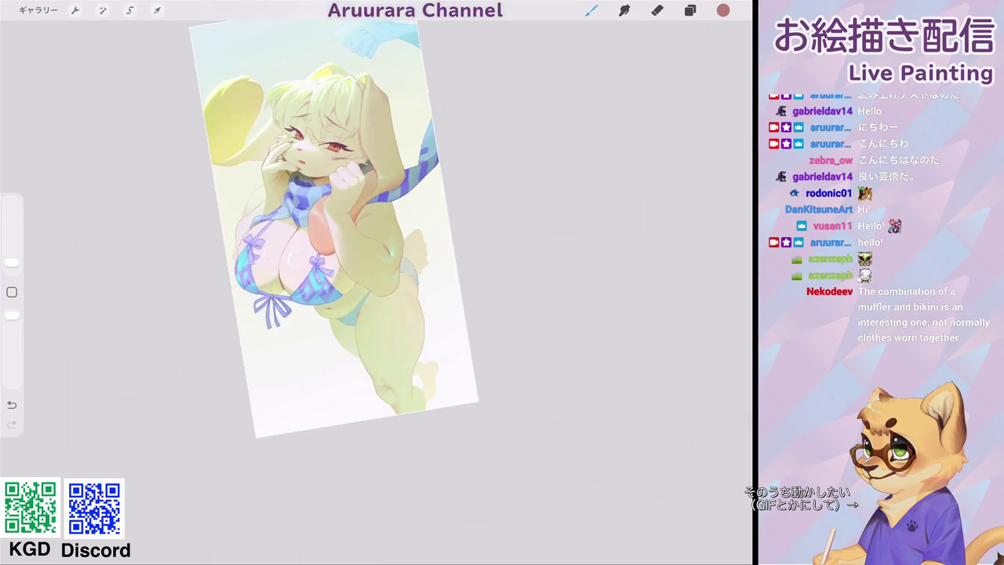
{"action": "scroll", "coordinate": [377, 282], "scroll_direction": "up", "scroll_amount": 3}
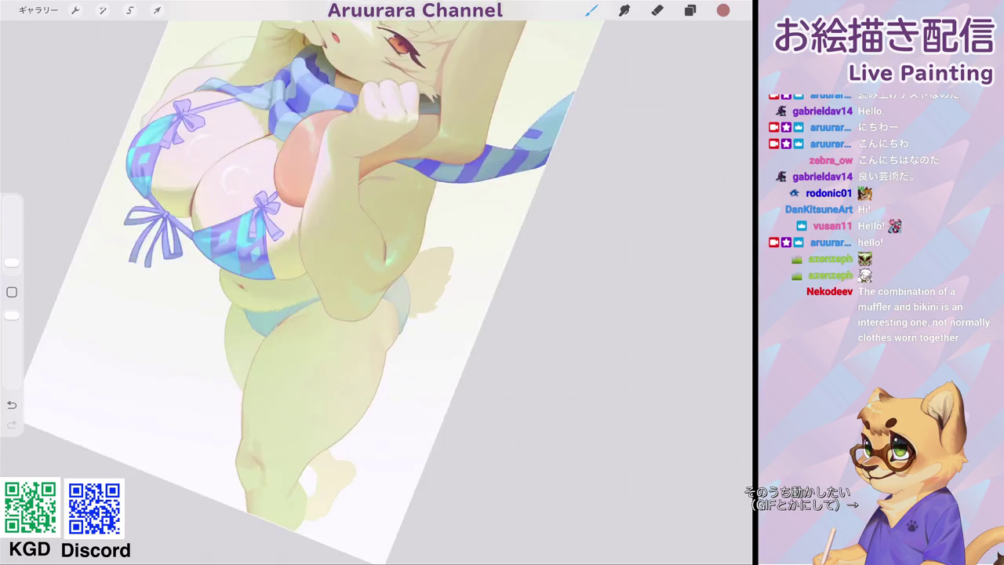
{"action": "scroll", "coordinate": [376, 283], "scroll_direction": "up", "scroll_amount": 3}
{"action": "scroll", "coordinate": [377, 282], "scroll_direction": "up", "scroll_amount": 2}
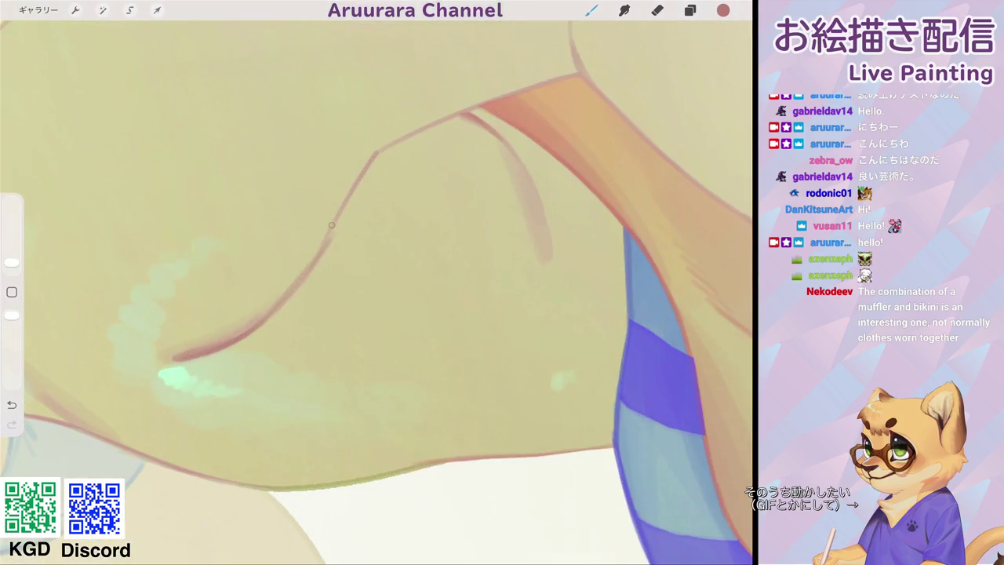
{"action": "scroll", "coordinate": [377, 291], "scroll_direction": "up", "scroll_amount": 1}
Replace that stroke with a redrawn red arm curve and darken the faint line beside the scarf.
{"action": "key", "text": "ctrl+z"}
{"action": "left_click_drag", "start_coordinate": [251, 306], "coordinate": [377, 188]}
{"action": "left_click_drag", "start_coordinate": [325, 243], "coordinate": [420, 143]}
{"action": "scroll", "coordinate": [376, 290], "scroll_direction": "down", "scroll_amount": 1}
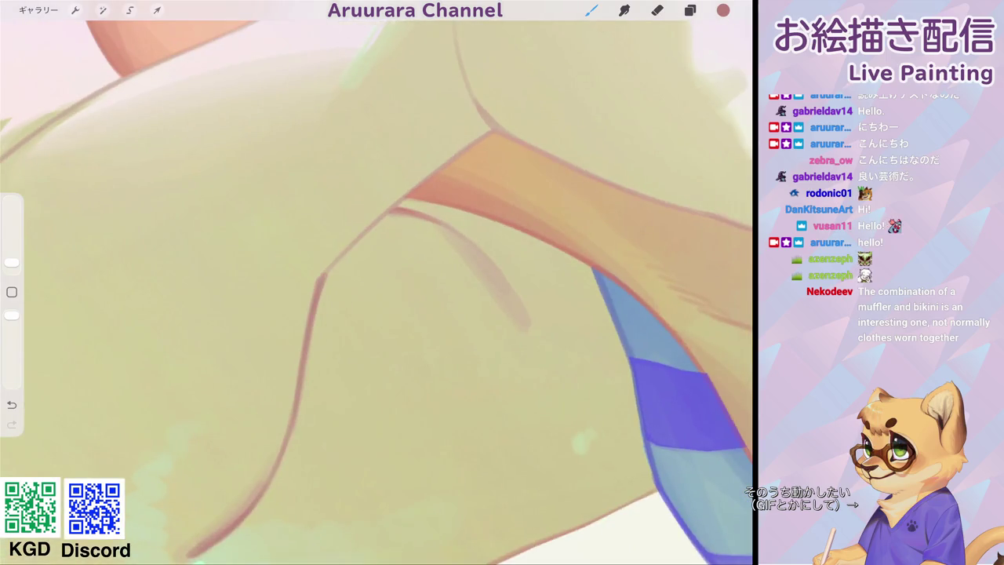
{"action": "left_click_drag", "start_coordinate": [322, 278], "coordinate": [495, 130]}
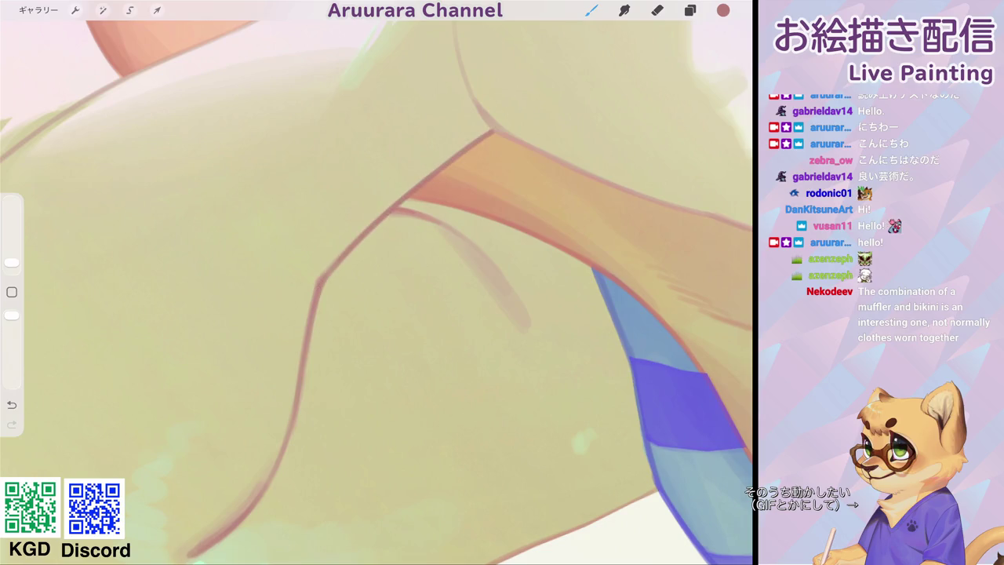
Darken the pink crease line on the arm and the orange strip's inner edge.
{"action": "scroll", "coordinate": [376, 291], "scroll_direction": "down", "scroll_amount": 5}
{"action": "scroll", "coordinate": [376, 291], "scroll_direction": "up", "scroll_amount": 5}
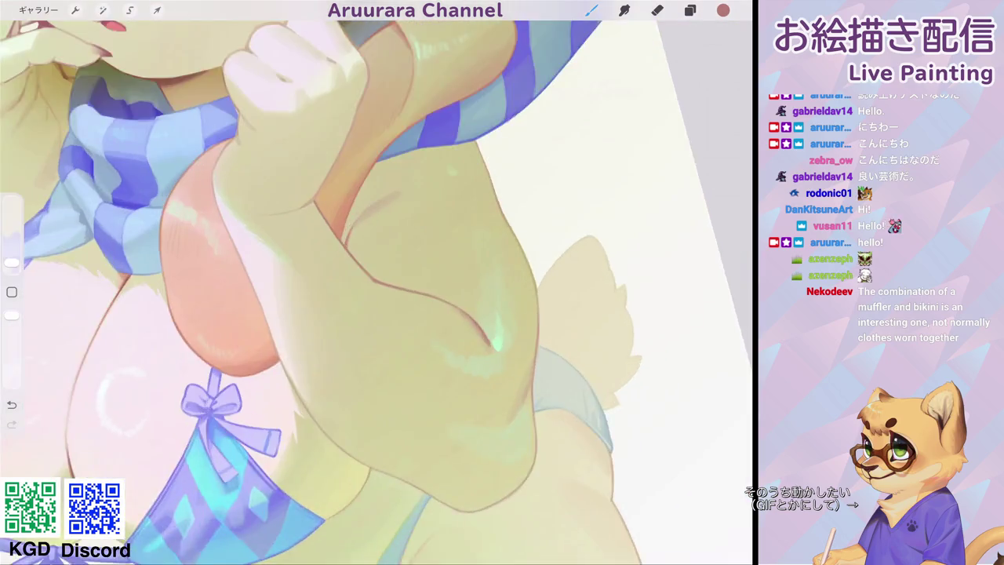
{"action": "scroll", "coordinate": [376, 282], "scroll_direction": "up", "scroll_amount": 3}
{"action": "left_click_drag", "start_coordinate": [365, 154], "coordinate": [310, 228]}
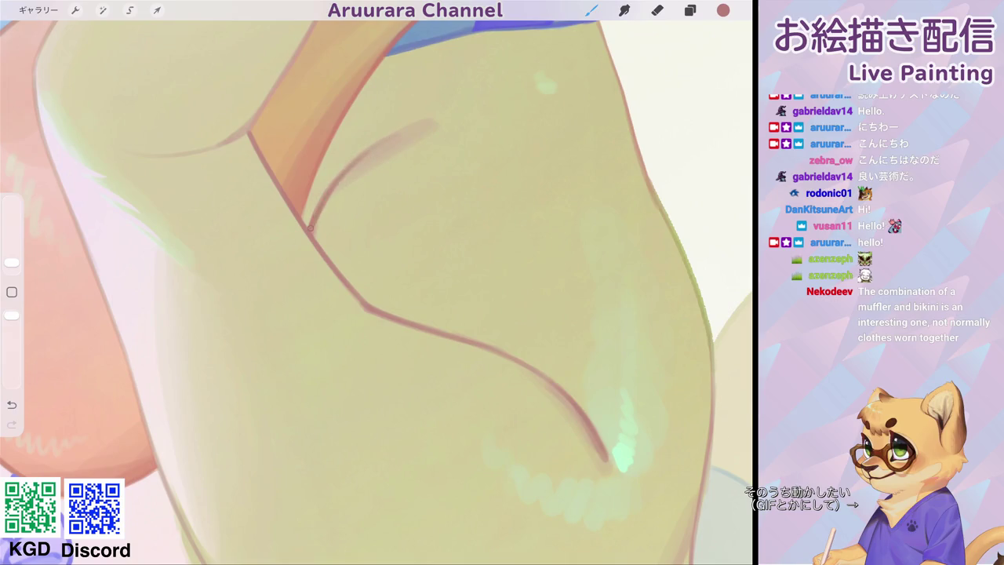
{"action": "scroll", "coordinate": [376, 282], "scroll_direction": "up", "scroll_amount": 2}
{"action": "mouse_move", "coordinate": [396, 133]}
{"action": "left_mouse_down"}
{"action": "mouse_move", "coordinate": [295, 267]}
{"action": "mouse_move", "coordinate": [295, 297]}
{"action": "mouse_move", "coordinate": [338, 203]}
{"action": "left_mouse_up"}
{"action": "mouse_move", "coordinate": [310, 248]}
{"action": "left_mouse_down"}
{"action": "mouse_move", "coordinate": [292, 293]}
{"action": "mouse_move", "coordinate": [359, 175]}
{"action": "left_mouse_up"}
Add a darker mark on the strip's edge and darken the line along the muffler's edge.
{"action": "scroll", "coordinate": [377, 283], "scroll_direction": "up", "scroll_amount": 2}
{"action": "scroll", "coordinate": [376, 282], "scroll_direction": "down", "scroll_amount": 5}
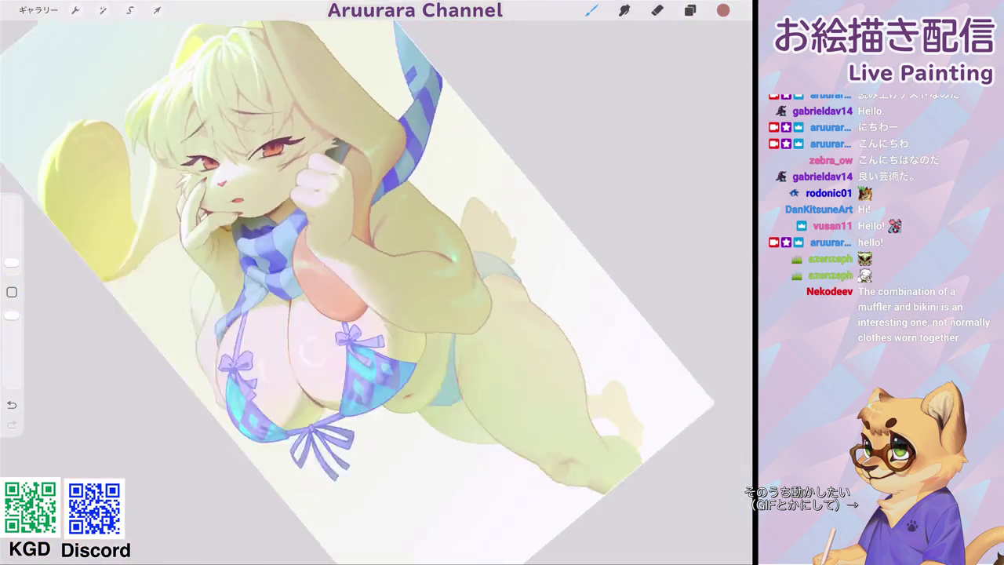
{"action": "scroll", "coordinate": [369, 251], "scroll_direction": "up", "scroll_amount": 5}
{"action": "left_click_drag", "start_coordinate": [342, 175], "coordinate": [331, 188]}
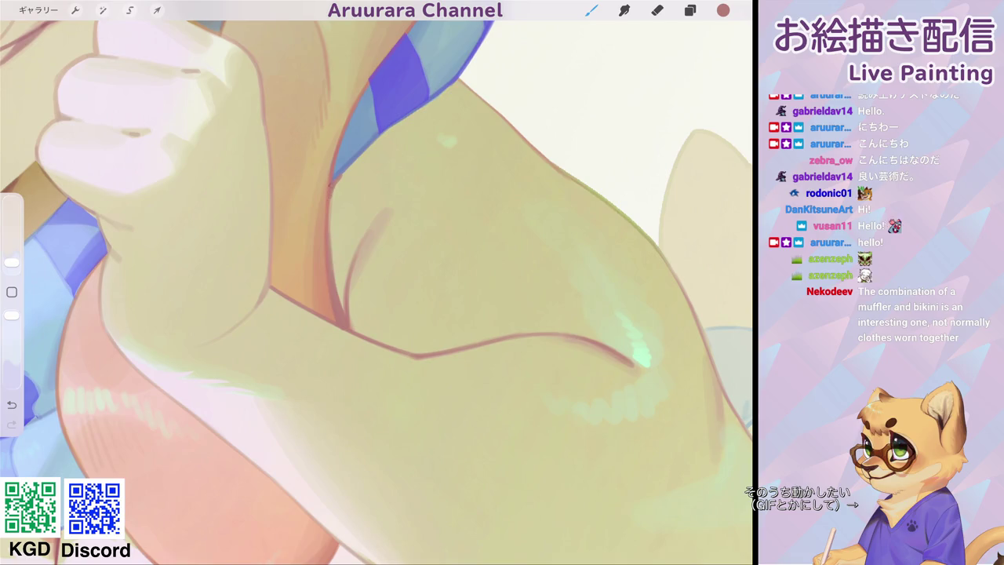
{"action": "left_click_drag", "start_coordinate": [330, 201], "coordinate": [358, 160]}
{"action": "scroll", "coordinate": [376, 282], "scroll_direction": "down", "scroll_amount": 5}
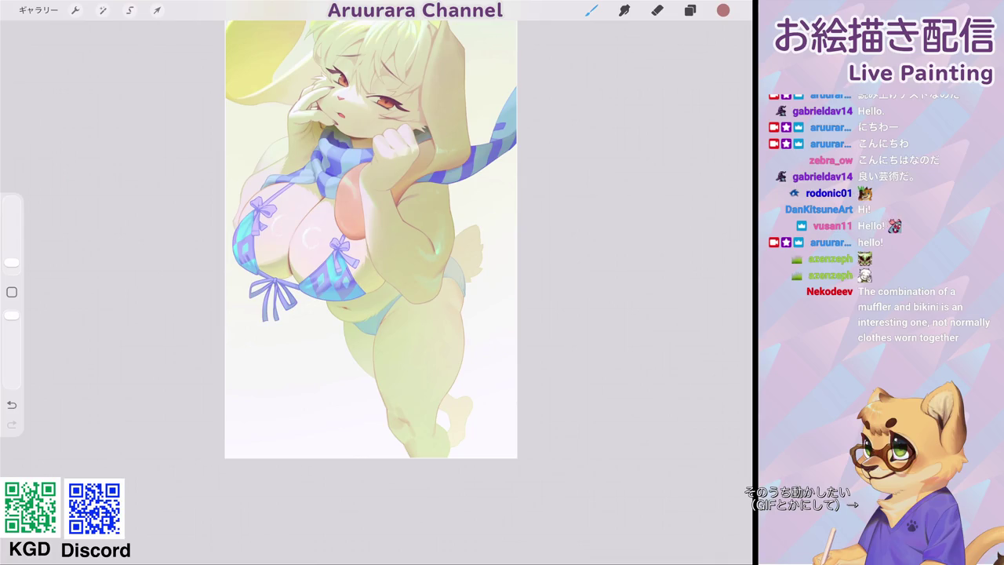
{"action": "scroll", "coordinate": [376, 236], "scroll_direction": "up", "scroll_amount": 3}
{"action": "scroll", "coordinate": [377, 236], "scroll_direction": "up", "scroll_amount": 3}
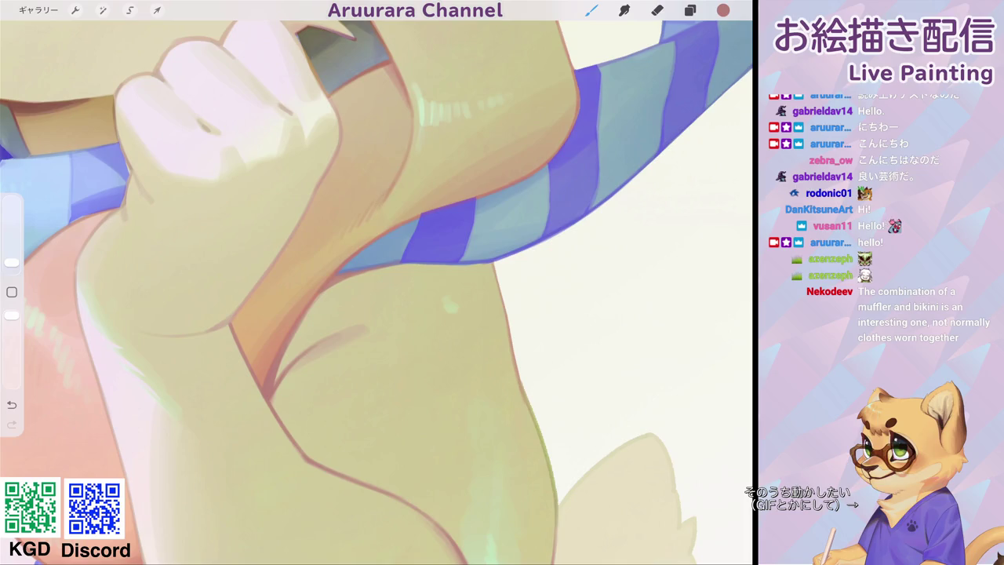
{"action": "scroll", "coordinate": [377, 282], "scroll_direction": "down", "scroll_amount": 2}
{"action": "scroll", "coordinate": [376, 282], "scroll_direction": "down", "scroll_amount": 2}
{"action": "scroll", "coordinate": [377, 283], "scroll_direction": "down", "scroll_amount": 2}
{"action": "scroll", "coordinate": [376, 282], "scroll_direction": "down", "scroll_amount": 1}
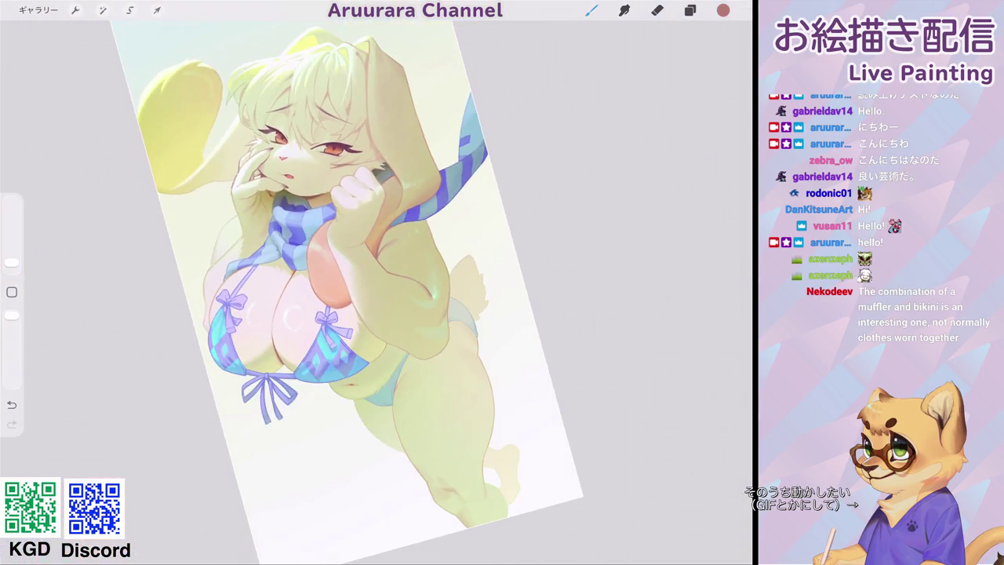
{"action": "scroll", "coordinate": [377, 282], "scroll_direction": "up", "scroll_amount": 3}
{"action": "scroll", "coordinate": [377, 282], "scroll_direction": "up", "scroll_amount": 3}
Paint a dark blue line along the muffler's lower edge, replacing the first stroke.
{"action": "left_click_drag", "start_coordinate": [398, 180], "coordinate": [338, 230]}
{"action": "scroll", "coordinate": [377, 283], "scroll_direction": "up", "scroll_amount": 2}
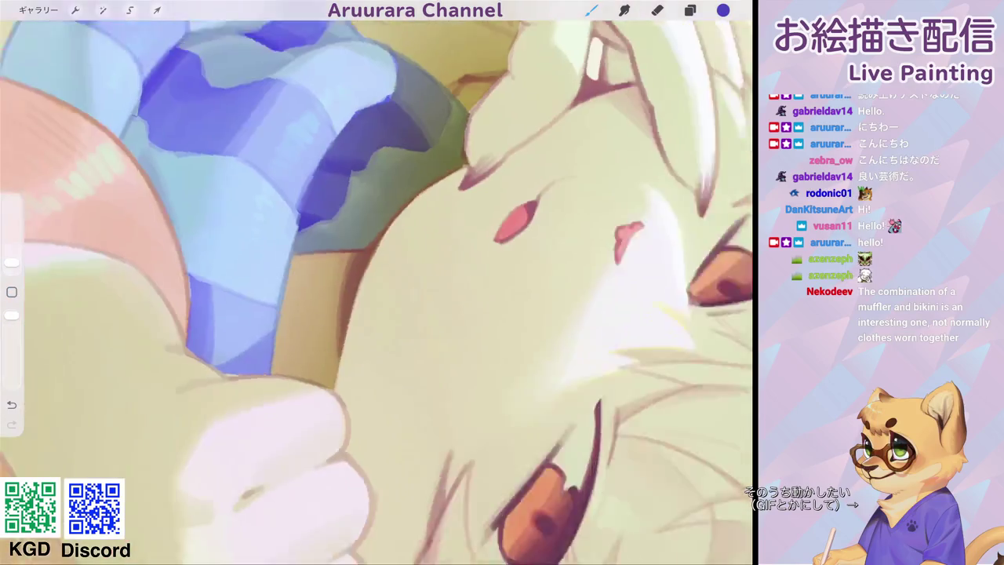
{"action": "scroll", "coordinate": [377, 282], "scroll_direction": "up", "scroll_amount": 2}
{"action": "scroll", "coordinate": [377, 282], "scroll_direction": "up", "scroll_amount": 1}
{"action": "key", "text": "ctrl+z"}
{"action": "left_click_drag", "start_coordinate": [179, 372], "coordinate": [294, 198]}
{"action": "mouse_move", "coordinate": [243, 267]}
{"action": "left_mouse_down"}
{"action": "mouse_move", "coordinate": [353, 140]}
{"action": "mouse_move", "coordinate": [408, 98]}
{"action": "mouse_move", "coordinate": [452, 85]}
{"action": "left_mouse_up"}
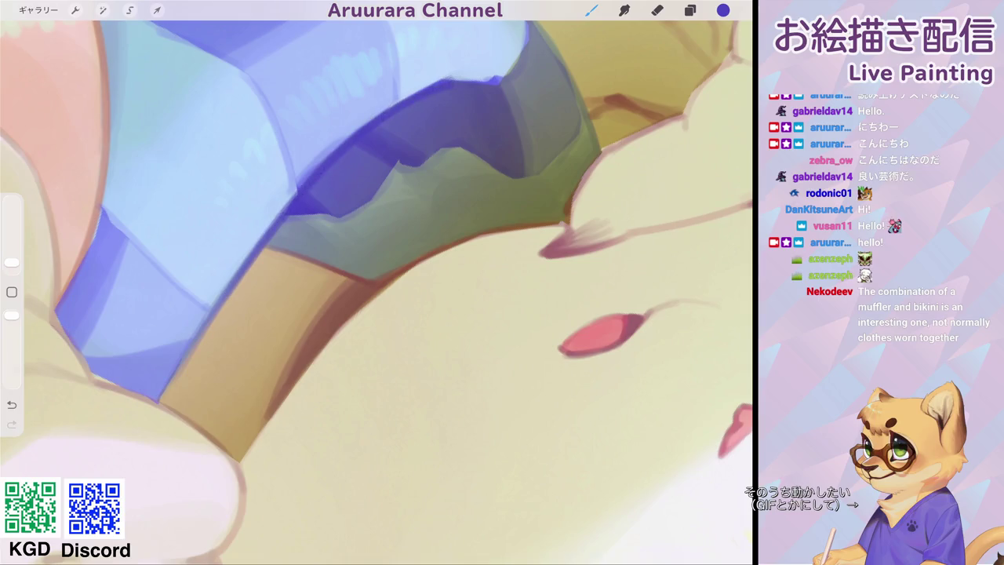
Build up dark blue shading strokes along the muffler's right edge.
{"action": "scroll", "coordinate": [376, 283], "scroll_direction": "up", "scroll_amount": 2}
{"action": "left_click_drag", "start_coordinate": [375, 157], "coordinate": [362, 190]}
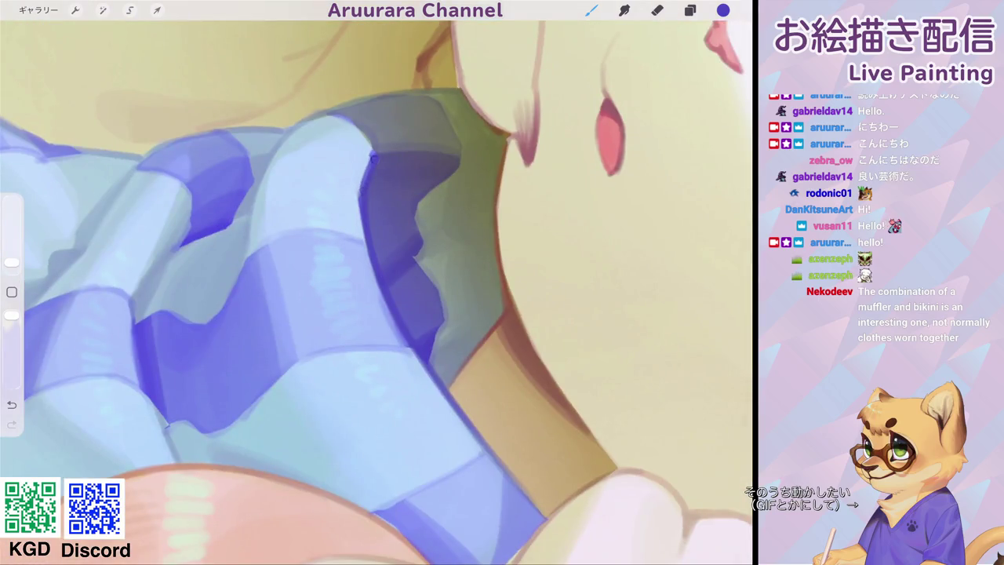
{"action": "scroll", "coordinate": [377, 282], "scroll_direction": "down", "scroll_amount": 2}
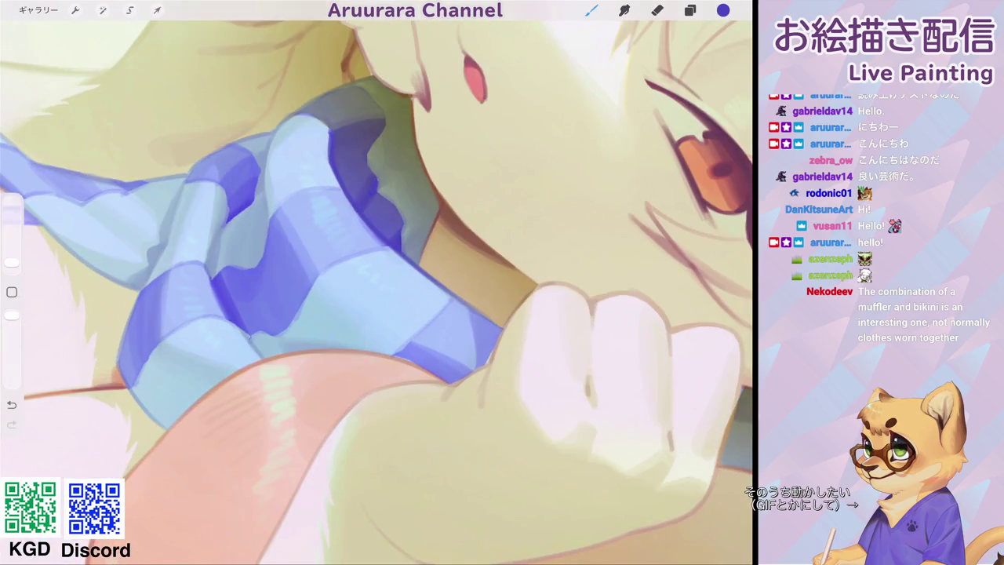
{"action": "left_click_drag", "start_coordinate": [433, 224], "coordinate": [415, 264]}
{"action": "left_click_drag", "start_coordinate": [433, 226], "coordinate": [402, 262]}
{"action": "scroll", "coordinate": [377, 282], "scroll_direction": "down", "scroll_amount": 5}
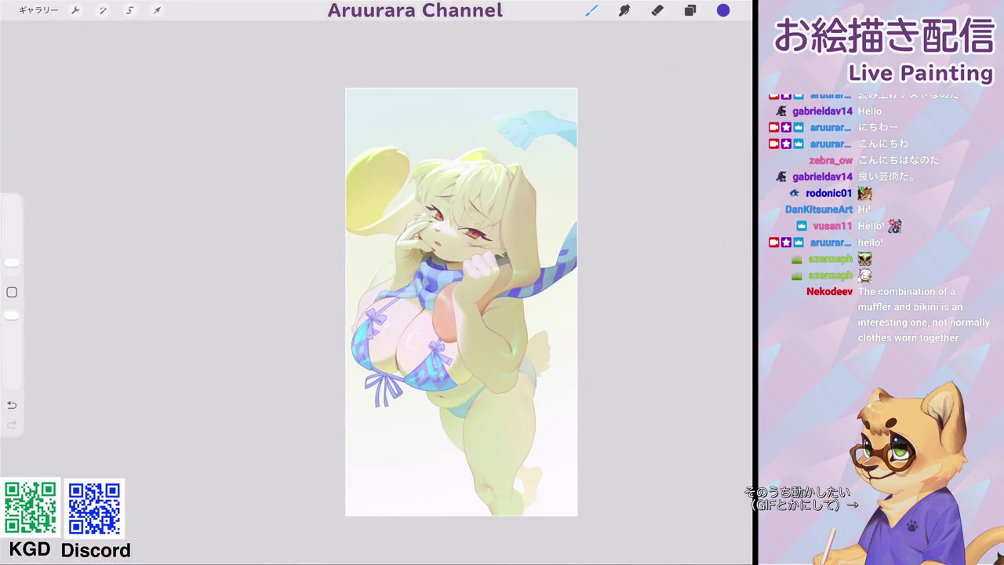
Sample the pale cheek colour and lighten the lower part of the eye white.
{"action": "scroll", "coordinate": [440, 236], "scroll_direction": "up", "scroll_amount": 5}
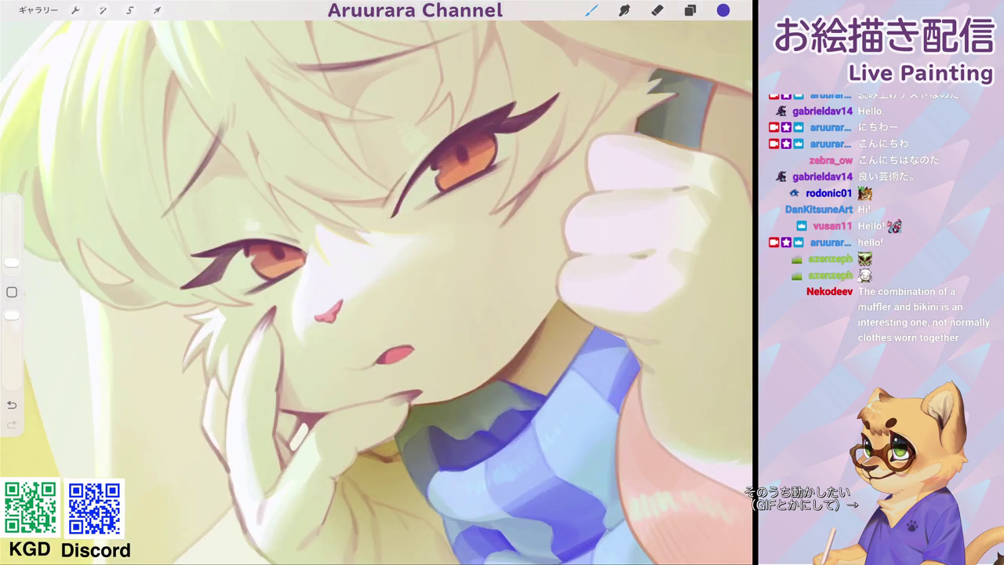
{"action": "left_click", "coordinate": [12, 292]}
{"action": "left_click", "coordinate": [416, 264]}
{"action": "left_click", "coordinate": [722, 10]}
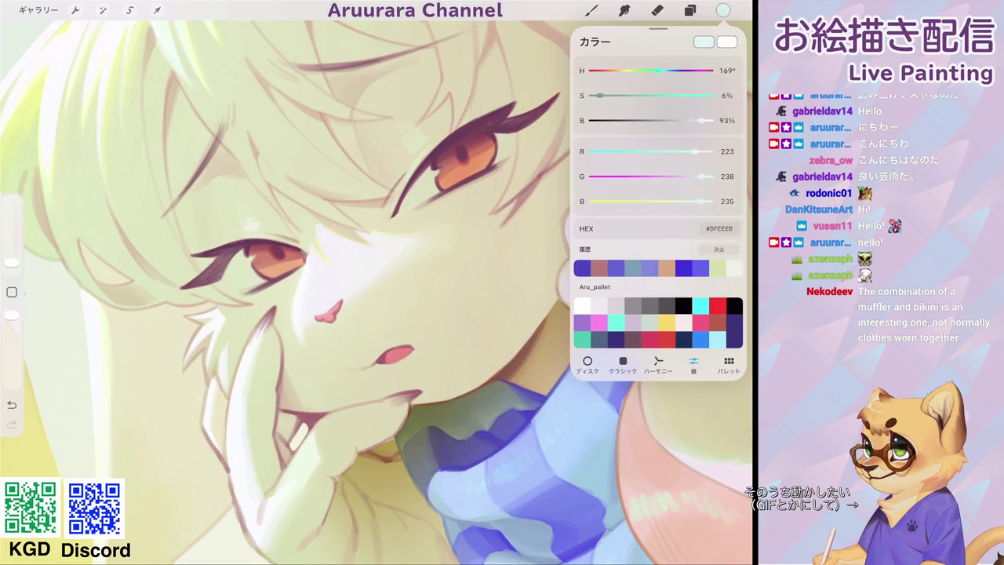
{"action": "left_click", "coordinate": [592, 10]}
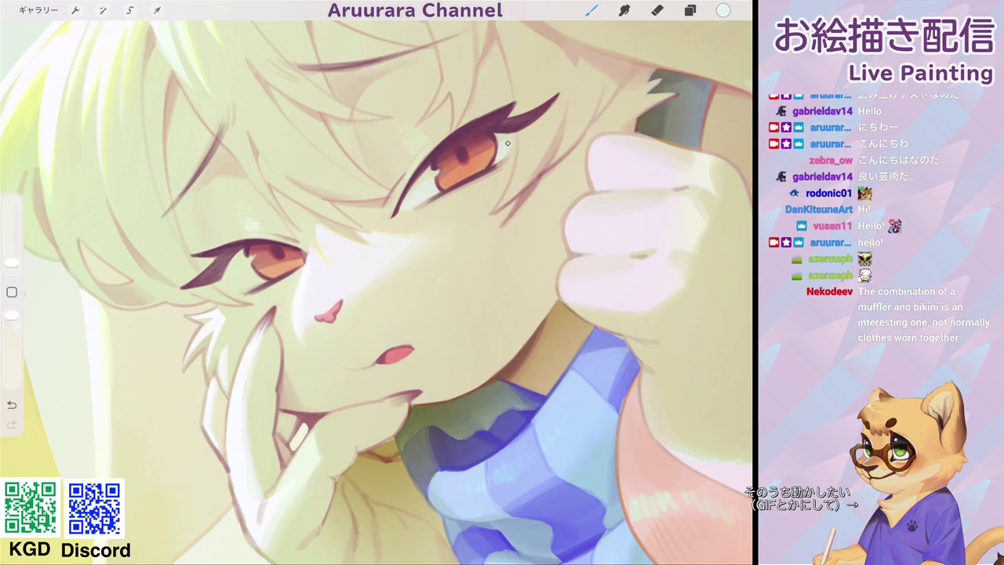
{"action": "scroll", "coordinate": [508, 143], "scroll_direction": "down", "scroll_amount": 5}
{"action": "scroll", "coordinate": [397, 201], "scroll_direction": "up", "scroll_amount": 5}
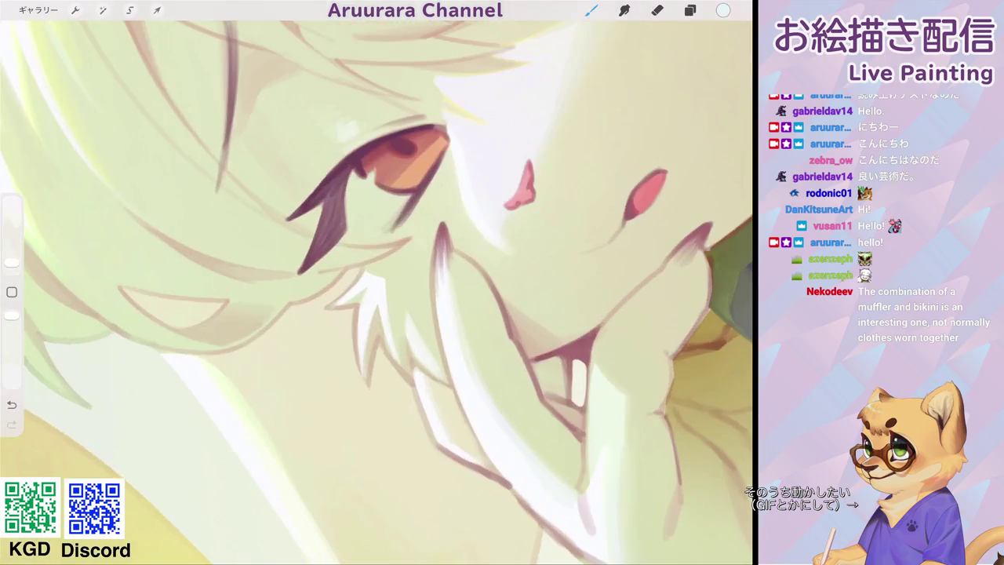
{"action": "mouse_move", "coordinate": [396, 201]}
{"action": "left_mouse_down"}
{"action": "mouse_move", "coordinate": [363, 224]}
{"action": "mouse_move", "coordinate": [375, 197]}
{"action": "mouse_move", "coordinate": [392, 201]}
{"action": "mouse_move", "coordinate": [381, 222]}
{"action": "mouse_move", "coordinate": [386, 203]}
{"action": "left_mouse_up"}
{"action": "scroll", "coordinate": [384, 225], "scroll_direction": "down", "scroll_amount": 5}
{"action": "scroll", "coordinate": [439, 220], "scroll_direction": "up", "scroll_amount": 5}
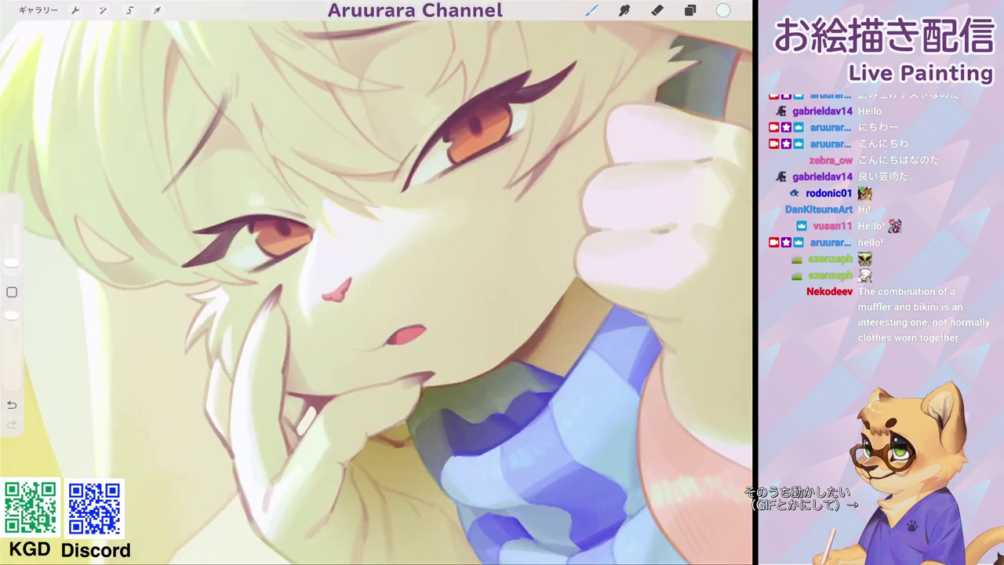
Pick a lighter near-white tone and dab a catchlight into the right iris.
{"action": "left_click", "coordinate": [723, 10]}
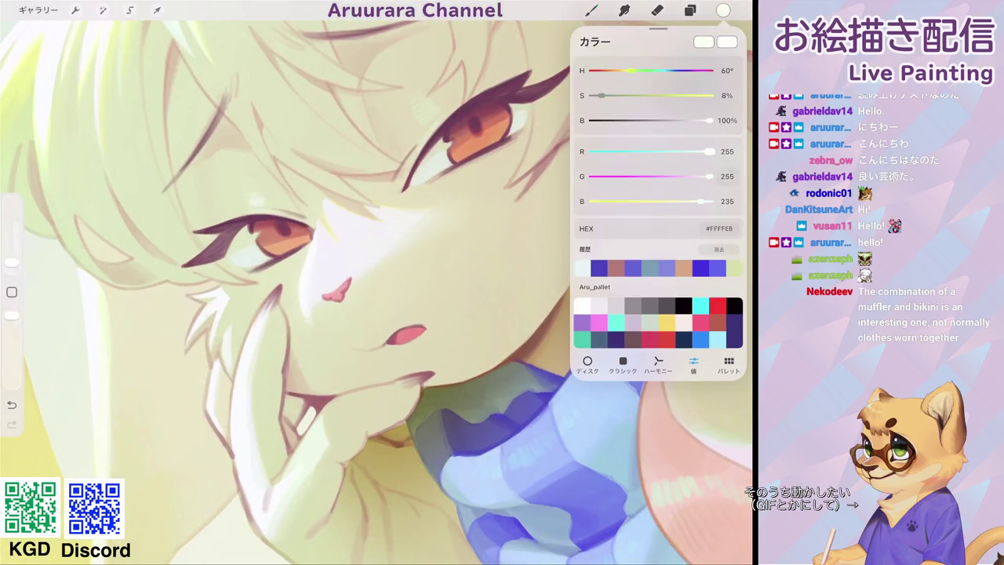
{"action": "left_click", "coordinate": [442, 149]}
{"action": "left_click_drag", "start_coordinate": [442, 149], "coordinate": [446, 146]}
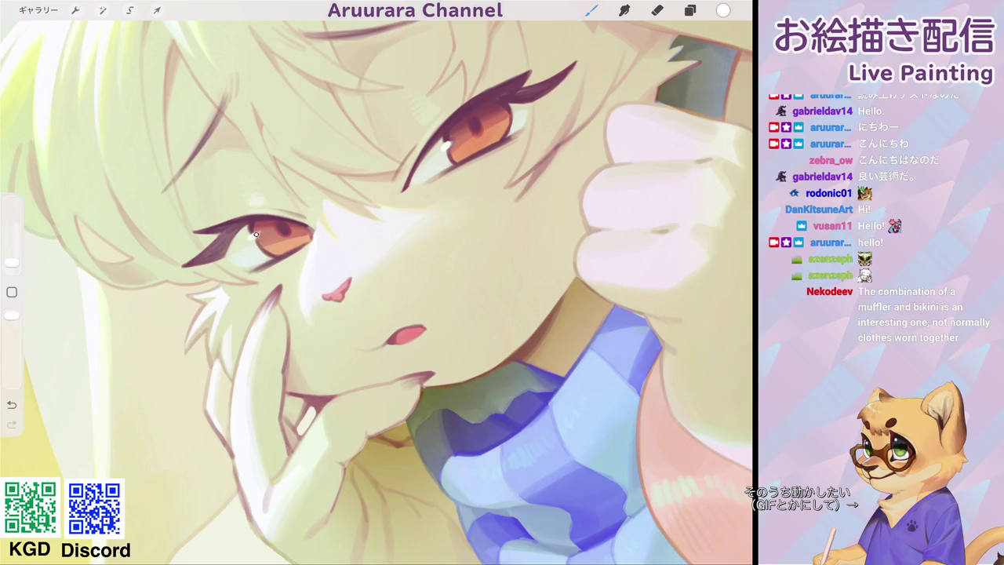
{"action": "scroll", "coordinate": [376, 283], "scroll_direction": "down", "scroll_amount": 5}
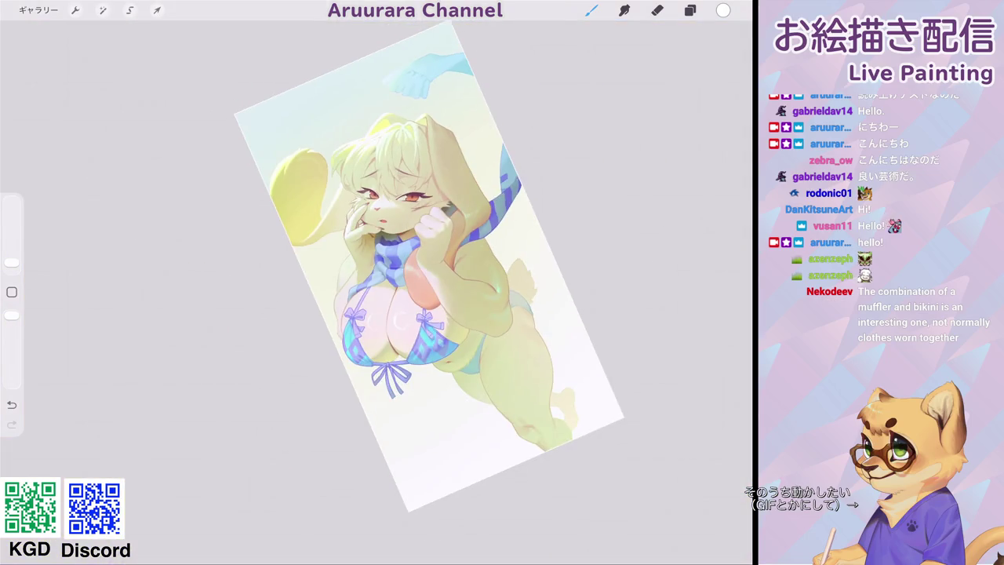
{"action": "scroll", "coordinate": [429, 266], "scroll_direction": "down", "scroll_amount": 5}
{"action": "scroll", "coordinate": [396, 197], "scroll_direction": "up", "scroll_amount": 5}
{"action": "scroll", "coordinate": [396, 197], "scroll_direction": "up", "scroll_amount": 5}
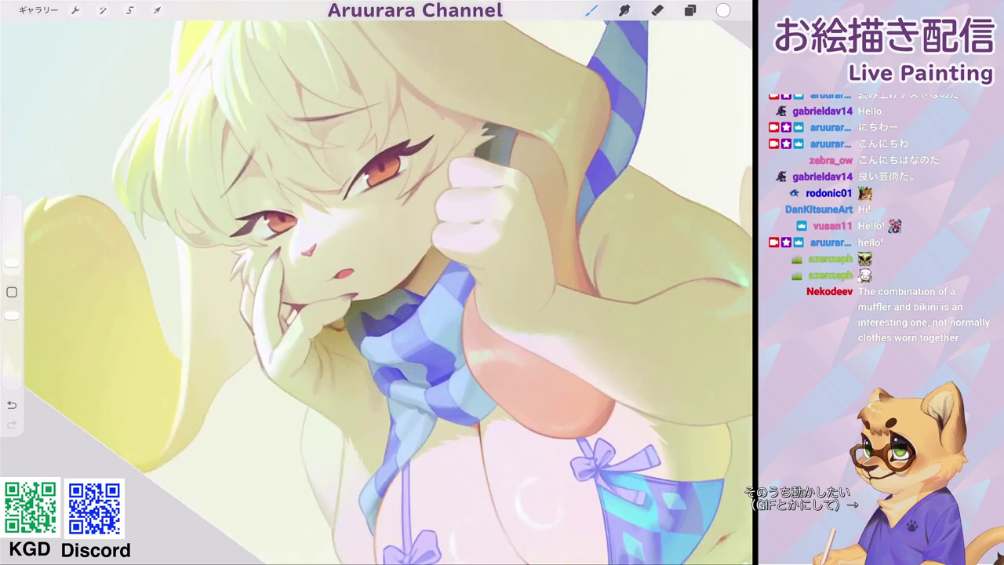
Shift the sampled iris orange to a 51° golden yellow and highlight both irises.
{"action": "scroll", "coordinate": [396, 196], "scroll_direction": "up", "scroll_amount": 3}
{"action": "left_click", "coordinate": [394, 171]}
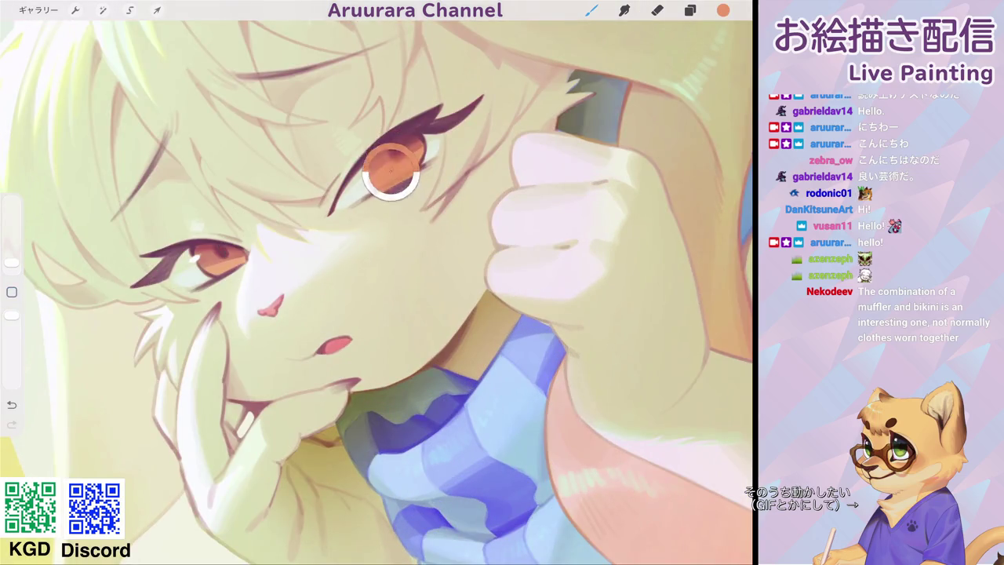
{"action": "left_click", "coordinate": [724, 10]}
{"action": "left_click_drag", "start_coordinate": [605, 71], "coordinate": [626, 70]}
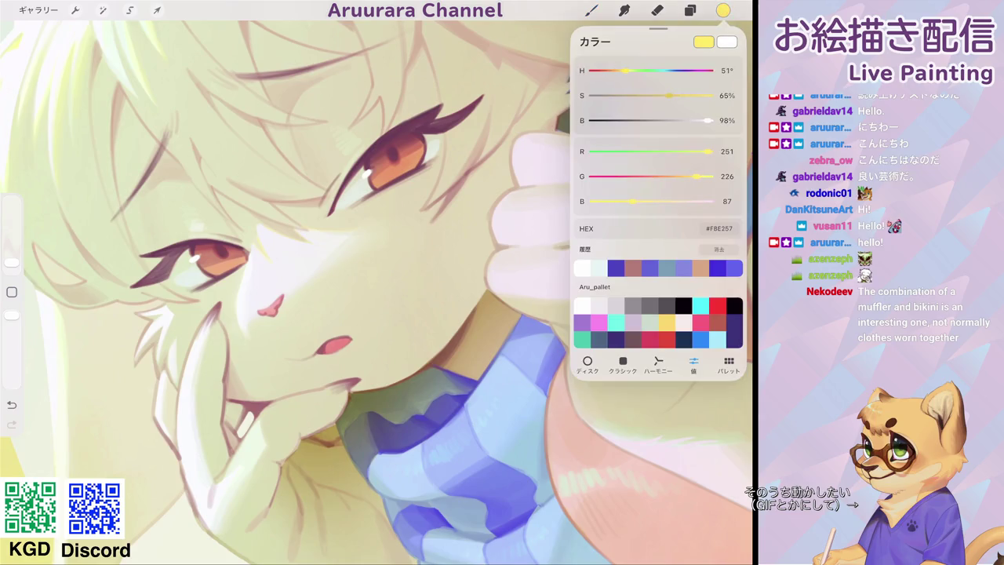
{"action": "left_click", "coordinate": [592, 10]}
{"action": "left_click_drag", "start_coordinate": [388, 170], "coordinate": [524, 118]}
{"action": "mouse_move", "coordinate": [350, 218]}
{"action": "left_mouse_down"}
{"action": "mouse_move", "coordinate": [371, 215]}
{"action": "mouse_move", "coordinate": [351, 216]}
{"action": "left_mouse_up"}
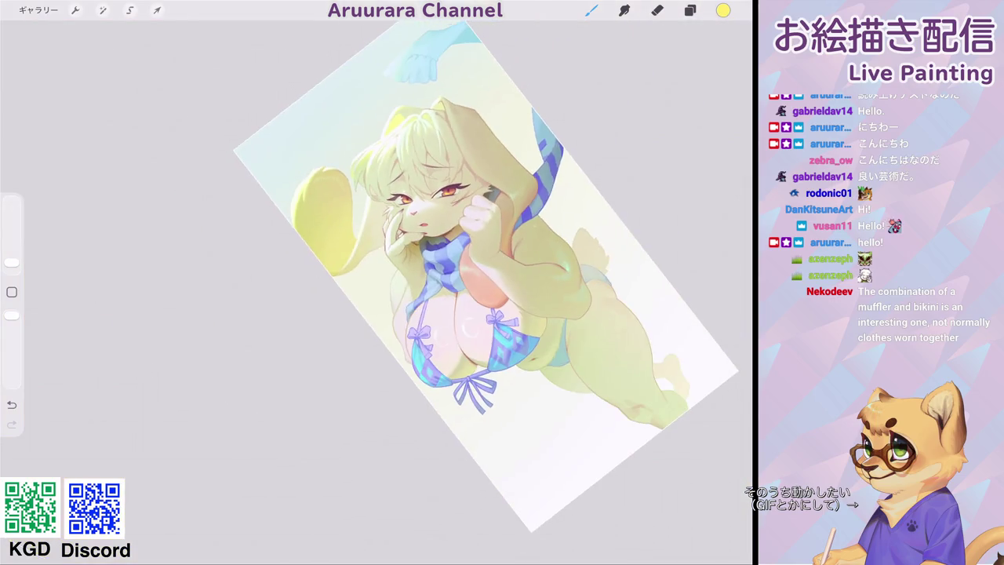
Switch to blue #5578C0 with a 2% brush and shade the top of the iris.
{"action": "left_click", "coordinate": [723, 10]}
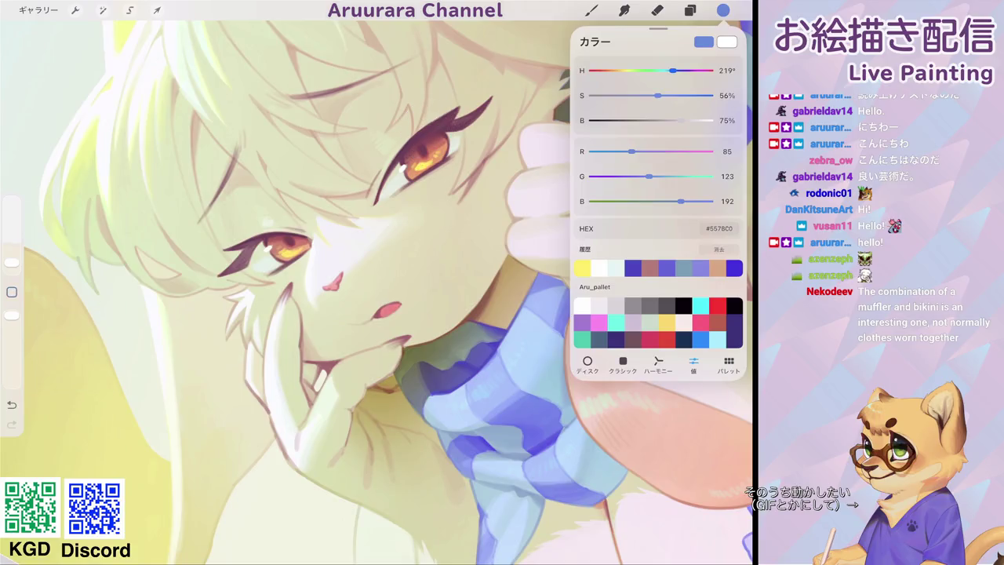
{"action": "left_click", "coordinate": [723, 10]}
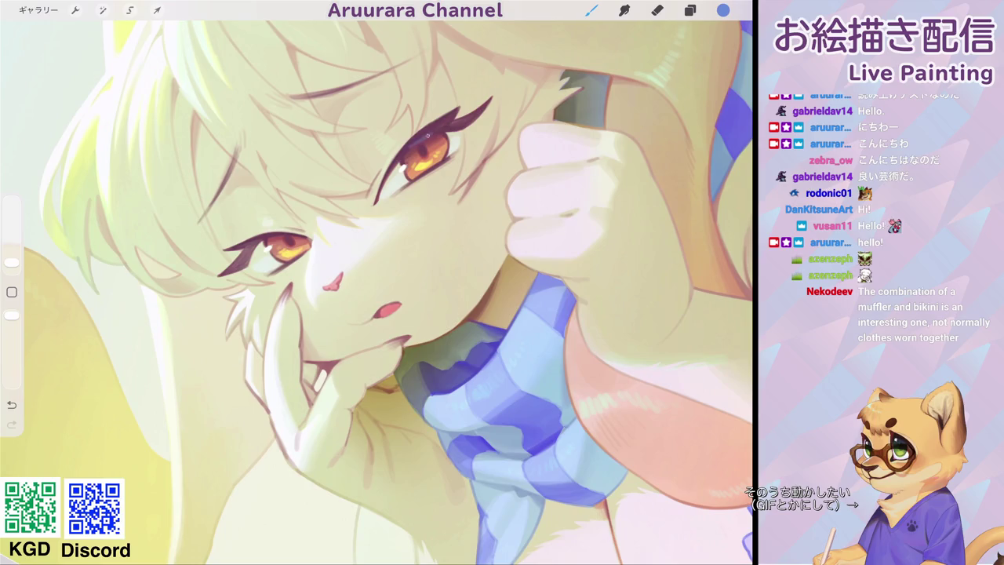
{"action": "scroll", "coordinate": [453, 125], "scroll_direction": "up", "scroll_amount": 3}
{"action": "key", "text": "bracketleft"}
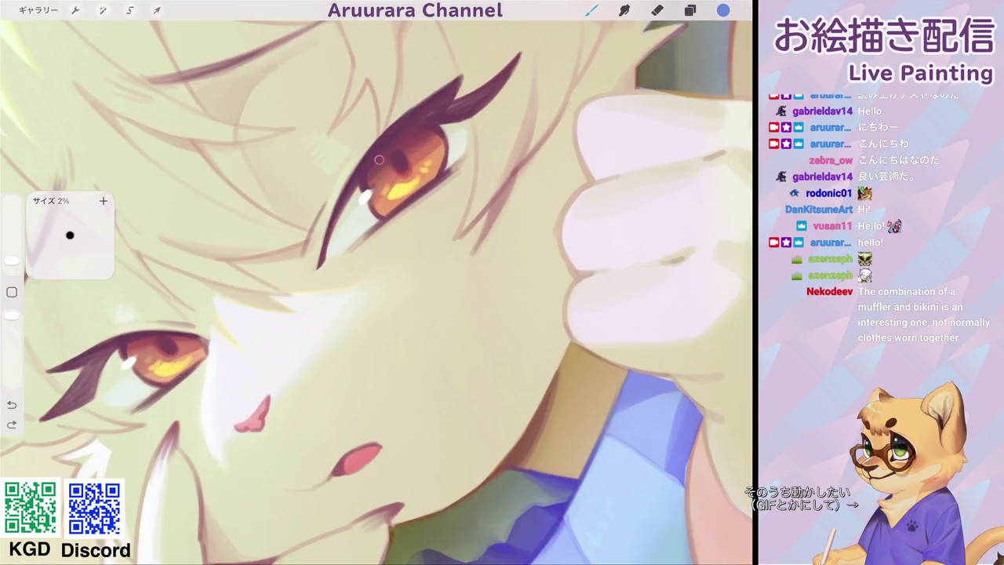
{"action": "left_click_drag", "start_coordinate": [379, 159], "coordinate": [429, 131]}
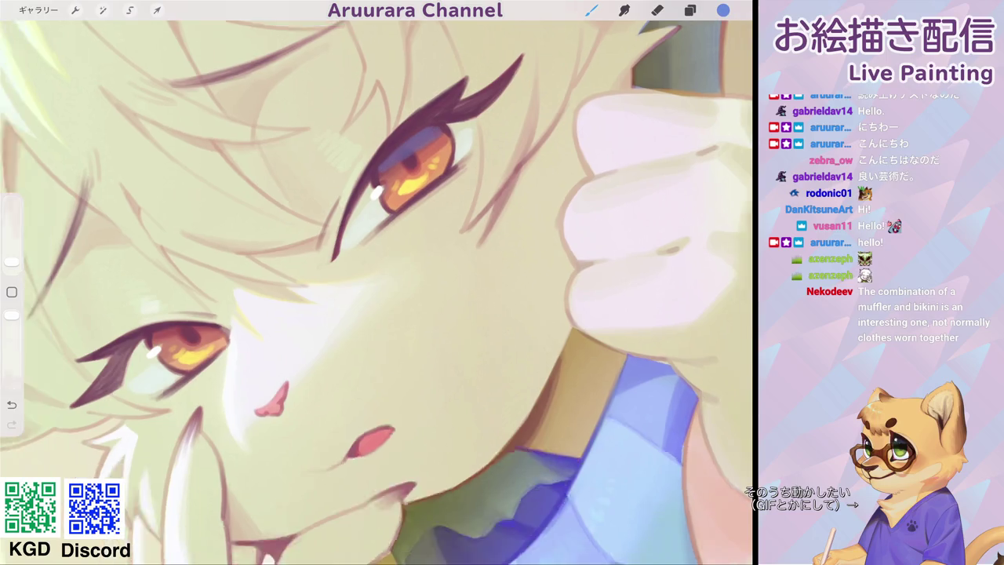
{"action": "scroll", "coordinate": [424, 136], "scroll_direction": "down", "scroll_amount": 3}
{"action": "left_click", "coordinate": [461, 195]}
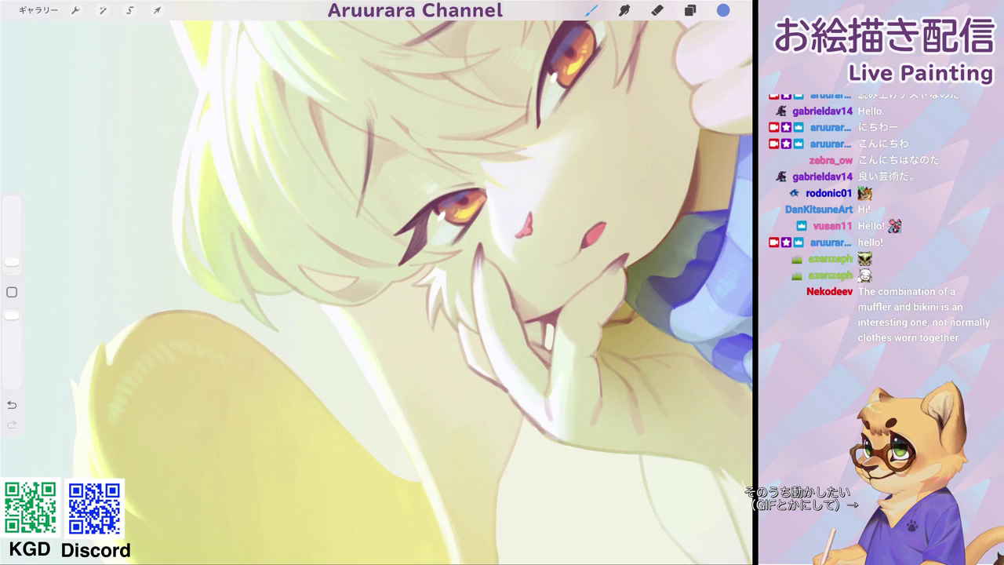
{"action": "scroll", "coordinate": [377, 282], "scroll_direction": "down", "scroll_amount": 3}
{"action": "scroll", "coordinate": [377, 282], "scroll_direction": "up", "scroll_amount": 5}
{"action": "left_click", "coordinate": [722, 11]}
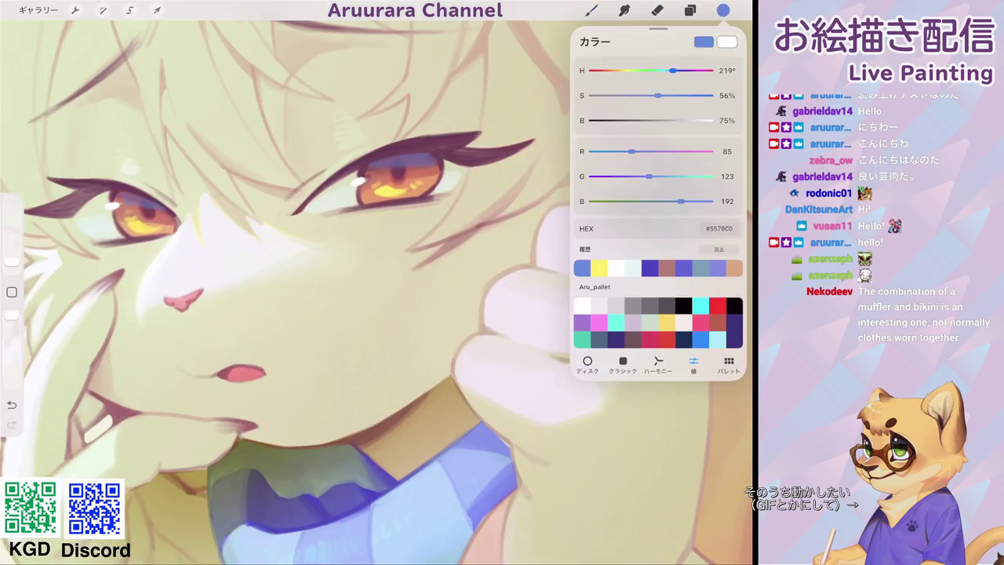
{"action": "left_click", "coordinate": [701, 363]}
{"action": "left_click", "coordinate": [723, 10]}
{"action": "left_click", "coordinate": [592, 10]}
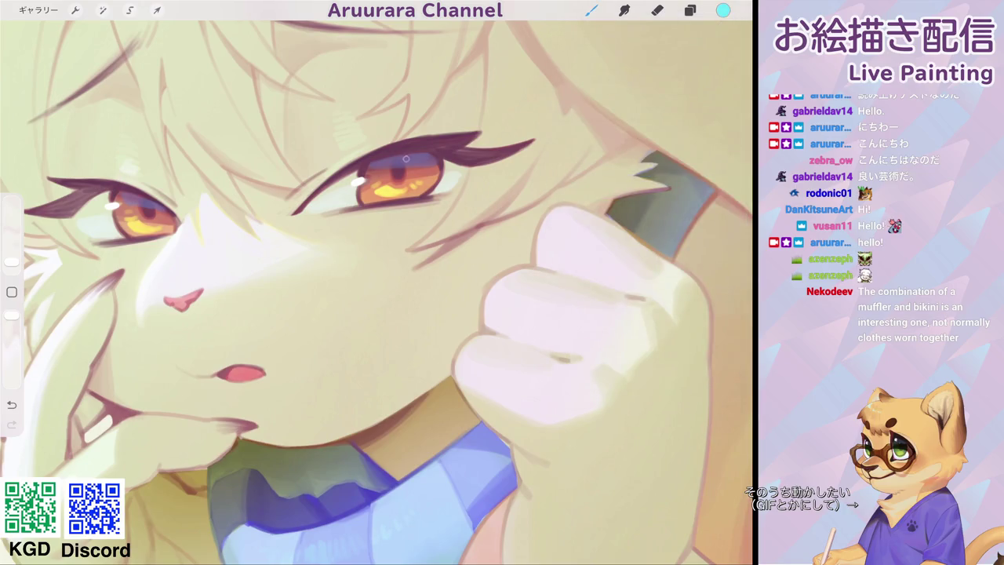
{"action": "scroll", "coordinate": [377, 283], "scroll_direction": "down", "scroll_amount": 2}
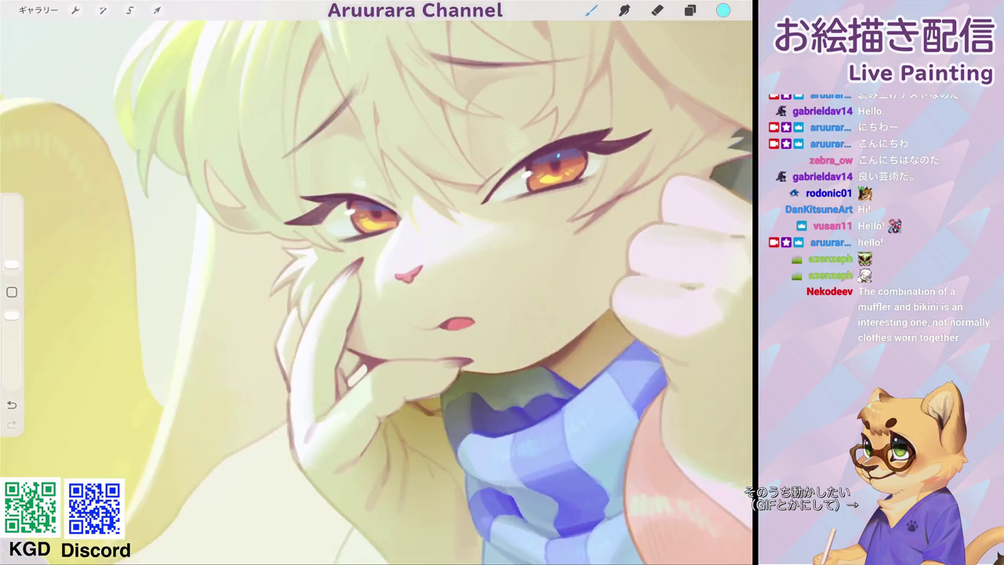
{"action": "scroll", "coordinate": [377, 283], "scroll_direction": "down", "scroll_amount": 3}
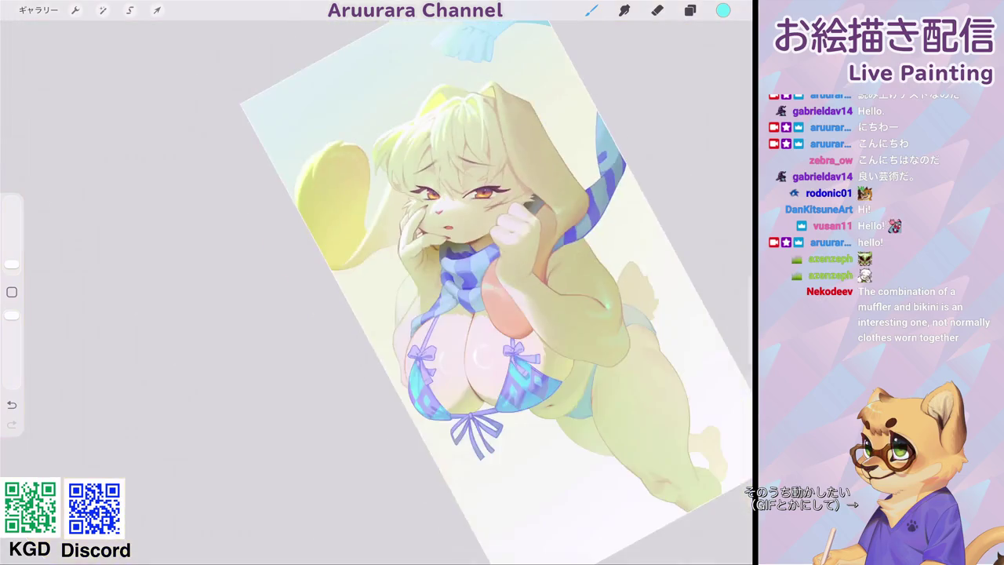
{"action": "scroll", "coordinate": [377, 283], "scroll_direction": "up", "scroll_amount": 5}
{"action": "left_click", "coordinate": [378, 206]}
{"action": "left_click_drag", "start_coordinate": [408, 148], "coordinate": [412, 154]}
{"action": "scroll", "coordinate": [377, 283], "scroll_direction": "down", "scroll_amount": 2}
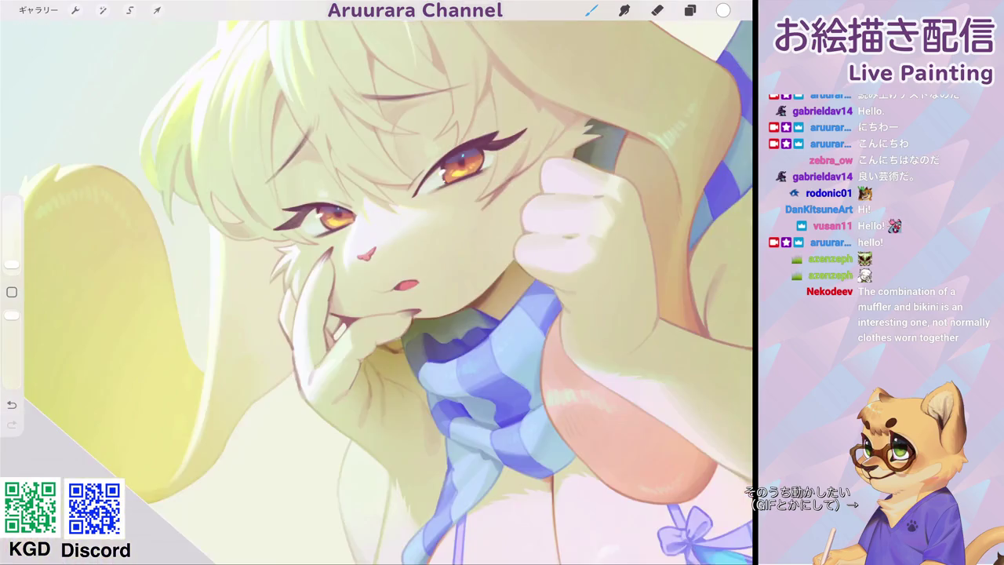
{"action": "scroll", "coordinate": [376, 282], "scroll_direction": "up", "scroll_amount": 3}
{"action": "scroll", "coordinate": [377, 282], "scroll_direction": "down", "scroll_amount": 2}
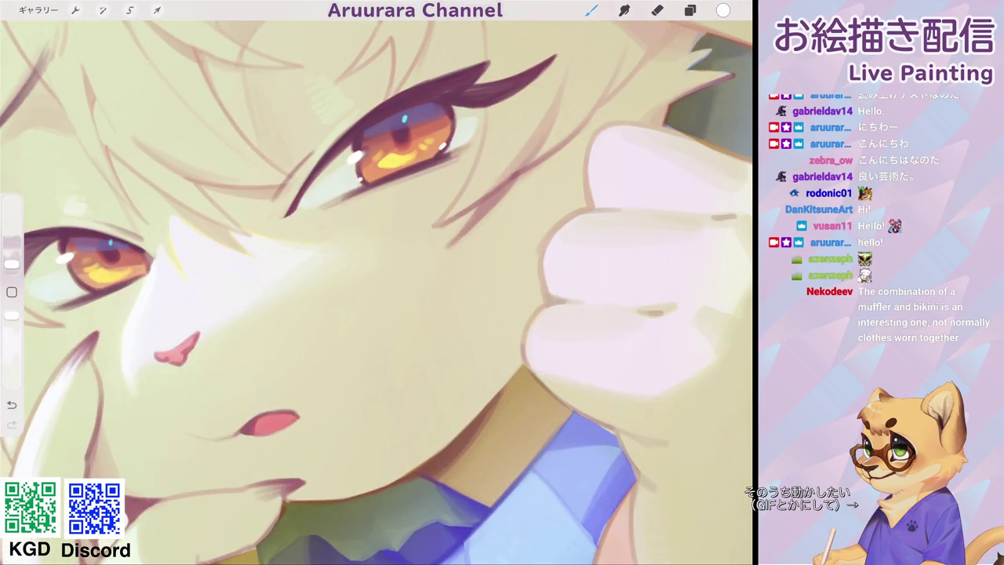
{"action": "scroll", "coordinate": [377, 282], "scroll_direction": "down", "scroll_amount": 1}
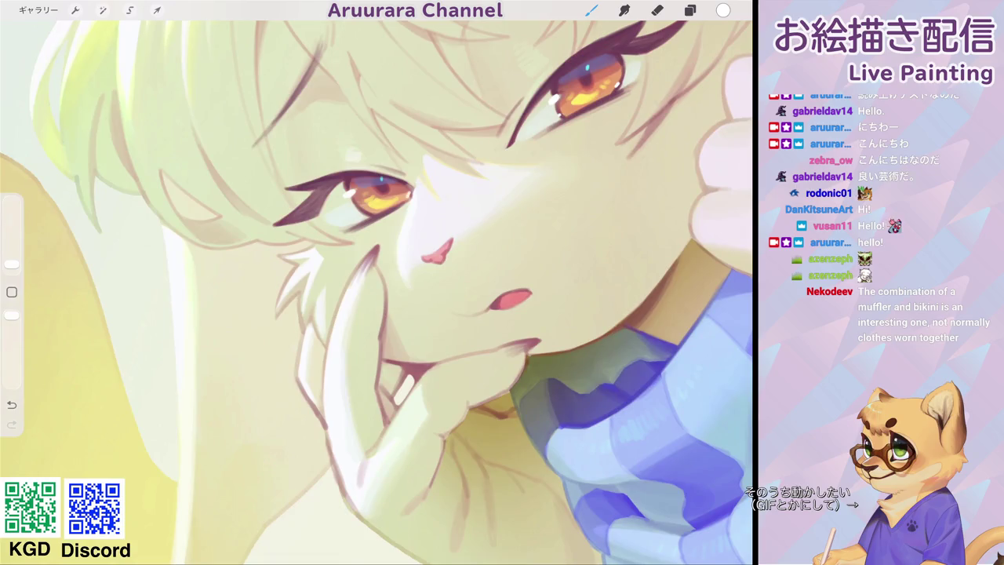
{"action": "scroll", "coordinate": [377, 282], "scroll_direction": "down", "scroll_amount": 2}
{"action": "scroll", "coordinate": [377, 282], "scroll_direction": "up", "scroll_amount": 3}
{"action": "scroll", "coordinate": [377, 283], "scroll_direction": "up", "scroll_amount": 3}
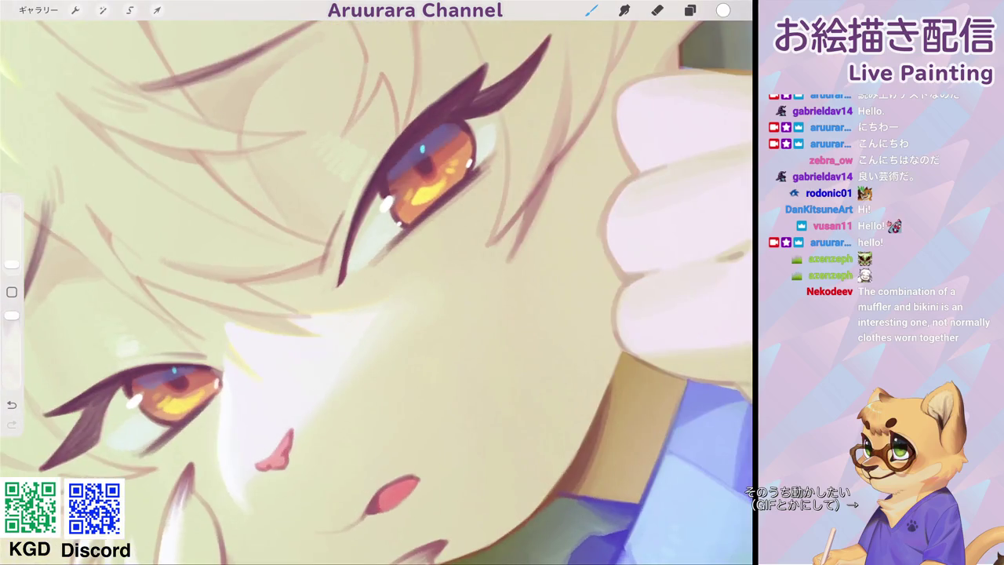
{"action": "left_click_drag", "start_coordinate": [403, 176], "coordinate": [390, 194]}
{"action": "mouse_move", "coordinate": [433, 154]}
{"action": "left_mouse_down"}
{"action": "mouse_move", "coordinate": [459, 131]}
{"action": "mouse_move", "coordinate": [433, 164]}
{"action": "mouse_move", "coordinate": [452, 144]}
{"action": "left_mouse_up"}
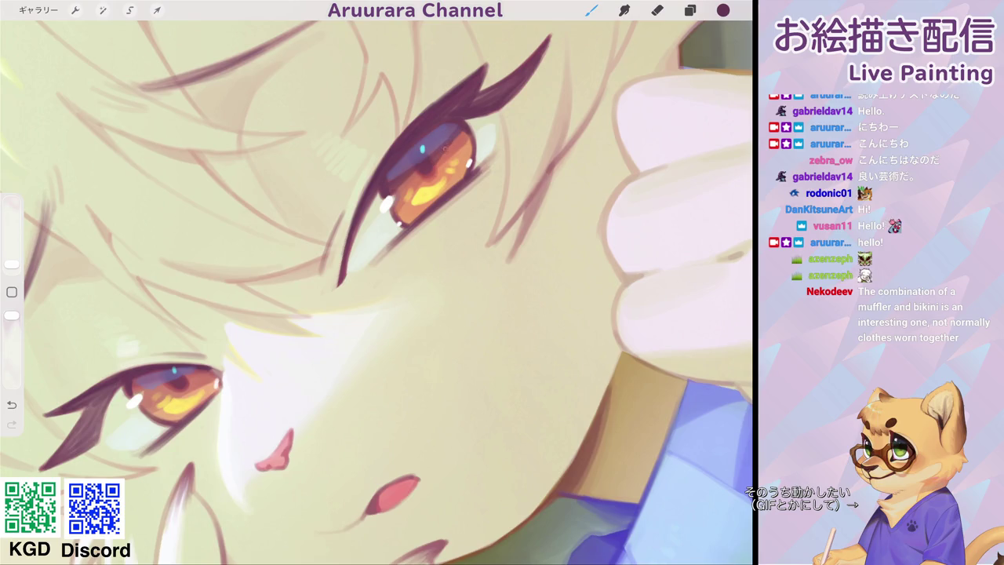
{"action": "scroll", "coordinate": [377, 283], "scroll_direction": "down", "scroll_amount": 5}
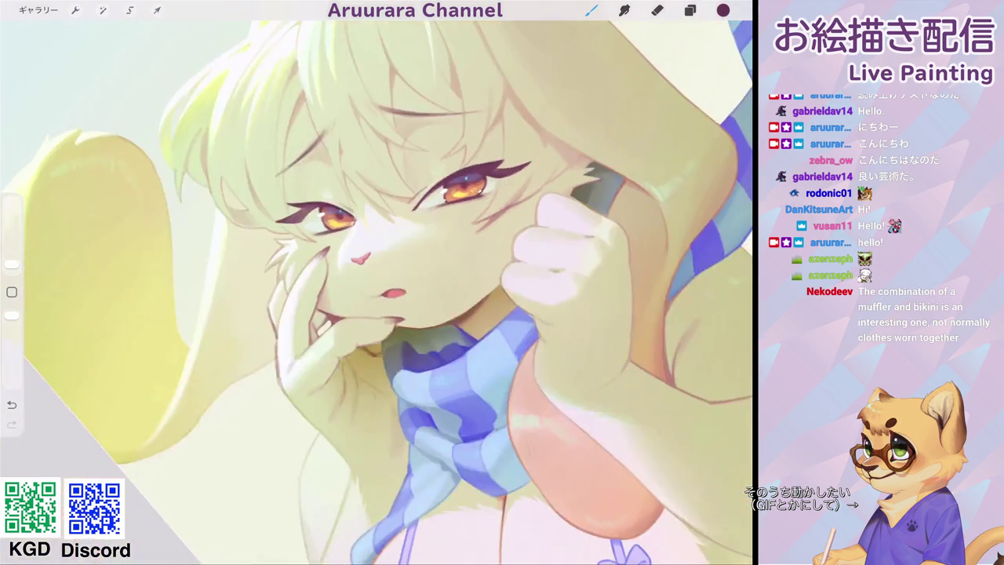
{"action": "scroll", "coordinate": [482, 240], "scroll_direction": "down", "scroll_amount": 3}
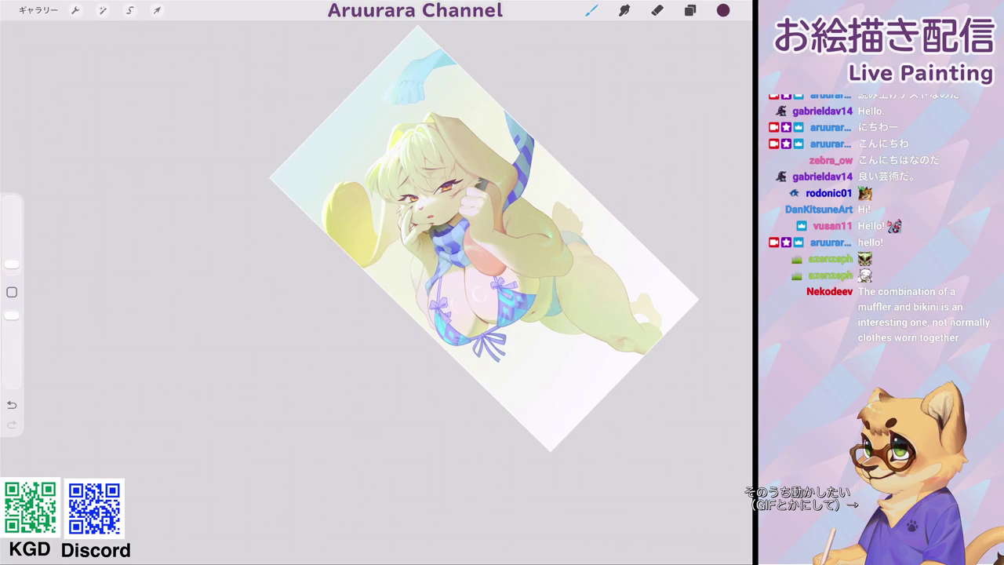
{"action": "scroll", "coordinate": [424, 204], "scroll_direction": "up", "scroll_amount": 5}
{"action": "scroll", "coordinate": [424, 204], "scroll_direction": "up", "scroll_amount": 5}
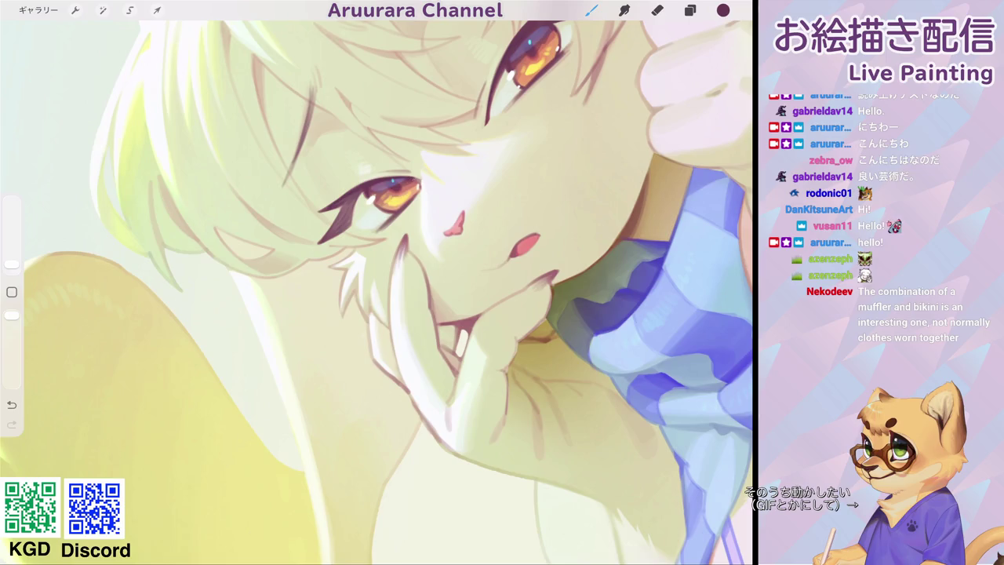
{"action": "scroll", "coordinate": [424, 283], "scroll_direction": "down", "scroll_amount": 5}
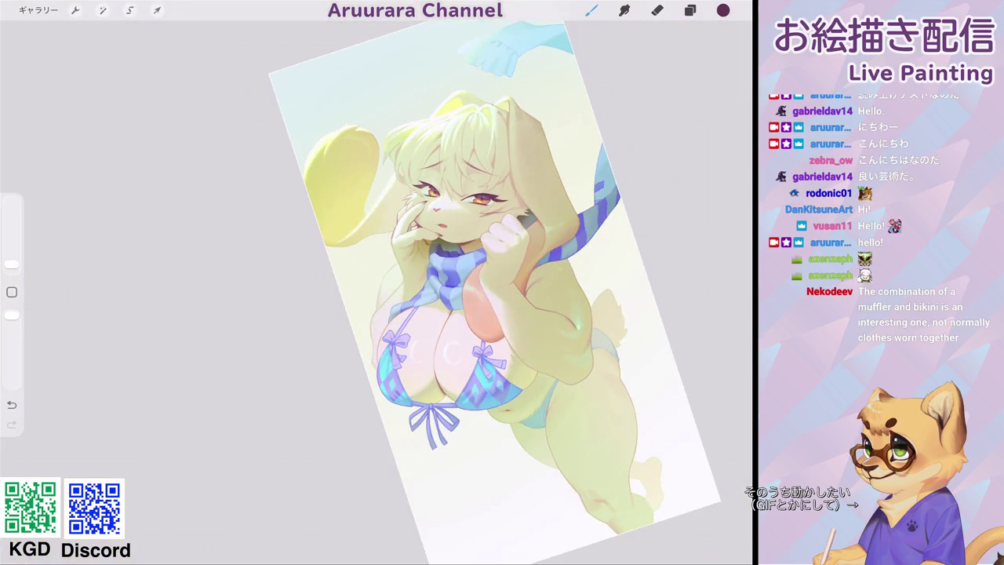
Try a light colour over the eyelash, then resample the dark lash colour.
{"action": "scroll", "coordinate": [455, 197], "scroll_direction": "up", "scroll_amount": 5}
{"action": "left_click", "coordinate": [402, 165]}
{"action": "left_click_drag", "start_coordinate": [402, 166], "coordinate": [390, 201]}
{"action": "left_click", "coordinate": [415, 171]}
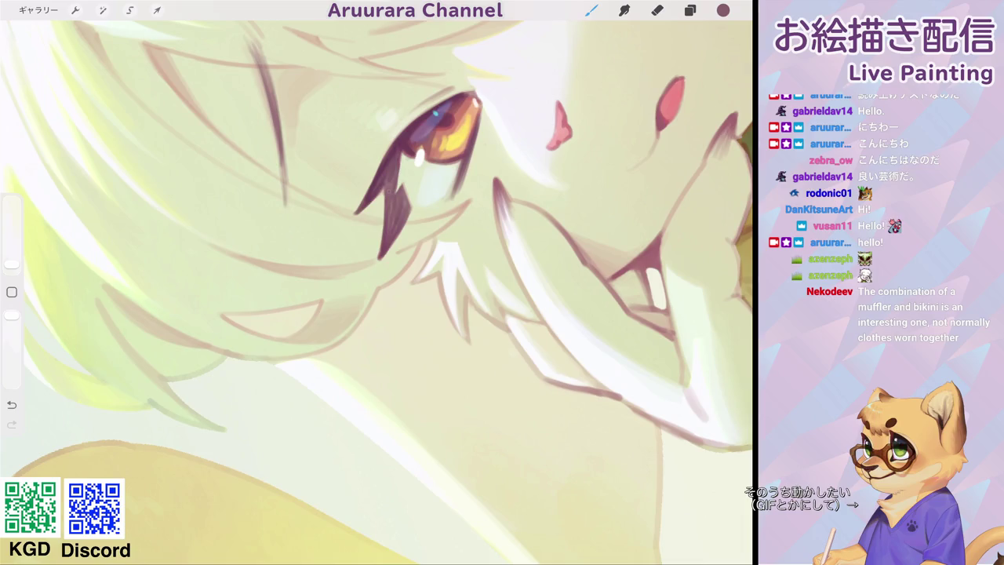
Darken the paint colour to deep maroon #341416 by lowering R to 52.
{"action": "scroll", "coordinate": [376, 290], "scroll_direction": "down", "scroll_amount": 3}
{"action": "scroll", "coordinate": [377, 291], "scroll_direction": "down", "scroll_amount": 3}
{"action": "scroll", "coordinate": [440, 204], "scroll_direction": "up", "scroll_amount": 3}
{"action": "scroll", "coordinate": [440, 204], "scroll_direction": "up", "scroll_amount": 3}
{"action": "scroll", "coordinate": [439, 204], "scroll_direction": "up", "scroll_amount": 2}
{"action": "scroll", "coordinate": [376, 291], "scroll_direction": "up", "scroll_amount": 2}
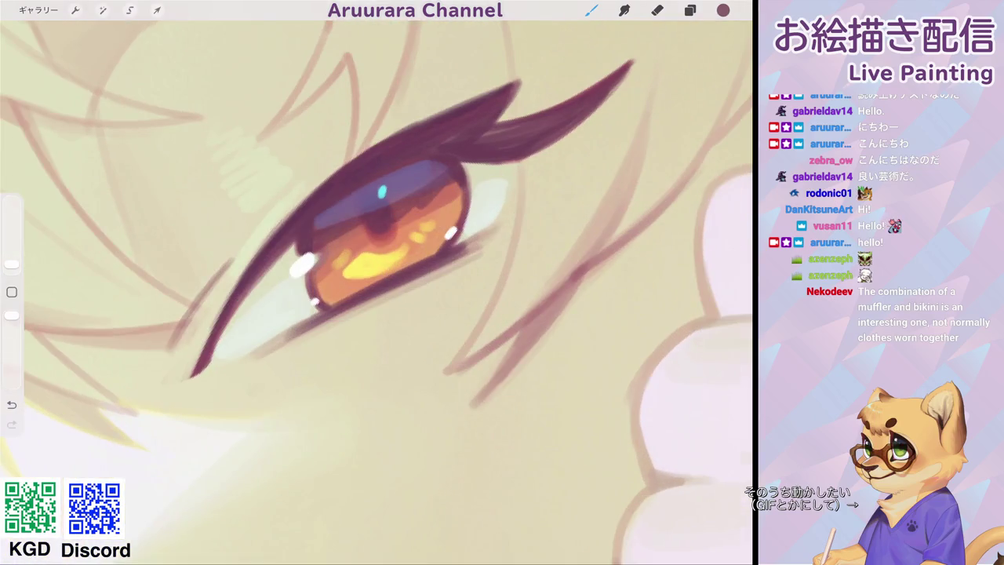
{"action": "scroll", "coordinate": [377, 290], "scroll_direction": "down", "scroll_amount": 3}
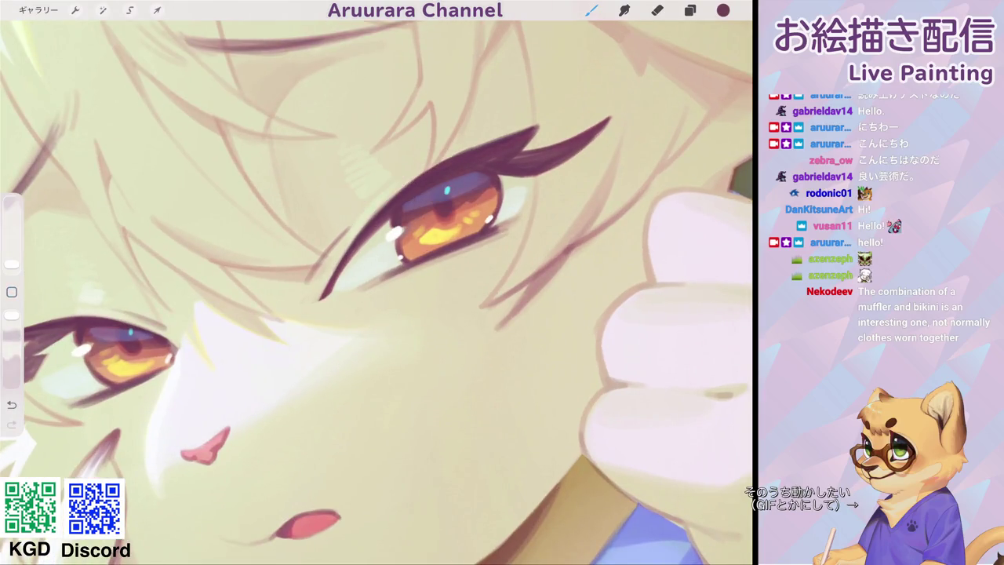
{"action": "left_click", "coordinate": [724, 11]}
{"action": "left_click_drag", "start_coordinate": [634, 152], "coordinate": [616, 151]}
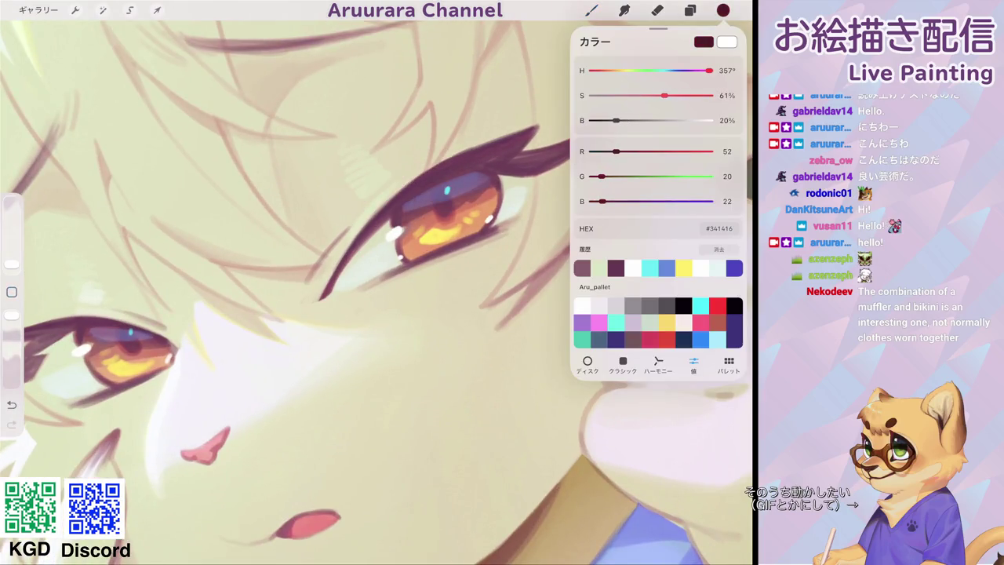
{"action": "left_click", "coordinate": [592, 10]}
Darken and thicken the upper eyelash line, merging its two tips into one.
{"action": "mouse_move", "coordinate": [388, 210]}
{"action": "left_mouse_down"}
{"action": "mouse_move", "coordinate": [467, 153]}
{"action": "mouse_move", "coordinate": [500, 144]}
{"action": "left_mouse_up"}
{"action": "left_click_drag", "start_coordinate": [446, 167], "coordinate": [522, 134]}
{"action": "mouse_move", "coordinate": [469, 152]}
{"action": "left_mouse_down"}
{"action": "mouse_move", "coordinate": [534, 125]}
{"action": "mouse_move", "coordinate": [511, 158]}
{"action": "mouse_move", "coordinate": [565, 142]}
{"action": "left_mouse_up"}
{"action": "left_click_drag", "start_coordinate": [512, 165], "coordinate": [600, 127]}
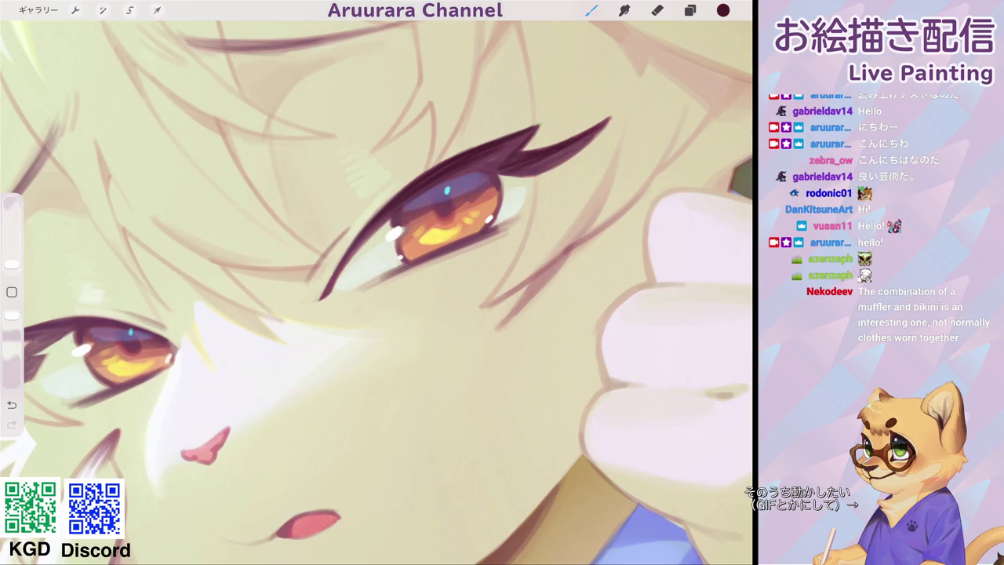
Redraw the dark upper lid and lower lash in one stroke.
{"action": "scroll", "coordinate": [377, 291], "scroll_direction": "down", "scroll_amount": 3}
{"action": "scroll", "coordinate": [377, 290], "scroll_direction": "down", "scroll_amount": 3}
{"action": "scroll", "coordinate": [377, 290], "scroll_direction": "down", "scroll_amount": 2}
{"action": "scroll", "coordinate": [464, 271], "scroll_direction": "down", "scroll_amount": 2}
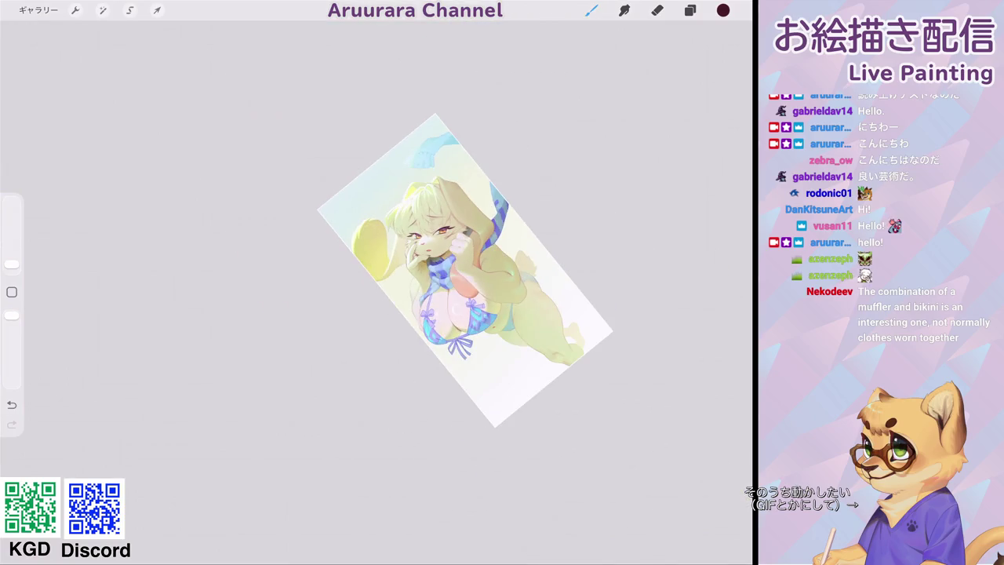
{"action": "scroll", "coordinate": [443, 232], "scroll_direction": "up", "scroll_amount": 3}
{"action": "scroll", "coordinate": [443, 231], "scroll_direction": "up", "scroll_amount": 3}
{"action": "scroll", "coordinate": [444, 232], "scroll_direction": "up", "scroll_amount": 3}
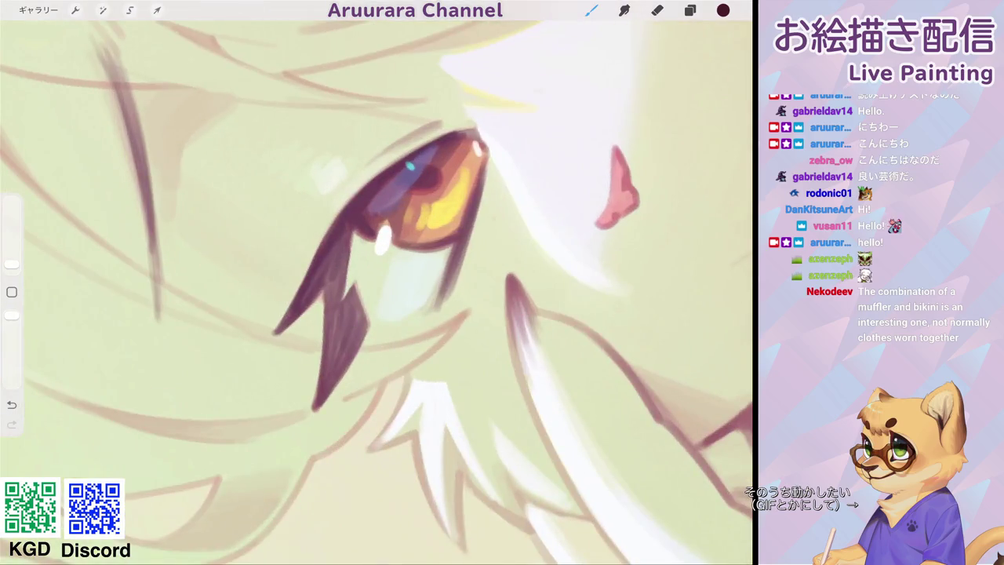
{"action": "mouse_move", "coordinate": [474, 132]}
{"action": "left_mouse_down"}
{"action": "mouse_move", "coordinate": [404, 163]}
{"action": "mouse_move", "coordinate": [367, 195]}
{"action": "mouse_move", "coordinate": [281, 328]}
{"action": "left_mouse_up"}
Thicken the lower-left lashes and sharpen the dark lash spike below the eye.
{"action": "left_click_drag", "start_coordinate": [338, 234], "coordinate": [279, 332]}
{"action": "left_click_drag", "start_coordinate": [339, 251], "coordinate": [287, 327]}
{"action": "left_click_drag", "start_coordinate": [331, 284], "coordinate": [315, 400]}
{"action": "left_click_drag", "start_coordinate": [339, 305], "coordinate": [316, 405]}
{"action": "left_click_drag", "start_coordinate": [358, 318], "coordinate": [314, 414]}
{"action": "scroll", "coordinate": [377, 282], "scroll_direction": "down", "scroll_amount": 5}
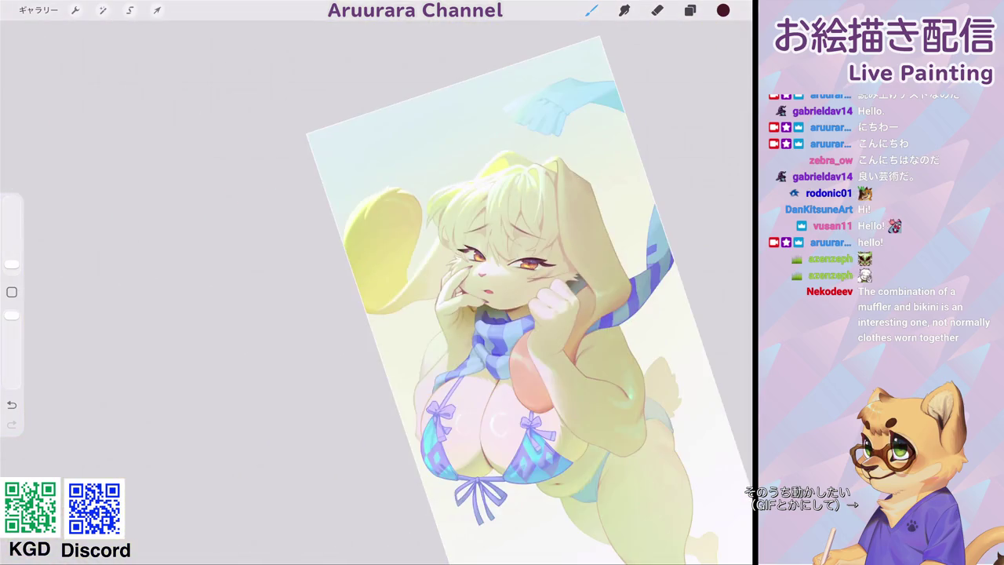
{"action": "scroll", "coordinate": [471, 299], "scroll_direction": "down", "scroll_amount": 3}
{"action": "scroll", "coordinate": [455, 259], "scroll_direction": "down", "scroll_amount": 1}
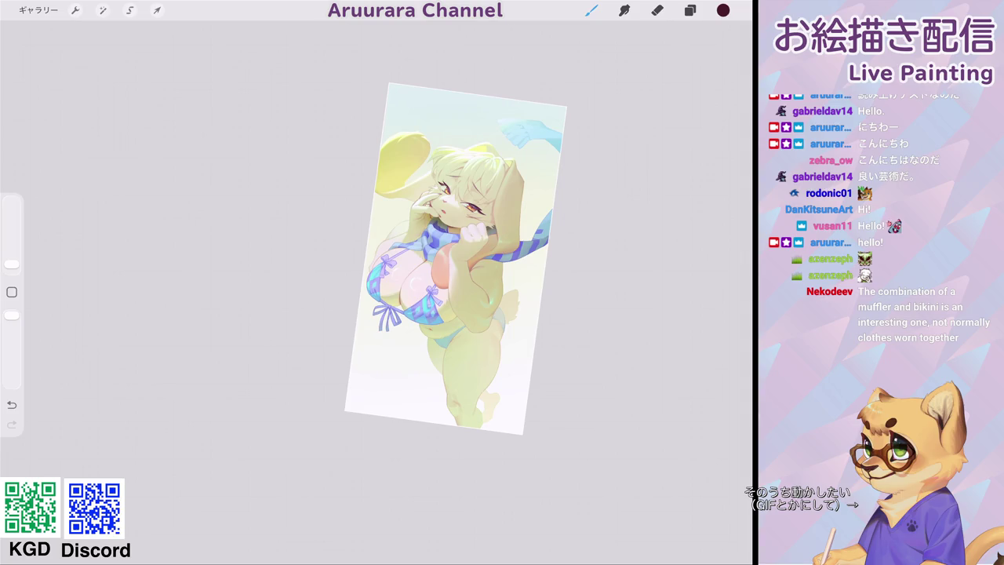
{"action": "scroll", "coordinate": [455, 259], "scroll_direction": "down", "scroll_amount": 1}
{"action": "scroll", "coordinate": [440, 235], "scroll_direction": "down", "scroll_amount": 2}
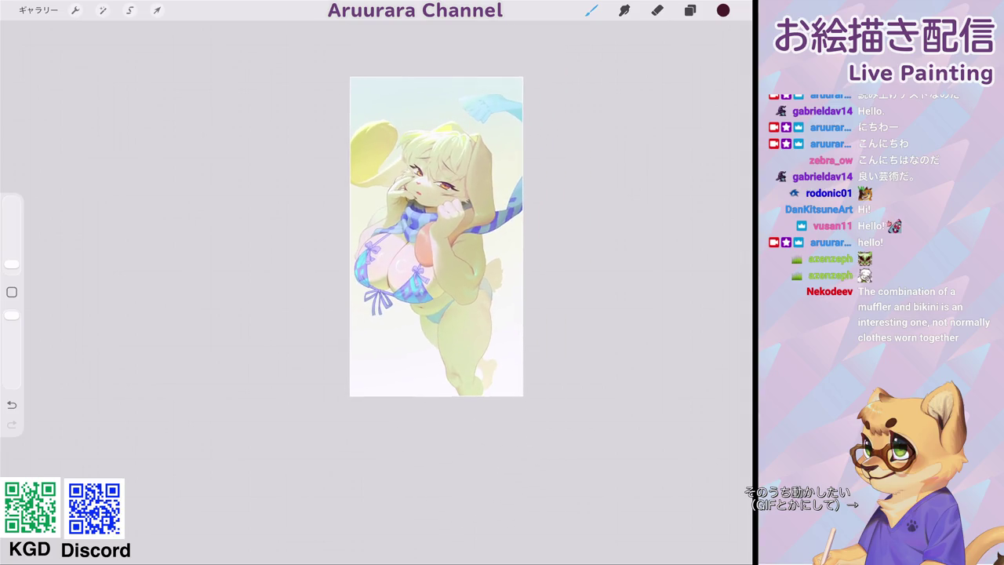
{"action": "scroll", "coordinate": [435, 236], "scroll_direction": "down", "scroll_amount": 2}
{"action": "scroll", "coordinate": [427, 235], "scroll_direction": "down", "scroll_amount": 2}
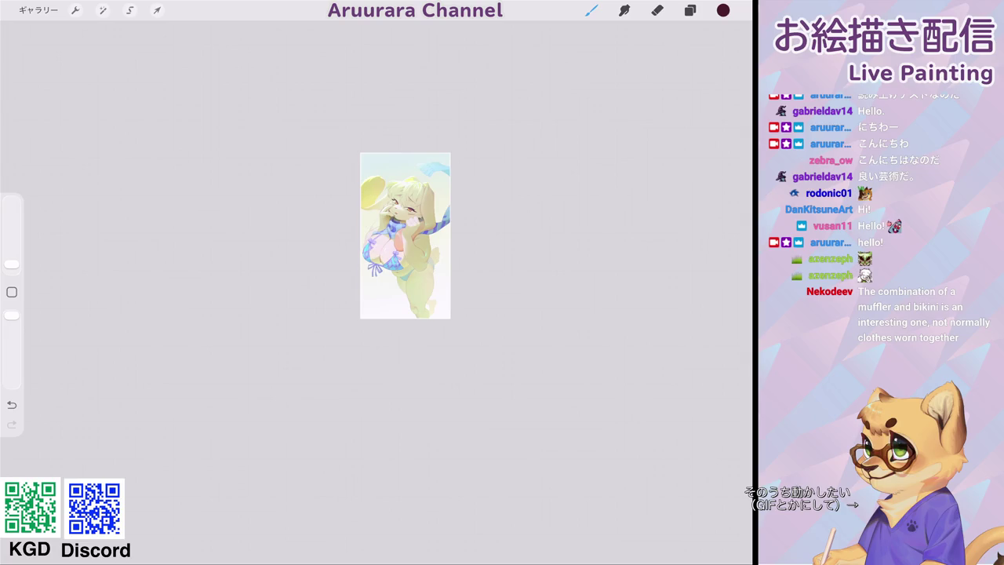
{"action": "scroll", "coordinate": [405, 236], "scroll_direction": "up", "scroll_amount": 3}
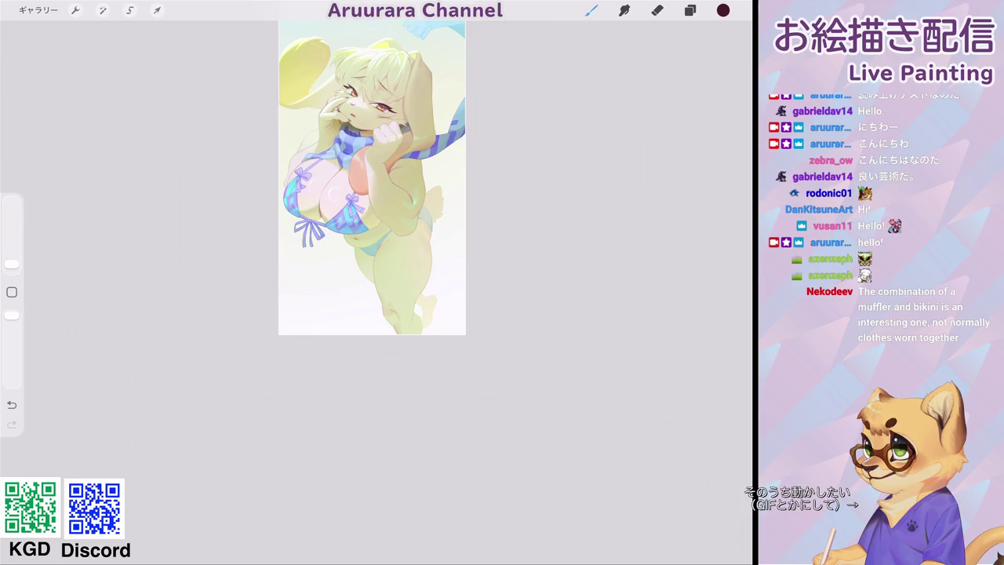
{"action": "scroll", "coordinate": [341, 192], "scroll_direction": "up", "scroll_amount": 3}
{"action": "scroll", "coordinate": [310, 193], "scroll_direction": "up", "scroll_amount": 1}
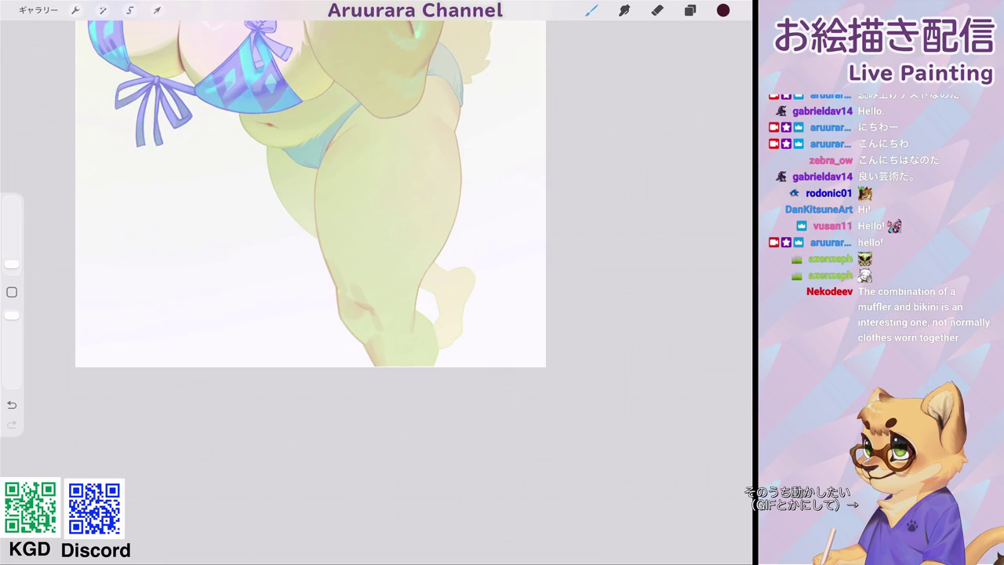
Adopt the sampled pale green as paint colour and make the brush slightly larger.
{"action": "scroll", "coordinate": [310, 196], "scroll_direction": "down", "scroll_amount": 2}
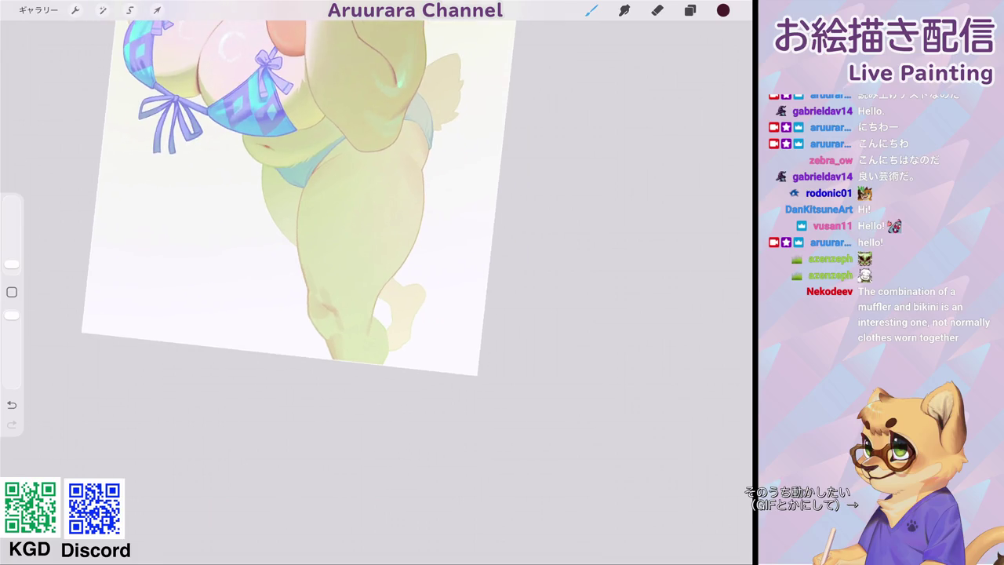
{"action": "scroll", "coordinate": [314, 236], "scroll_direction": "up", "scroll_amount": 2}
{"action": "scroll", "coordinate": [314, 235], "scroll_direction": "up", "scroll_amount": 1}
{"action": "scroll", "coordinate": [314, 236], "scroll_direction": "up", "scroll_amount": 1}
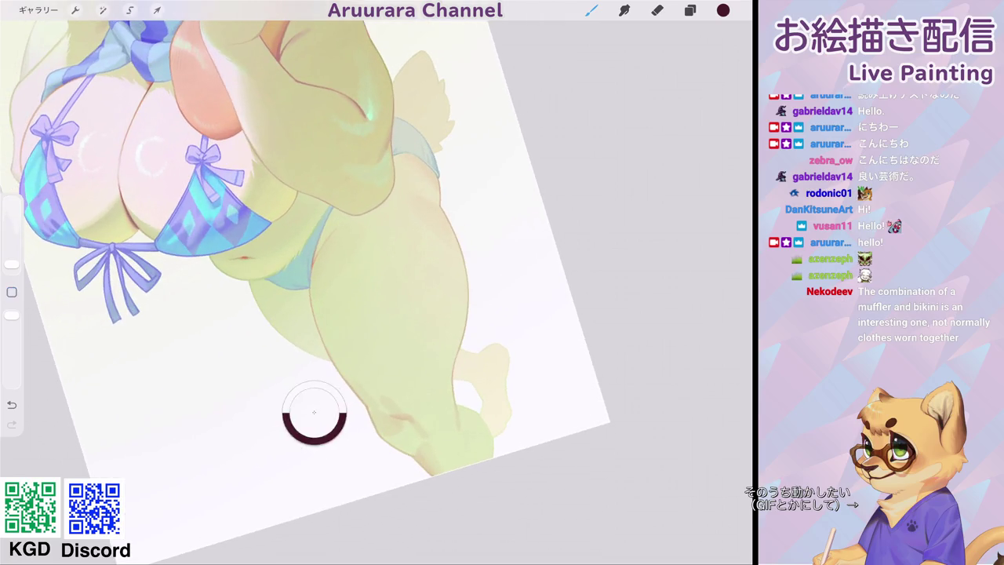
{"action": "left_click", "coordinate": [723, 11]}
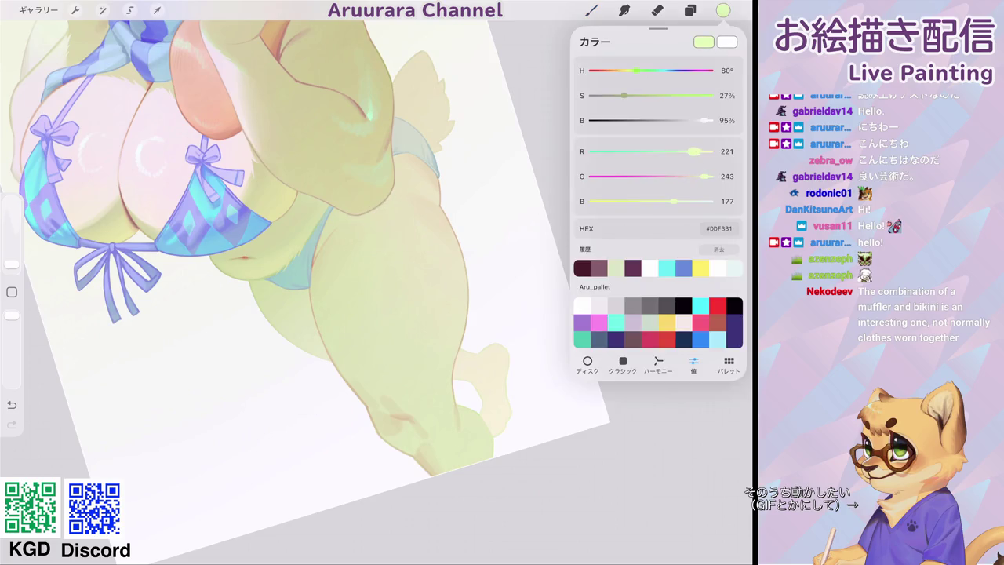
{"action": "left_click", "coordinate": [723, 11]}
{"action": "left_click_drag", "start_coordinate": [11, 265], "coordinate": [12, 261]}
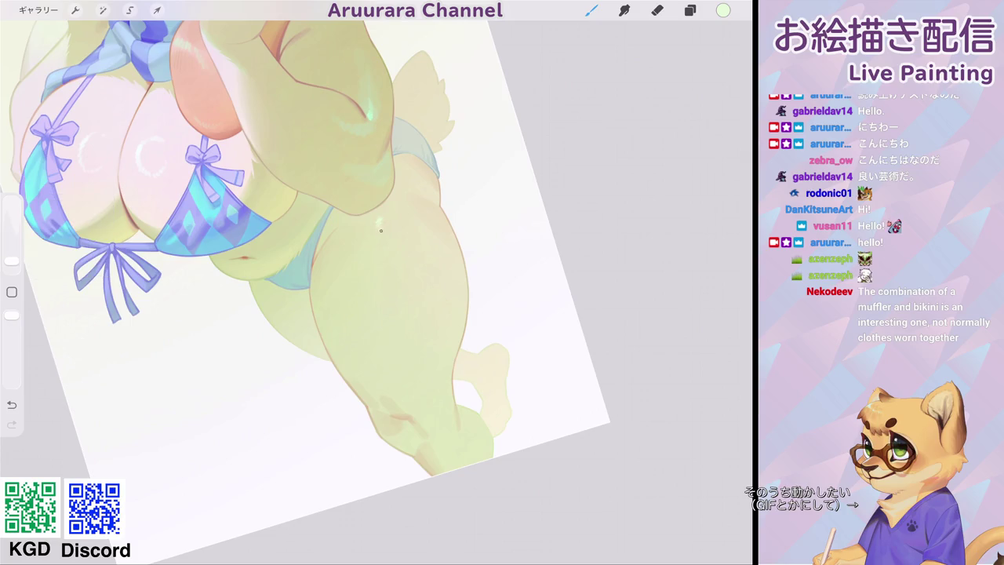
Undo the most recent change on the canvas.
{"action": "scroll", "coordinate": [305, 282], "scroll_direction": "down", "scroll_amount": 3}
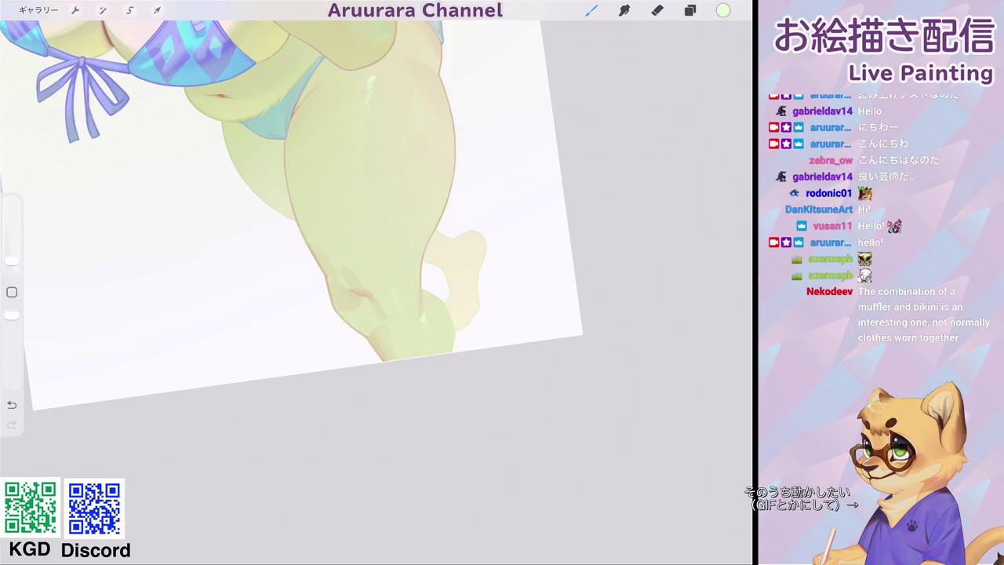
{"action": "scroll", "coordinate": [312, 207], "scroll_direction": "up", "scroll_amount": 3}
{"action": "scroll", "coordinate": [392, 235], "scroll_direction": "up", "scroll_amount": 2}
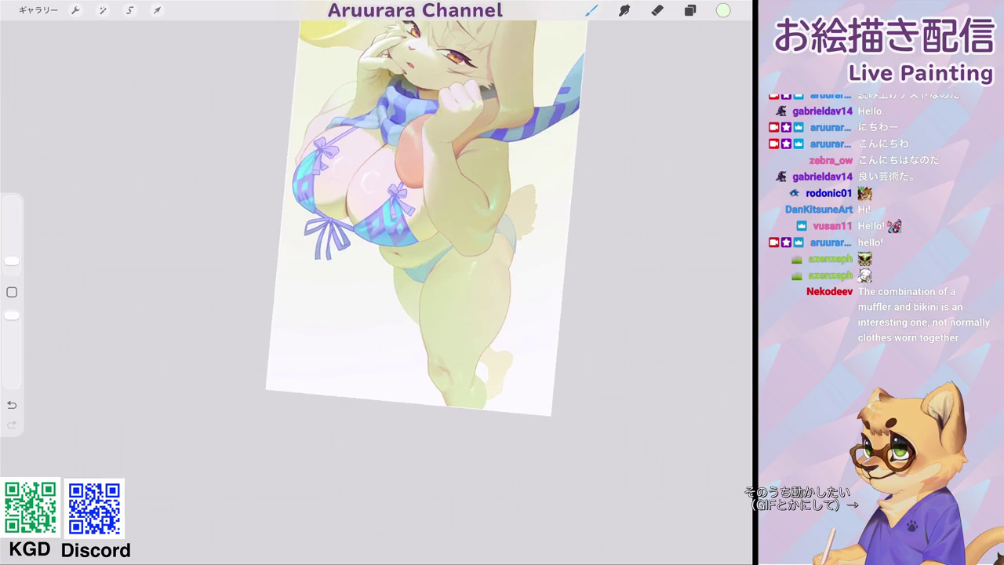
{"action": "scroll", "coordinate": [392, 236], "scroll_direction": "up", "scroll_amount": 2}
{"action": "scroll", "coordinate": [392, 235], "scroll_direction": "up", "scroll_amount": 2}
{"action": "scroll", "coordinate": [377, 235], "scroll_direction": "up", "scroll_amount": 3}
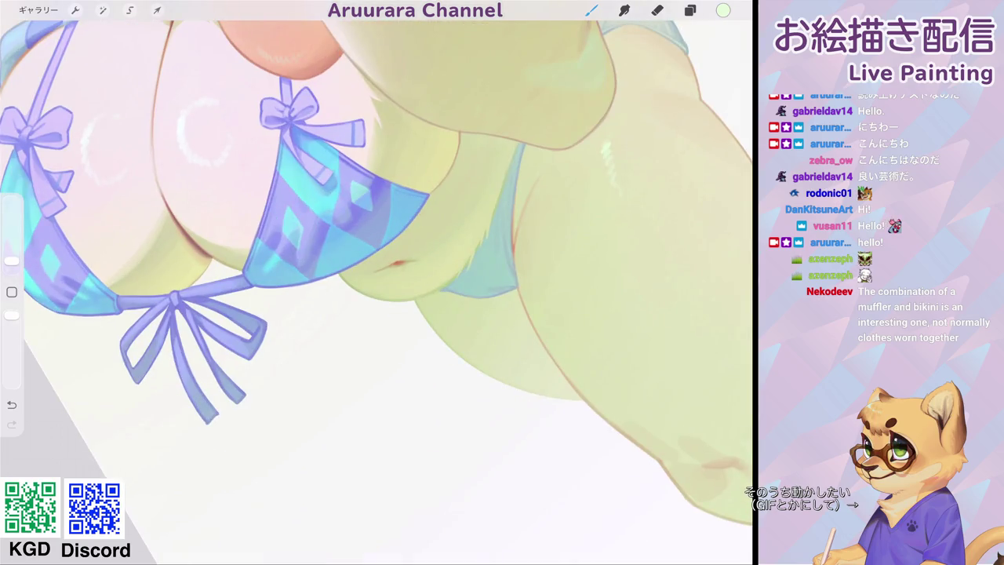
{"action": "scroll", "coordinate": [376, 283], "scroll_direction": "down", "scroll_amount": 2}
{"action": "scroll", "coordinate": [377, 282], "scroll_direction": "down", "scroll_amount": 3}
{"action": "scroll", "coordinate": [377, 282], "scroll_direction": "up", "scroll_amount": 3}
{"action": "key", "text": "ctrl+z"}
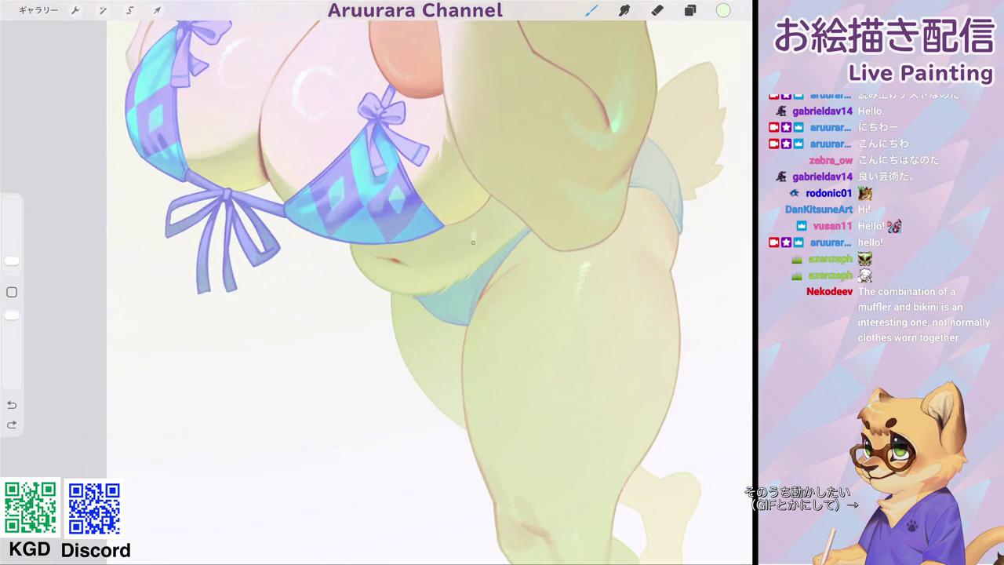
Sample the pale periwinkle #A7B1F8 from the lavender bikini bow.
{"action": "scroll", "coordinate": [473, 242], "scroll_direction": "up", "scroll_amount": 2}
{"action": "scroll", "coordinate": [473, 242], "scroll_direction": "up", "scroll_amount": 2}
{"action": "scroll", "coordinate": [473, 242], "scroll_direction": "up", "scroll_amount": 2}
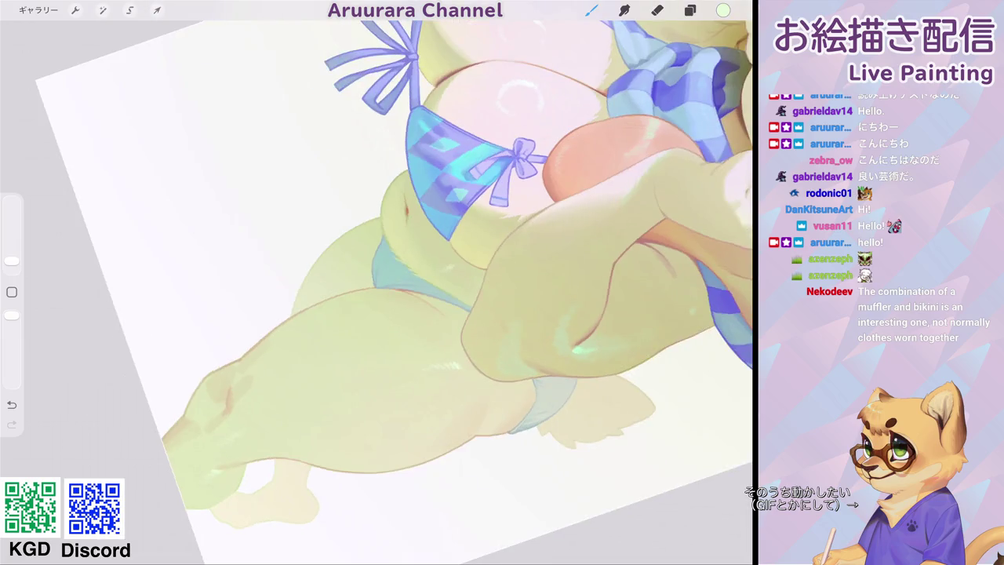
{"action": "scroll", "coordinate": [377, 282], "scroll_direction": "down", "scroll_amount": 3}
{"action": "scroll", "coordinate": [377, 283], "scroll_direction": "up", "scroll_amount": 1}
{"action": "scroll", "coordinate": [377, 283], "scroll_direction": "up", "scroll_amount": 3}
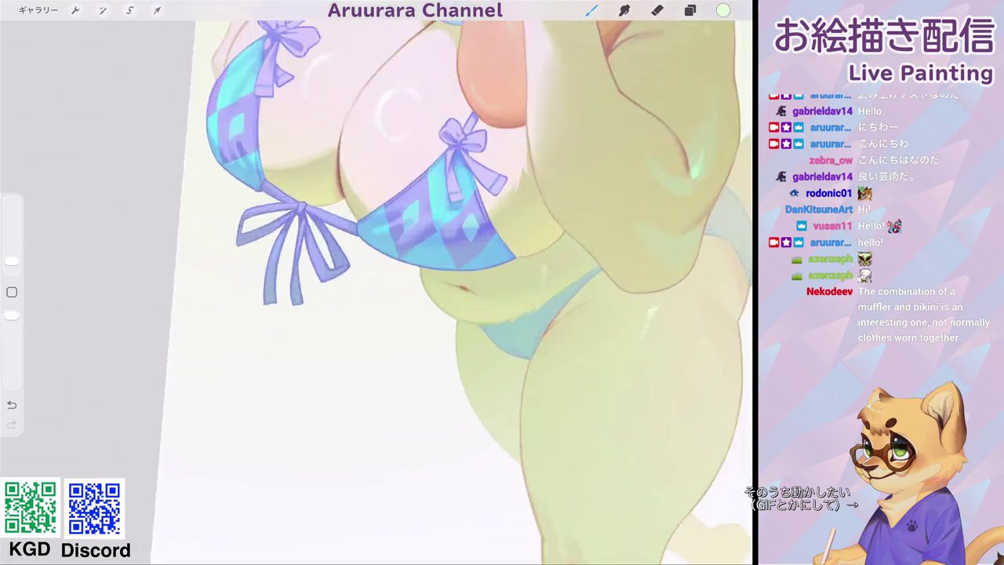
{"action": "scroll", "coordinate": [377, 282], "scroll_direction": "up", "scroll_amount": 2}
{"action": "left_click", "coordinate": [471, 252]}
Shift the paint colour from lavender to a less saturated mint.
{"action": "left_click", "coordinate": [724, 10]}
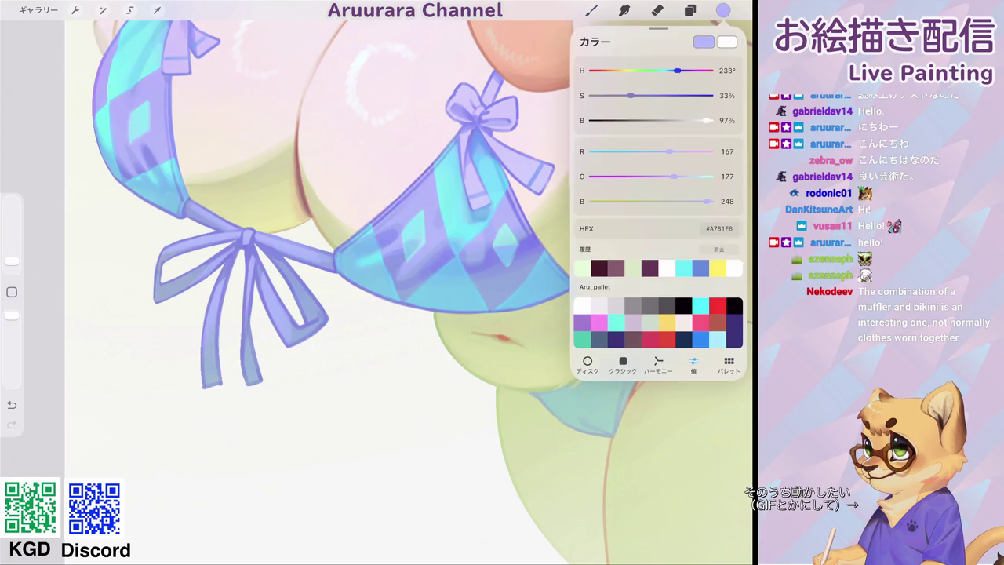
{"action": "mouse_move", "coordinate": [674, 176]}
{"action": "left_mouse_down"}
{"action": "mouse_move", "coordinate": [700, 175]}
{"action": "mouse_move", "coordinate": [693, 201]}
{"action": "left_mouse_up"}
{"action": "left_click_drag", "start_coordinate": [626, 95], "coordinate": [617, 95]}
{"action": "left_click", "coordinate": [591, 10]}
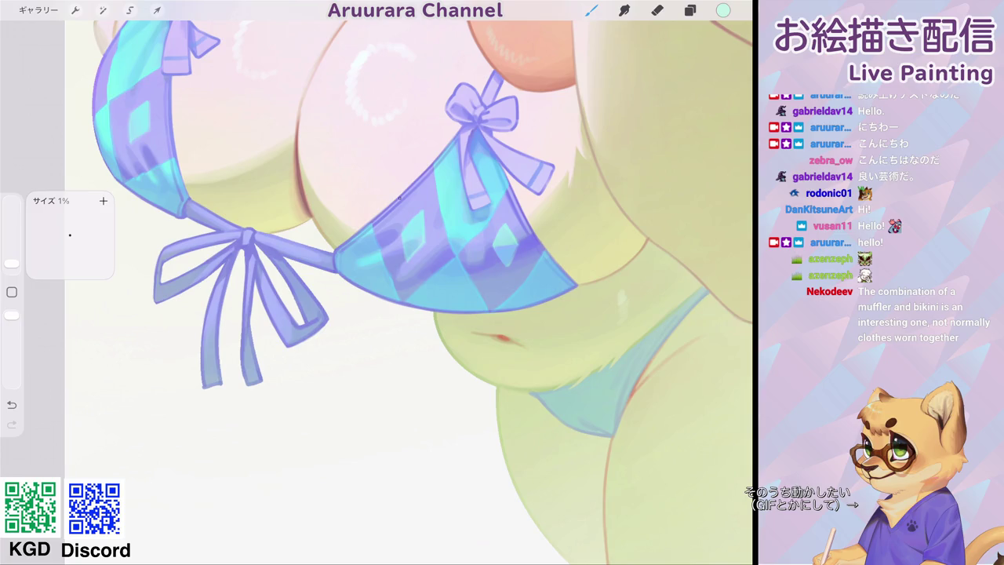
Dab small pale cyan highlights on the bikini cup.
{"action": "left_click", "coordinate": [405, 203]}
{"action": "scroll", "coordinate": [412, 207], "scroll_direction": "down", "scroll_amount": 5}
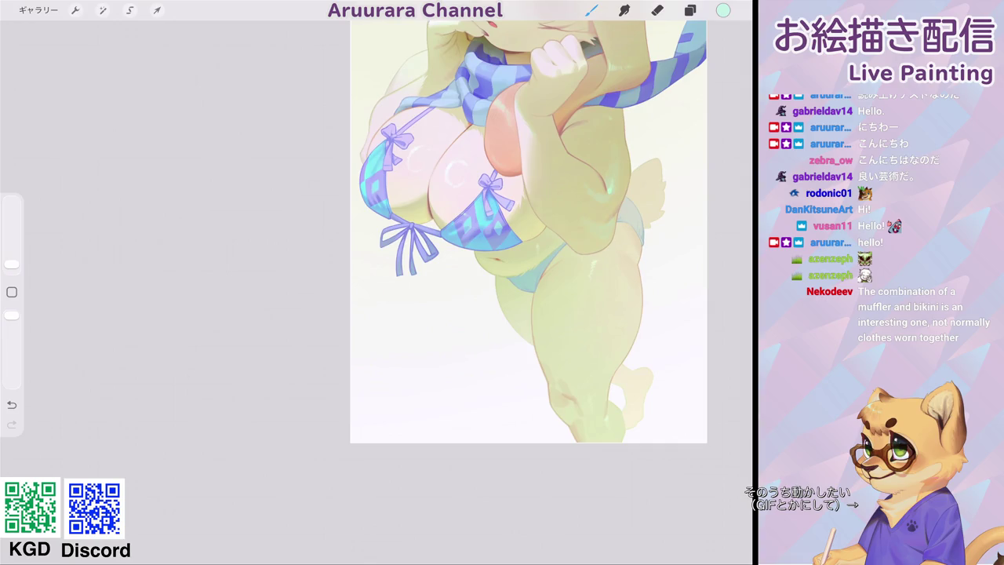
{"action": "scroll", "coordinate": [400, 189], "scroll_direction": "up", "scroll_amount": 5}
{"action": "scroll", "coordinate": [400, 189], "scroll_direction": "up", "scroll_amount": 3}
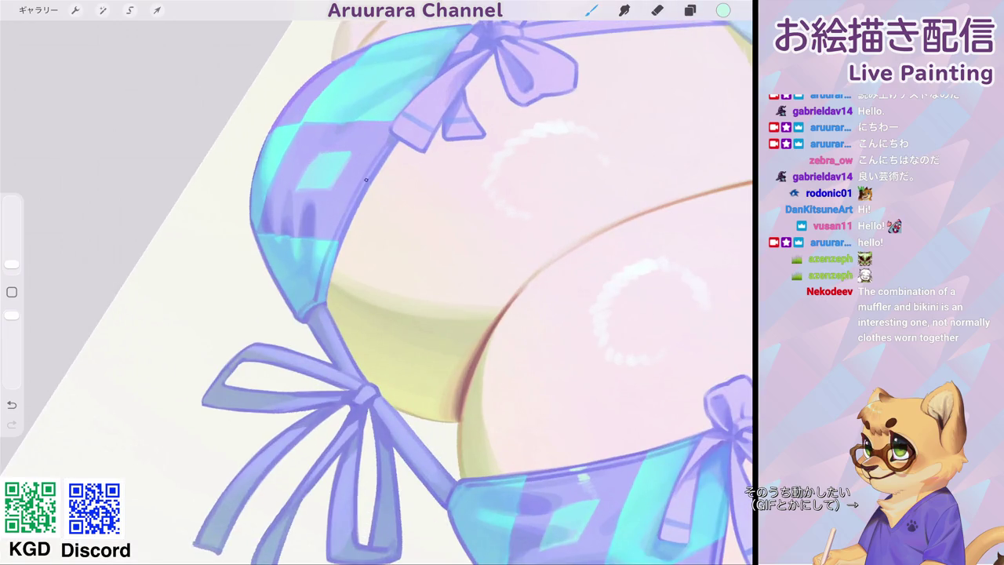
{"action": "left_click_drag", "start_coordinate": [355, 183], "coordinate": [350, 174]}
Undo the last highlight stroke on the bikini top.
{"action": "scroll", "coordinate": [377, 283], "scroll_direction": "down", "scroll_amount": 5}
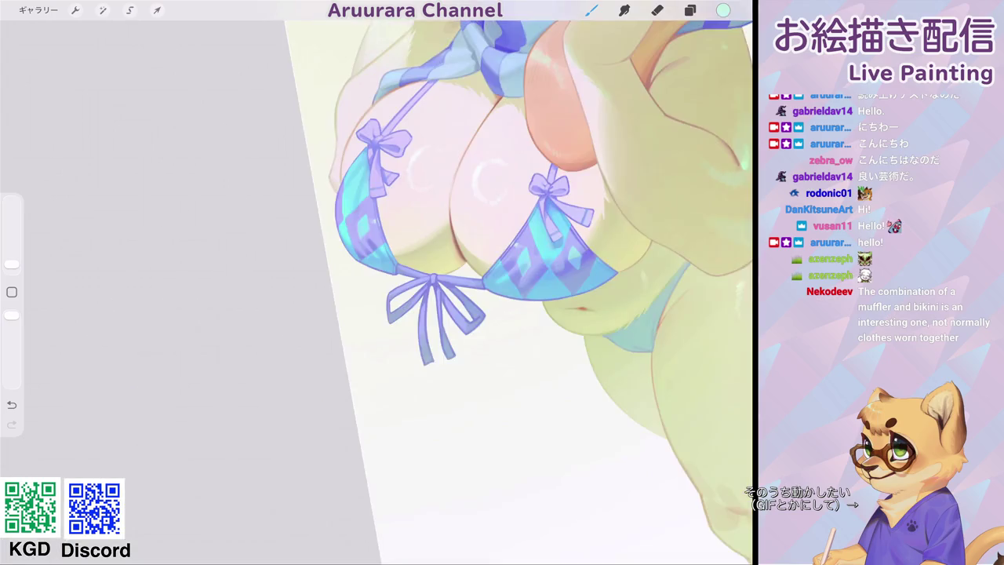
{"action": "scroll", "coordinate": [377, 282], "scroll_direction": "down", "scroll_amount": 2}
{"action": "scroll", "coordinate": [376, 283], "scroll_direction": "down", "scroll_amount": 1}
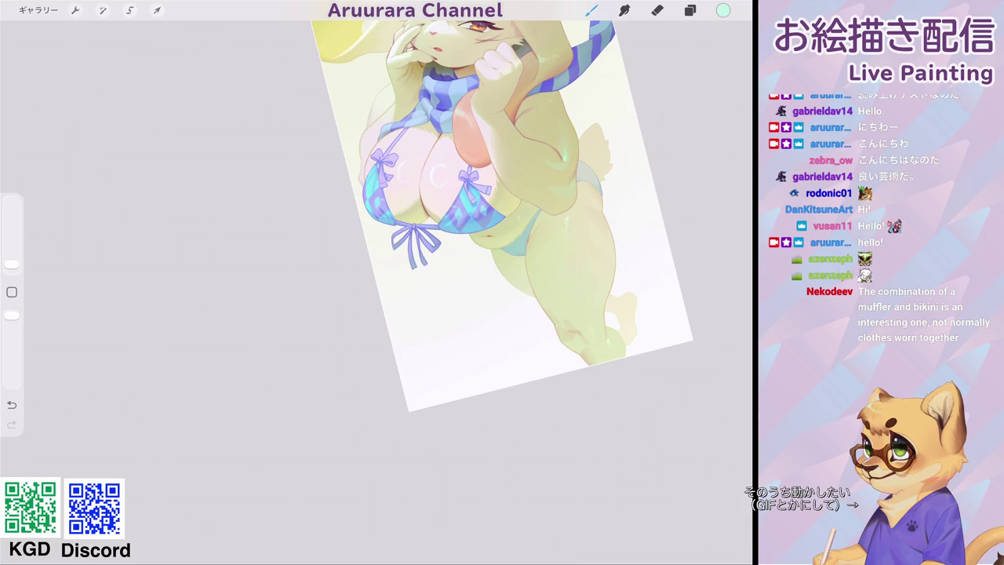
{"action": "scroll", "coordinate": [439, 204], "scroll_direction": "up", "scroll_amount": 3}
{"action": "scroll", "coordinate": [440, 204], "scroll_direction": "up", "scroll_amount": 3}
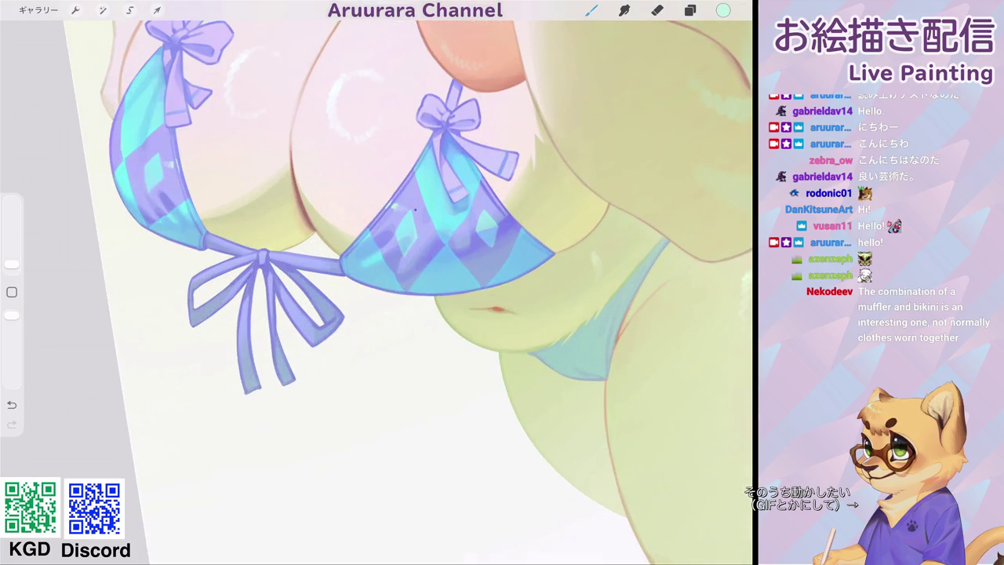
{"action": "key", "text": "ctrl+z"}
{"action": "left_click_drag", "start_coordinate": [416, 206], "coordinate": [436, 227]}
Eyedrop the lilac colour of the bikini bow.
{"action": "scroll", "coordinate": [408, 290], "scroll_direction": "down", "scroll_amount": 5}
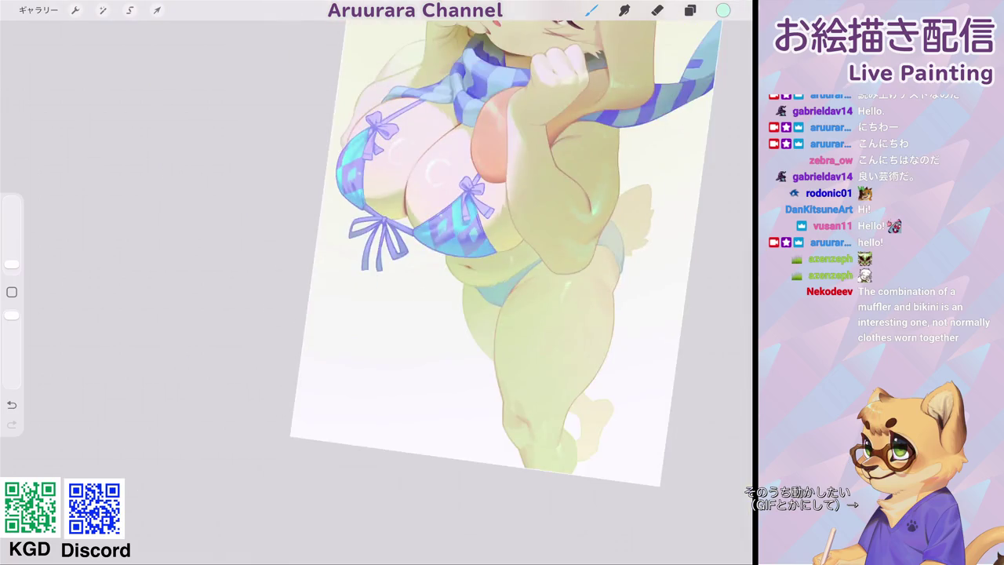
{"action": "scroll", "coordinate": [424, 235], "scroll_direction": "up", "scroll_amount": 5}
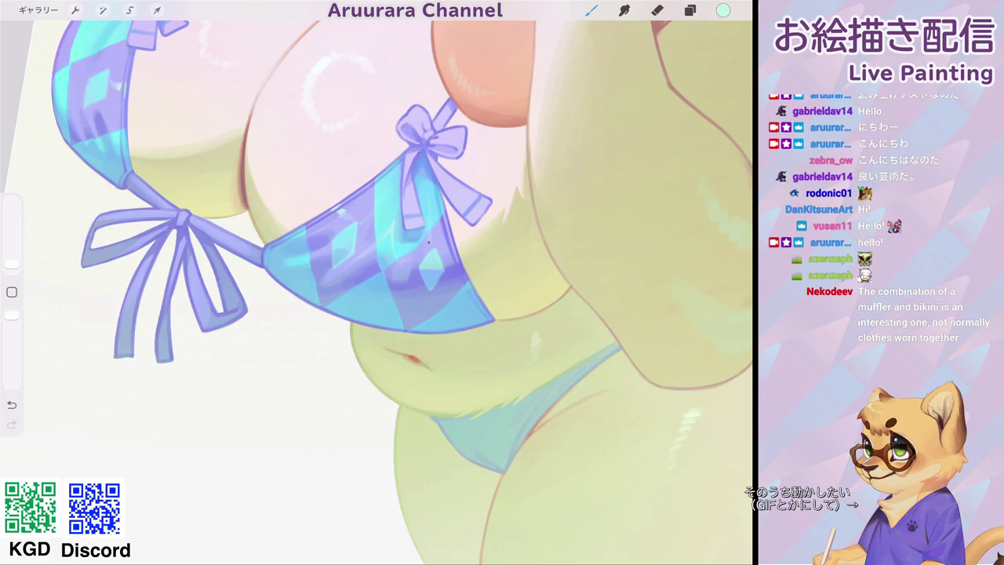
{"action": "scroll", "coordinate": [377, 283], "scroll_direction": "down", "scroll_amount": 5}
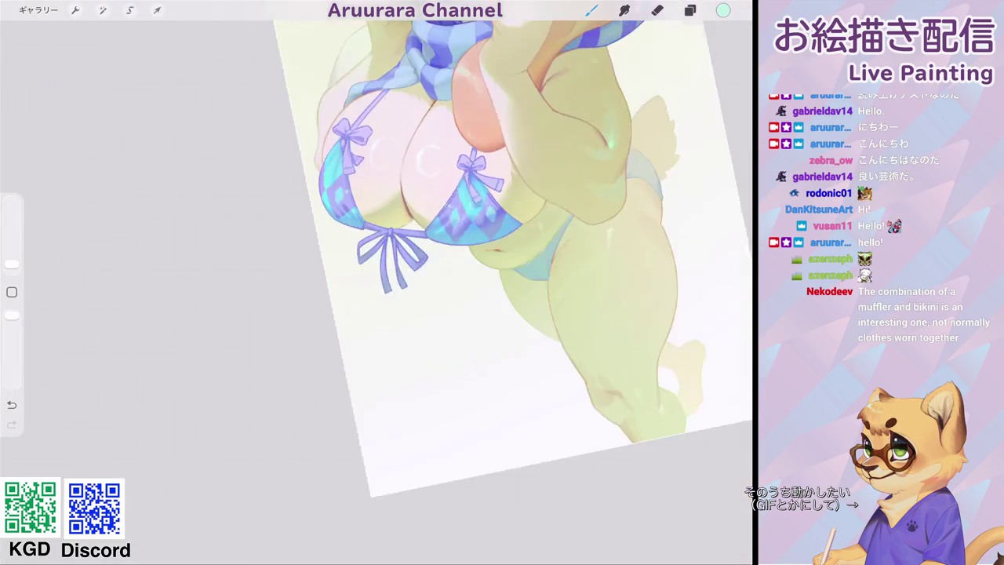
{"action": "scroll", "coordinate": [377, 282], "scroll_direction": "up", "scroll_amount": 5}
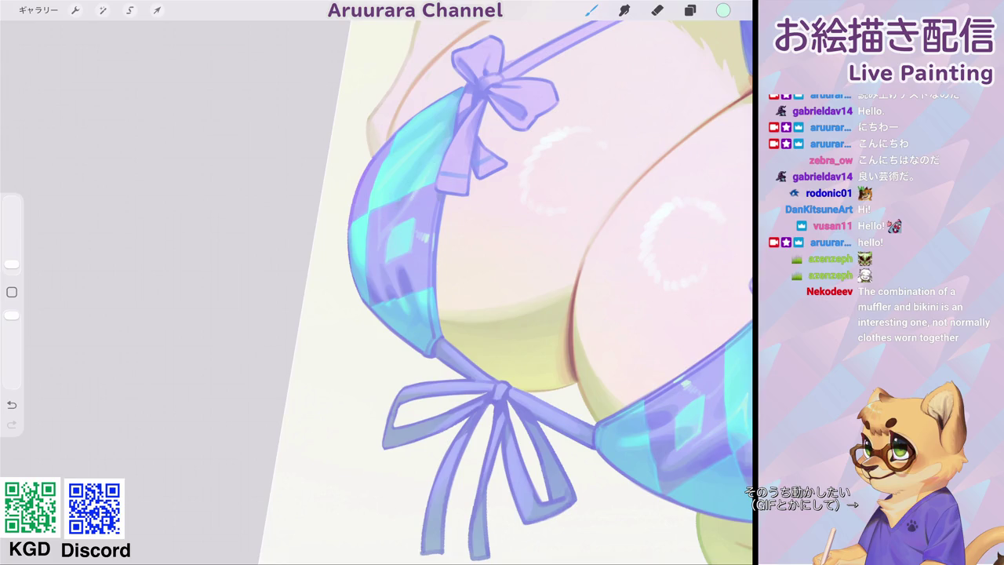
{"action": "scroll", "coordinate": [505, 292], "scroll_direction": "down", "scroll_amount": 5}
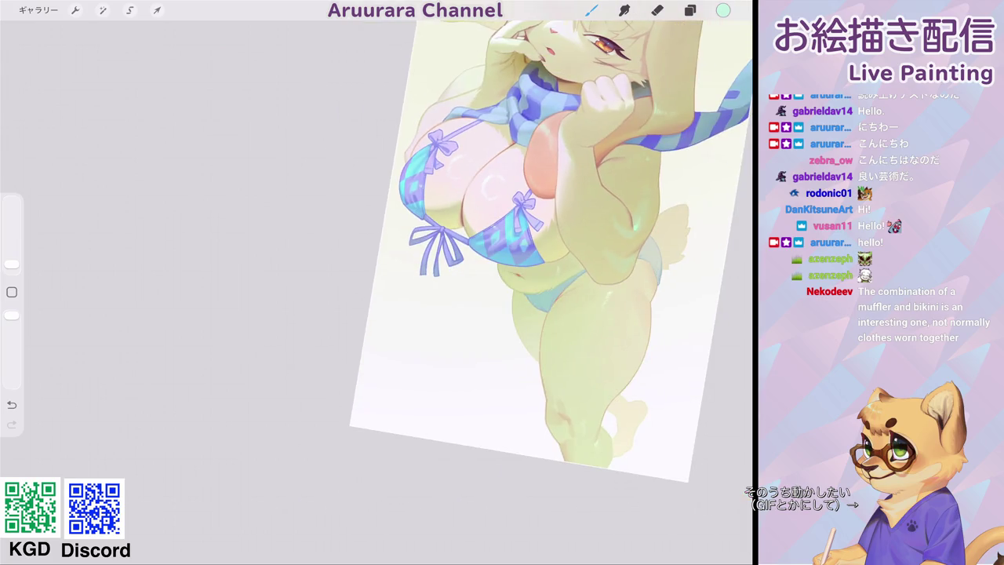
{"action": "scroll", "coordinate": [517, 251], "scroll_direction": "down", "scroll_amount": 3}
{"action": "scroll", "coordinate": [409, 196], "scroll_direction": "up", "scroll_amount": 5}
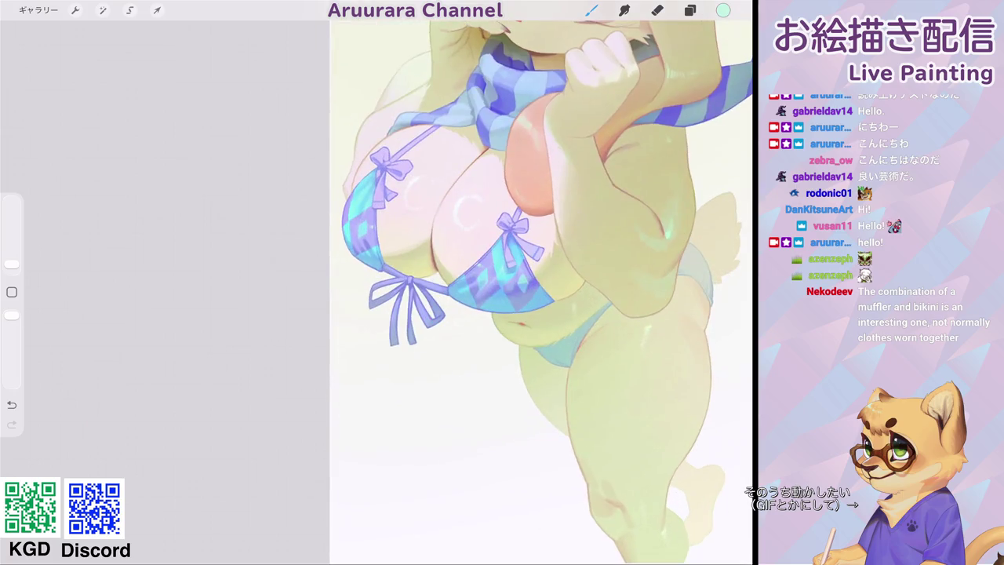
{"action": "scroll", "coordinate": [503, 235], "scroll_direction": "down", "scroll_amount": 5}
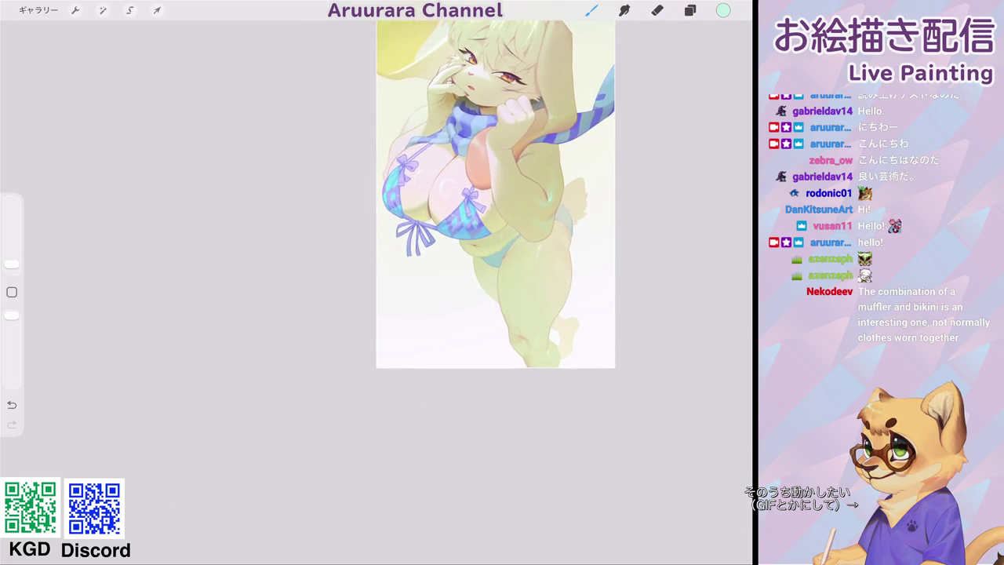
{"action": "scroll", "coordinate": [440, 196], "scroll_direction": "up", "scroll_amount": 5}
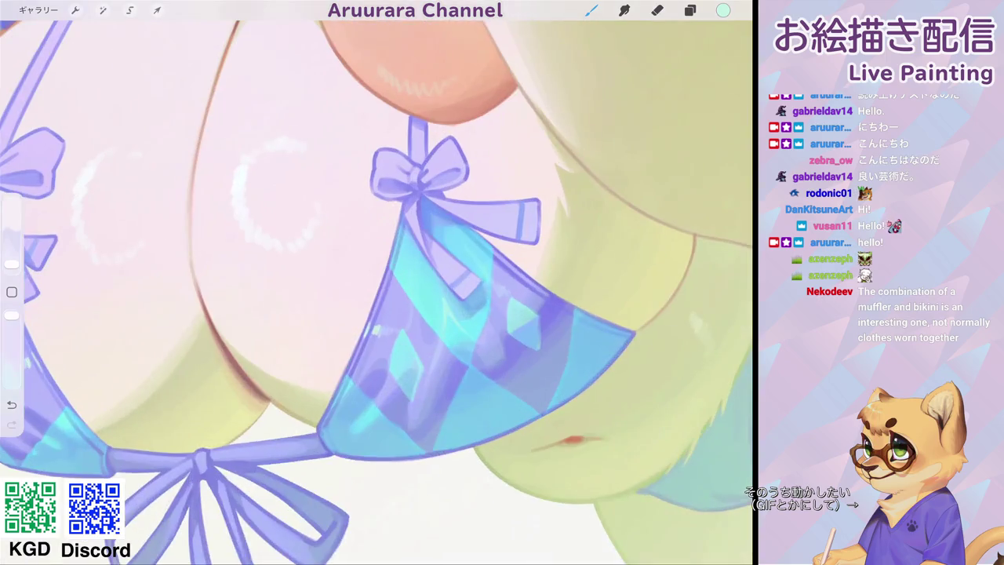
{"action": "left_click", "coordinate": [12, 292]}
{"action": "left_click", "coordinate": [423, 171]}
{"action": "scroll", "coordinate": [376, 283], "scroll_direction": "down", "scroll_amount": 5}
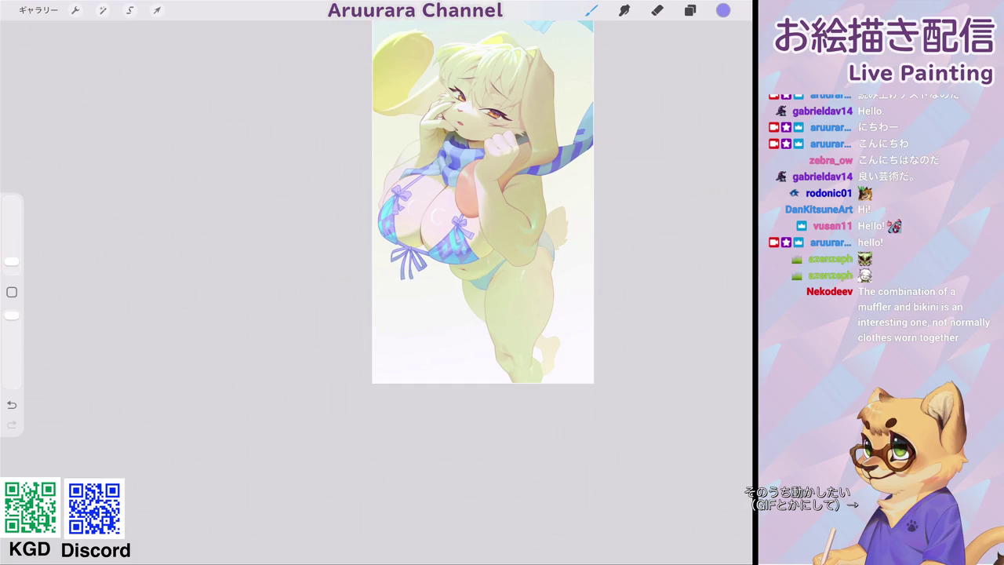
Sample the pale yellow skin colour and undo the faint stroke below the bow.
{"action": "scroll", "coordinate": [440, 212], "scroll_direction": "up", "scroll_amount": 5}
{"action": "scroll", "coordinate": [392, 235], "scroll_direction": "up", "scroll_amount": 3}
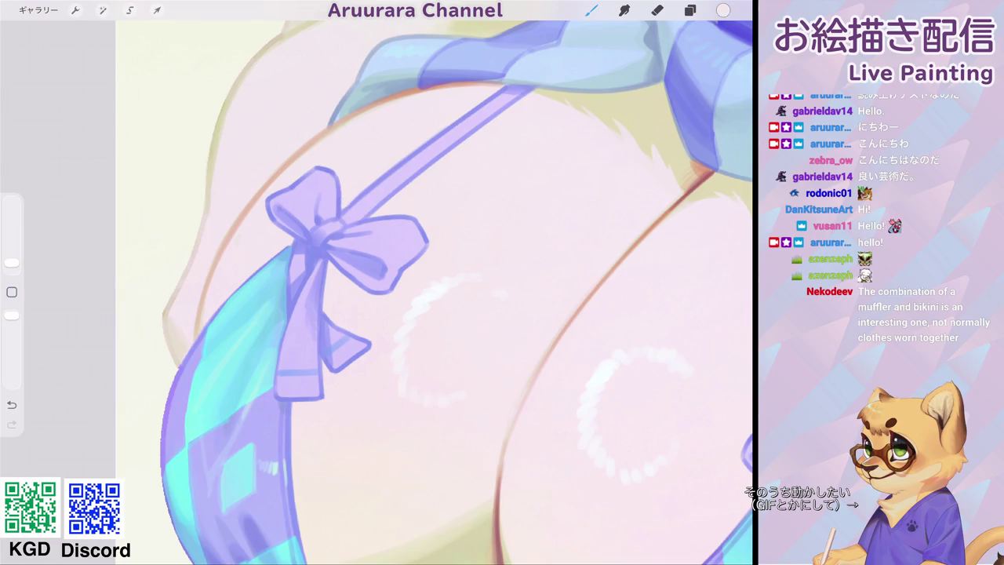
{"action": "left_click", "coordinate": [391, 164]}
{"action": "scroll", "coordinate": [434, 291], "scroll_direction": "down", "scroll_amount": 5}
{"action": "scroll", "coordinate": [440, 330], "scroll_direction": "up", "scroll_amount": 5}
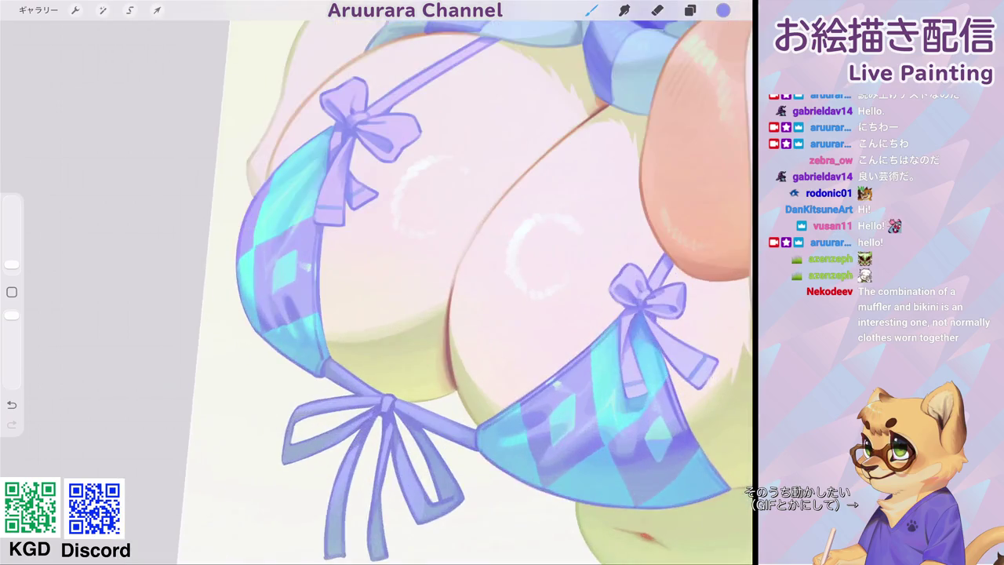
{"action": "left_click", "coordinate": [384, 367]}
{"action": "left_click", "coordinate": [12, 265]}
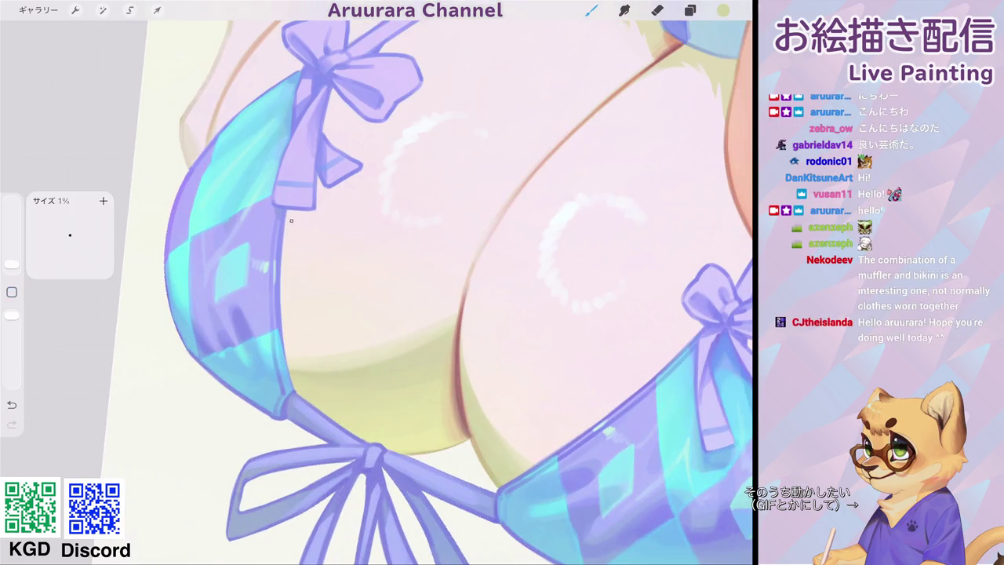
{"action": "key", "text": "ctrl+z"}
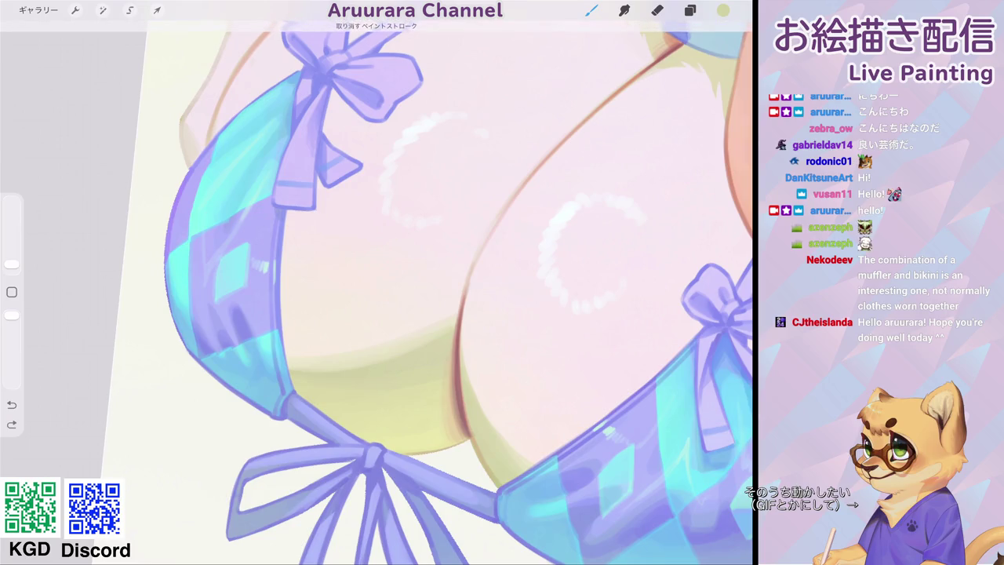
Sketch thin tan lines under the first bow and beside its knot.
{"action": "mouse_move", "coordinate": [355, 193]}
{"action": "left_mouse_down"}
{"action": "mouse_move", "coordinate": [329, 209]}
{"action": "mouse_move", "coordinate": [322, 232]}
{"action": "mouse_move", "coordinate": [350, 259]}
{"action": "left_mouse_up"}
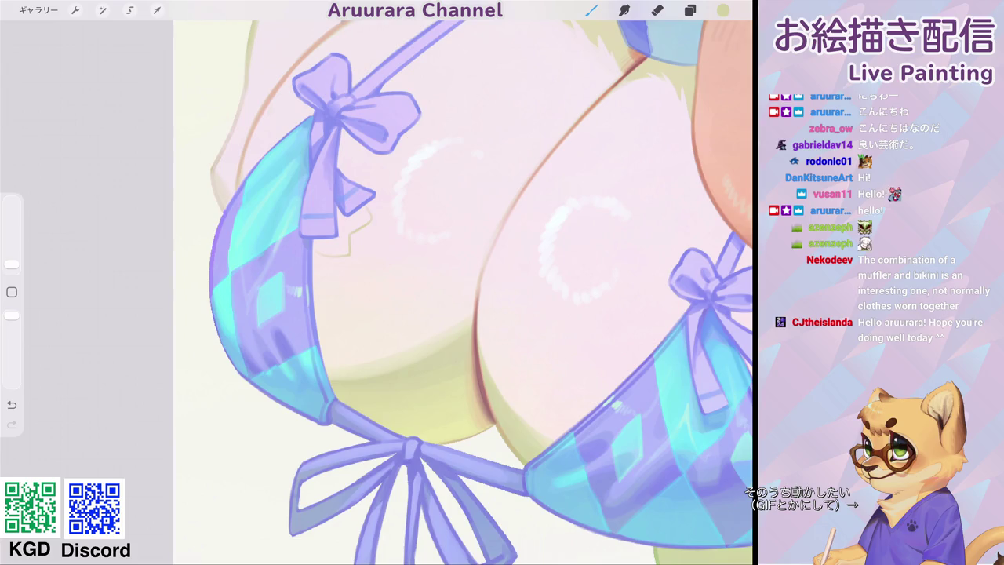
{"action": "scroll", "coordinate": [463, 290], "scroll_direction": "up", "scroll_amount": 2}
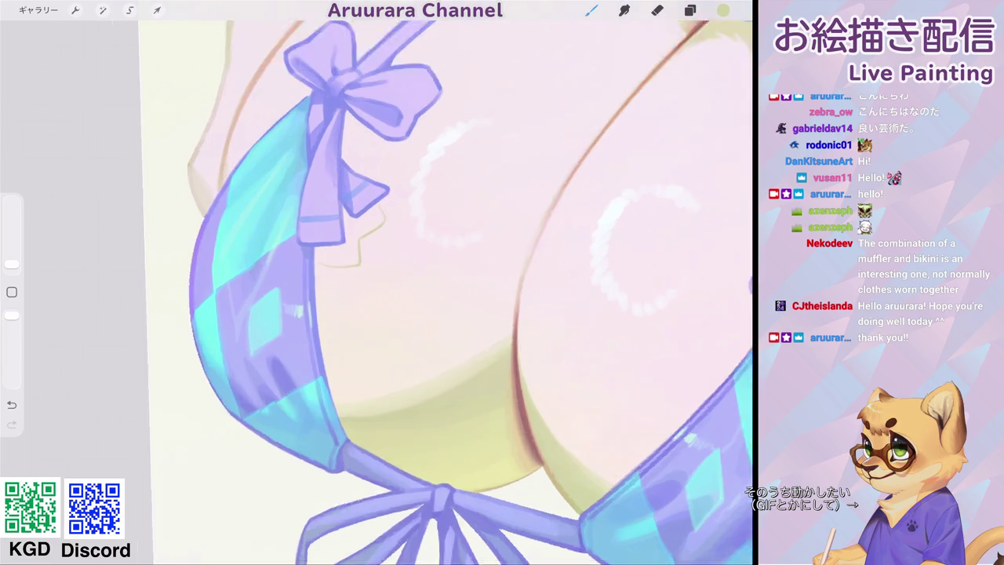
{"action": "scroll", "coordinate": [463, 290], "scroll_direction": "up", "scroll_amount": 2}
{"action": "scroll", "coordinate": [463, 290], "scroll_direction": "up", "scroll_amount": 2}
{"action": "mouse_move", "coordinate": [375, 166]}
{"action": "left_mouse_down"}
{"action": "mouse_move", "coordinate": [405, 189]}
{"action": "mouse_move", "coordinate": [441, 178]}
{"action": "left_mouse_up"}
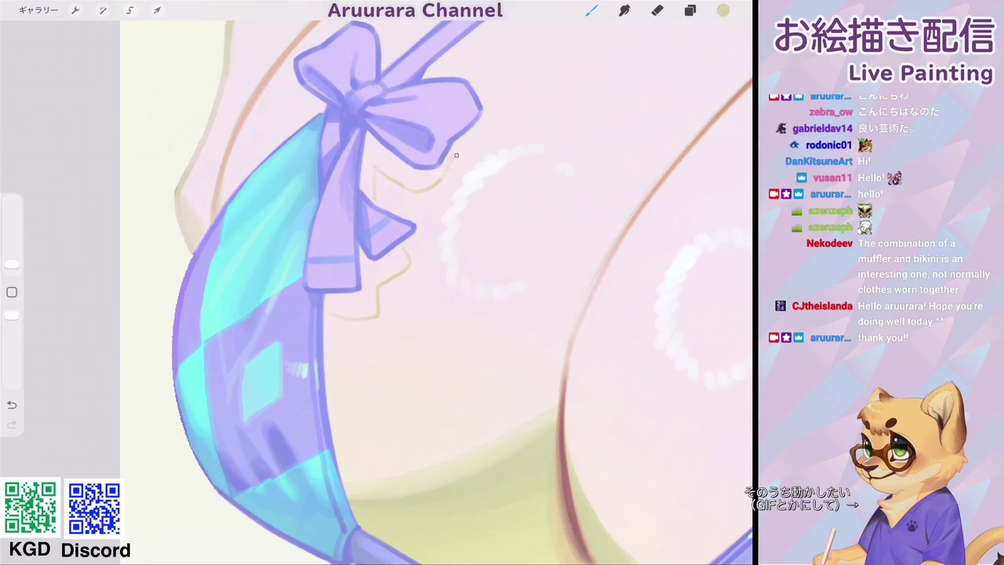
{"action": "scroll", "coordinate": [471, 133], "scroll_direction": "down", "scroll_amount": 2}
{"action": "scroll", "coordinate": [482, 290], "scroll_direction": "down", "scroll_amount": 5}
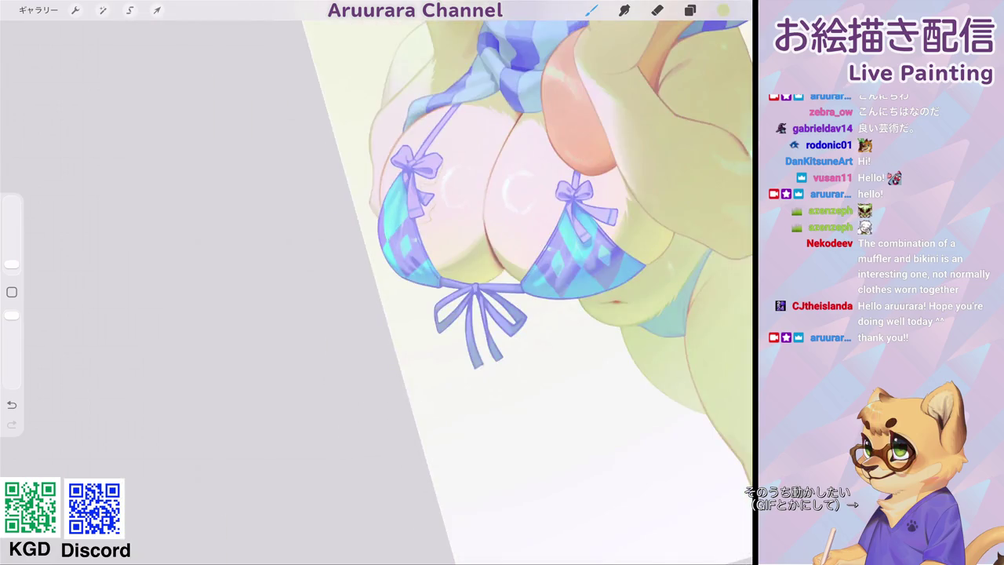
{"action": "scroll", "coordinate": [482, 291], "scroll_direction": "up", "scroll_amount": 2}
{"action": "scroll", "coordinate": [483, 290], "scroll_direction": "up", "scroll_amount": 4}
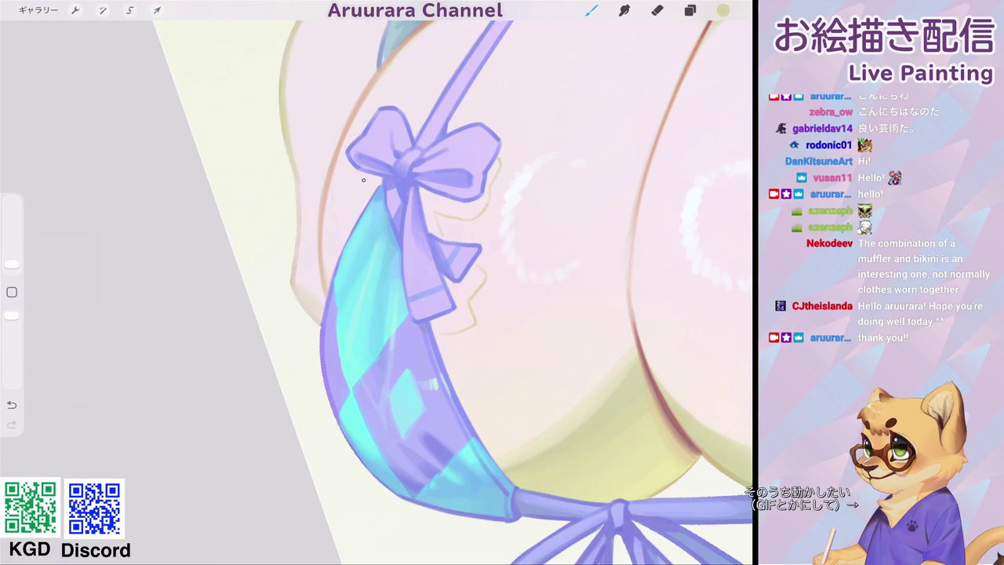
{"action": "left_click_drag", "start_coordinate": [357, 187], "coordinate": [364, 202]}
Draw a thin curved line down from the other bow along the body outline.
{"action": "scroll", "coordinate": [470, 282], "scroll_direction": "down", "scroll_amount": 3}
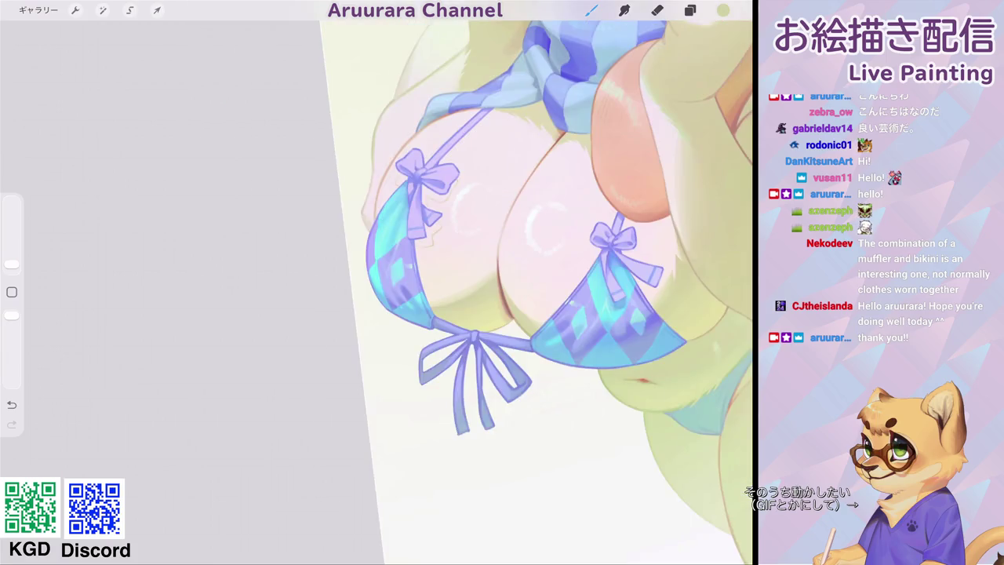
{"action": "scroll", "coordinate": [471, 283], "scroll_direction": "down", "scroll_amount": 2}
{"action": "scroll", "coordinate": [471, 282], "scroll_direction": "up", "scroll_amount": 5}
{"action": "scroll", "coordinate": [377, 282], "scroll_direction": "up", "scroll_amount": 2}
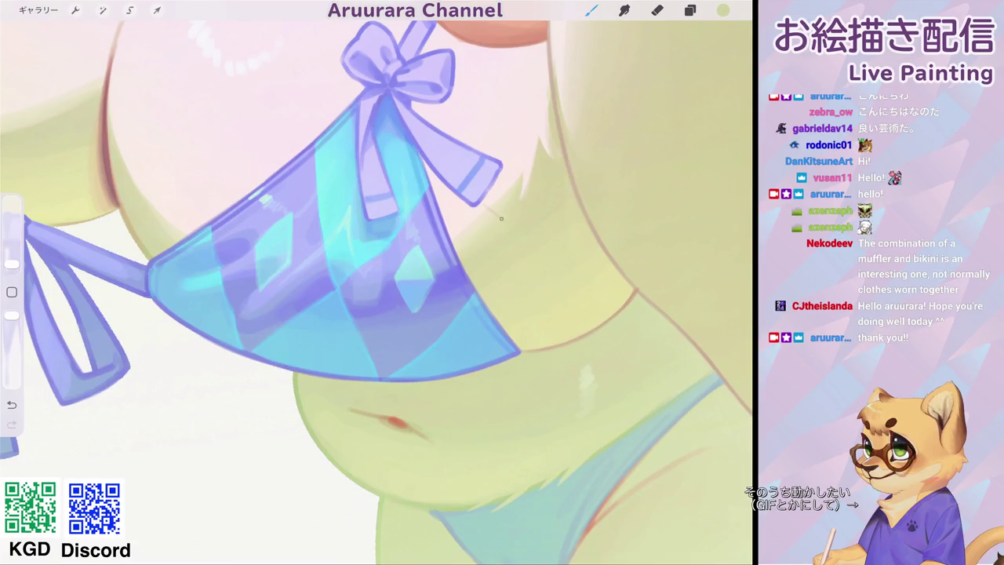
{"action": "scroll", "coordinate": [377, 282], "scroll_direction": "down", "scroll_amount": 3}
{"action": "scroll", "coordinate": [376, 283], "scroll_direction": "up", "scroll_amount": 3}
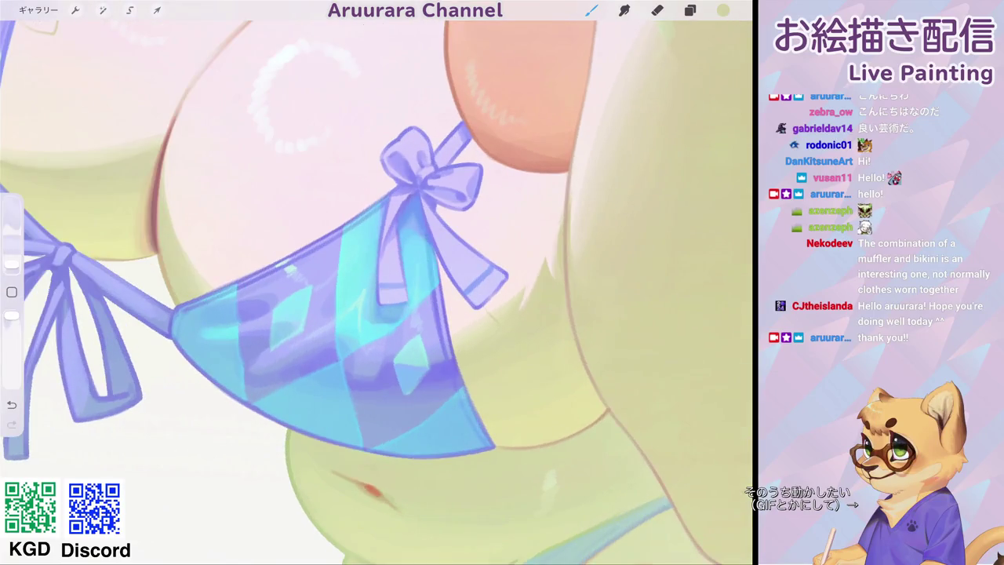
{"action": "mouse_move", "coordinate": [475, 203]}
{"action": "left_mouse_down"}
{"action": "mouse_move", "coordinate": [468, 235]}
{"action": "mouse_move", "coordinate": [513, 180]}
{"action": "left_mouse_up"}
{"action": "scroll", "coordinate": [377, 282], "scroll_direction": "down", "scroll_amount": 3}
{"action": "scroll", "coordinate": [377, 283], "scroll_direction": "up", "scroll_amount": 3}
{"action": "scroll", "coordinate": [377, 282], "scroll_direction": "down", "scroll_amount": 3}
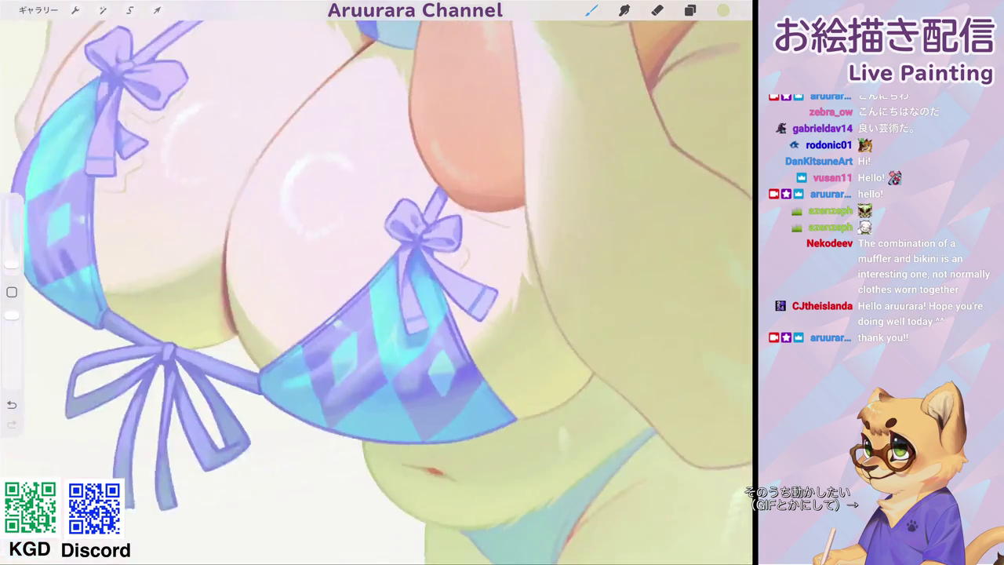
{"action": "scroll", "coordinate": [376, 282], "scroll_direction": "up", "scroll_amount": 3}
{"action": "left_click_drag", "start_coordinate": [461, 236], "coordinate": [475, 264]}
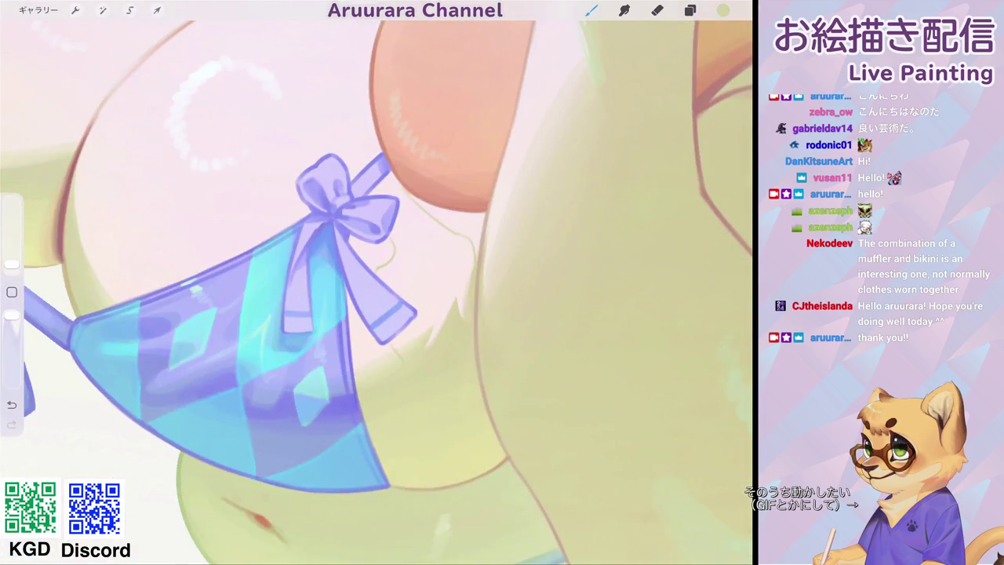
Switch to the Selection tool for freehand selecting.
{"action": "scroll", "coordinate": [377, 282], "scroll_direction": "down", "scroll_amount": 2}
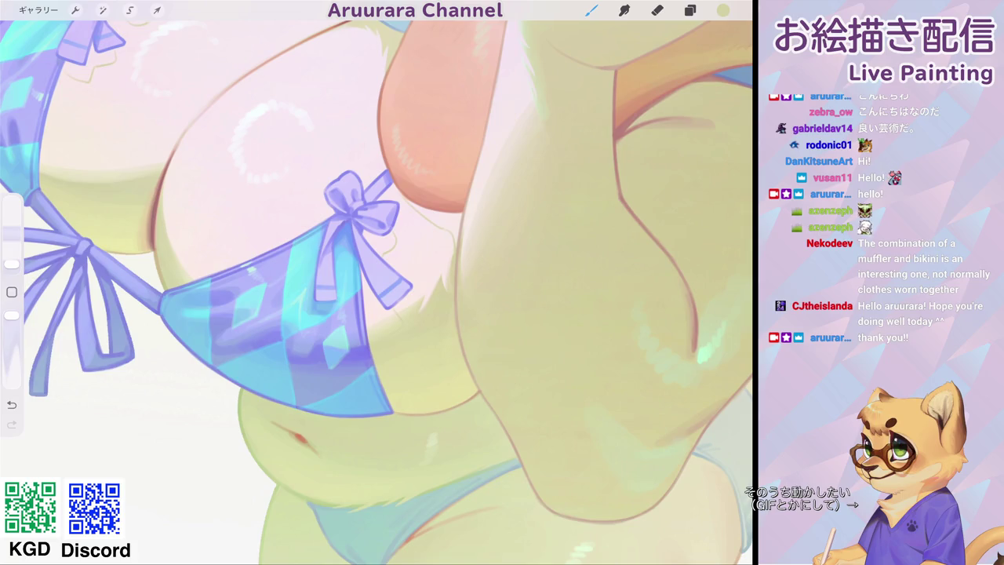
{"action": "scroll", "coordinate": [377, 283], "scroll_direction": "up", "scroll_amount": 3}
{"action": "scroll", "coordinate": [377, 283], "scroll_direction": "up", "scroll_amount": 2}
{"action": "left_click", "coordinate": [130, 10]}
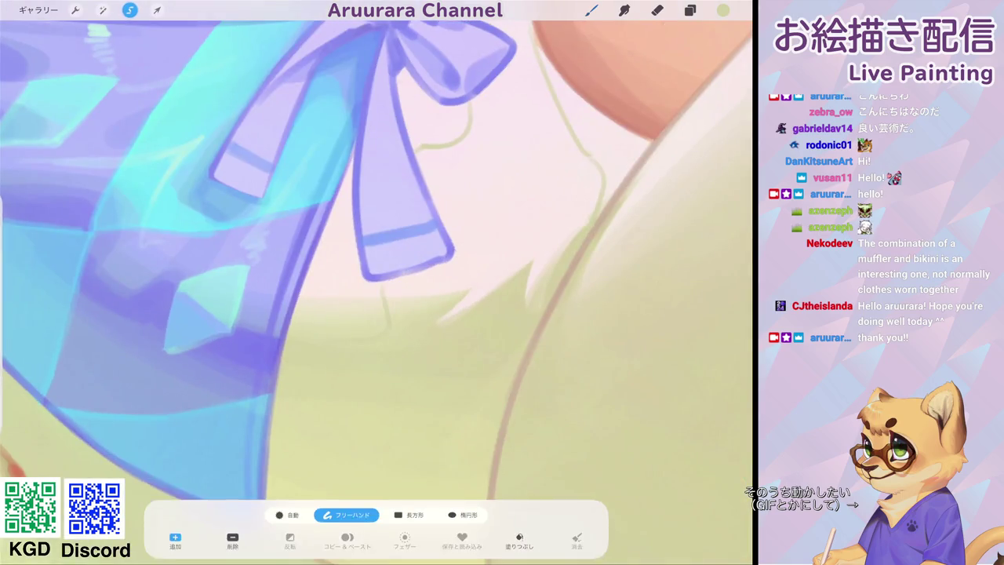
Trace a freehand selection from the belly along the bow's lower edge and orange edge.
{"action": "mouse_move", "coordinate": [289, 361]}
{"action": "left_mouse_down"}
{"action": "mouse_move", "coordinate": [380, 279]}
{"action": "mouse_move", "coordinate": [357, 235]}
{"action": "mouse_move", "coordinate": [358, 133]}
{"action": "left_mouse_up"}
{"action": "left_click", "coordinate": [289, 361]}
{"action": "scroll", "coordinate": [377, 263], "scroll_direction": "down", "scroll_amount": 2}
{"action": "left_click_drag", "start_coordinate": [399, 241], "coordinate": [432, 228]}
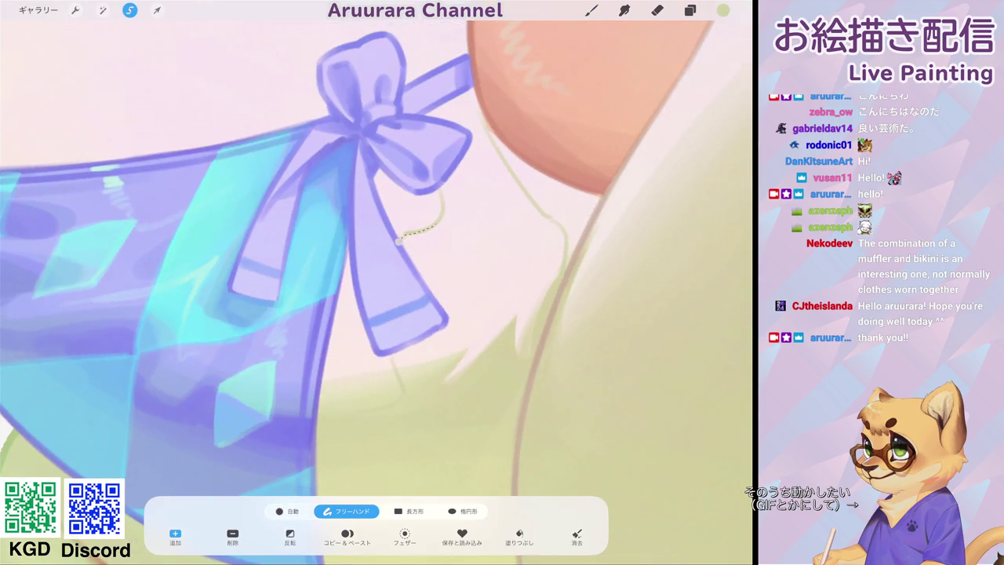
{"action": "mouse_move", "coordinate": [444, 193]}
{"action": "left_mouse_down"}
{"action": "mouse_move", "coordinate": [379, 201]}
{"action": "mouse_move", "coordinate": [398, 242]}
{"action": "left_mouse_up"}
{"action": "scroll", "coordinate": [377, 274], "scroll_direction": "down", "scroll_amount": 2}
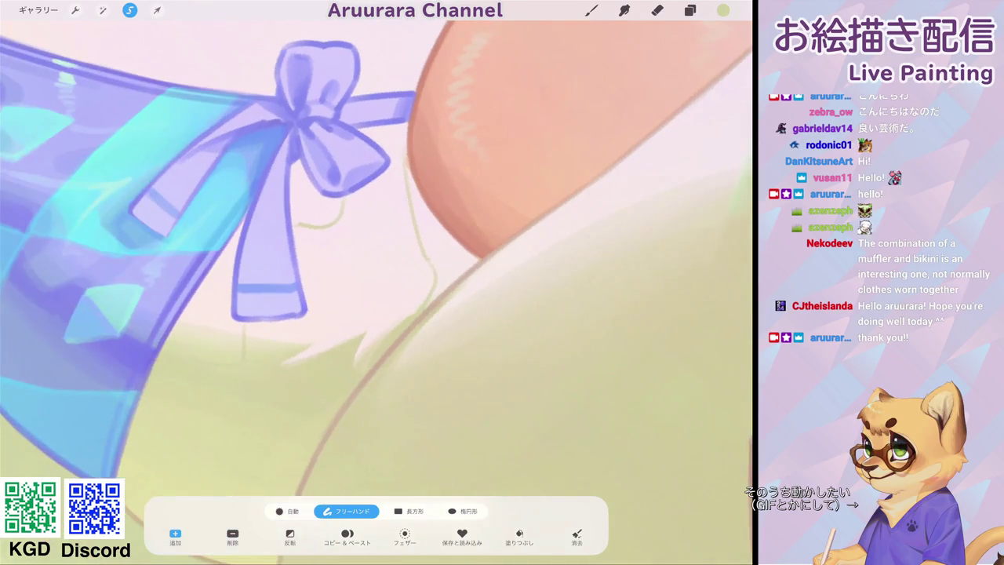
{"action": "mouse_move", "coordinate": [405, 135]}
{"action": "left_mouse_down"}
{"action": "mouse_move", "coordinate": [424, 306]}
{"action": "mouse_move", "coordinate": [415, 318]}
{"action": "left_mouse_up"}
{"action": "left_click", "coordinate": [480, 258]}
{"action": "left_click_drag", "start_coordinate": [480, 257], "coordinate": [436, 212]}
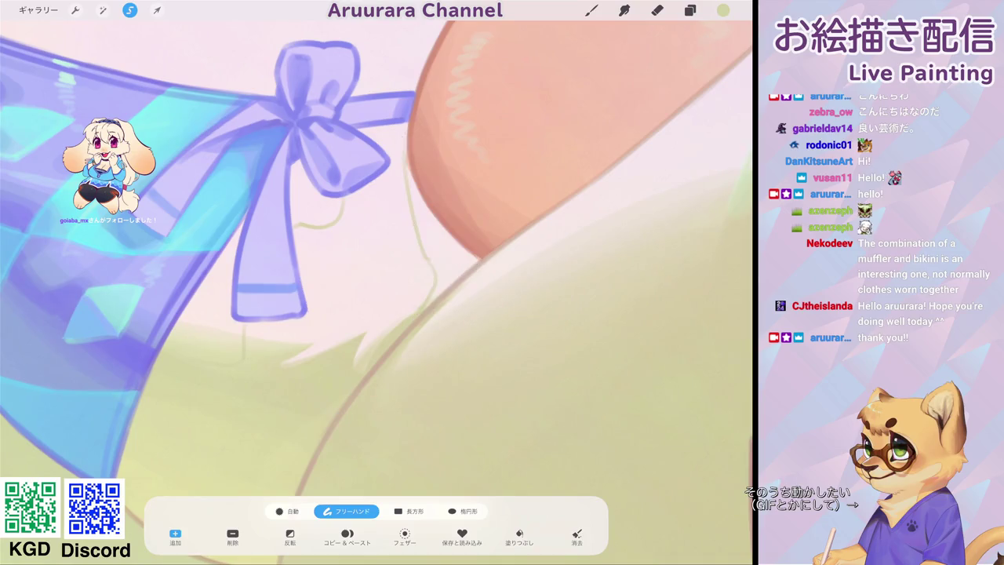
{"action": "scroll", "coordinate": [377, 291], "scroll_direction": "down", "scroll_amount": 3}
{"action": "scroll", "coordinate": [376, 291], "scroll_direction": "down", "scroll_amount": 2}
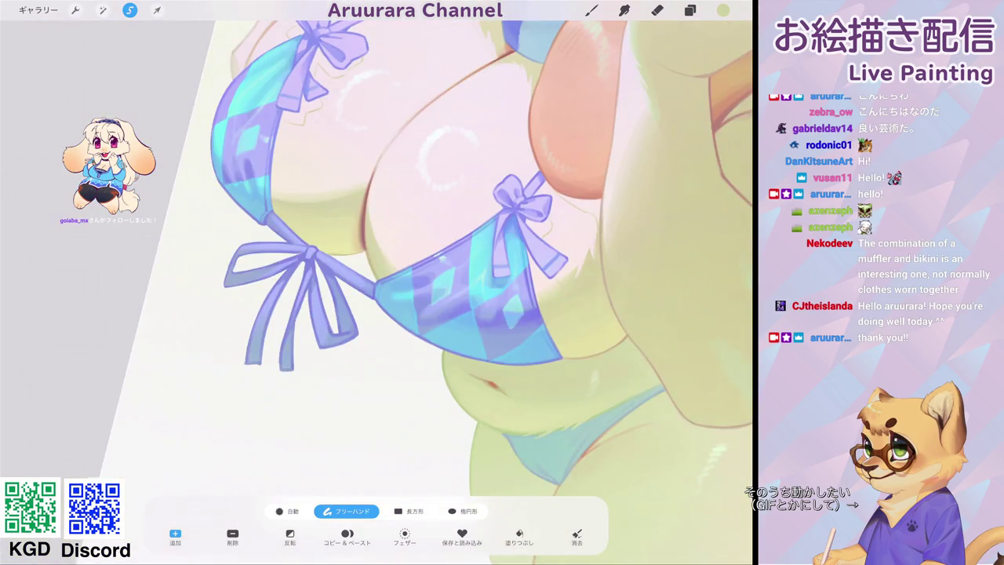
{"action": "scroll", "coordinate": [377, 291], "scroll_direction": "up", "scroll_amount": 5}
{"action": "mouse_move", "coordinate": [299, 224]}
{"action": "left_mouse_down"}
{"action": "mouse_move", "coordinate": [345, 239]}
{"action": "mouse_move", "coordinate": [357, 208]}
{"action": "mouse_move", "coordinate": [384, 196]}
{"action": "mouse_move", "coordinate": [383, 174]}
{"action": "mouse_move", "coordinate": [343, 167]}
{"action": "left_mouse_up"}
Undo the selection paths near the bow and zoom out over the whole bikini top.
{"action": "key", "text": "ctrl+z"}
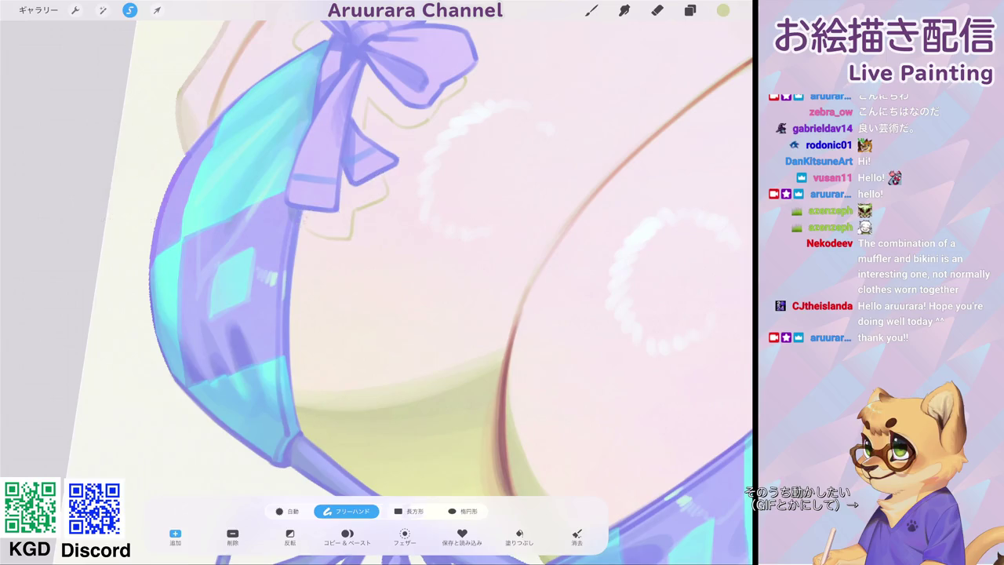
{"action": "mouse_move", "coordinate": [363, 124]}
{"action": "left_mouse_down"}
{"action": "mouse_move", "coordinate": [368, 100]}
{"action": "mouse_move", "coordinate": [416, 126]}
{"action": "mouse_move", "coordinate": [466, 76]}
{"action": "mouse_move", "coordinate": [361, 62]}
{"action": "left_mouse_up"}
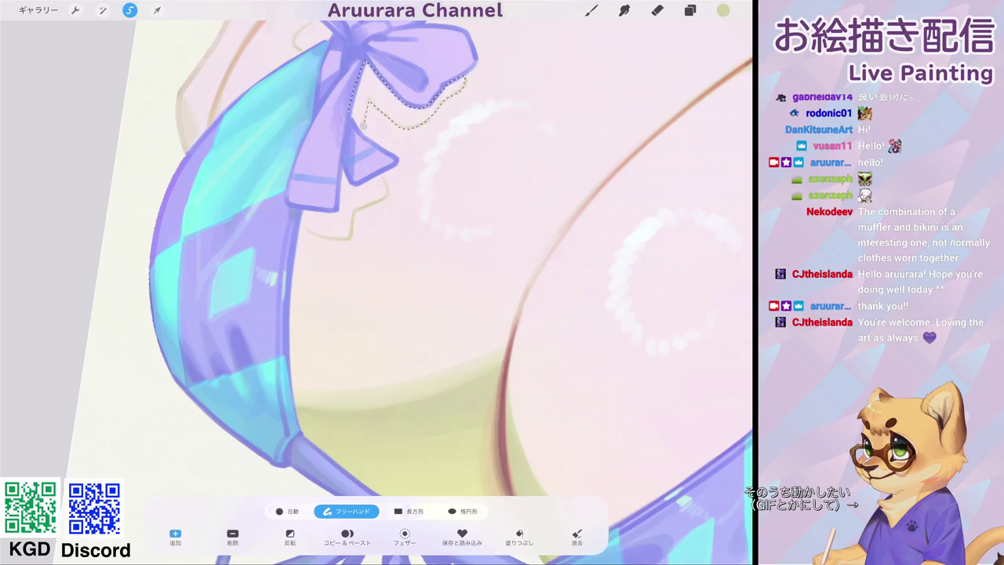
{"action": "scroll", "coordinate": [376, 235], "scroll_direction": "up", "scroll_amount": 2}
{"action": "key", "text": "ctrl+z"}
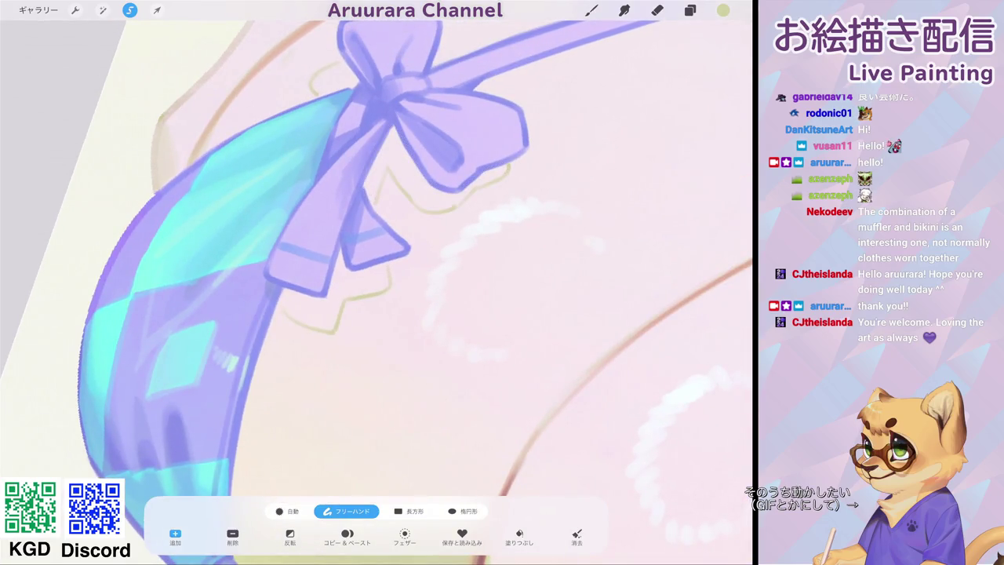
{"action": "scroll", "coordinate": [376, 282], "scroll_direction": "down", "scroll_amount": 5}
{"action": "scroll", "coordinate": [377, 282], "scroll_direction": "up", "scroll_amount": 3}
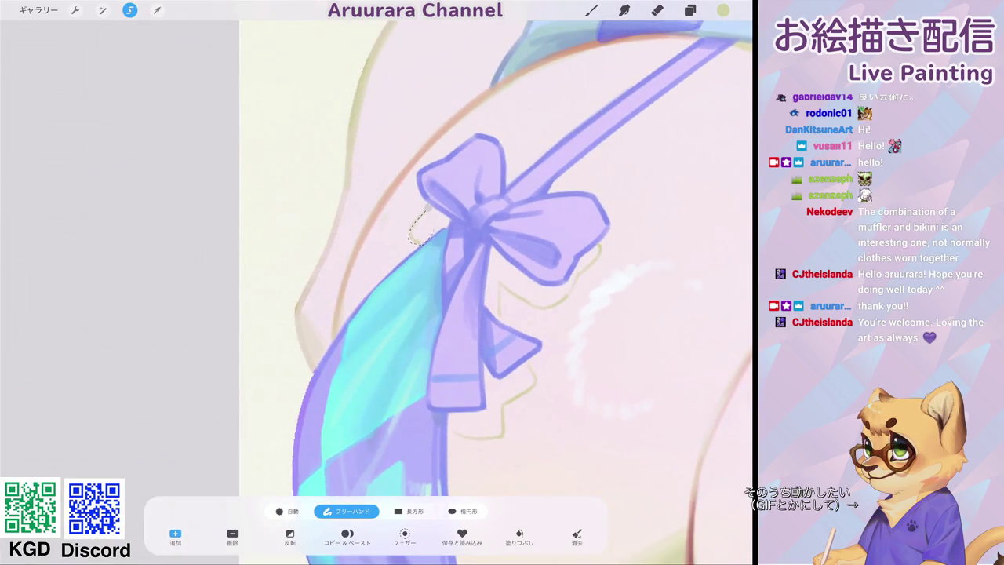
{"action": "scroll", "coordinate": [494, 291], "scroll_direction": "down", "scroll_amount": 3}
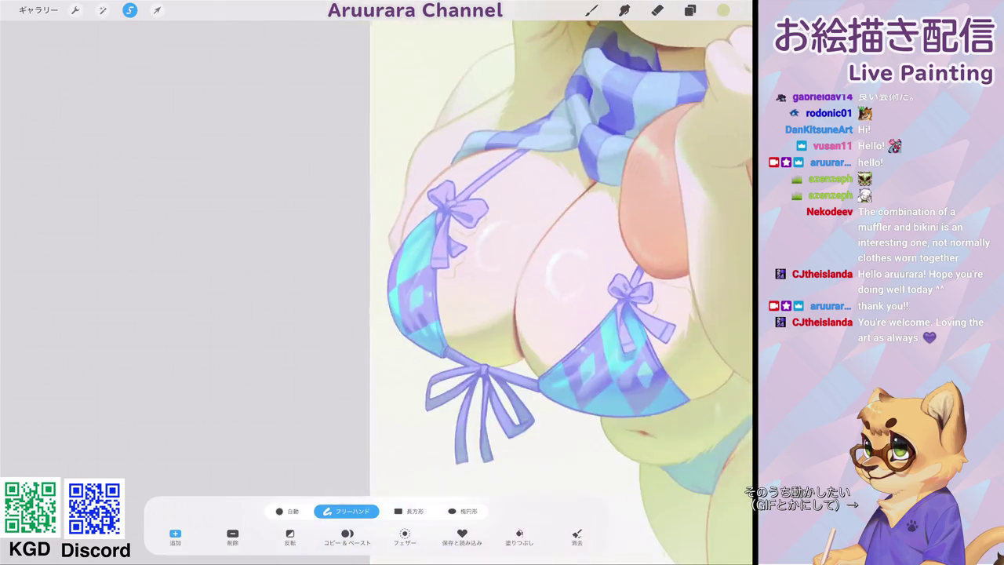
{"action": "scroll", "coordinate": [495, 290], "scroll_direction": "down", "scroll_amount": 2}
{"action": "scroll", "coordinate": [393, 298], "scroll_direction": "up", "scroll_amount": 5}
Switch back to the Brush tool and lower the brush size.
{"action": "left_click", "coordinate": [591, 9]}
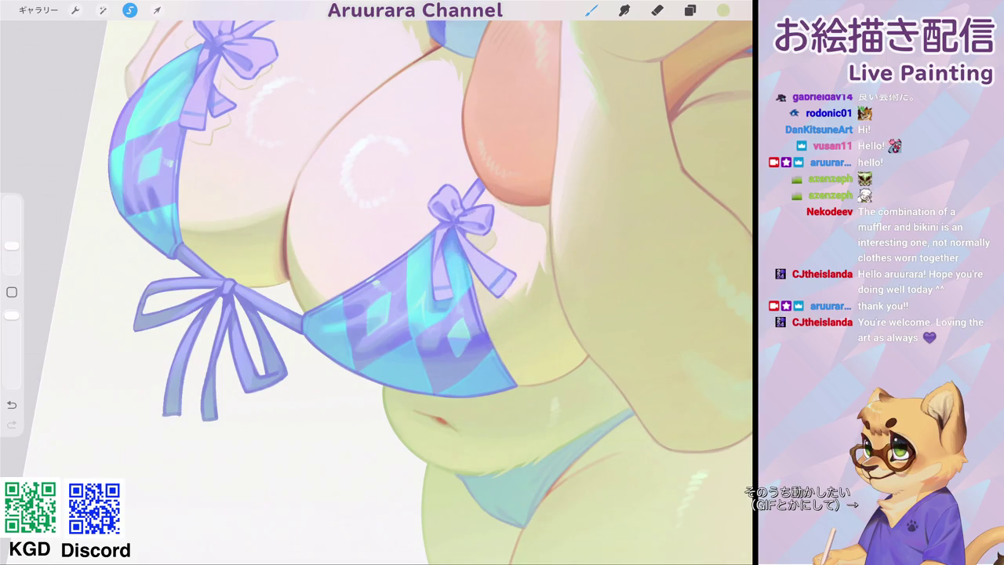
{"action": "scroll", "coordinate": [376, 283], "scroll_direction": "down", "scroll_amount": 2}
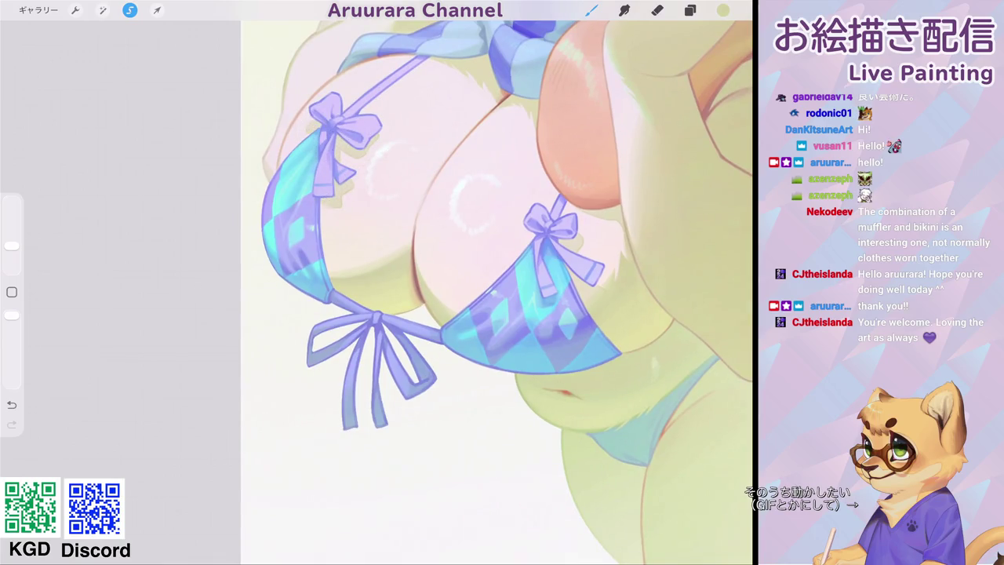
{"action": "scroll", "coordinate": [497, 283], "scroll_direction": "down", "scroll_amount": 3}
{"action": "scroll", "coordinate": [385, 235], "scroll_direction": "up", "scroll_amount": 2}
{"action": "scroll", "coordinate": [385, 235], "scroll_direction": "up", "scroll_amount": 2}
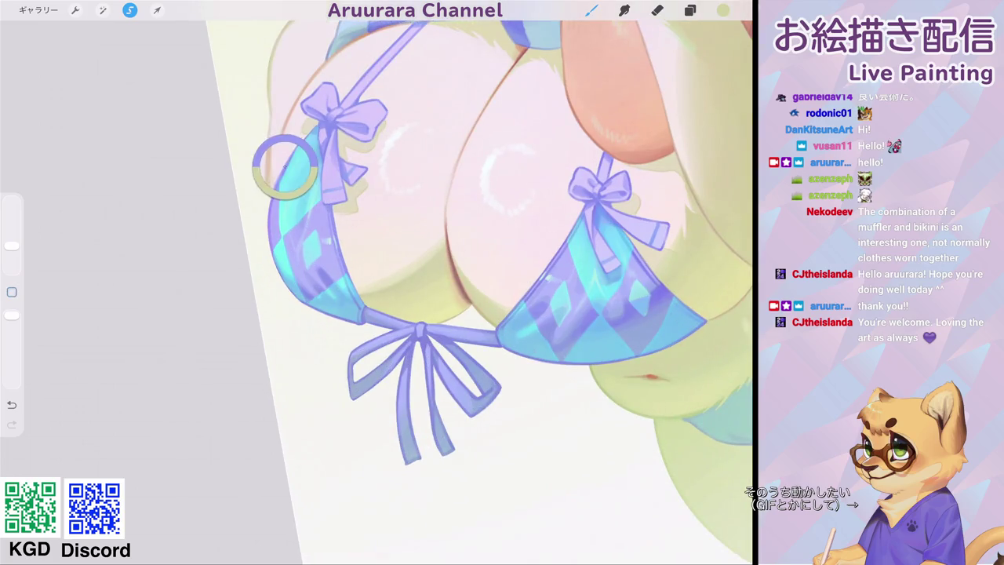
{"action": "left_click_drag", "start_coordinate": [12, 246], "coordinate": [12, 254]}
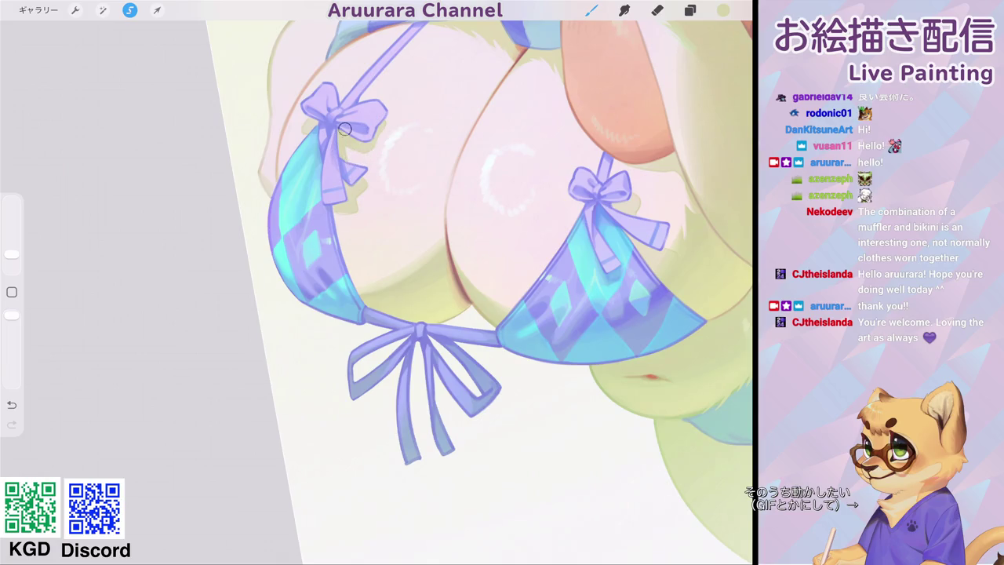
{"action": "scroll", "coordinate": [377, 283], "scroll_direction": "down", "scroll_amount": 3}
{"action": "scroll", "coordinate": [376, 282], "scroll_direction": "up", "scroll_amount": 2}
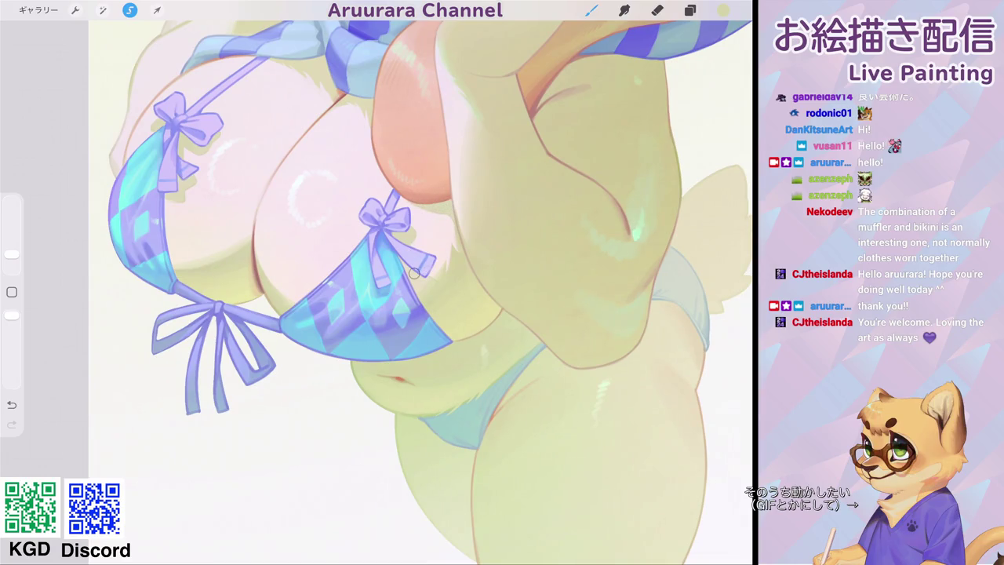
{"action": "scroll", "coordinate": [303, 186], "scroll_direction": "down", "scroll_amount": 5}
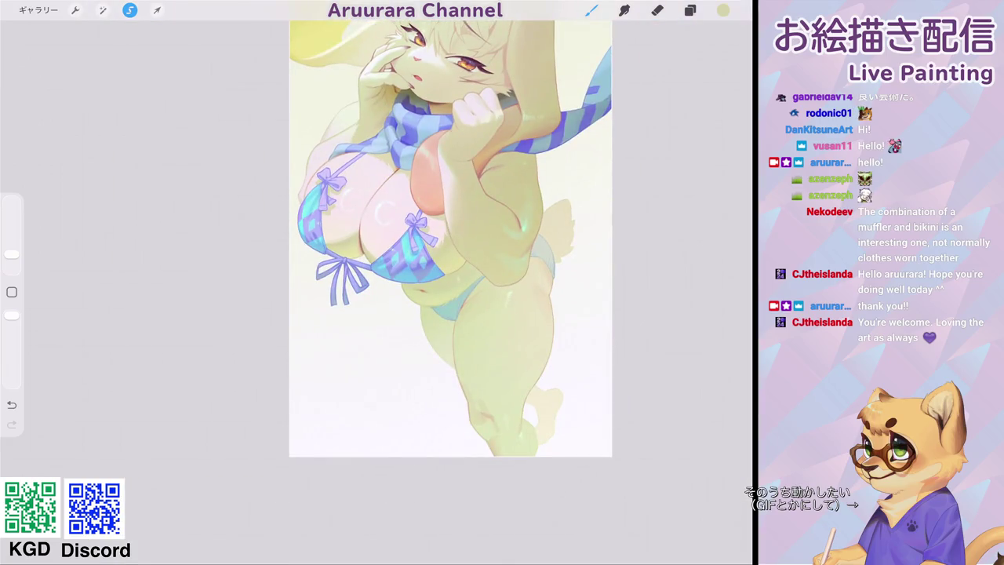
{"action": "scroll", "coordinate": [432, 236], "scroll_direction": "down", "scroll_amount": 2}
{"action": "scroll", "coordinate": [431, 236], "scroll_direction": "up", "scroll_amount": 5}
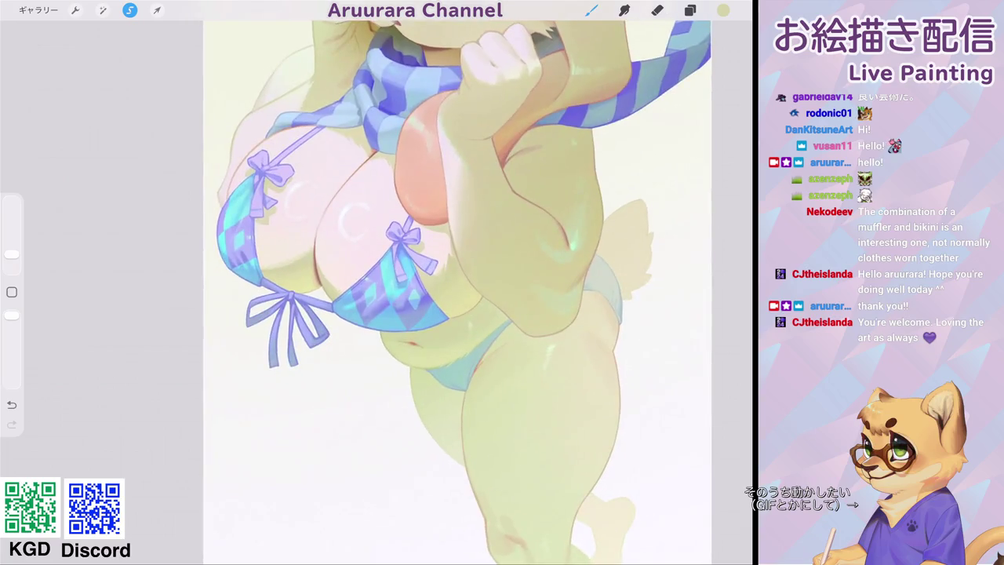
{"action": "scroll", "coordinate": [431, 235], "scroll_direction": "up", "scroll_amount": 3}
{"action": "scroll", "coordinate": [431, 275], "scroll_direction": "up", "scroll_amount": 2}
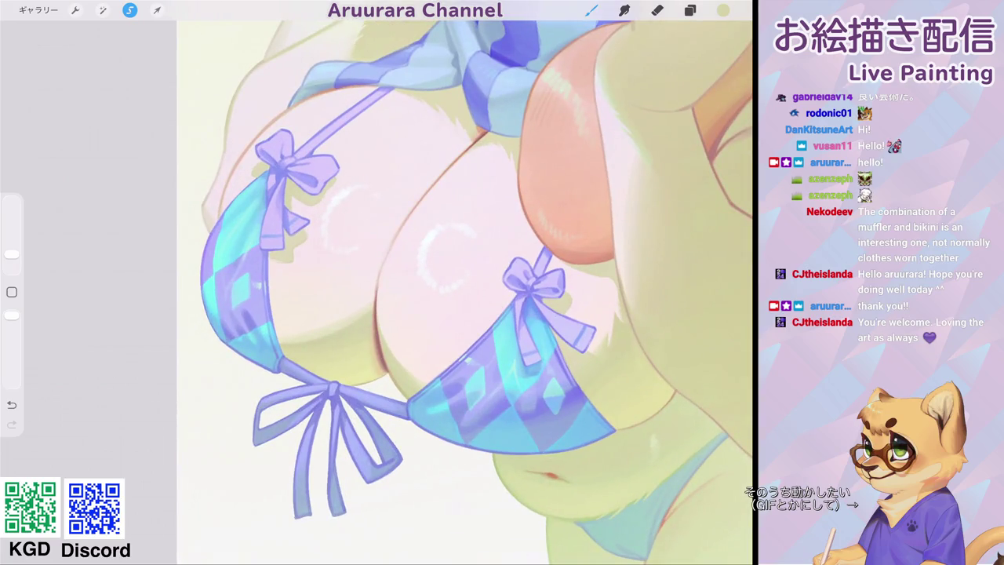
Deselect the current selection and shrink the brush size further.
{"action": "left_click", "coordinate": [130, 10]}
{"action": "scroll", "coordinate": [432, 274], "scroll_direction": "up", "scroll_amount": 3}
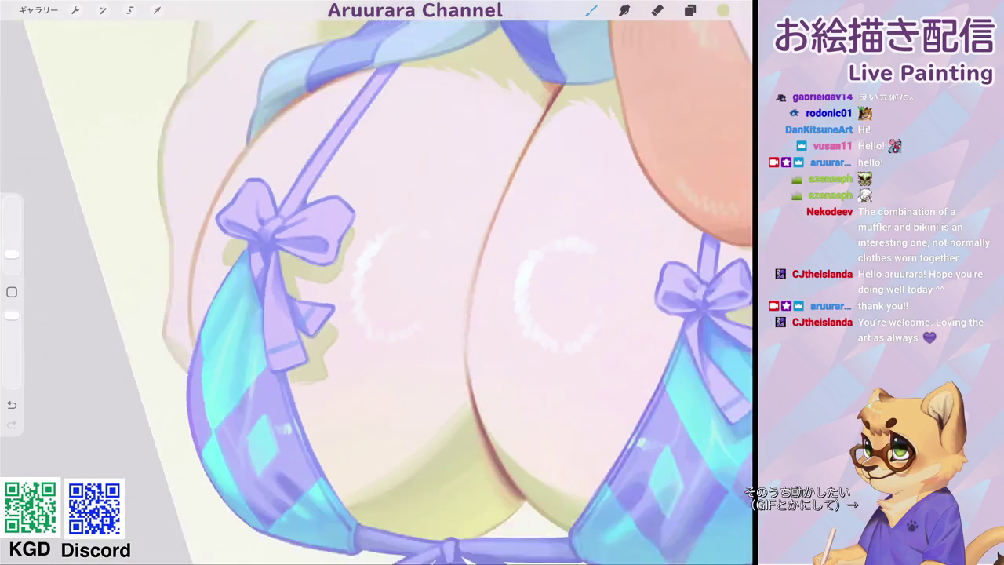
{"action": "scroll", "coordinate": [432, 274], "scroll_direction": "up", "scroll_amount": 2}
{"action": "scroll", "coordinate": [431, 275], "scroll_direction": "down", "scroll_amount": 3}
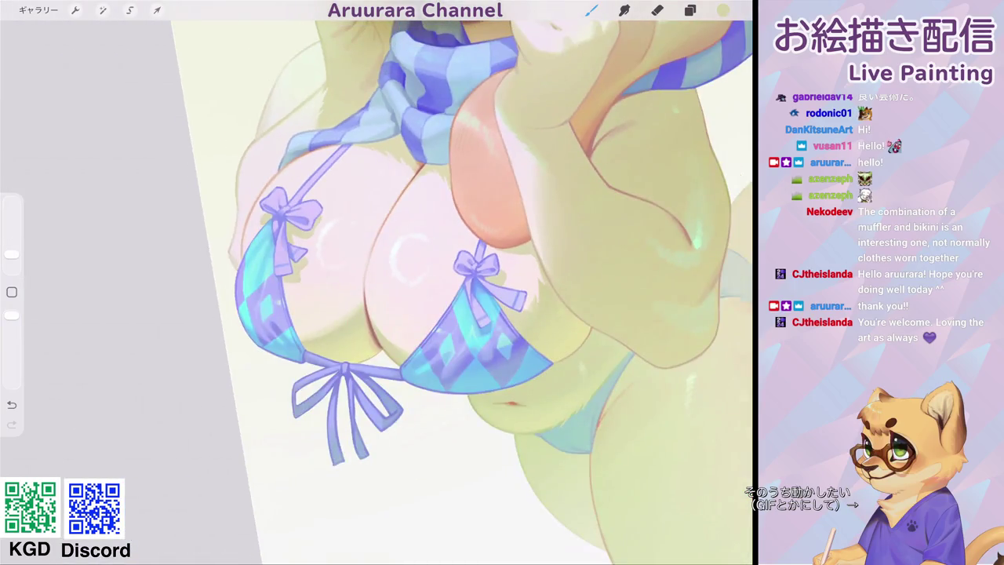
{"action": "scroll", "coordinate": [549, 314], "scroll_direction": "up", "scroll_amount": 5}
{"action": "left_click_drag", "start_coordinate": [11, 254], "coordinate": [12, 264]}
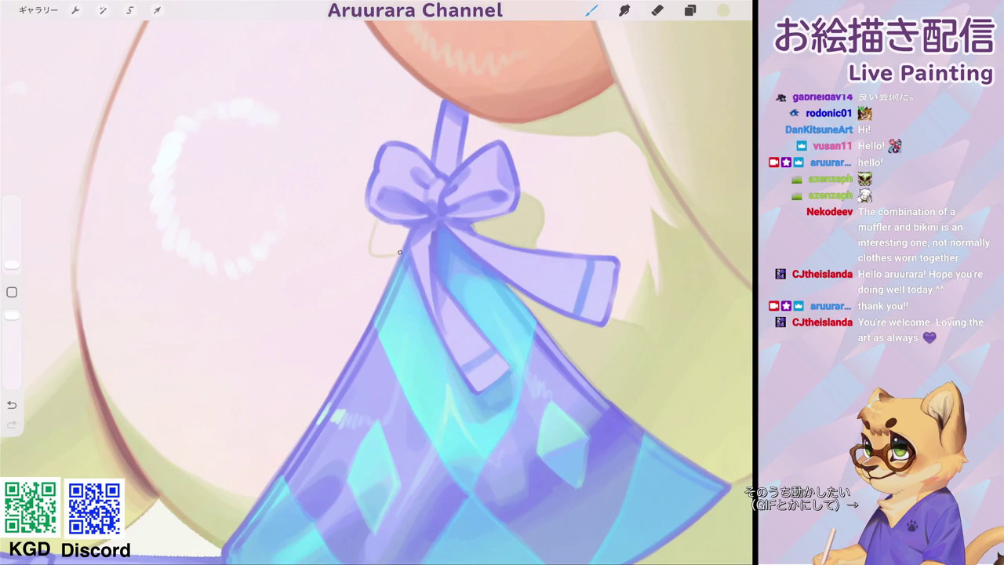
{"action": "scroll", "coordinate": [432, 236], "scroll_direction": "up", "scroll_amount": 3}
Lasso a small freehand selection beside the right bow and return to the brush.
{"action": "left_click", "coordinate": [129, 10]}
{"action": "left_click_drag", "start_coordinate": [355, 159], "coordinate": [344, 201]}
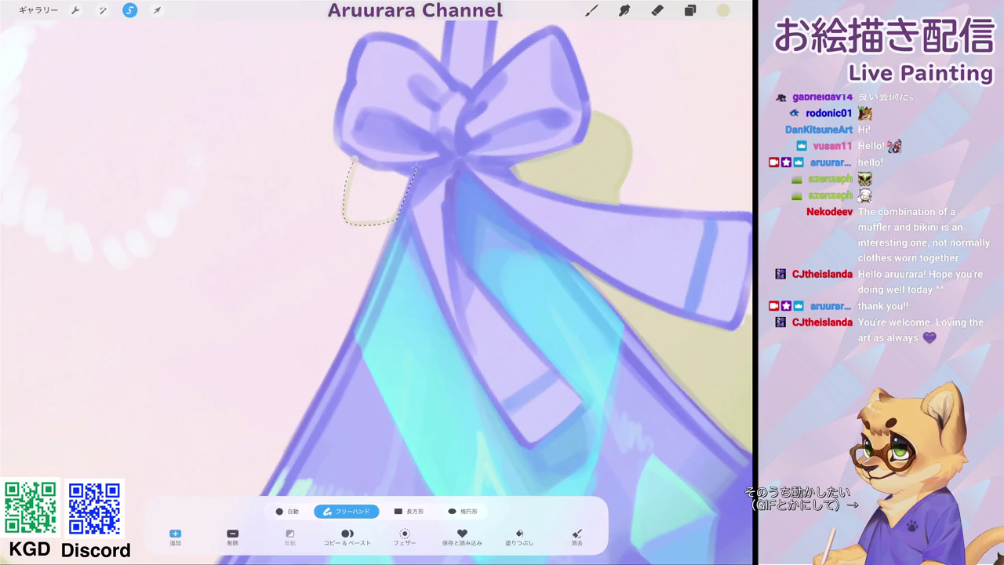
{"action": "left_click", "coordinate": [355, 159]}
{"action": "left_click", "coordinate": [592, 10]}
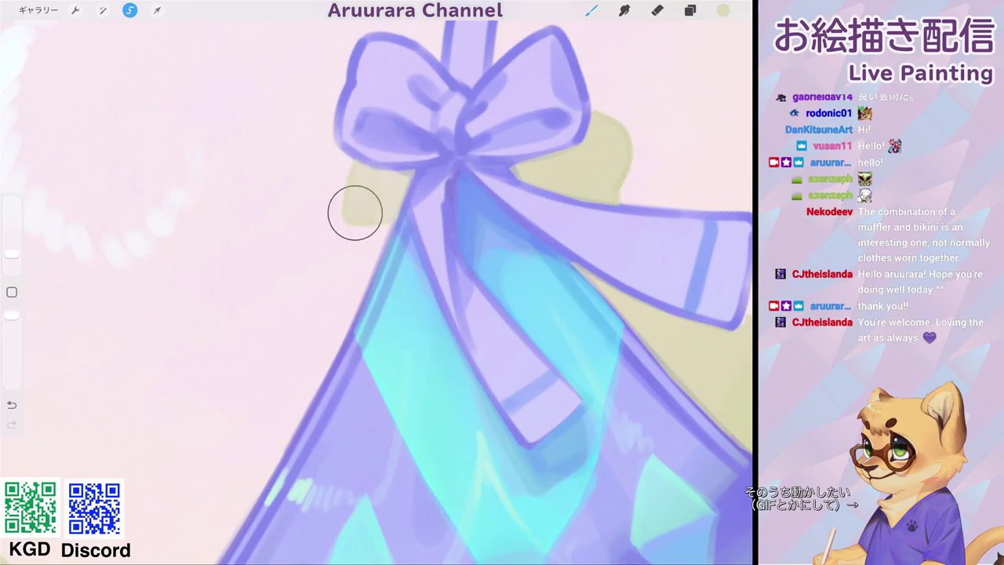
Eyedrop the skin colour and shift its hue to pale yellow #ECD993.
{"action": "scroll", "coordinate": [376, 283], "scroll_direction": "down", "scroll_amount": 3}
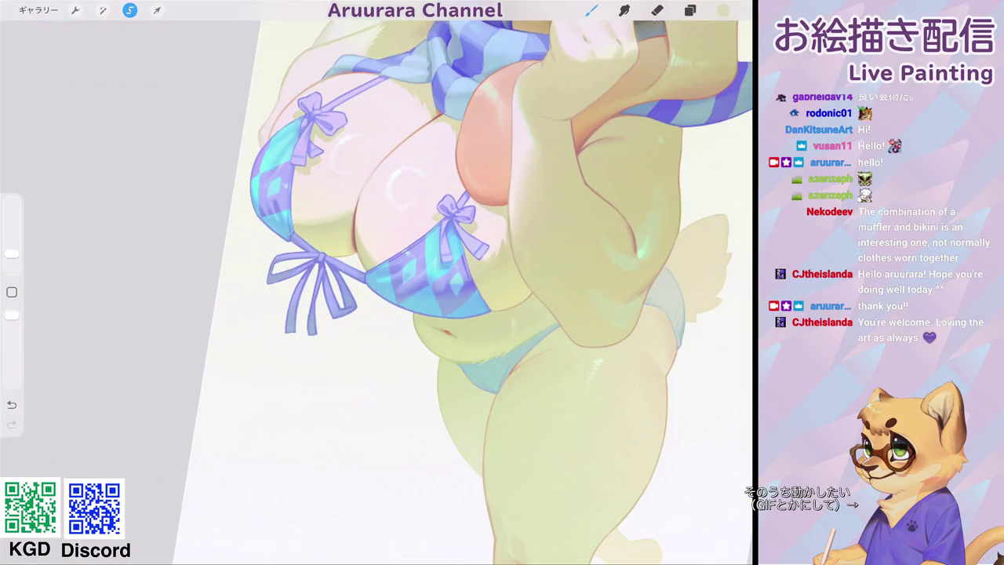
{"action": "scroll", "coordinate": [463, 283], "scroll_direction": "down", "scroll_amount": 2}
{"action": "scroll", "coordinate": [463, 283], "scroll_direction": "down", "scroll_amount": 2}
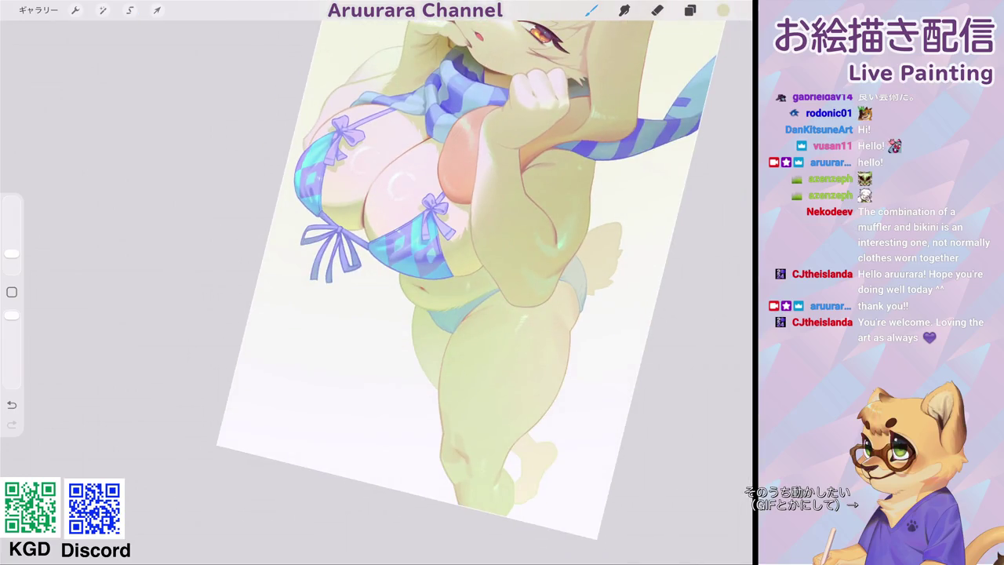
{"action": "scroll", "coordinate": [439, 235], "scroll_direction": "up", "scroll_amount": 3}
{"action": "scroll", "coordinate": [393, 322], "scroll_direction": "up", "scroll_amount": 2}
{"action": "scroll", "coordinate": [393, 321], "scroll_direction": "up", "scroll_amount": 3}
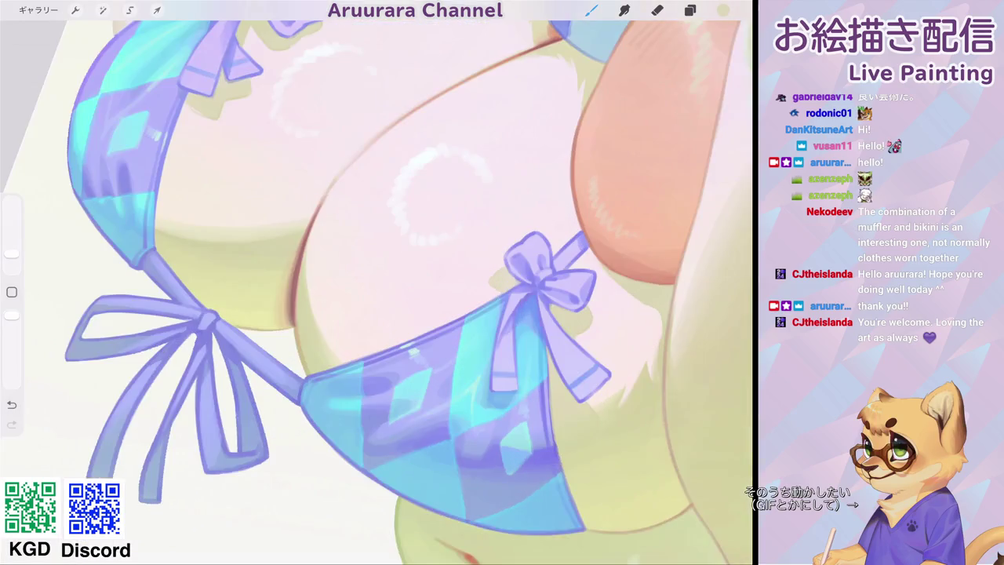
{"action": "scroll", "coordinate": [393, 322], "scroll_direction": "up", "scroll_amount": 3}
{"action": "left_click", "coordinate": [291, 269]}
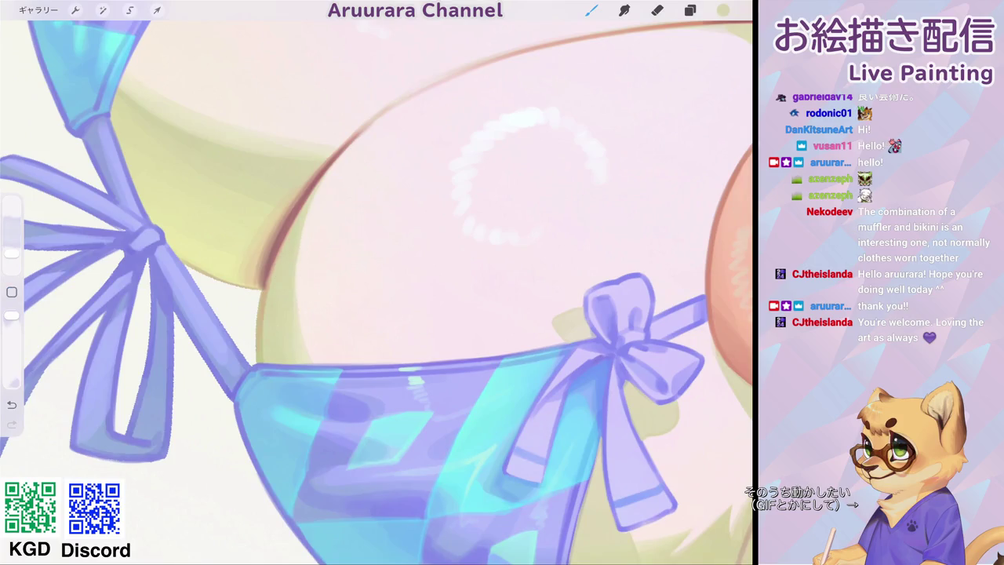
{"action": "left_click", "coordinate": [723, 10]}
{"action": "left_click_drag", "start_coordinate": [614, 71], "coordinate": [622, 71]}
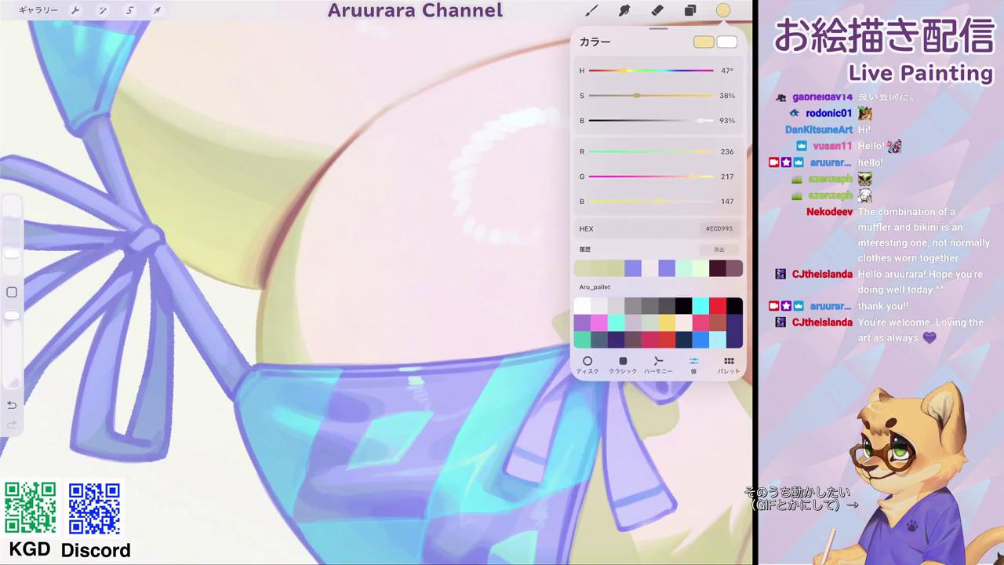
Close the colour settings and fine-tune the brush to a slightly smaller size.
{"action": "left_click", "coordinate": [321, 201]}
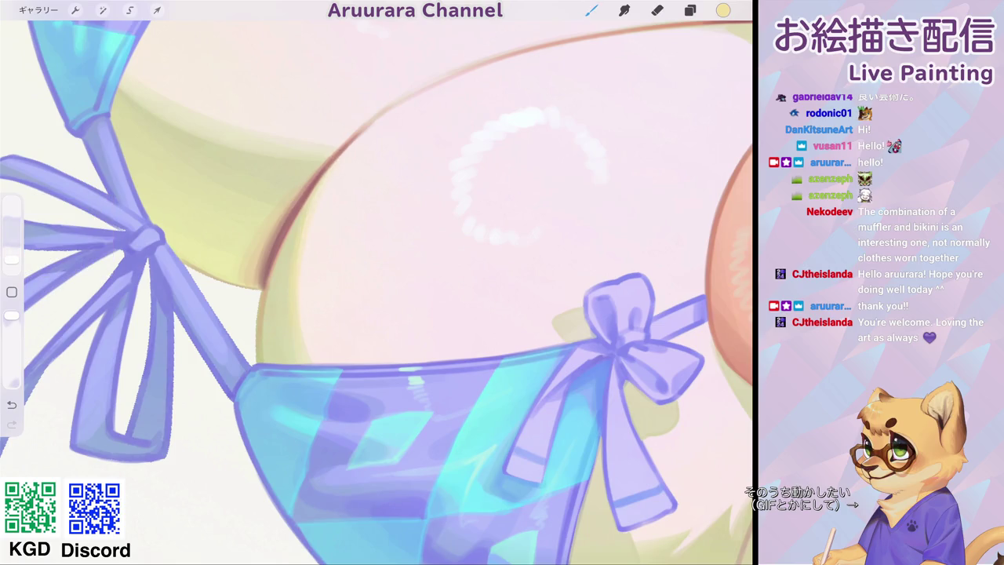
{"action": "scroll", "coordinate": [377, 282], "scroll_direction": "down", "scroll_amount": 5}
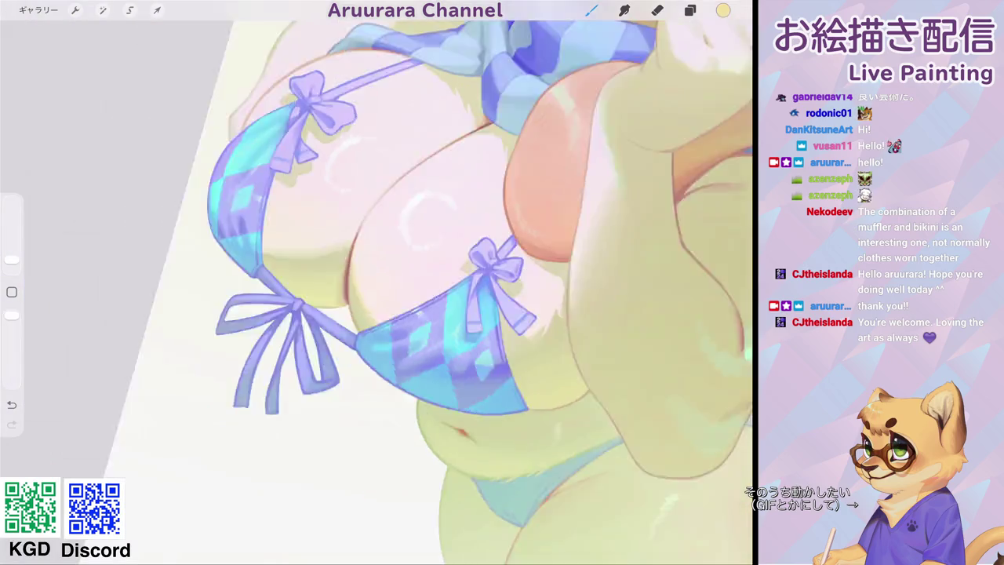
{"action": "scroll", "coordinate": [377, 283], "scroll_direction": "up", "scroll_amount": 5}
{"action": "left_click_drag", "start_coordinate": [12, 260], "coordinate": [12, 253]}
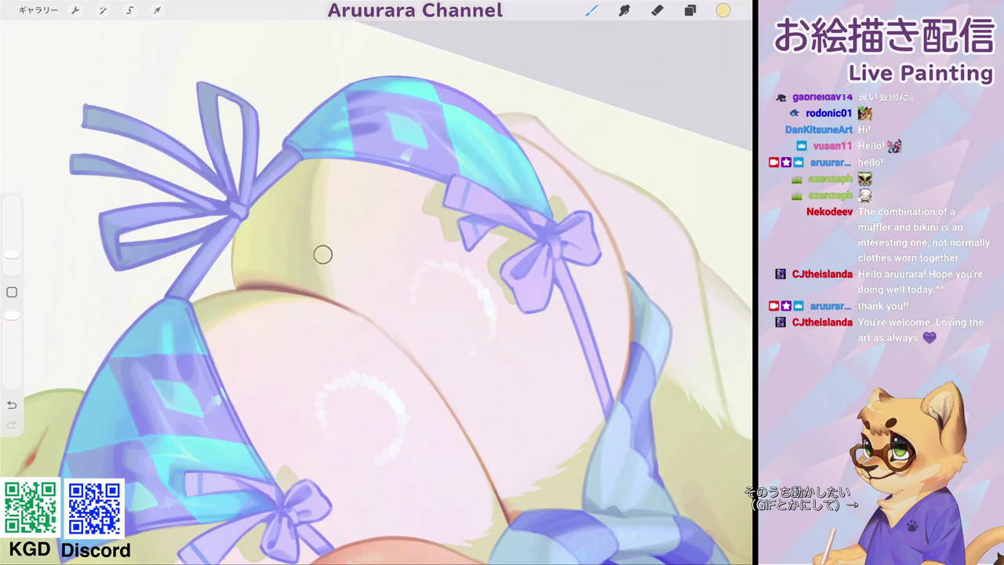
{"action": "scroll", "coordinate": [377, 282], "scroll_direction": "down", "scroll_amount": 5}
{"action": "scroll", "coordinate": [377, 283], "scroll_direction": "up", "scroll_amount": 5}
{"action": "left_click_drag", "start_coordinate": [12, 253], "coordinate": [12, 262]}
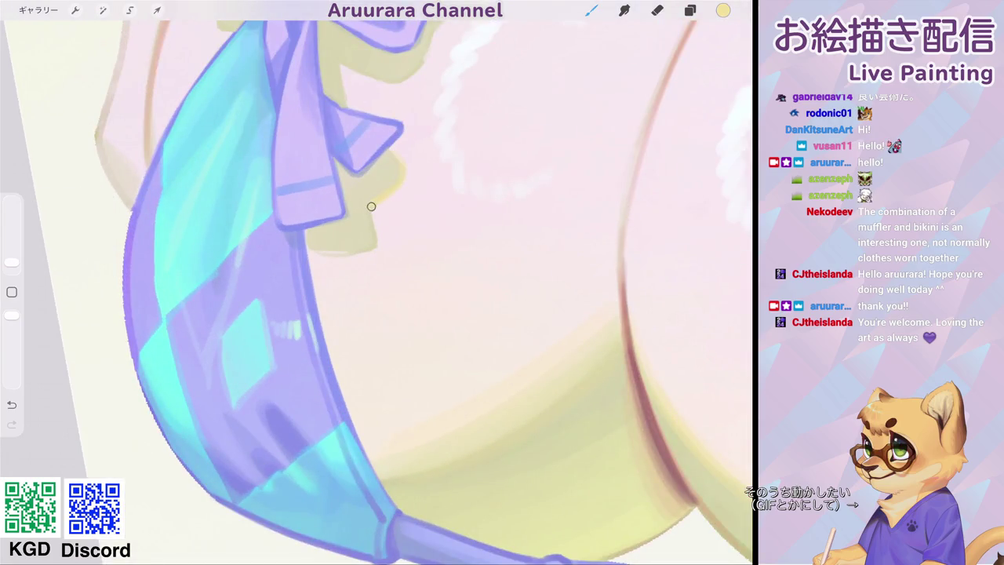
Rotate and zoom onto the bow, then paint a light stroke along the skin edge.
{"action": "mouse_move", "coordinate": [371, 206]}
{"action": "left_mouse_down"}
{"action": "mouse_move", "coordinate": [420, 210]}
{"action": "mouse_move", "coordinate": [443, 261]}
{"action": "left_mouse_up"}
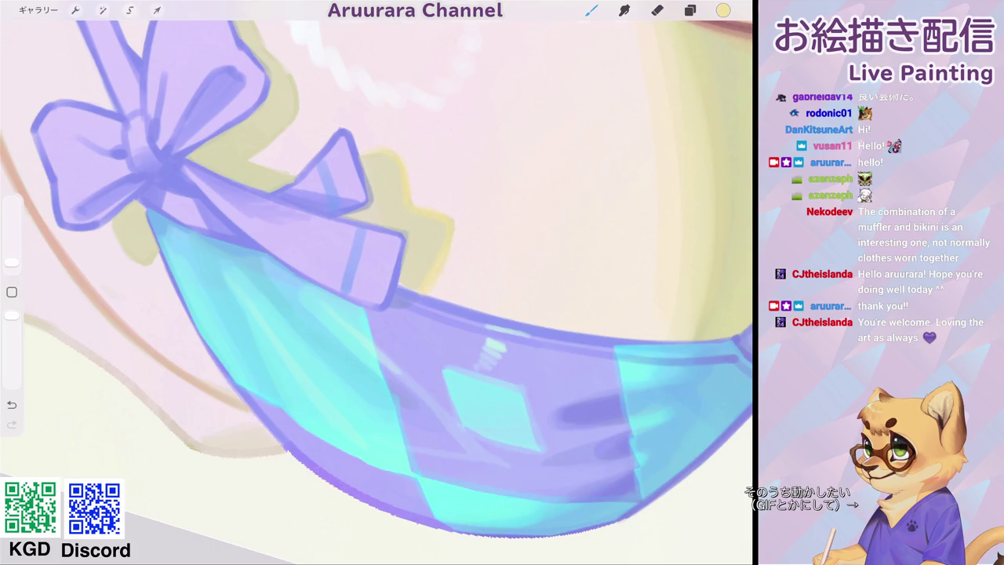
{"action": "left_click_drag", "start_coordinate": [392, 235], "coordinate": [432, 213]}
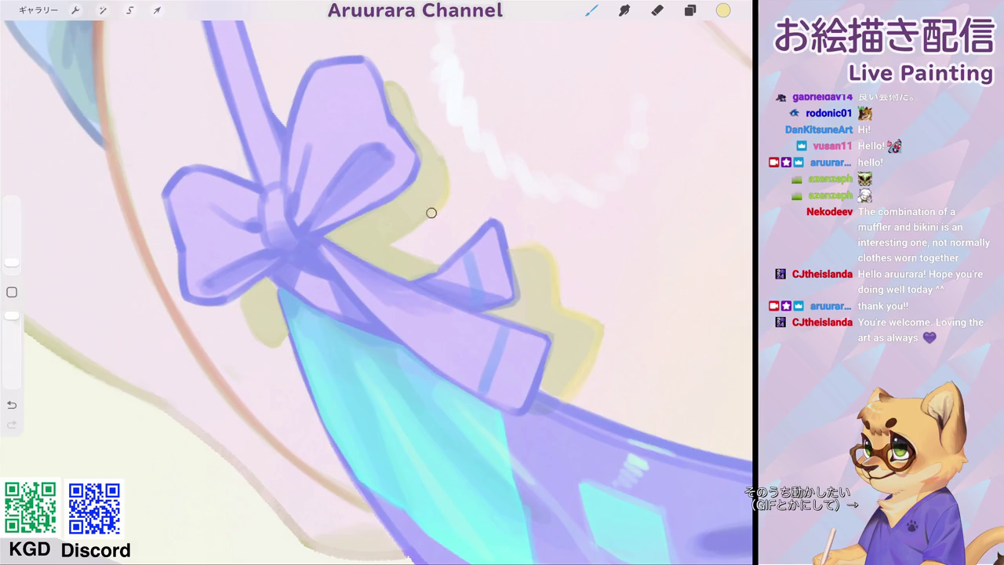
{"action": "scroll", "coordinate": [437, 252], "scroll_direction": "down", "scroll_amount": 3}
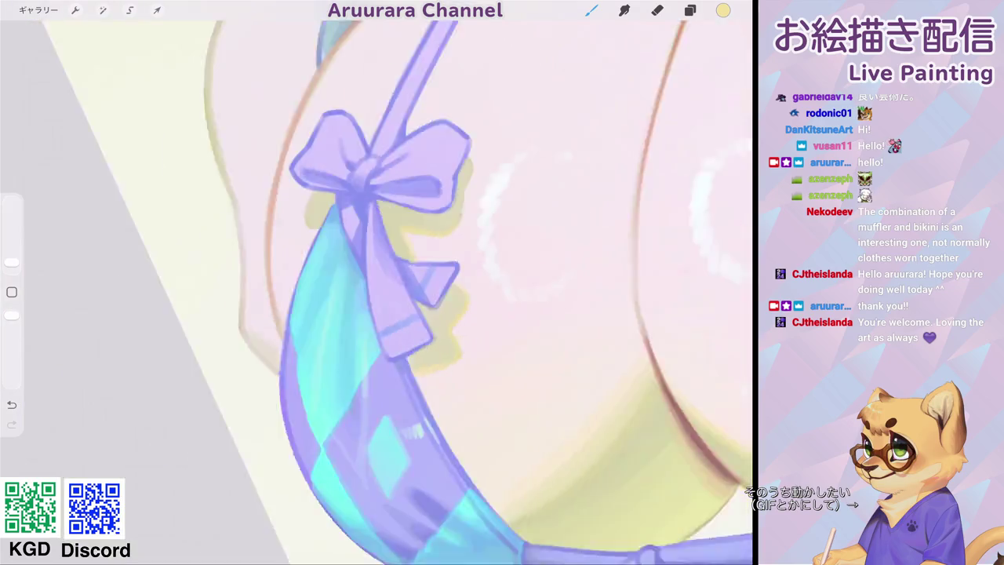
{"action": "scroll", "coordinate": [377, 292], "scroll_direction": "up", "scroll_amount": 3}
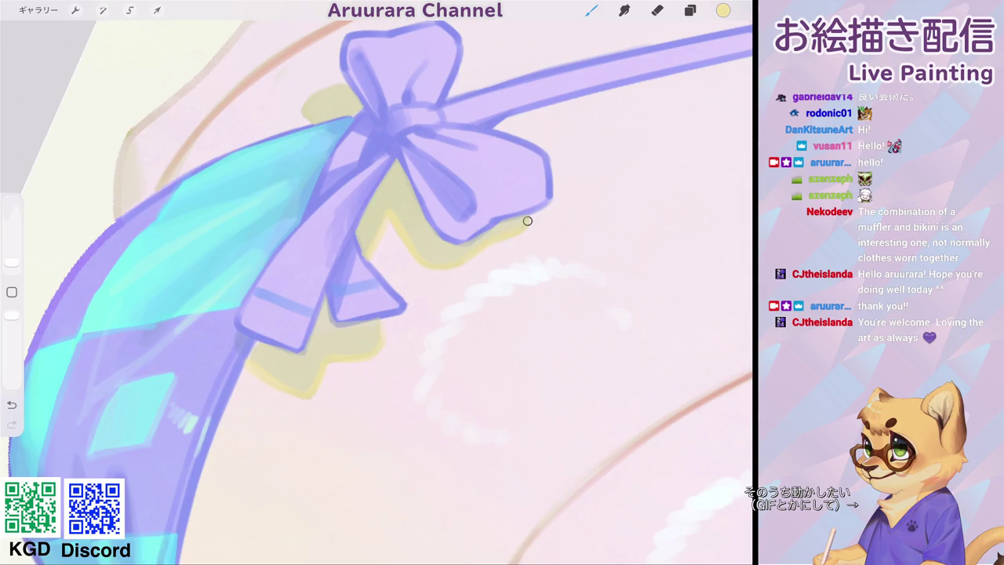
{"action": "scroll", "coordinate": [527, 218], "scroll_direction": "down", "scroll_amount": 3}
{"action": "scroll", "coordinate": [526, 217], "scroll_direction": "down", "scroll_amount": 2}
{"action": "scroll", "coordinate": [523, 291], "scroll_direction": "down", "scroll_amount": 2}
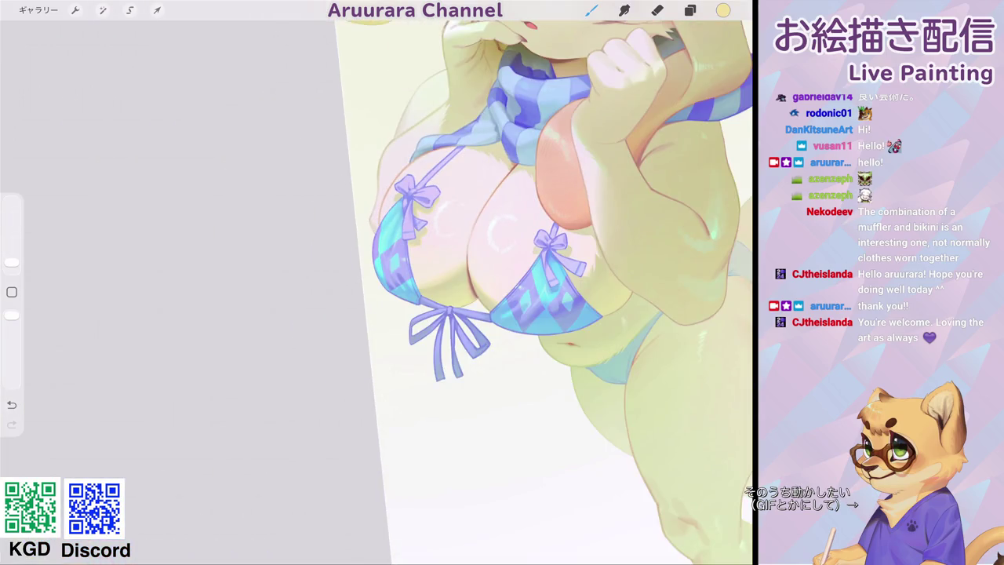
{"action": "scroll", "coordinate": [416, 204], "scroll_direction": "up", "scroll_amount": 2}
{"action": "scroll", "coordinate": [416, 204], "scroll_direction": "up", "scroll_amount": 3}
{"action": "left_click_drag", "start_coordinate": [498, 197], "coordinate": [454, 245]}
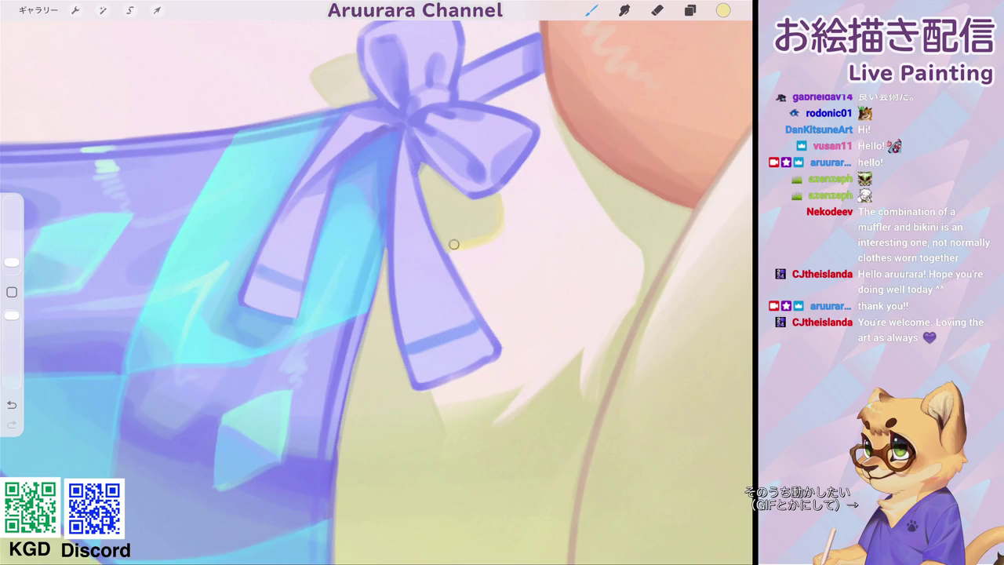
{"action": "scroll", "coordinate": [376, 290], "scroll_direction": "down", "scroll_amount": 2}
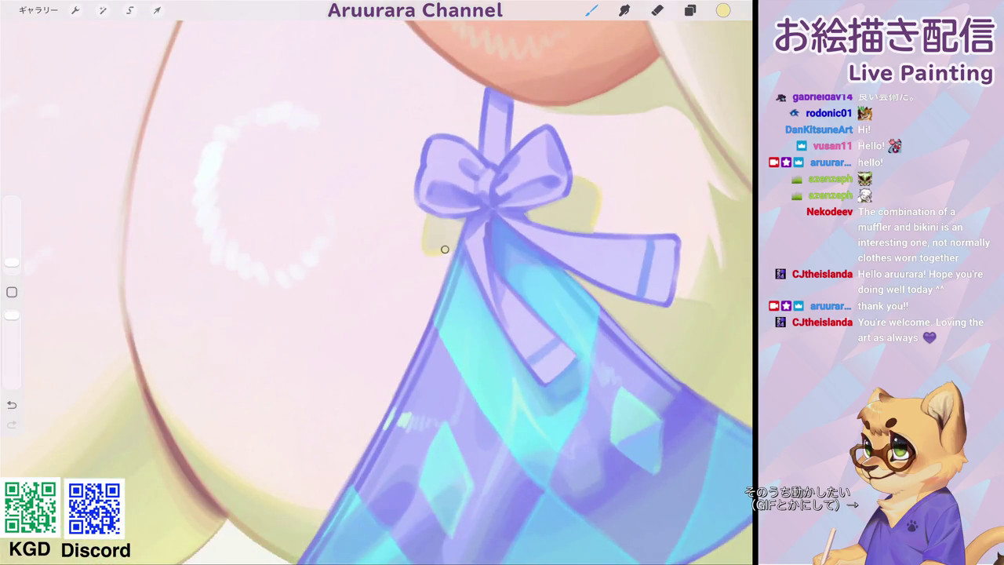
{"action": "scroll", "coordinate": [444, 250], "scroll_direction": "down", "scroll_amount": 2}
{"action": "scroll", "coordinate": [445, 250], "scroll_direction": "down", "scroll_amount": 3}
{"action": "scroll", "coordinate": [502, 228], "scroll_direction": "up", "scroll_amount": 5}
{"action": "scroll", "coordinate": [502, 227], "scroll_direction": "up", "scroll_amount": 2}
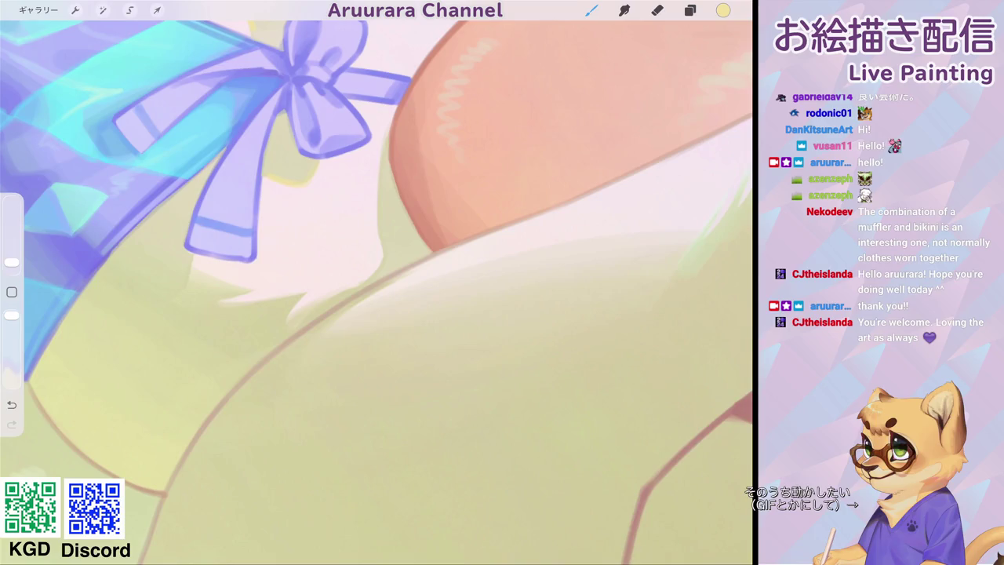
{"action": "scroll", "coordinate": [377, 290], "scroll_direction": "down", "scroll_amount": 3}
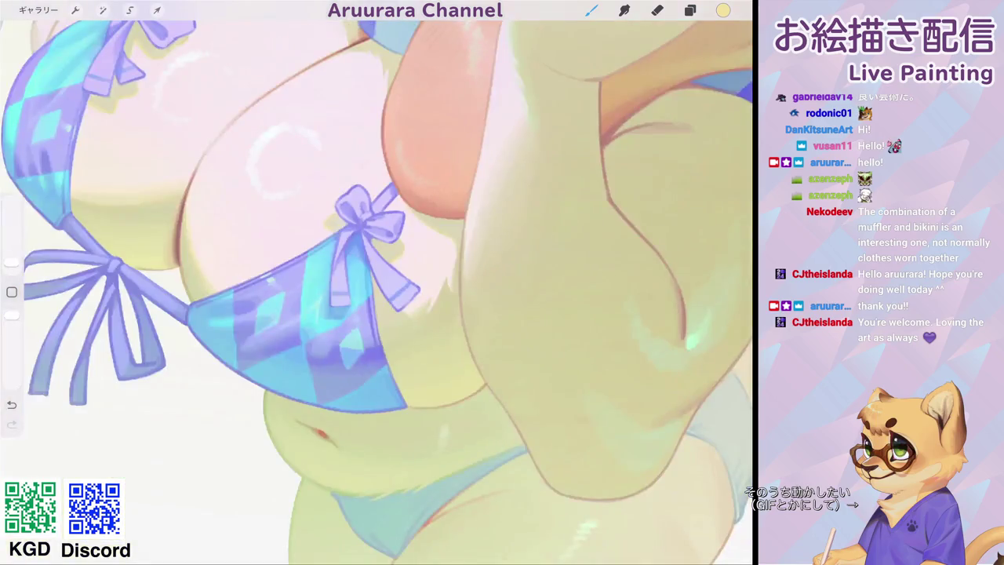
{"action": "scroll", "coordinate": [377, 291], "scroll_direction": "up", "scroll_amount": 3}
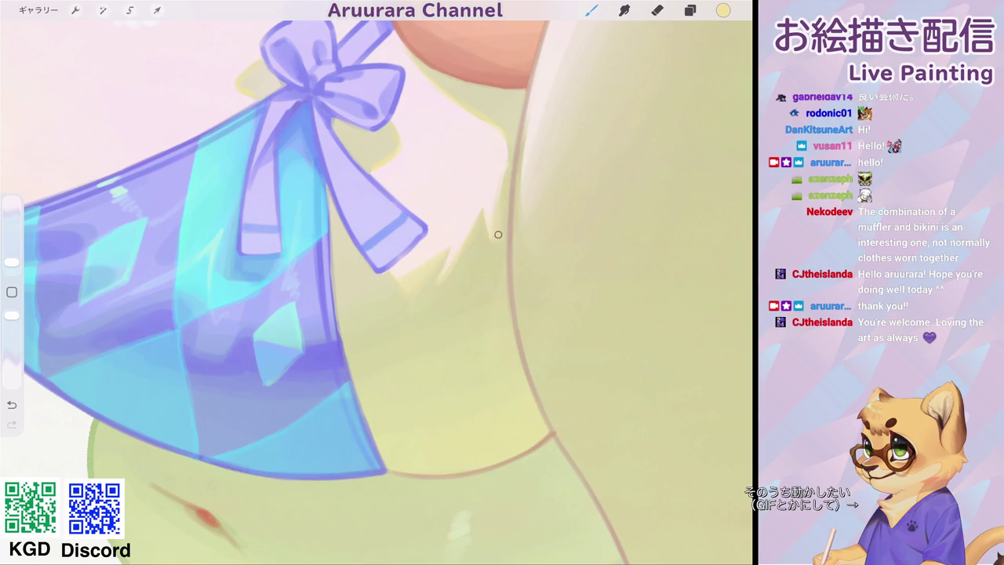
Eyedrop the pale pink skin tone from the artwork as the painting colour.
{"action": "scroll", "coordinate": [376, 291], "scroll_direction": "down", "scroll_amount": 3}
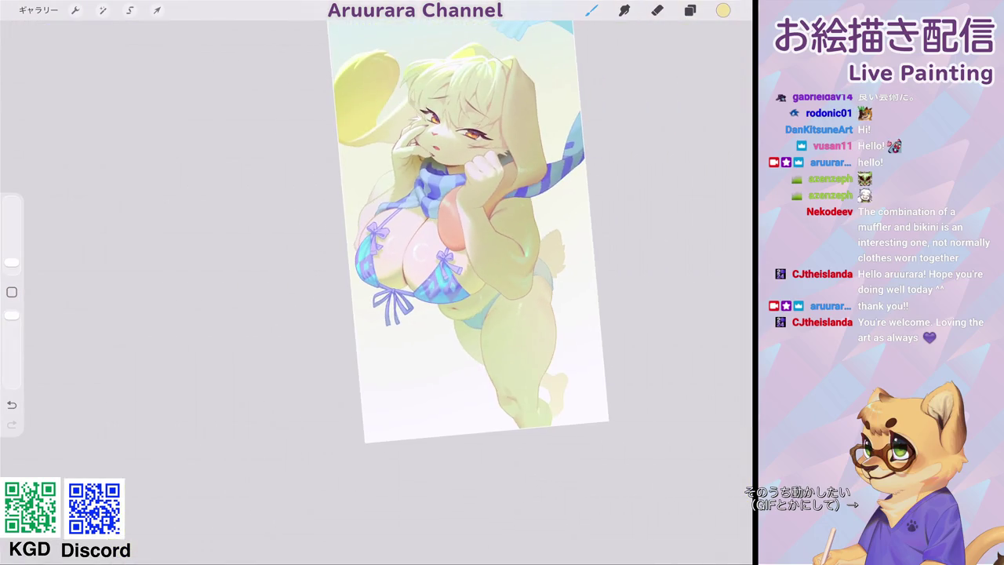
{"action": "scroll", "coordinate": [502, 291], "scroll_direction": "up", "scroll_amount": 3}
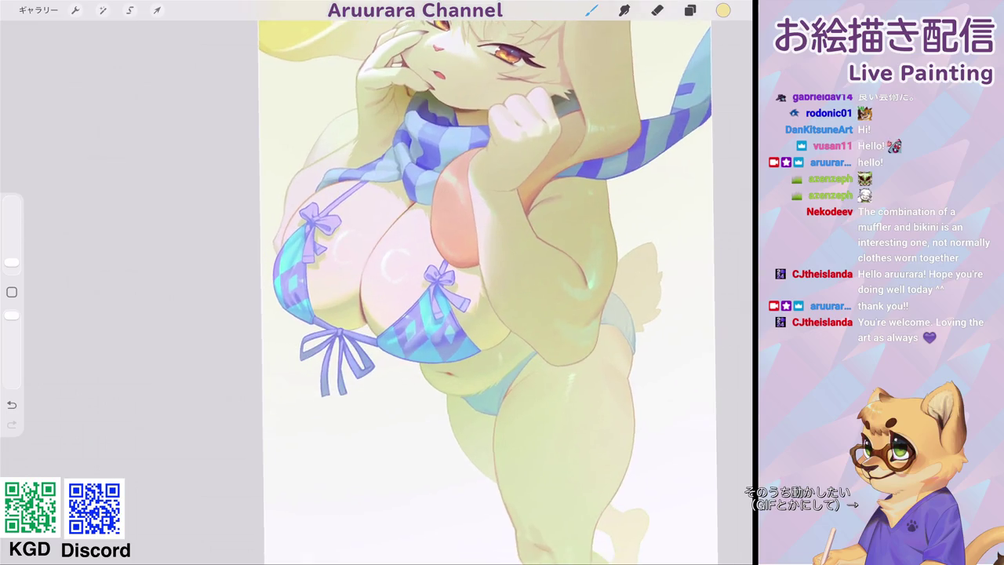
{"action": "scroll", "coordinate": [491, 291], "scroll_direction": "up", "scroll_amount": 3}
{"action": "left_click", "coordinate": [501, 231]}
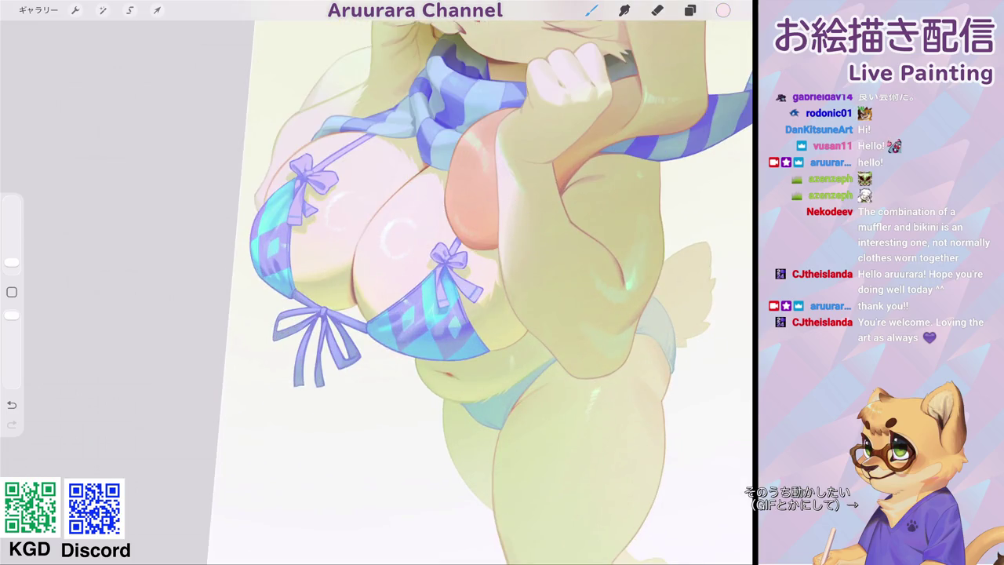
{"action": "left_click", "coordinate": [723, 10]}
Show greyscale layer レイヤー 43 and add a Screen-blended レイヤー 20 above レイヤー 19.
{"action": "left_click", "coordinate": [690, 10]}
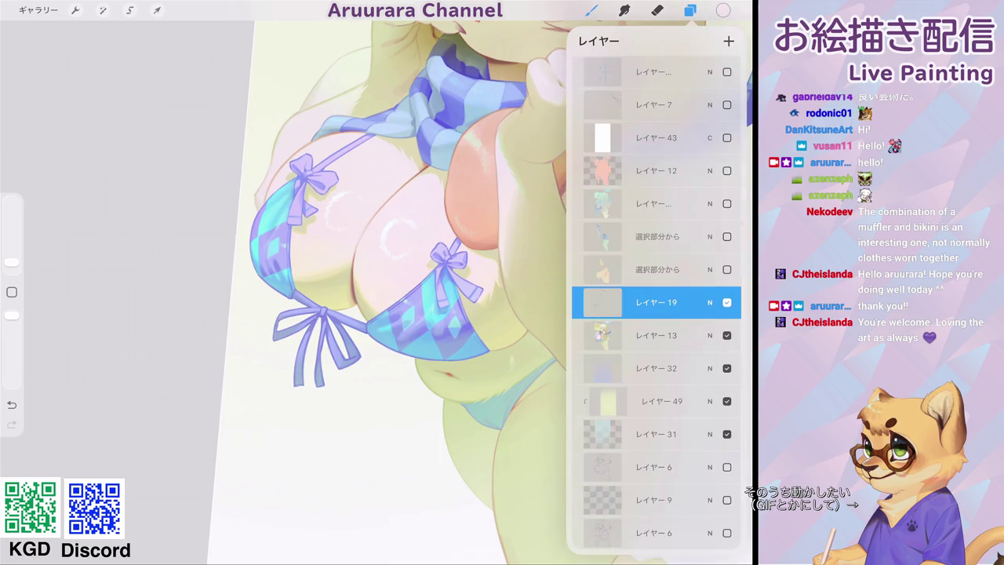
{"action": "left_click", "coordinate": [727, 137]}
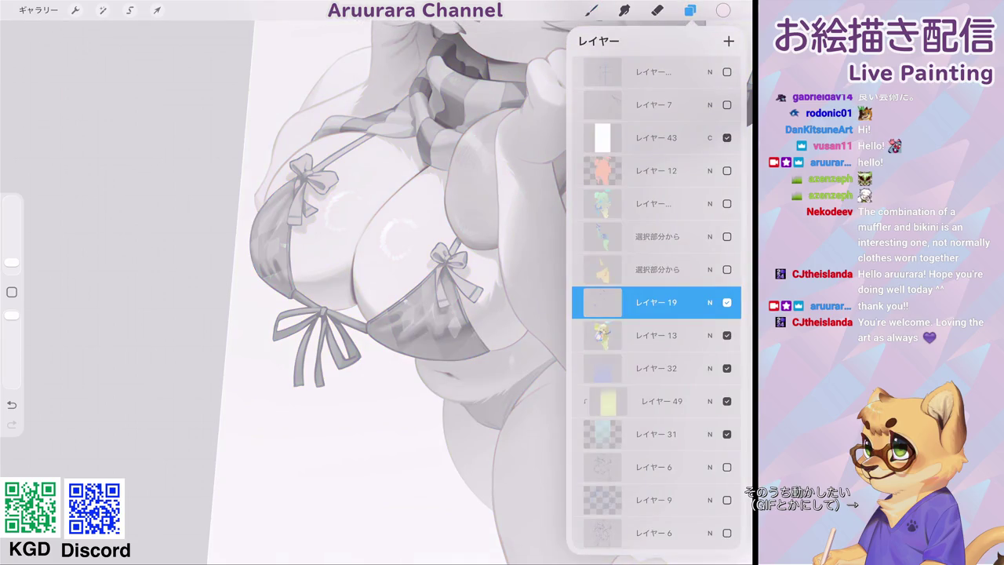
{"action": "left_click", "coordinate": [729, 41]}
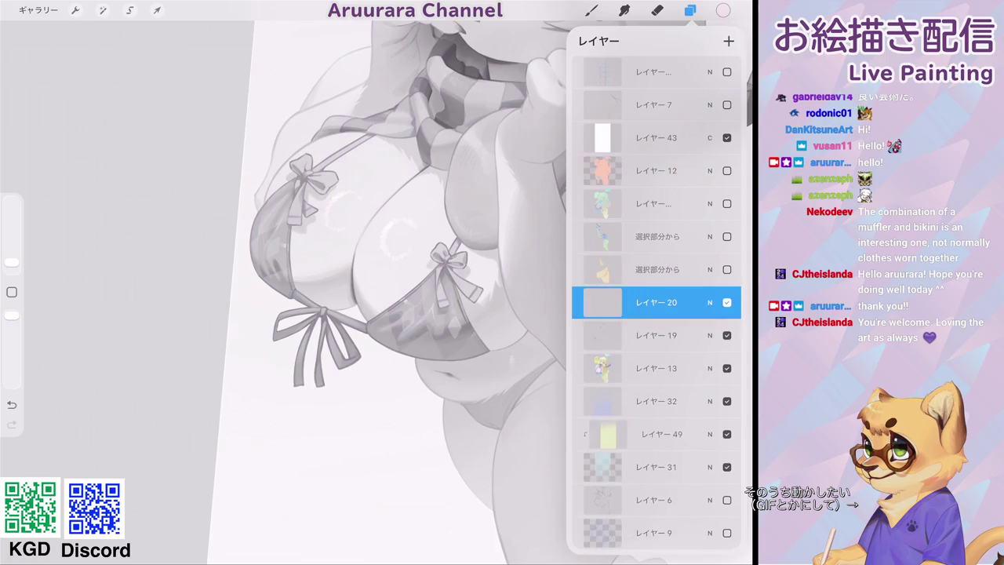
{"action": "left_click", "coordinate": [711, 302]}
{"action": "scroll", "coordinate": [656, 440], "scroll_direction": "up", "scroll_amount": 2}
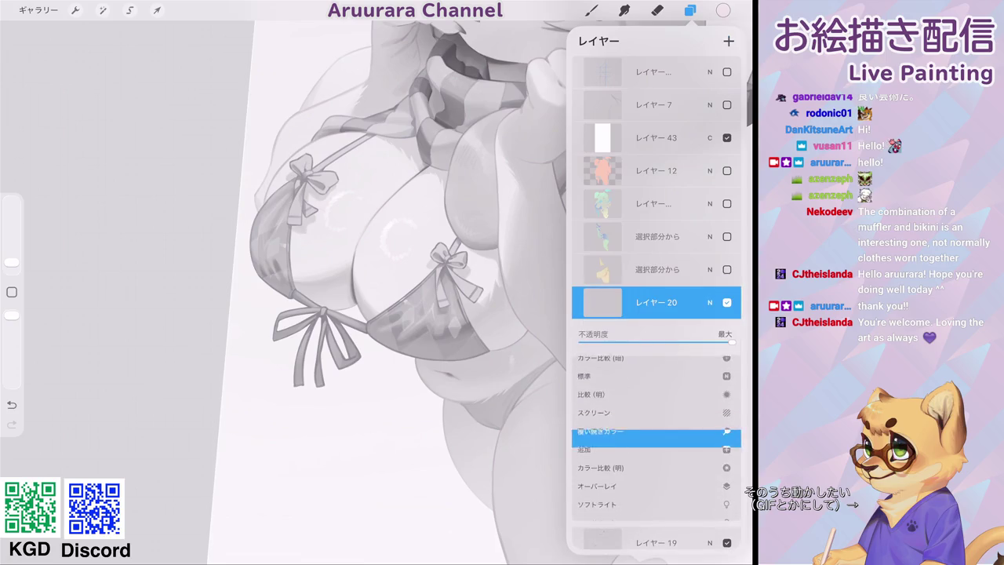
{"action": "scroll", "coordinate": [656, 439], "scroll_direction": "up", "scroll_amount": 2}
{"action": "left_click", "coordinate": [656, 437]}
{"action": "left_click", "coordinate": [710, 302]}
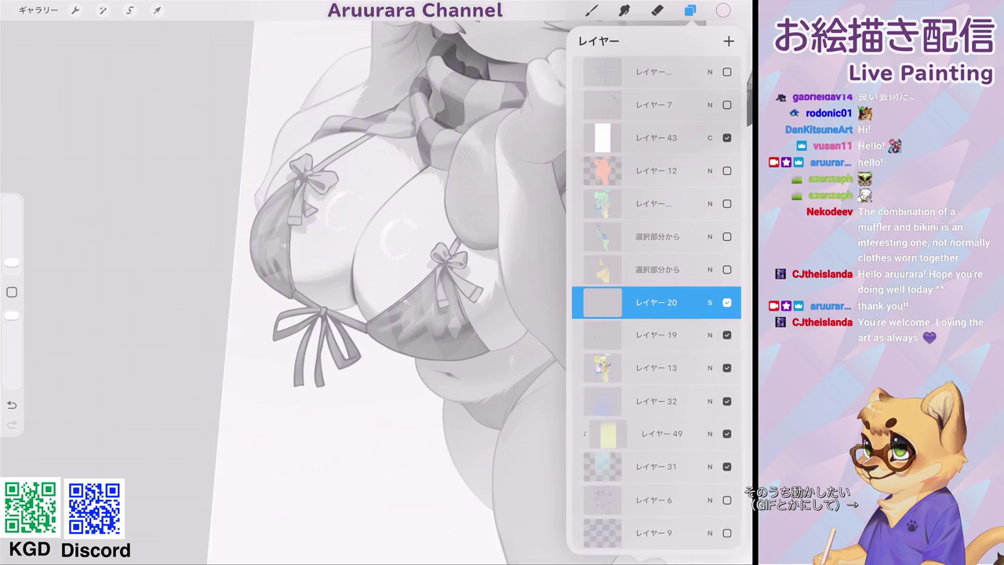
Select the Aru_airbrush brush and shrink it to 11%.
{"action": "left_click", "coordinate": [591, 10]}
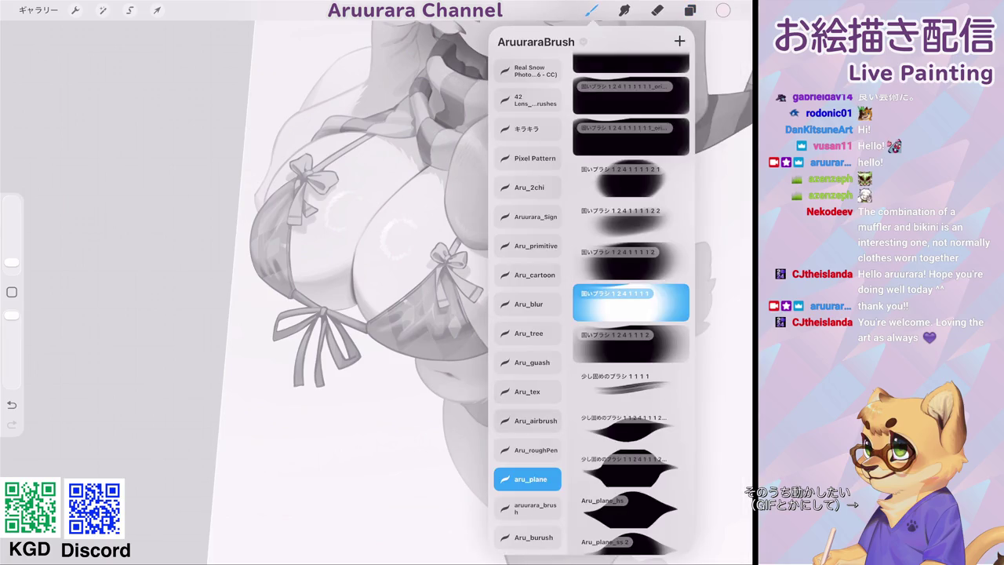
{"action": "left_click", "coordinate": [527, 420]}
{"action": "left_click", "coordinate": [353, 314]}
{"action": "left_click_drag", "start_coordinate": [12, 208], "coordinate": [12, 236]}
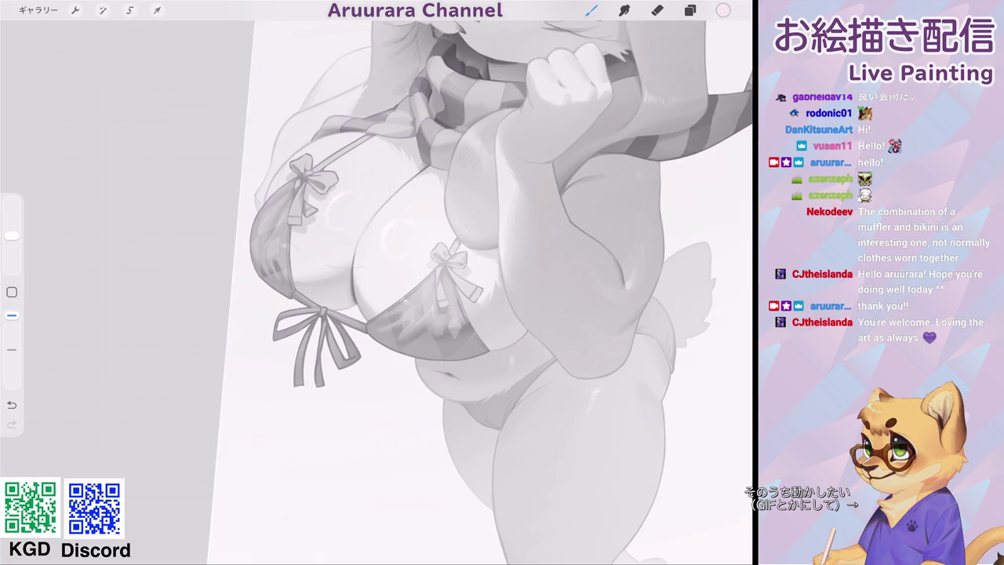
{"action": "left_click_drag", "start_coordinate": [12, 235], "coordinate": [12, 245]}
Airbrush a soft glow onto the chest, redoing the first stroke with a slightly larger brush.
{"action": "left_click_drag", "start_coordinate": [314, 200], "coordinate": [345, 181]}
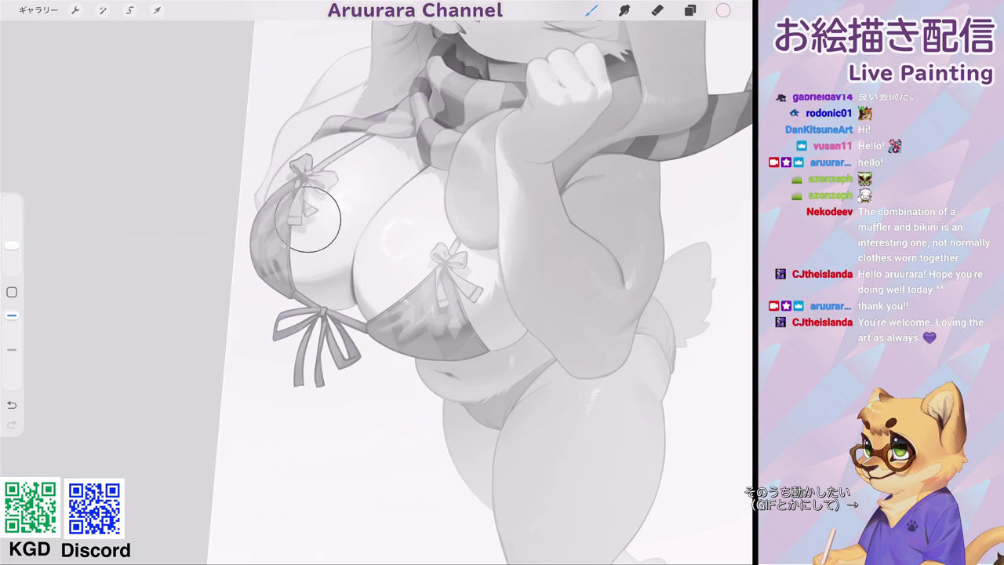
{"action": "key", "text": "ctrl+z"}
{"action": "left_click_drag", "start_coordinate": [12, 245], "coordinate": [12, 241]}
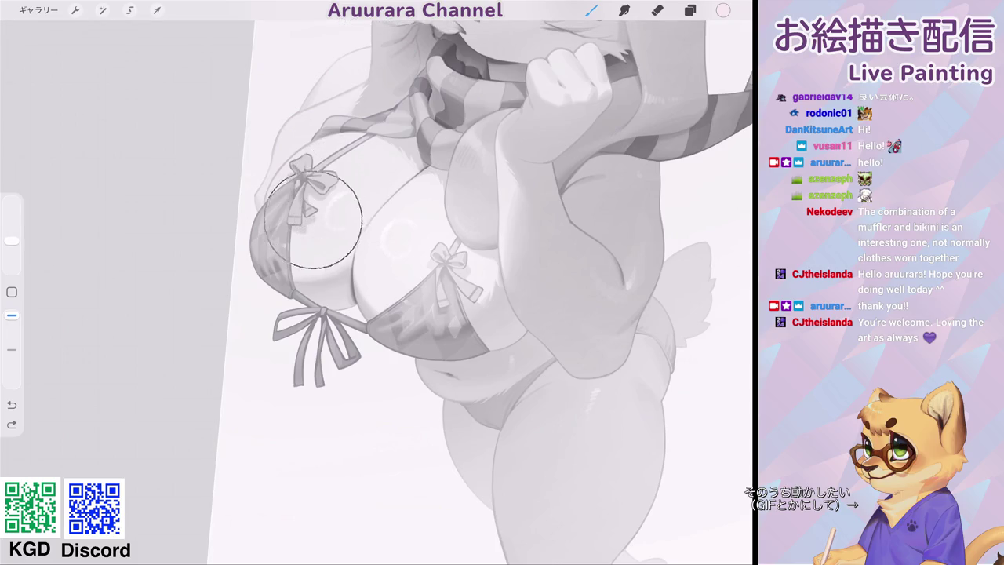
{"action": "left_click_drag", "start_coordinate": [332, 235], "coordinate": [345, 126]}
{"action": "scroll", "coordinate": [481, 291], "scroll_direction": "down", "scroll_amount": 5}
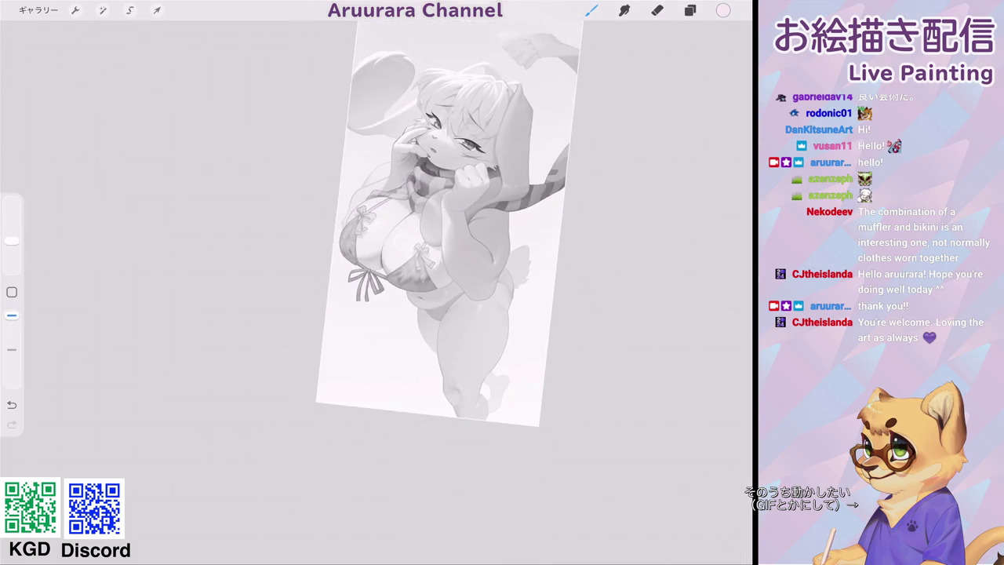
{"action": "scroll", "coordinate": [416, 275], "scroll_direction": "up", "scroll_amount": 5}
{"action": "left_click", "coordinate": [691, 10]}
Hide レイヤー 43 to restore full colour and zoom around to review the canvas.
{"action": "left_click", "coordinate": [726, 137]}
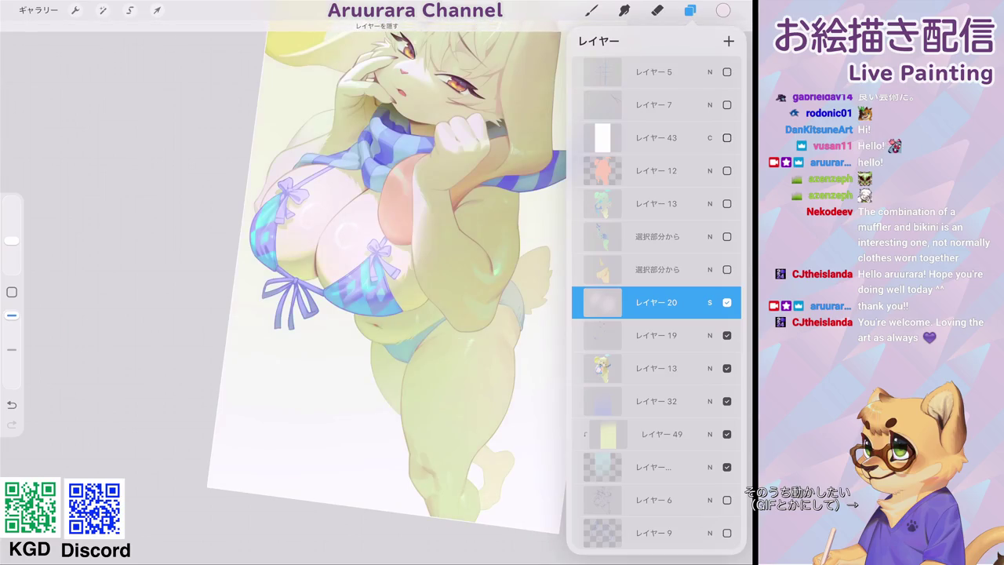
{"action": "left_click", "coordinate": [690, 10]}
{"action": "scroll", "coordinate": [391, 215], "scroll_direction": "down", "scroll_amount": 5}
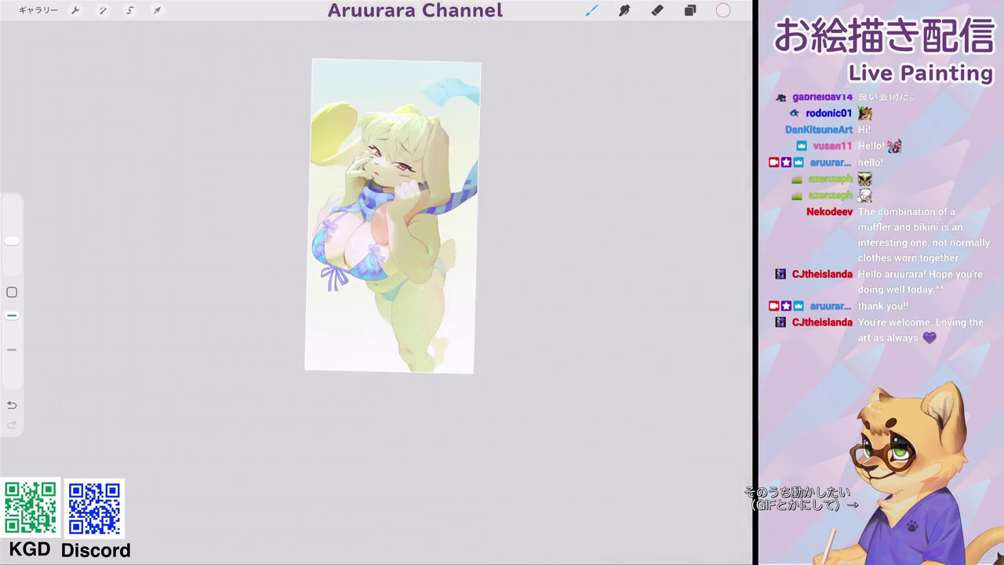
{"action": "scroll", "coordinate": [391, 236], "scroll_direction": "up", "scroll_amount": 5}
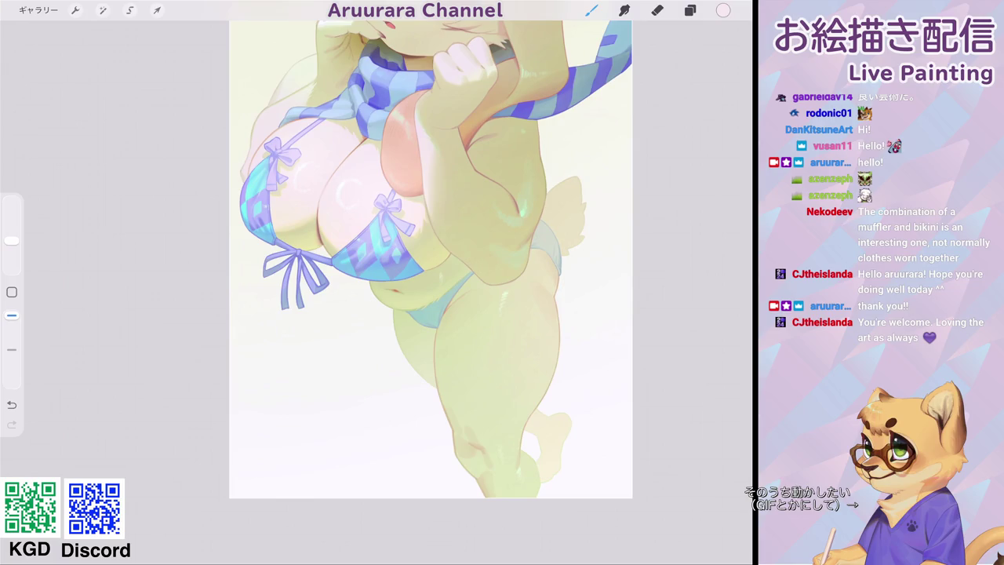
{"action": "scroll", "coordinate": [431, 259], "scroll_direction": "down", "scroll_amount": 3}
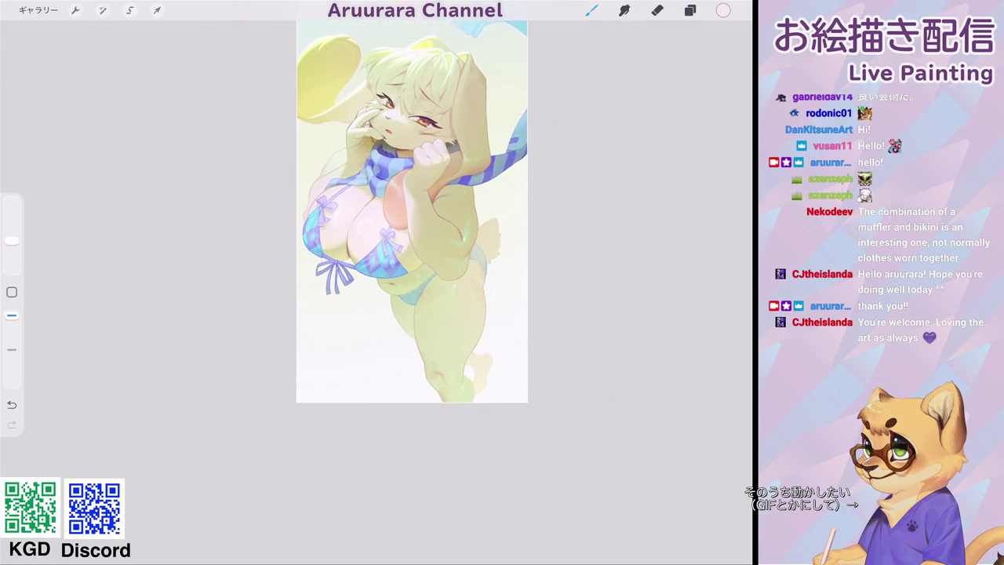
{"action": "scroll", "coordinate": [398, 191], "scroll_direction": "down", "scroll_amount": 3}
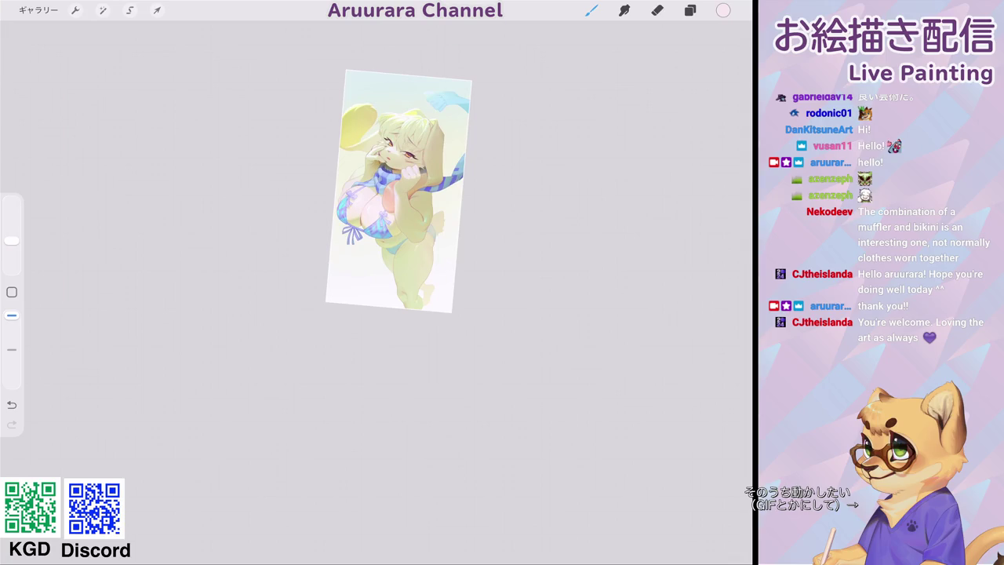
{"action": "scroll", "coordinate": [399, 191], "scroll_direction": "up", "scroll_amount": 3}
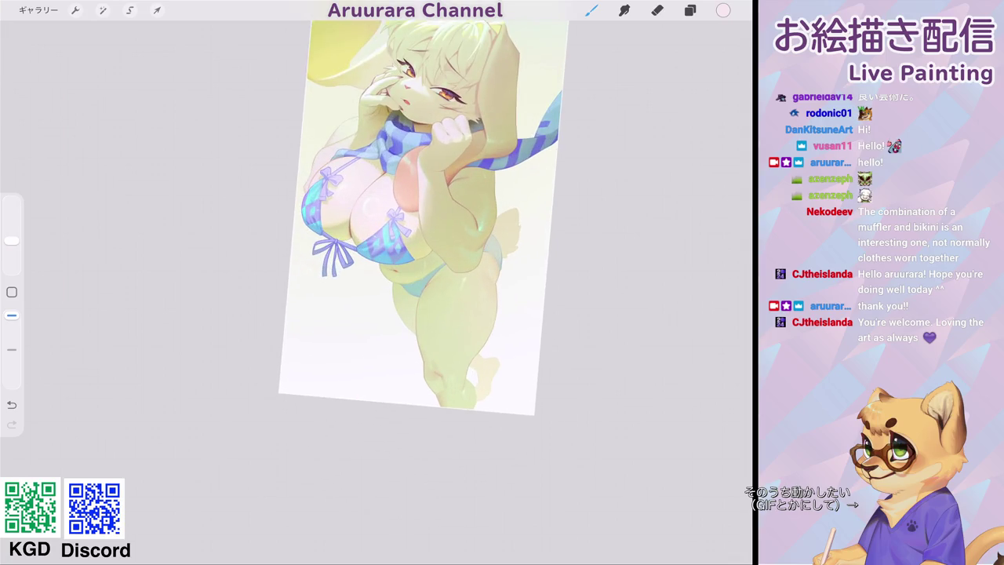
{"action": "scroll", "coordinate": [424, 216], "scroll_direction": "down", "scroll_amount": 2}
{"action": "scroll", "coordinate": [446, 239], "scroll_direction": "down", "scroll_amount": 2}
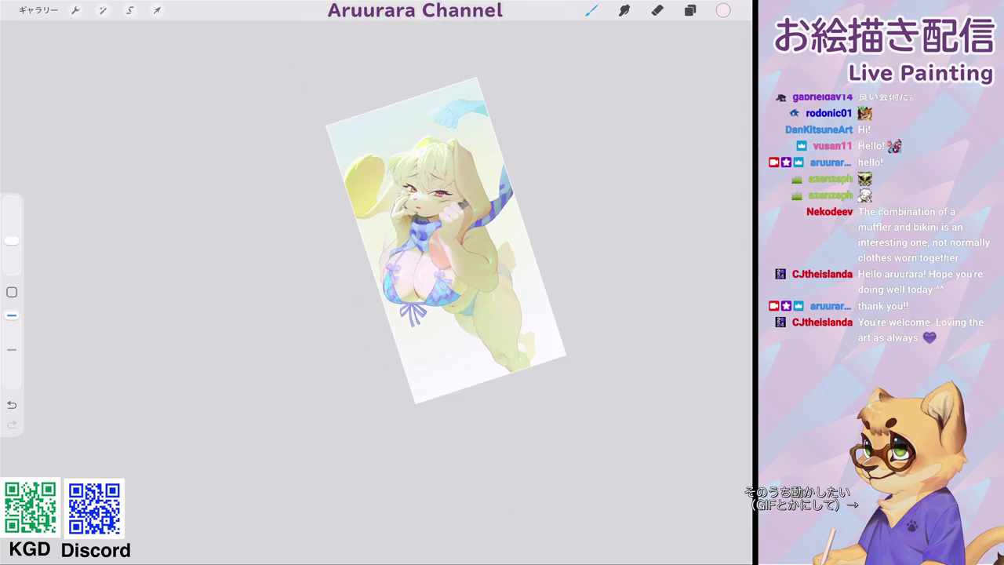
{"action": "scroll", "coordinate": [446, 239], "scroll_direction": "up", "scroll_amount": 3}
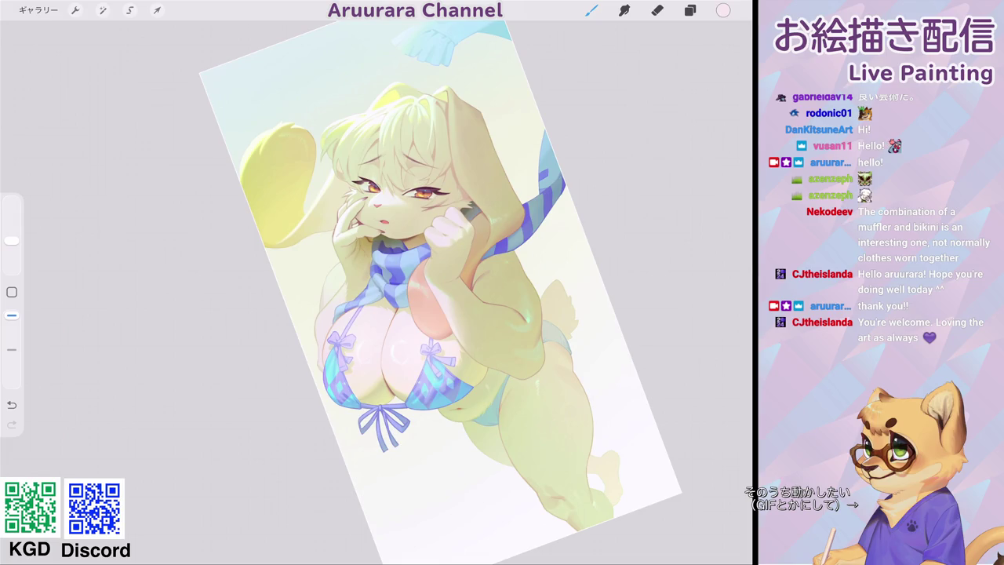
{"action": "scroll", "coordinate": [430, 293], "scroll_direction": "up", "scroll_amount": 2}
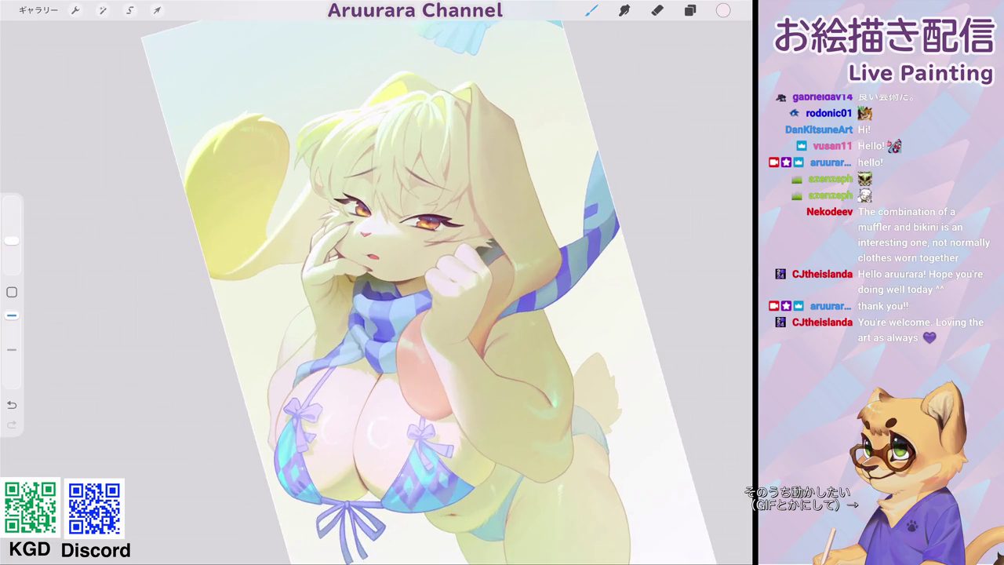
{"action": "scroll", "coordinate": [445, 291], "scroll_direction": "down", "scroll_amount": 2}
{"action": "scroll", "coordinate": [445, 271], "scroll_direction": "down", "scroll_amount": 1}
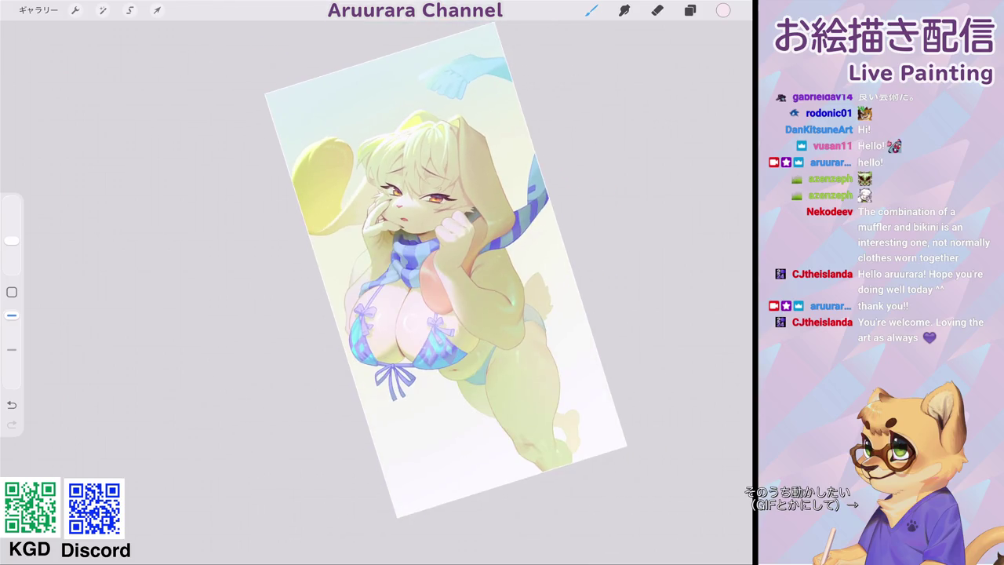
{"action": "scroll", "coordinate": [436, 292], "scroll_direction": "up", "scroll_amount": 3}
{"action": "scroll", "coordinate": [435, 293], "scroll_direction": "up", "scroll_amount": 1}
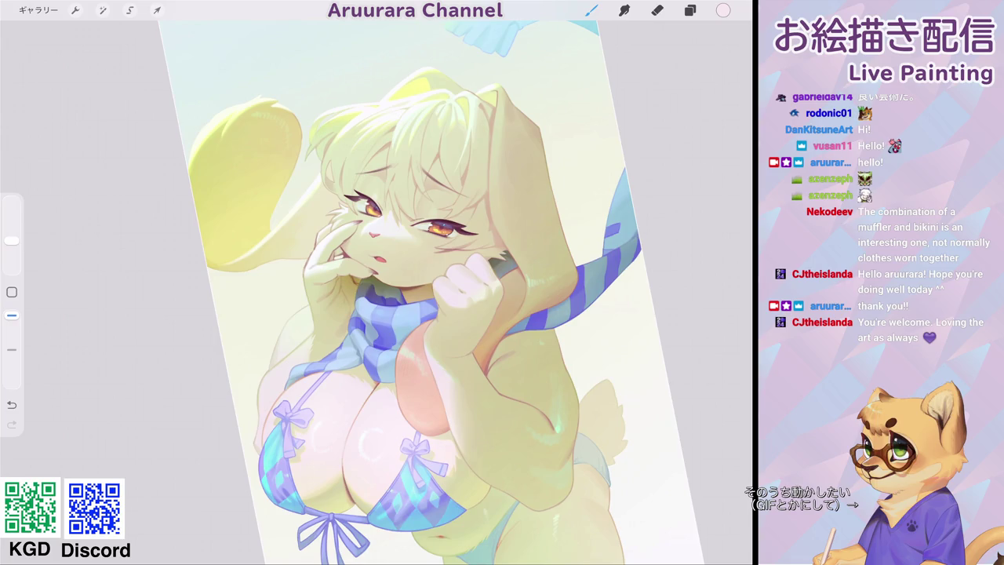
{"action": "scroll", "coordinate": [429, 293], "scroll_direction": "down", "scroll_amount": 2}
{"action": "scroll", "coordinate": [429, 293], "scroll_direction": "down", "scroll_amount": 1}
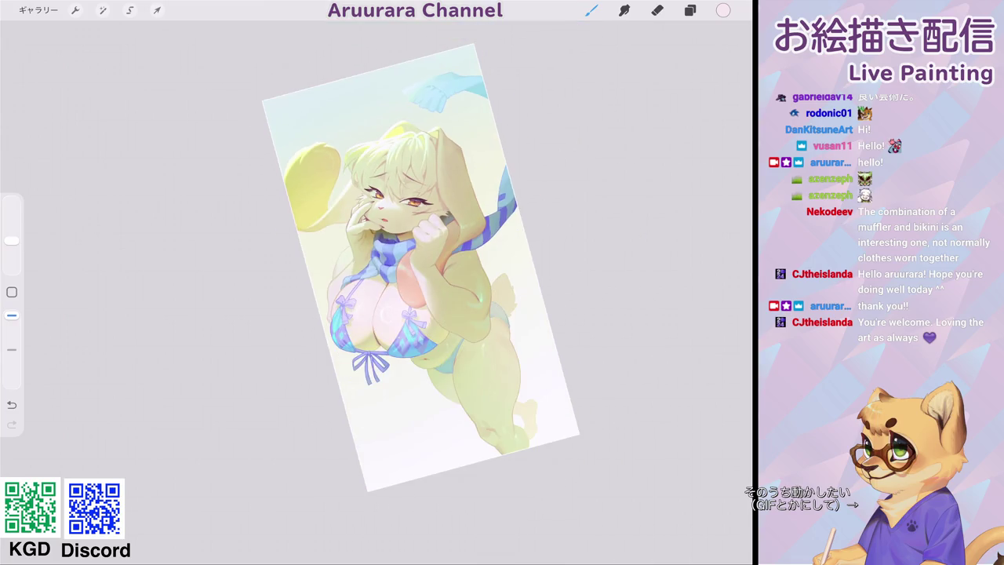
{"action": "scroll", "coordinate": [421, 267], "scroll_direction": "up", "scroll_amount": 3}
Make the Screen glow layer 20 visible and set its opacity to about 82%.
{"action": "left_click", "coordinate": [690, 10]}
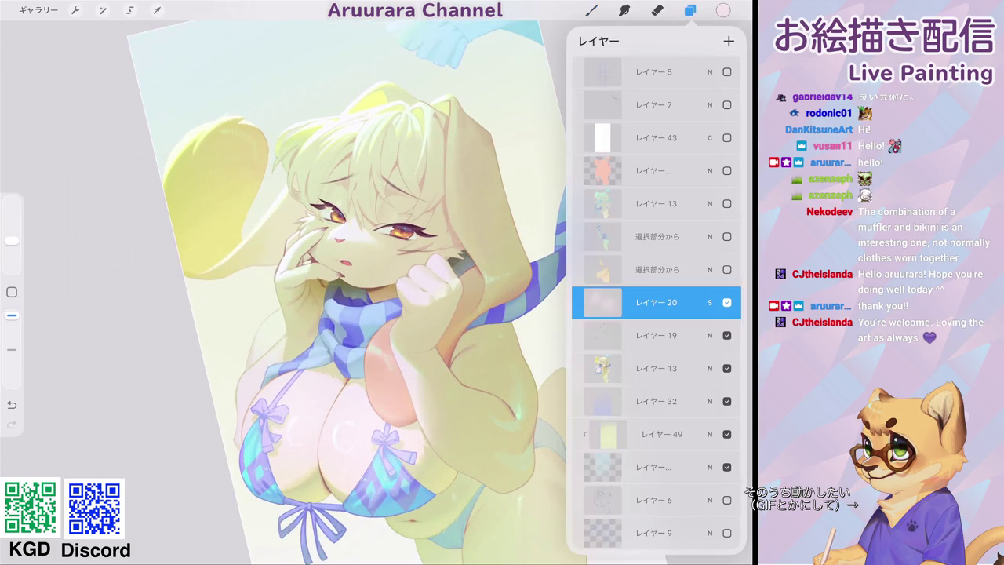
{"action": "left_click", "coordinate": [727, 302]}
{"action": "left_click", "coordinate": [727, 303]}
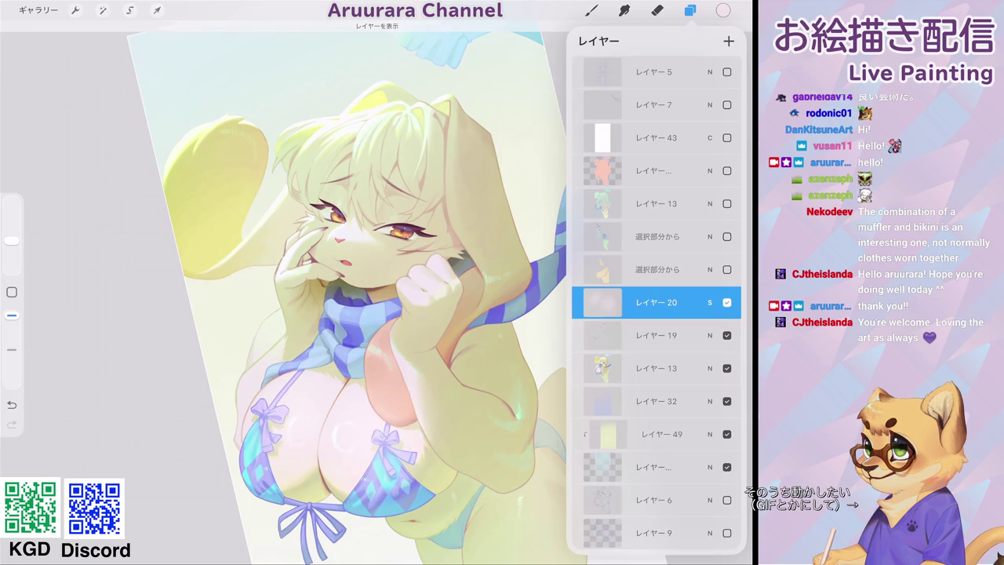
{"action": "left_click", "coordinate": [709, 303]}
{"action": "mouse_move", "coordinate": [733, 342]}
{"action": "left_mouse_down"}
{"action": "mouse_move", "coordinate": [705, 342]}
{"action": "mouse_move", "coordinate": [714, 342]}
{"action": "left_mouse_up"}
{"action": "left_click", "coordinate": [709, 302]}
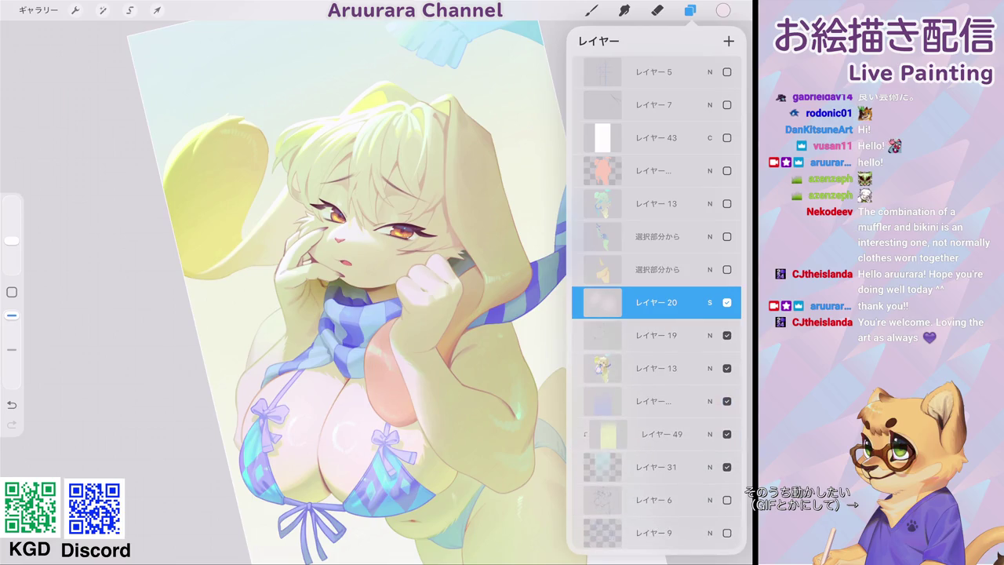
Add Screen-blended layer 21 and airbrush a soft glow over the top of the hair.
{"action": "left_click", "coordinate": [729, 41]}
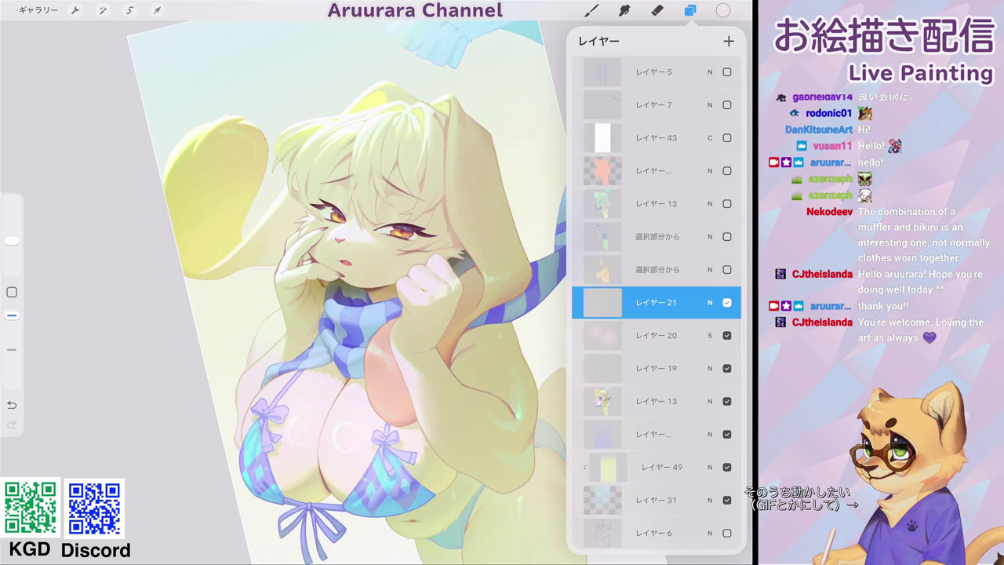
{"action": "left_click", "coordinate": [710, 302]}
{"action": "scroll", "coordinate": [656, 440], "scroll_direction": "down", "scroll_amount": 2}
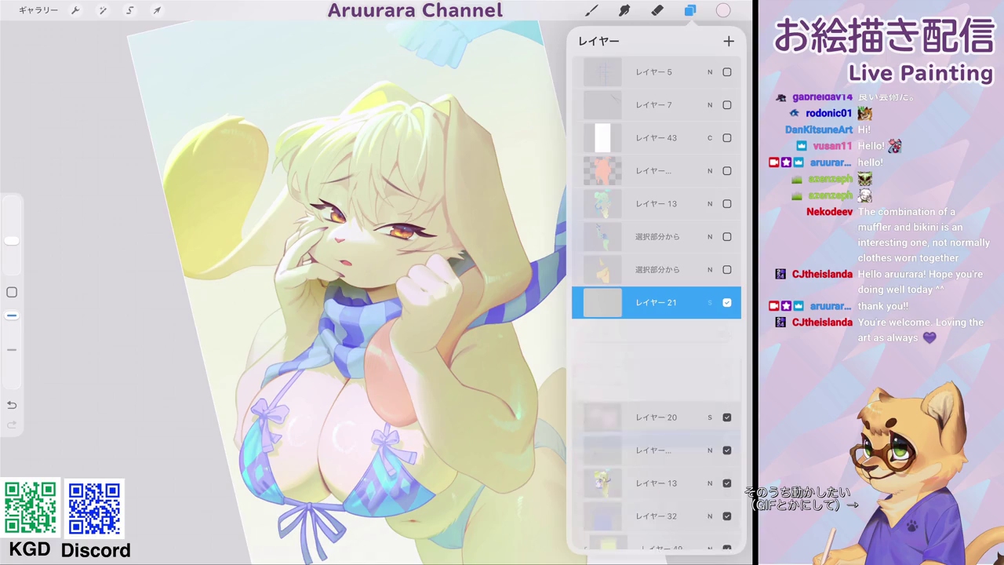
{"action": "left_click", "coordinate": [591, 10]}
{"action": "left_click_drag", "start_coordinate": [12, 240], "coordinate": [12, 236]}
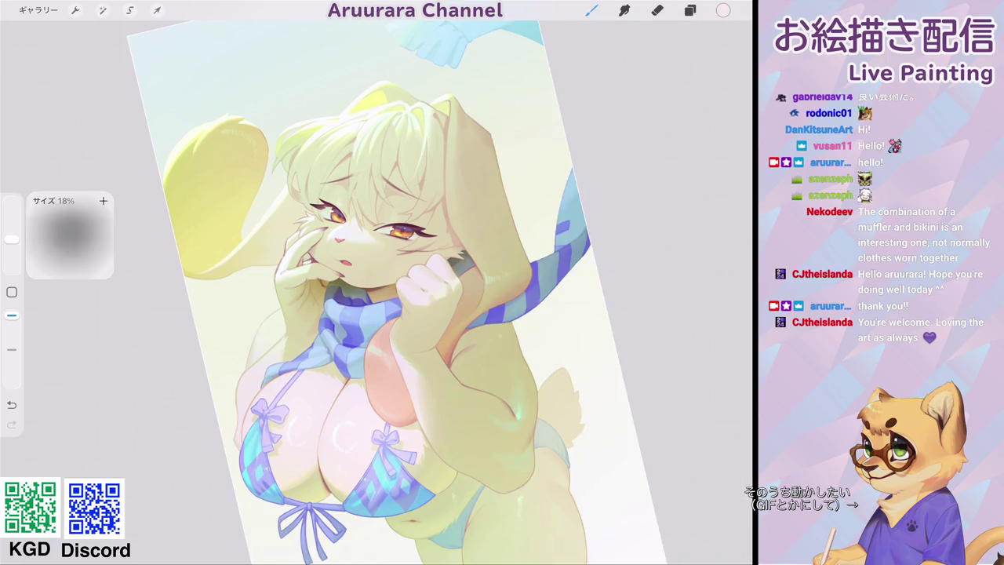
{"action": "mouse_move", "coordinate": [385, 149]}
{"action": "left_mouse_down"}
{"action": "mouse_move", "coordinate": [392, 168]}
{"action": "mouse_move", "coordinate": [376, 108]}
{"action": "mouse_move", "coordinate": [385, 108]}
{"action": "mouse_move", "coordinate": [374, 141]}
{"action": "mouse_move", "coordinate": [359, 139]}
{"action": "mouse_move", "coordinate": [357, 118]}
{"action": "left_mouse_up"}
{"action": "key", "text": "ctrl+z"}
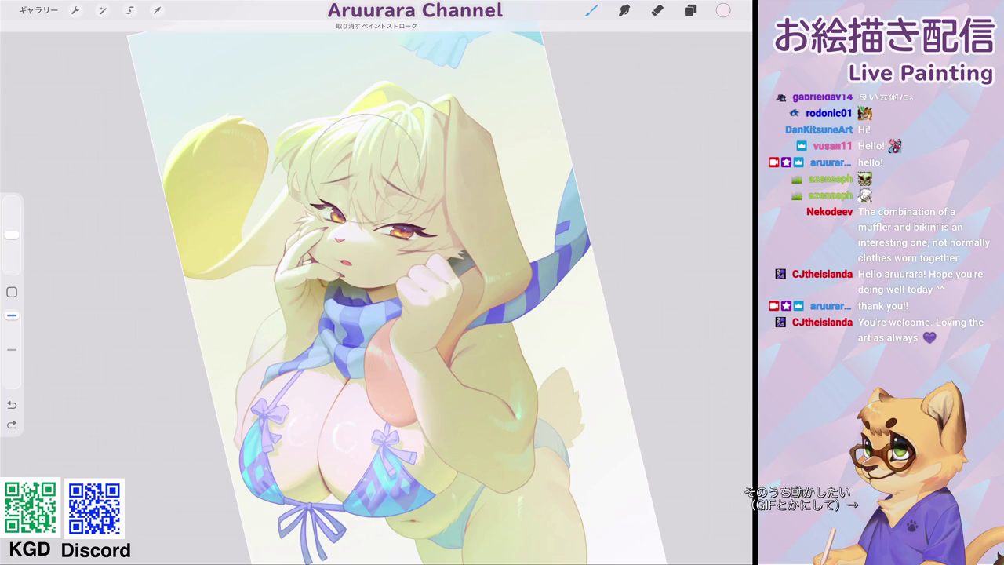
{"action": "mouse_move", "coordinate": [336, 168]}
{"action": "left_mouse_down"}
{"action": "mouse_move", "coordinate": [411, 152]}
{"action": "mouse_move", "coordinate": [337, 157]}
{"action": "left_mouse_up"}
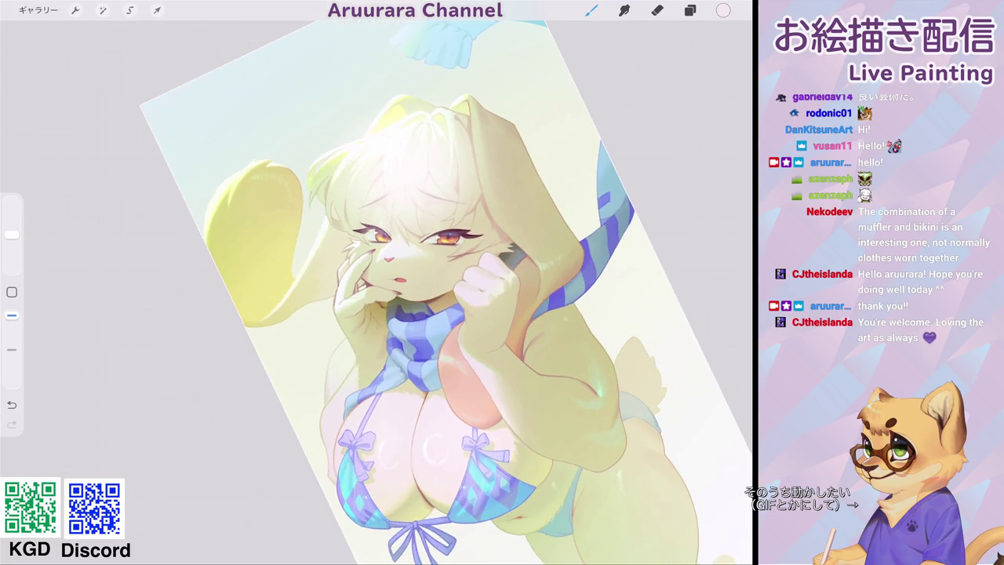
Switch to a soft-brush eraser and erase part of the glow over the hair and head.
{"action": "left_click", "coordinate": [658, 10]}
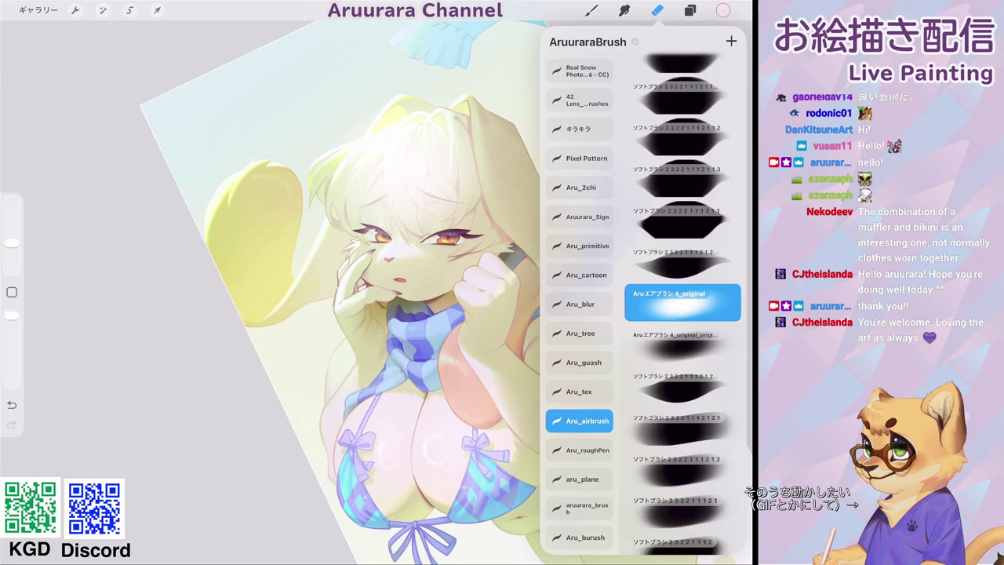
{"action": "left_click", "coordinate": [657, 10]}
{"action": "mouse_move", "coordinate": [393, 77]}
{"action": "left_mouse_down"}
{"action": "mouse_move", "coordinate": [295, 170]}
{"action": "mouse_move", "coordinate": [429, 84]}
{"action": "left_mouse_up"}
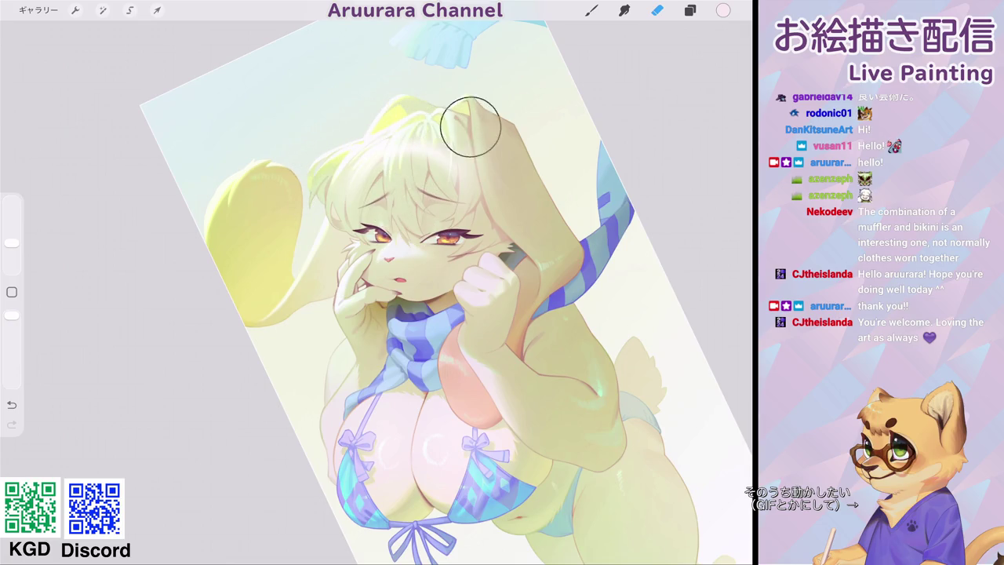
{"action": "left_click_drag", "start_coordinate": [497, 236], "coordinate": [521, 228]}
{"action": "scroll", "coordinate": [459, 295], "scroll_direction": "down", "scroll_amount": 5}
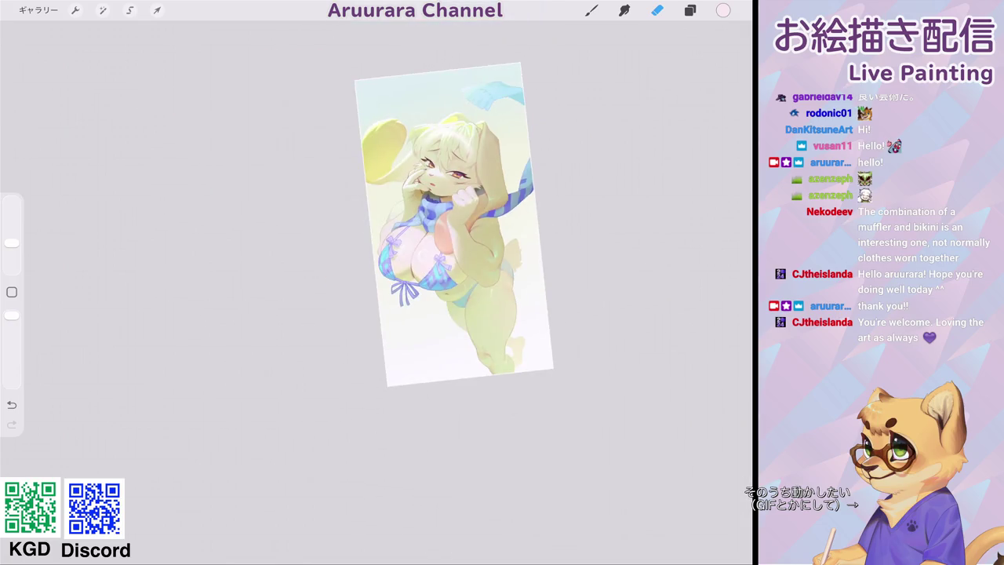
{"action": "left_click_drag", "start_coordinate": [502, 157], "coordinate": [549, 204]}
{"action": "scroll", "coordinate": [439, 291], "scroll_direction": "up", "scroll_amount": 5}
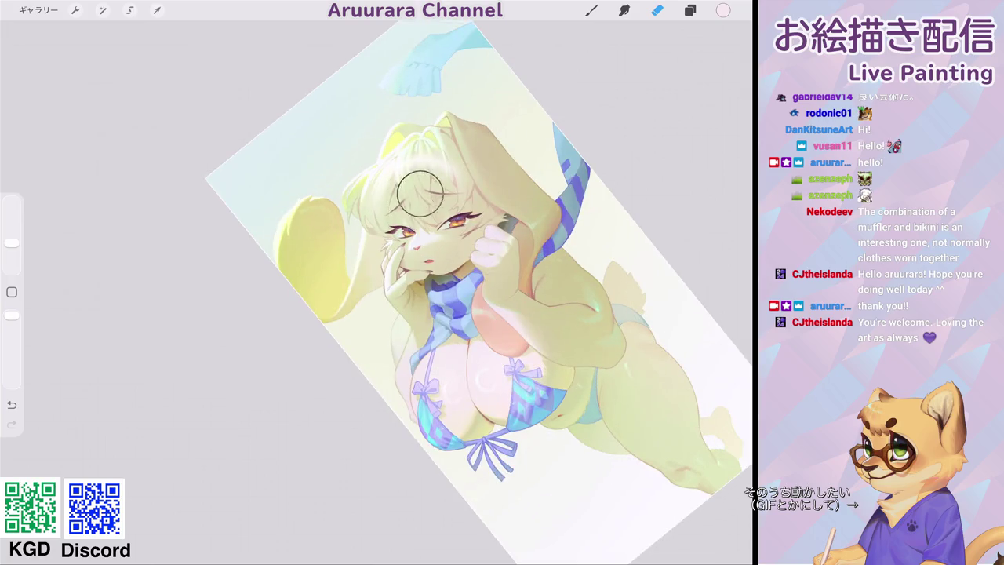
Undo the last eraser stroke and re-erase the glow across the head, zooming in on the face.
{"action": "key", "text": "ctrl+z"}
{"action": "left_click_drag", "start_coordinate": [410, 201], "coordinate": [343, 226]}
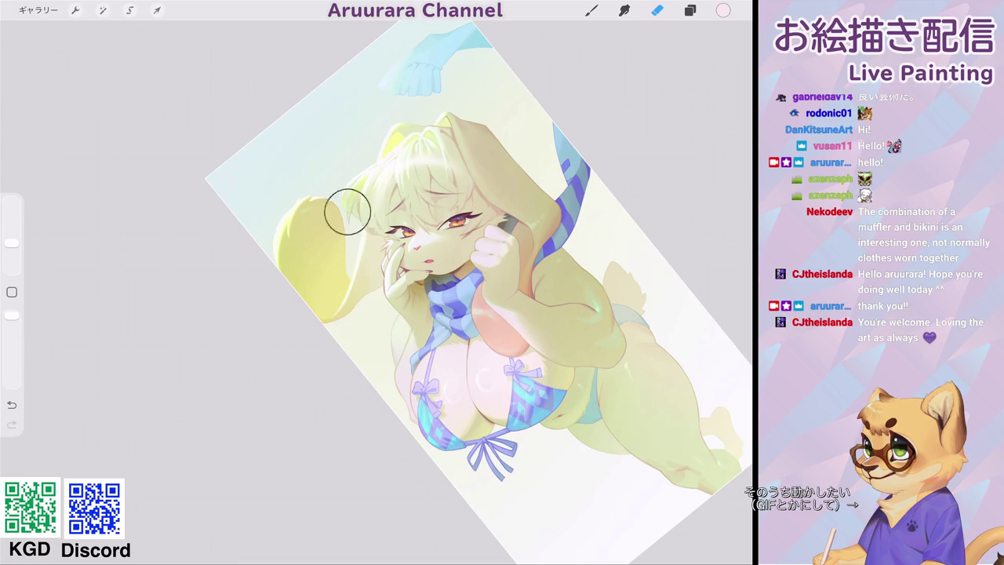
{"action": "scroll", "coordinate": [408, 291], "scroll_direction": "down", "scroll_amount": 5}
{"action": "scroll", "coordinate": [408, 291], "scroll_direction": "up", "scroll_amount": 5}
{"action": "left_click_drag", "start_coordinate": [469, 153], "coordinate": [472, 167]}
{"action": "scroll", "coordinate": [408, 196], "scroll_direction": "up", "scroll_amount": 5}
Pick a fine eraser brush and shrink the eraser to about 2% for detail work.
{"action": "left_click", "coordinate": [657, 10]}
{"action": "left_click", "coordinate": [658, 10]}
{"action": "left_click_drag", "start_coordinate": [11, 241], "coordinate": [12, 263]}
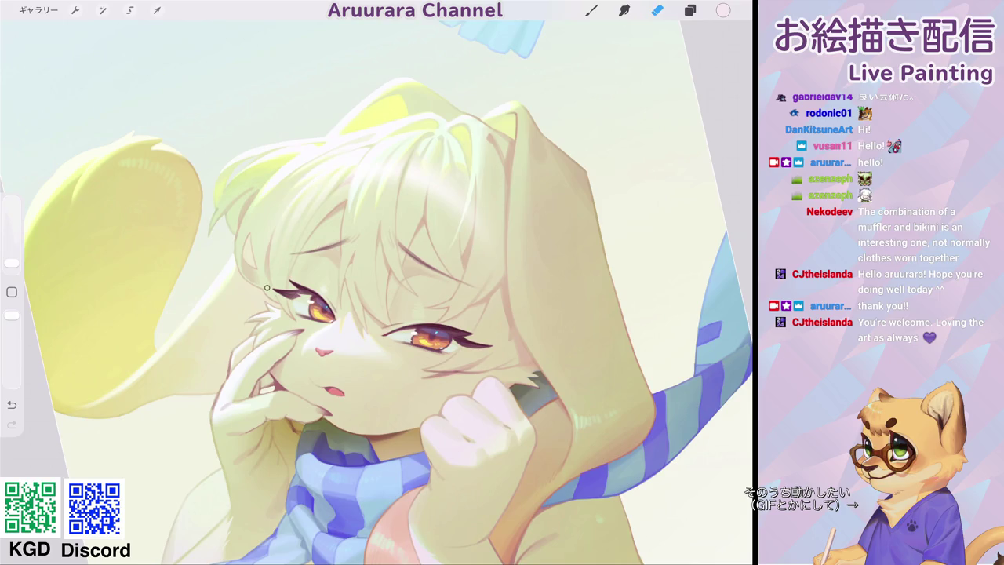
{"action": "scroll", "coordinate": [377, 290], "scroll_direction": "down", "scroll_amount": 5}
{"action": "scroll", "coordinate": [376, 291], "scroll_direction": "up", "scroll_amount": 6}
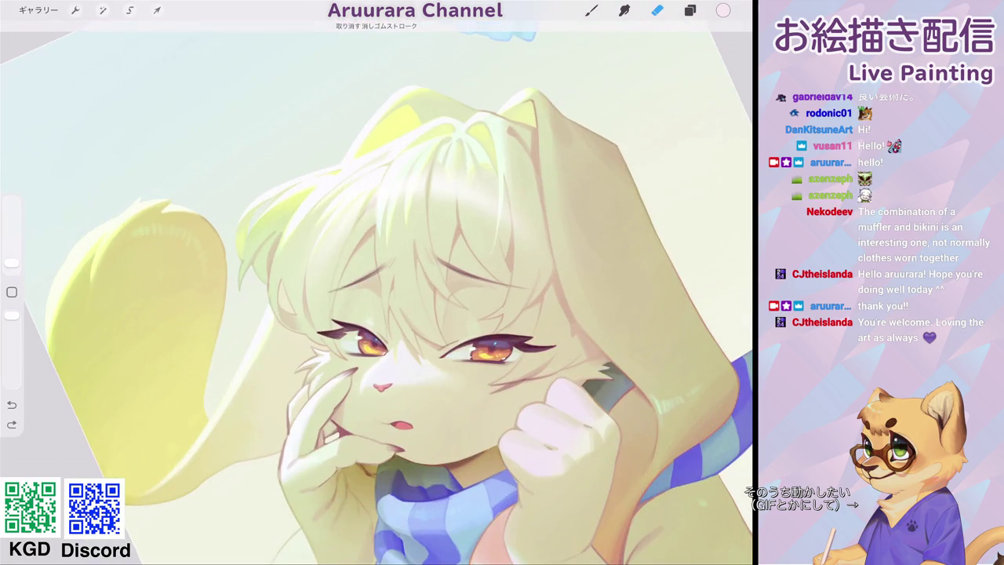
{"action": "left_click_drag", "start_coordinate": [11, 263], "coordinate": [12, 259]}
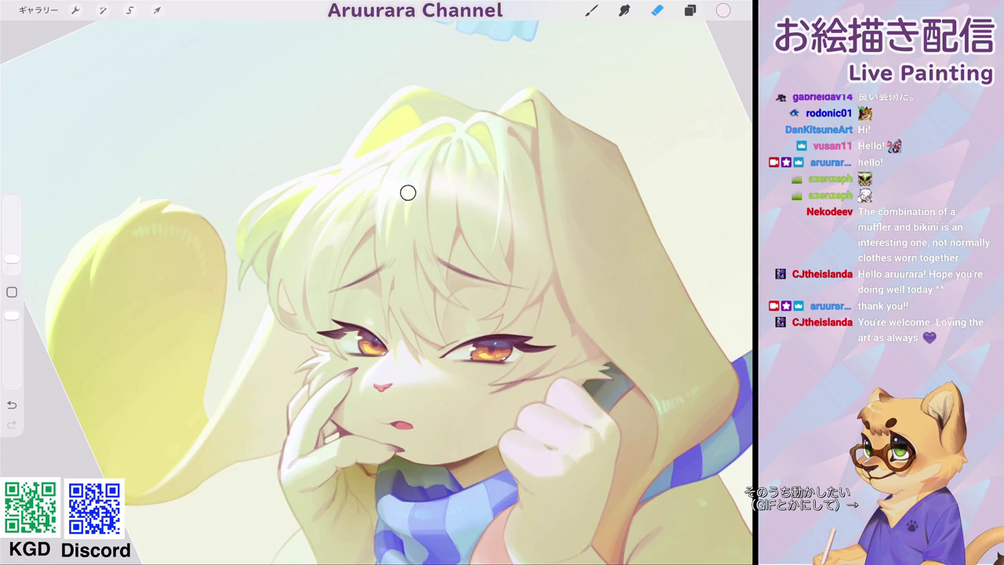
{"action": "left_click_drag", "start_coordinate": [12, 258], "coordinate": [12, 262]}
{"action": "scroll", "coordinate": [456, 200], "scroll_direction": "down", "scroll_amount": 3}
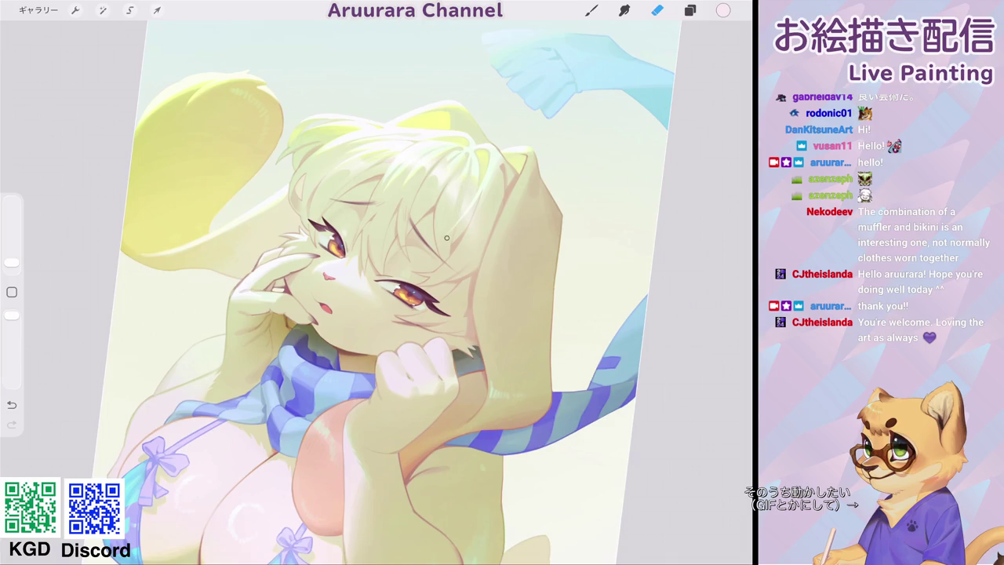
{"action": "scroll", "coordinate": [458, 275], "scroll_direction": "down", "scroll_amount": 5}
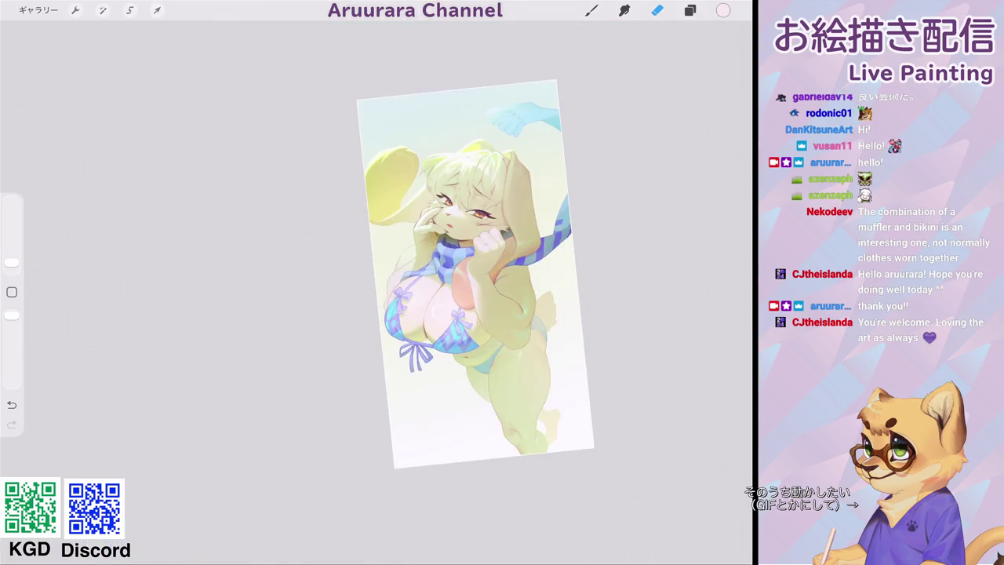
{"action": "scroll", "coordinate": [475, 274], "scroll_direction": "up", "scroll_amount": 5}
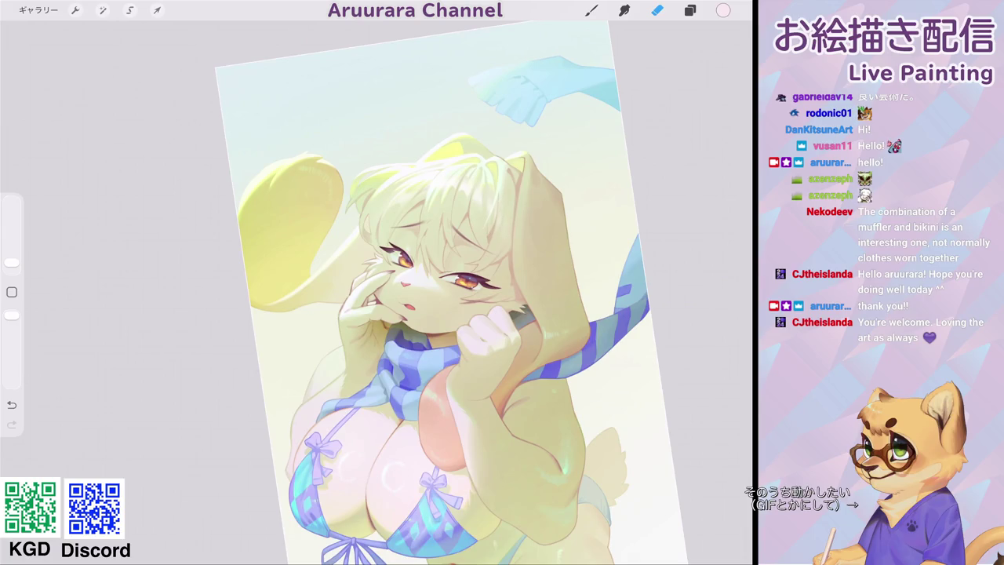
{"action": "scroll", "coordinate": [440, 314], "scroll_direction": "up", "scroll_amount": 5}
{"action": "left_click_drag", "start_coordinate": [12, 263], "coordinate": [12, 266]}
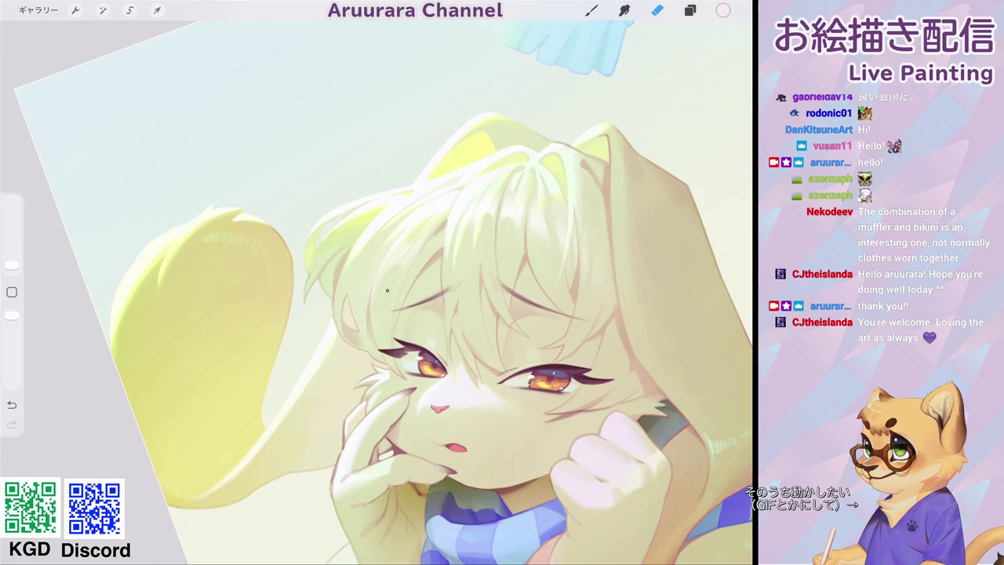
{"action": "scroll", "coordinate": [376, 291], "scroll_direction": "down", "scroll_amount": 5}
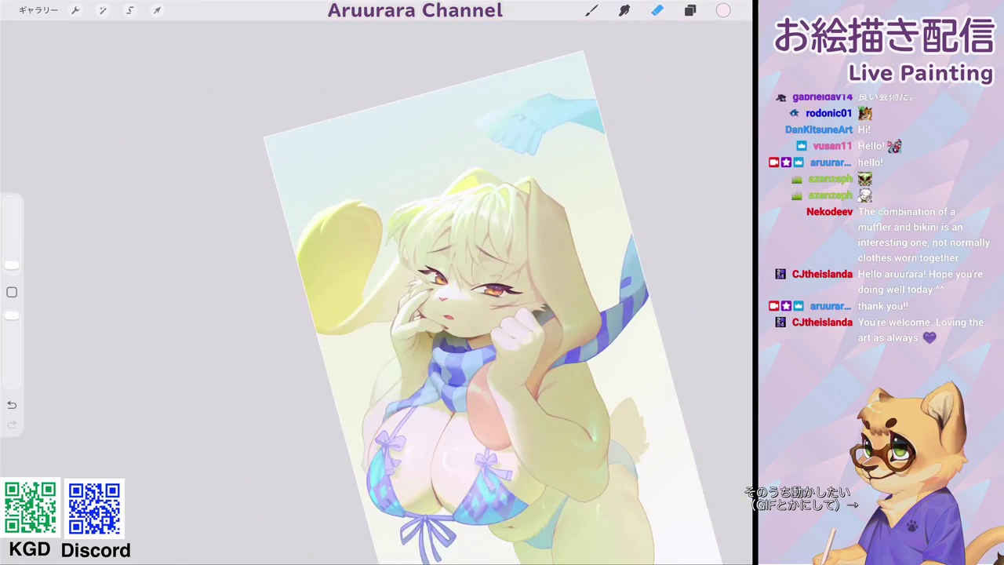
{"action": "scroll", "coordinate": [440, 314], "scroll_direction": "up", "scroll_amount": 5}
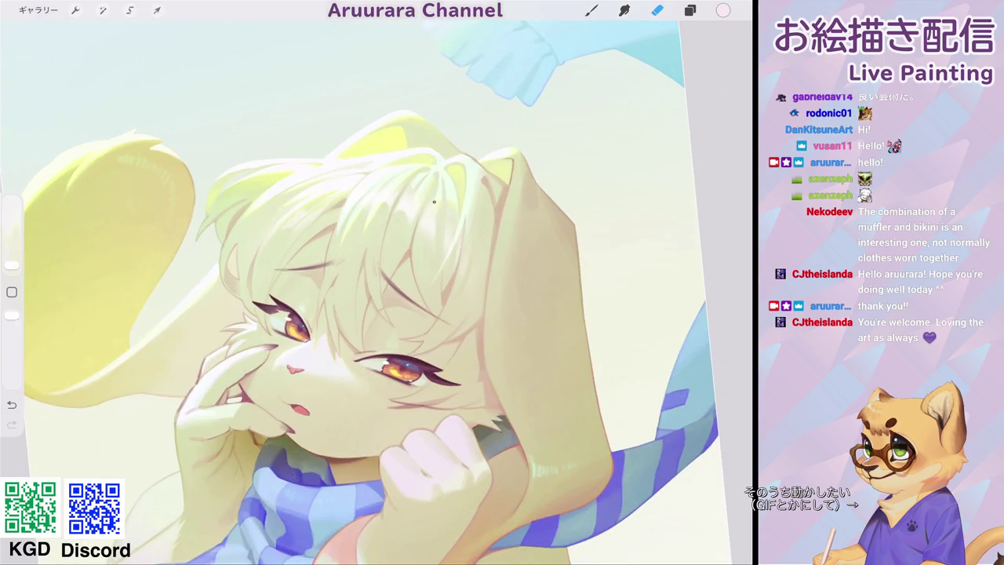
{"action": "scroll", "coordinate": [377, 299], "scroll_direction": "down", "scroll_amount": 5}
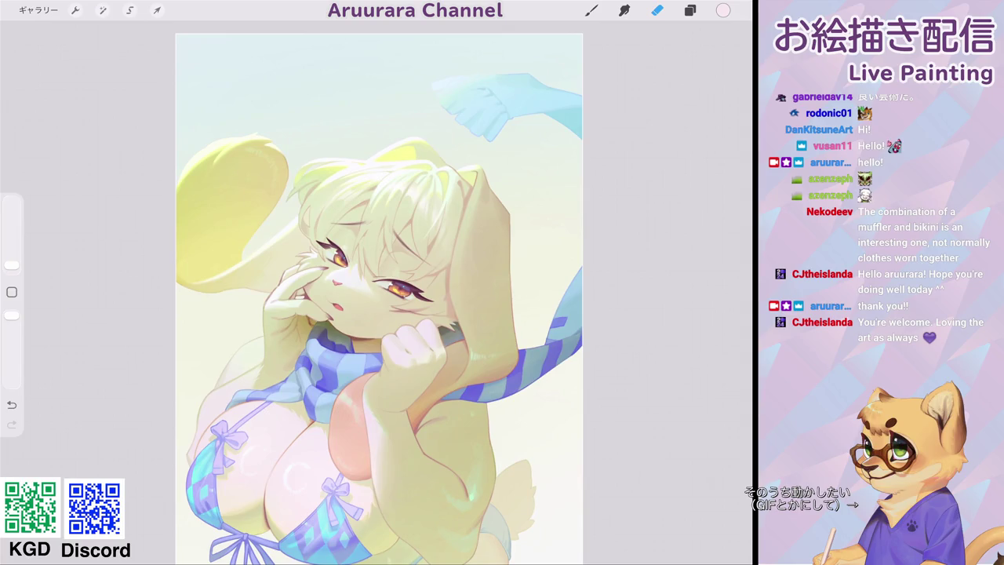
{"action": "scroll", "coordinate": [379, 298], "scroll_direction": "down", "scroll_amount": 3}
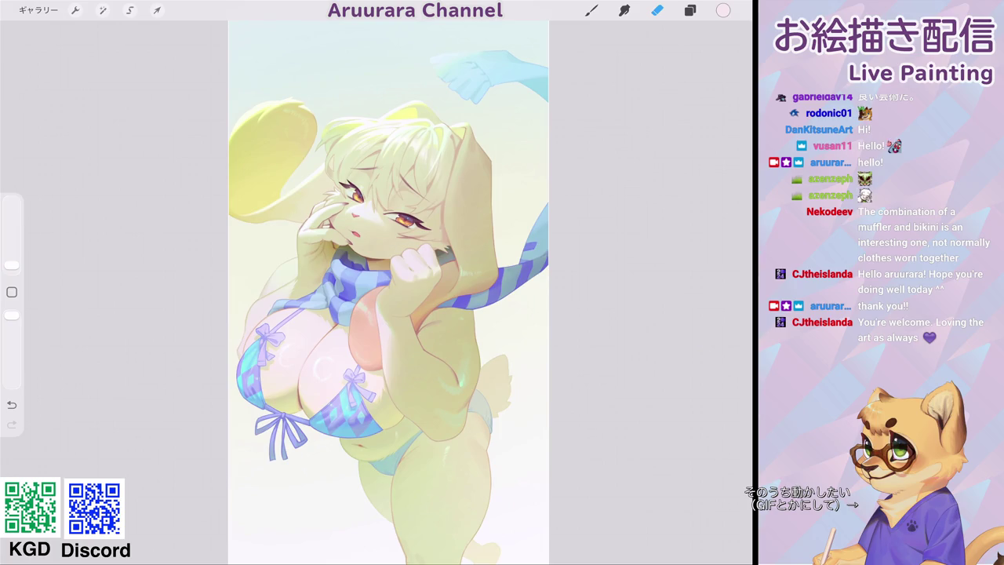
Set layer 21's blend mode back to Normal.
{"action": "left_click_drag", "start_coordinate": [389, 291], "coordinate": [361, 267]}
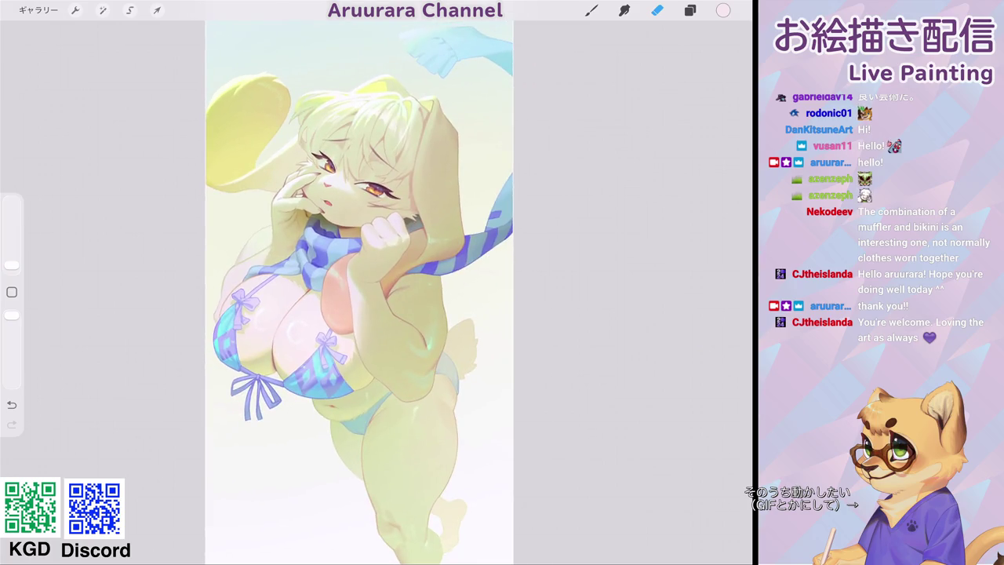
{"action": "left_click", "coordinate": [691, 10]}
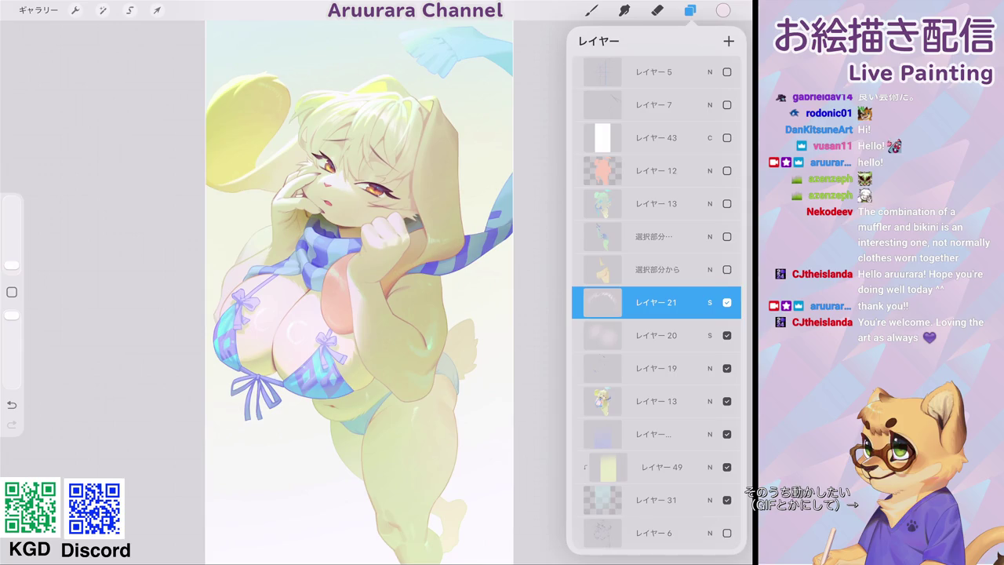
{"action": "left_click", "coordinate": [602, 302]}
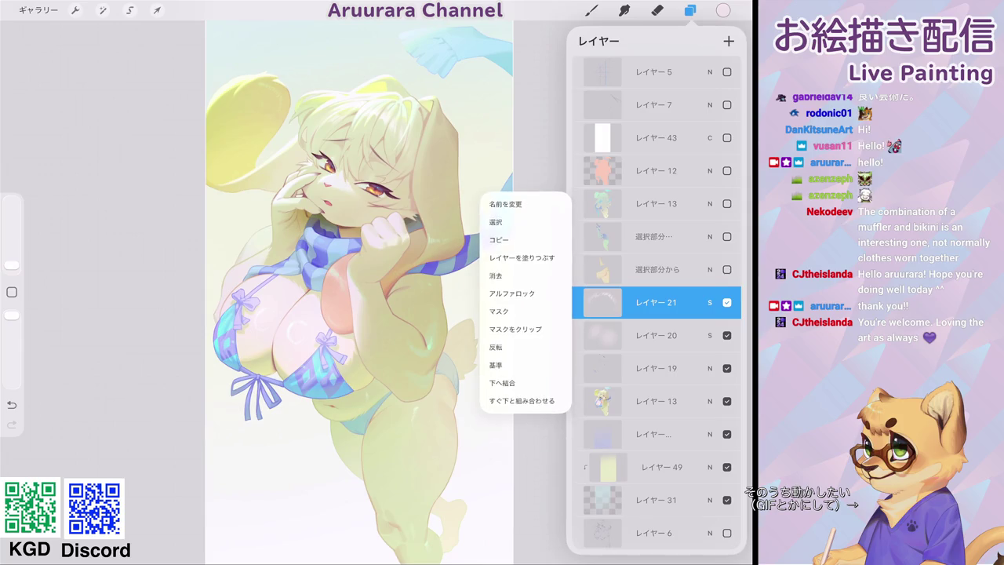
{"action": "left_click", "coordinate": [709, 302]}
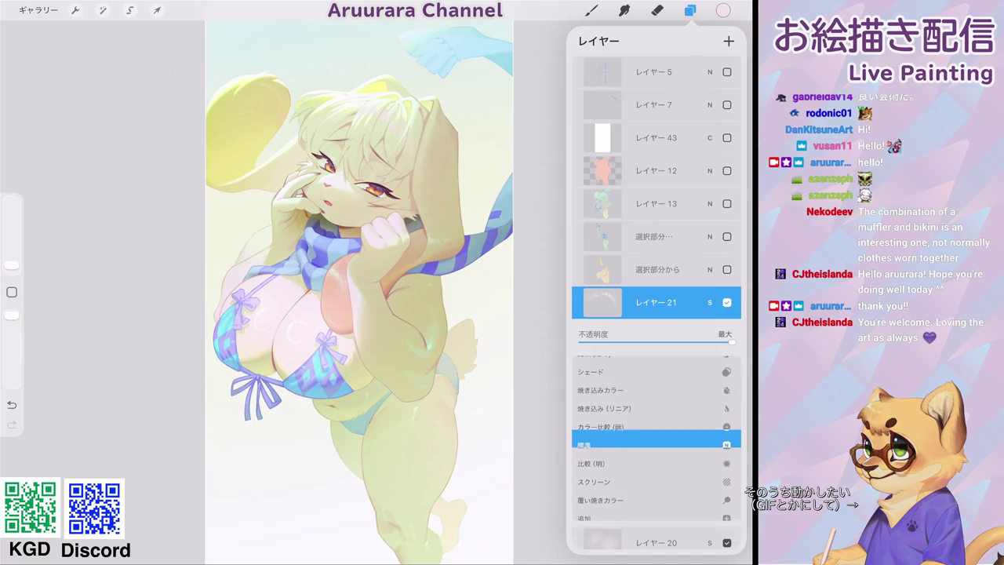
{"action": "left_click", "coordinate": [709, 302]}
Adjust layer 21 to hue 11%, brightness 53% and maximum saturation.
{"action": "left_click", "coordinate": [102, 11]}
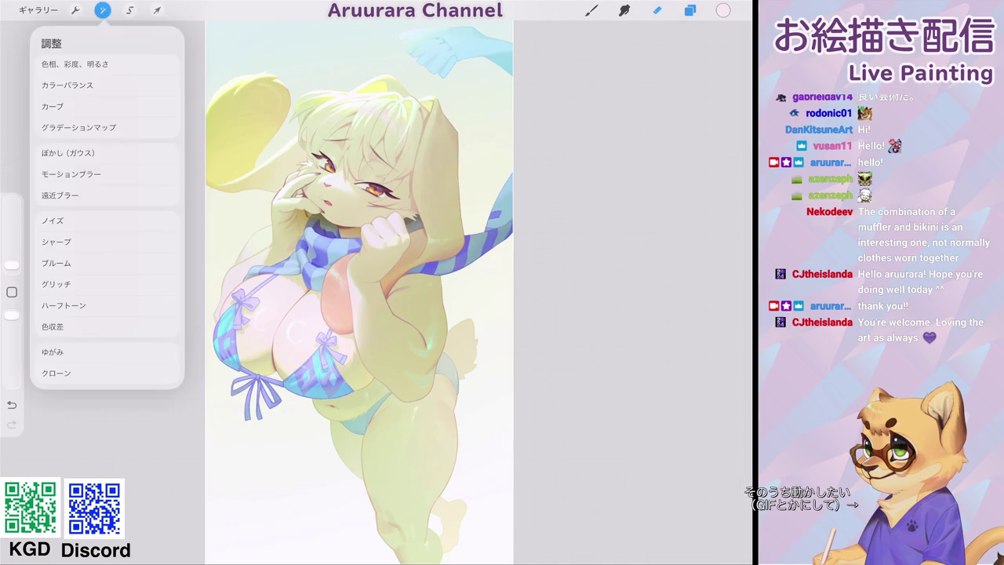
{"action": "left_click", "coordinate": [76, 64]}
{"action": "mouse_move", "coordinate": [229, 540]}
{"action": "left_mouse_down"}
{"action": "mouse_move", "coordinate": [251, 540]}
{"action": "mouse_move", "coordinate": [179, 540]}
{"action": "left_mouse_up"}
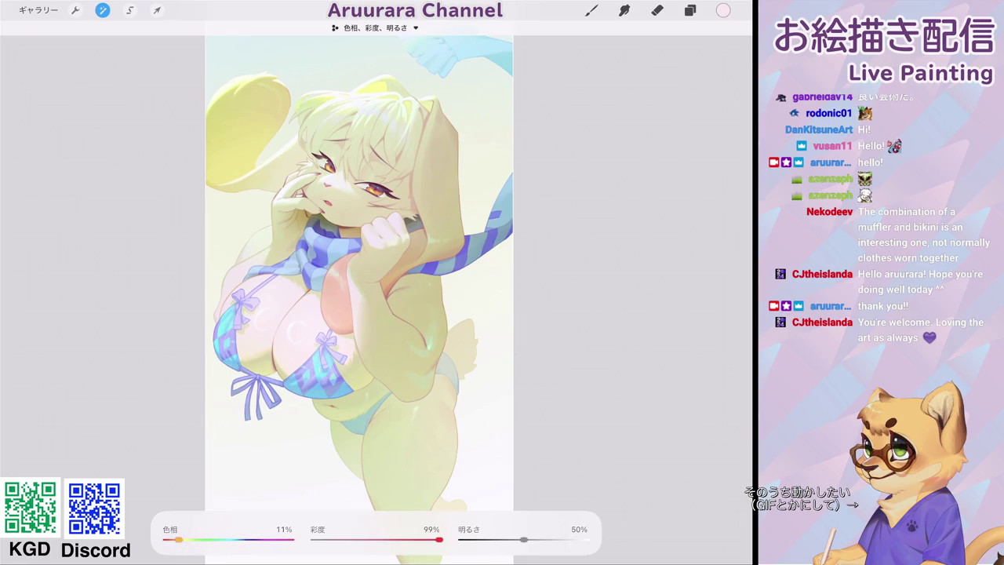
{"action": "left_click_drag", "start_coordinate": [523, 540], "coordinate": [528, 539]}
{"action": "left_click_drag", "start_coordinate": [438, 540], "coordinate": [441, 540]}
{"action": "left_click", "coordinate": [690, 10]}
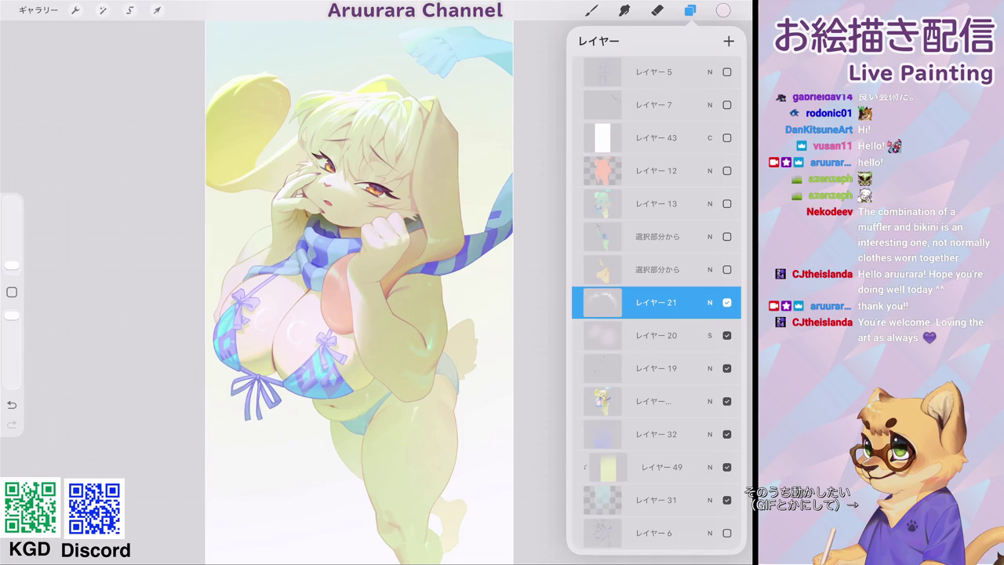
Toggle layer 21 off and on to compare, leaving it visible.
{"action": "left_click", "coordinate": [726, 303]}
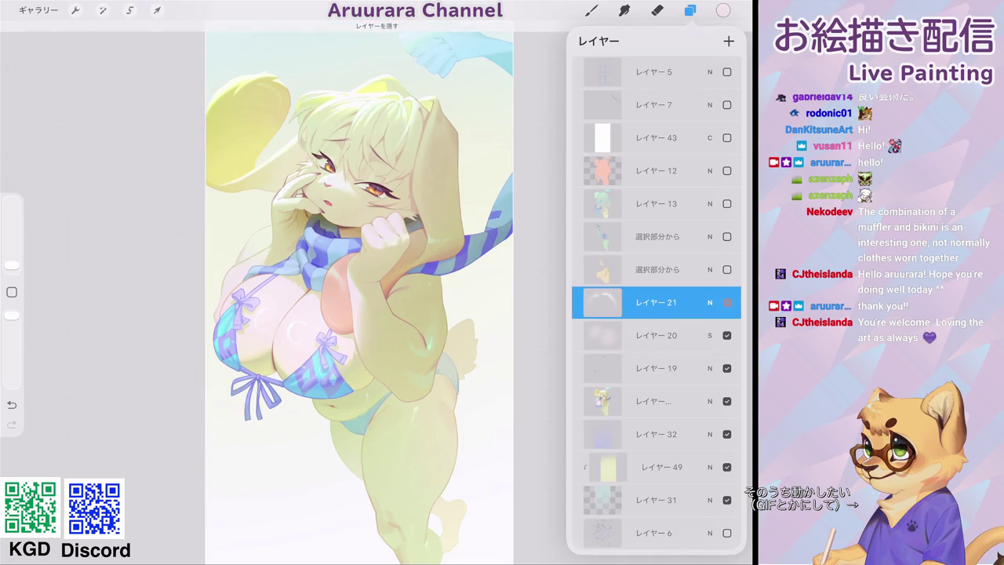
{"action": "left_click", "coordinate": [656, 302]}
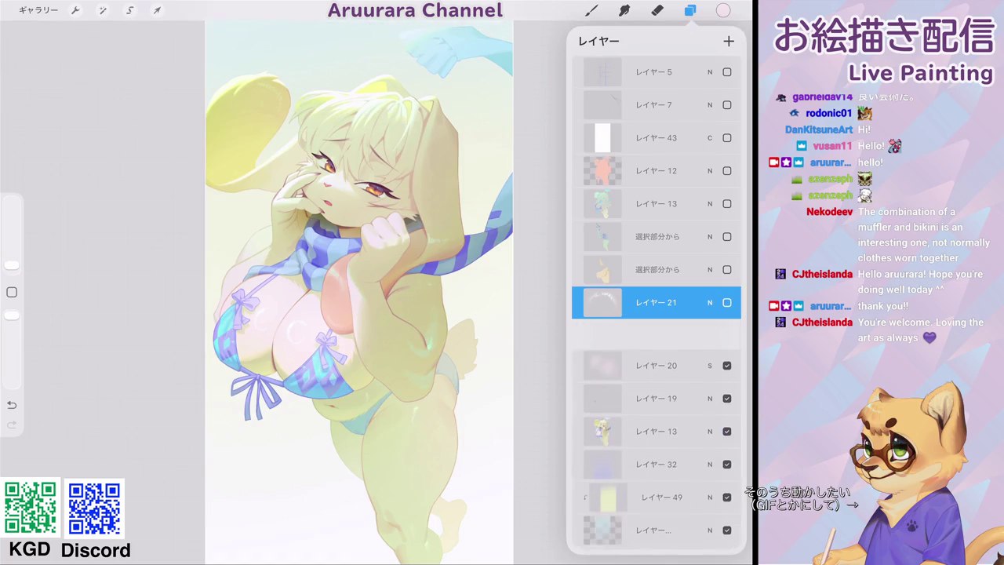
{"action": "left_click", "coordinate": [727, 302]}
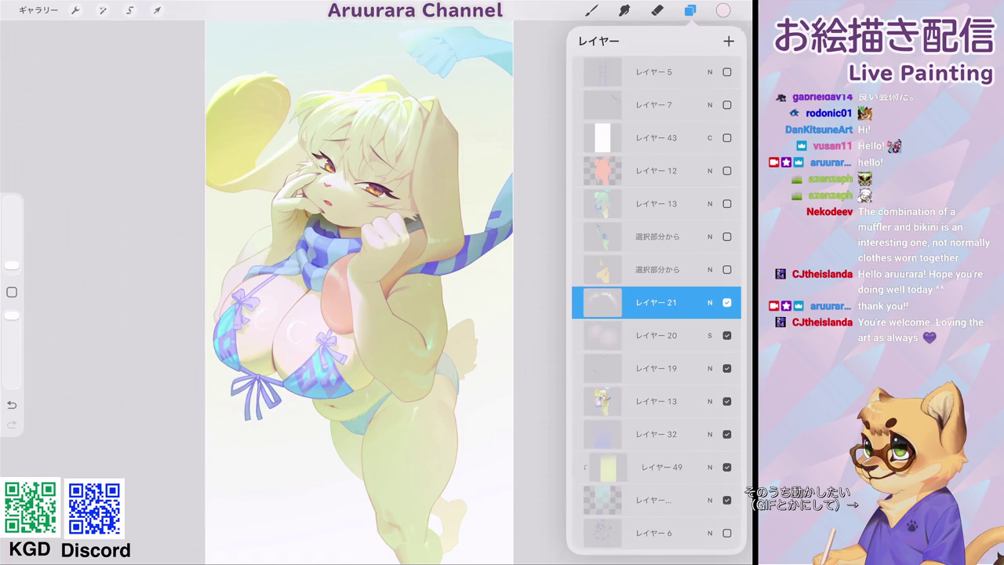
Switch to the Eraser with the soft Aru airbrush.
{"action": "left_click", "coordinate": [625, 10]}
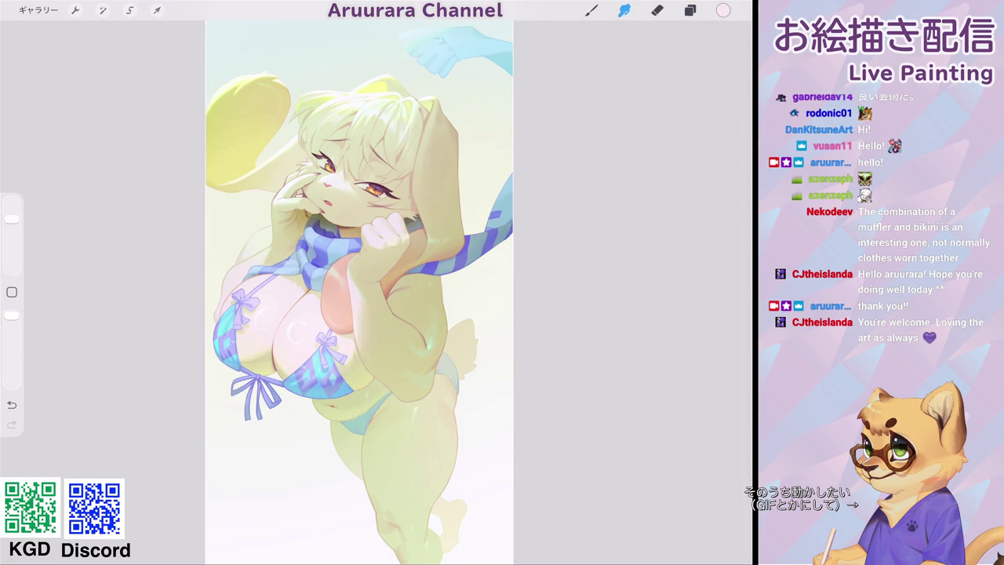
{"action": "left_click", "coordinate": [657, 10]}
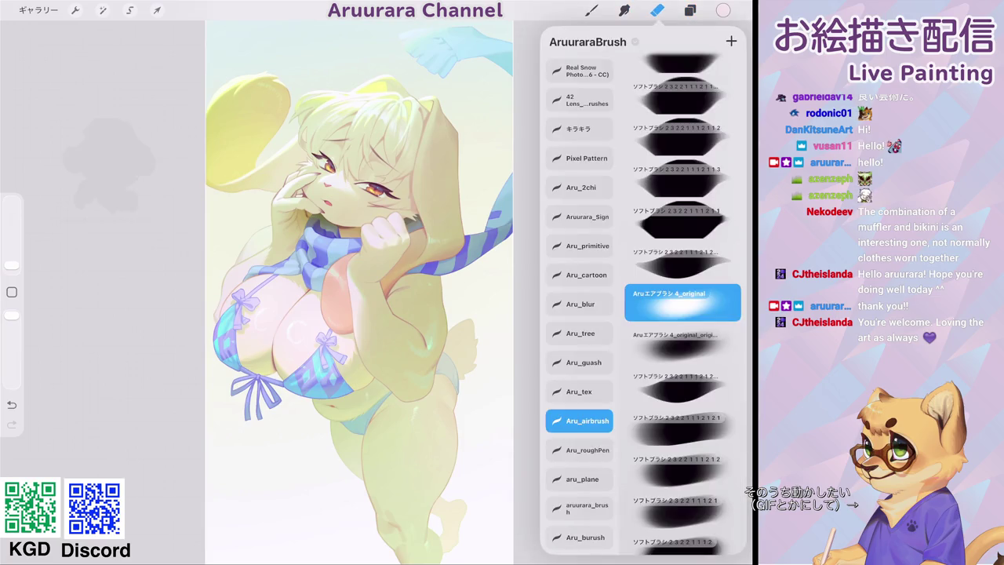
{"action": "left_click", "coordinate": [628, 314]}
{"action": "scroll", "coordinate": [376, 236], "scroll_direction": "up", "scroll_amount": 10}
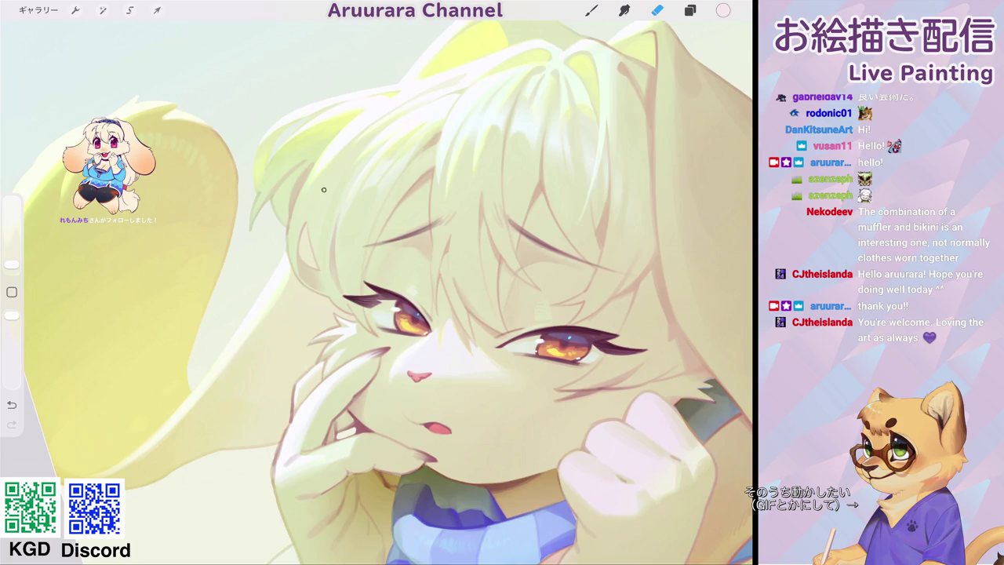
{"action": "scroll", "coordinate": [377, 290], "scroll_direction": "down", "scroll_amount": 5}
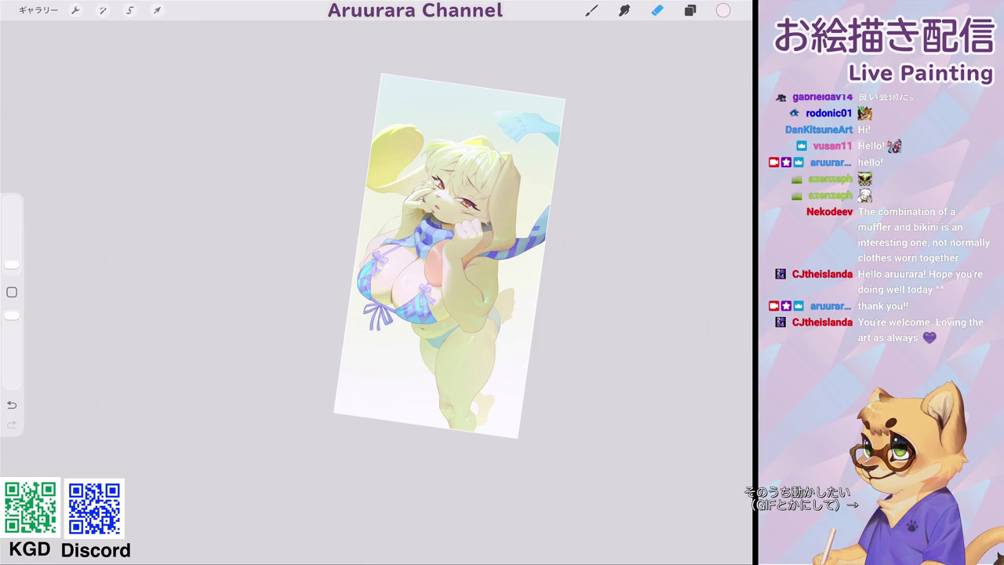
Switch back to the brush and reduce it to a small size.
{"action": "scroll", "coordinate": [459, 270], "scroll_direction": "up", "scroll_amount": 3}
{"action": "scroll", "coordinate": [459, 271], "scroll_direction": "down", "scroll_amount": 3}
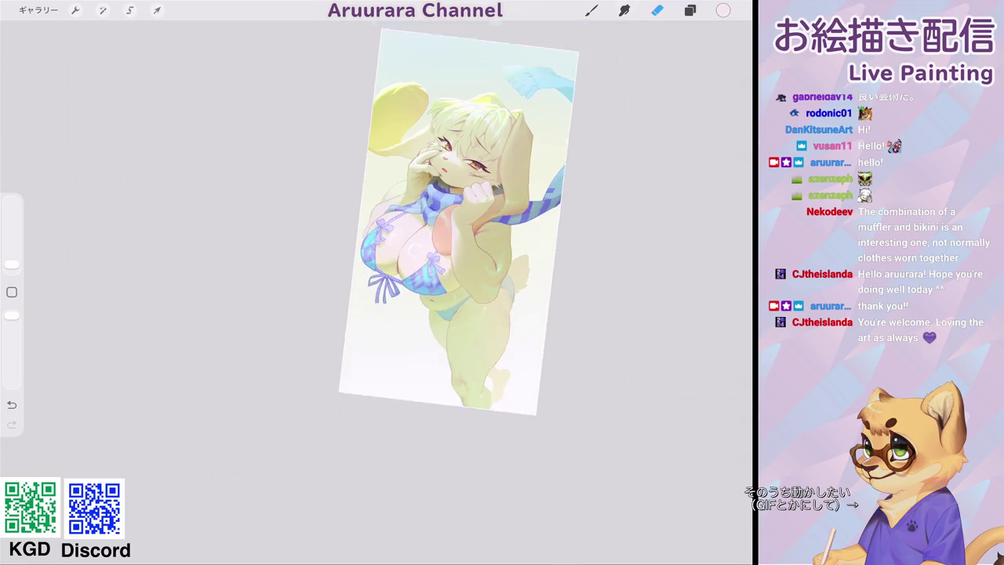
{"action": "scroll", "coordinate": [434, 226], "scroll_direction": "up", "scroll_amount": 2}
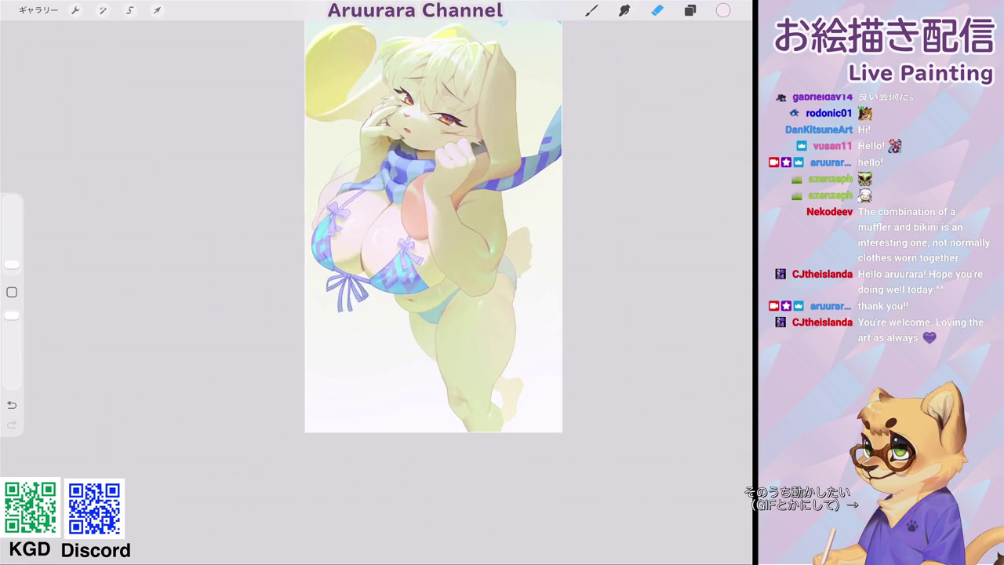
{"action": "scroll", "coordinate": [447, 236], "scroll_direction": "down", "scroll_amount": 1}
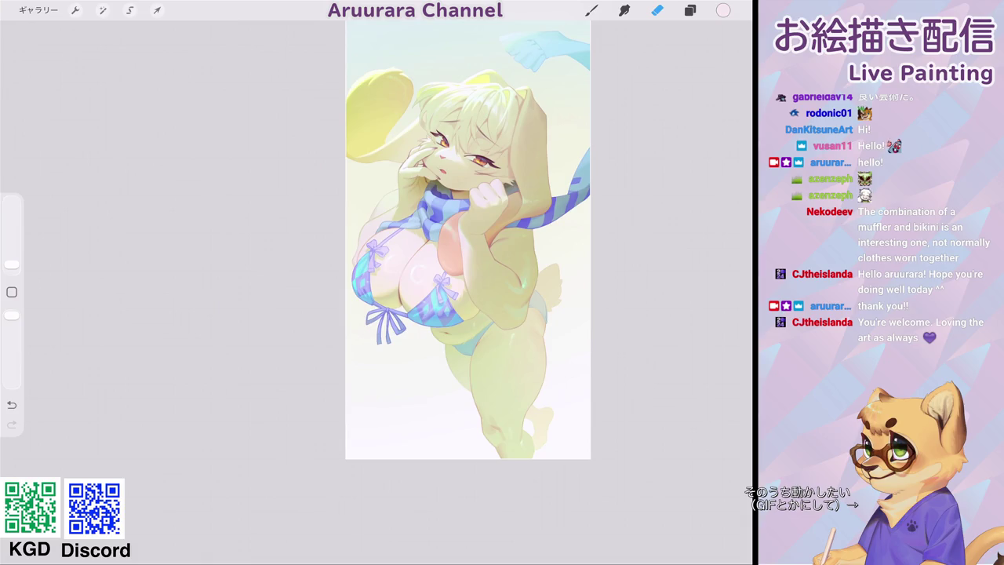
{"action": "scroll", "coordinate": [468, 290], "scroll_direction": "up", "scroll_amount": 2}
{"action": "scroll", "coordinate": [467, 291], "scroll_direction": "up", "scroll_amount": 2}
{"action": "scroll", "coordinate": [428, 196], "scroll_direction": "up", "scroll_amount": 2}
{"action": "scroll", "coordinate": [428, 196], "scroll_direction": "up", "scroll_amount": 2}
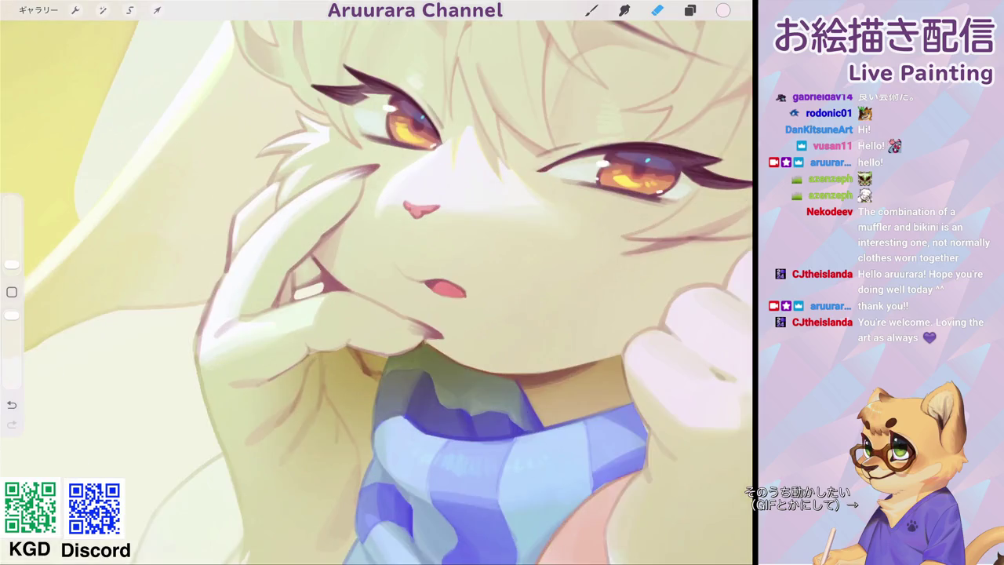
{"action": "scroll", "coordinate": [427, 197], "scroll_direction": "up", "scroll_amount": 2}
{"action": "key", "text": "b"}
{"action": "left_click_drag", "start_coordinate": [12, 256], "coordinate": [12, 263]}
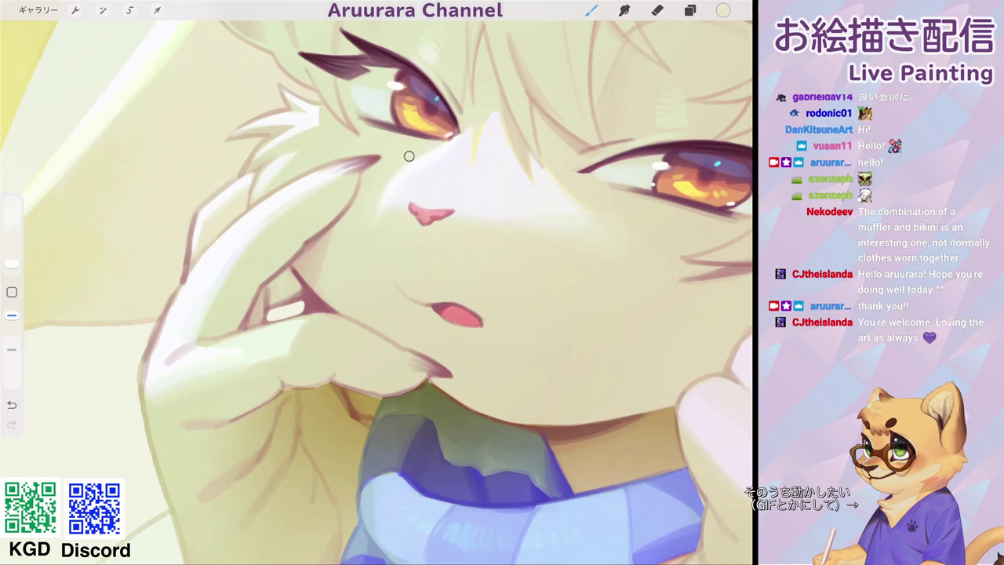
Sample the near-white colour from the character's nose bridge.
{"action": "scroll", "coordinate": [408, 156], "scroll_direction": "down", "scroll_amount": 5}
{"action": "scroll", "coordinate": [439, 204], "scroll_direction": "up", "scroll_amount": 5}
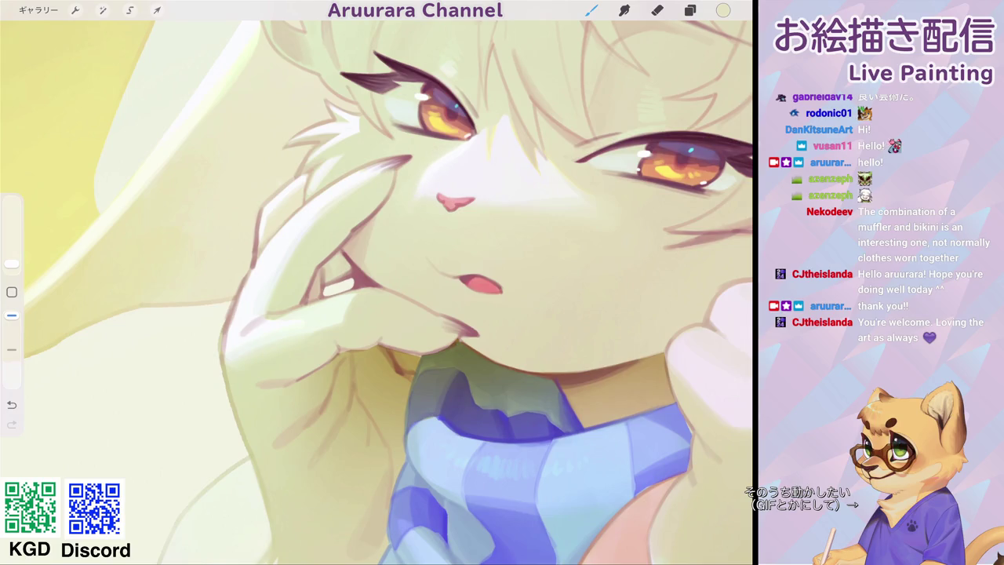
{"action": "scroll", "coordinate": [415, 206], "scroll_direction": "down", "scroll_amount": 5}
{"action": "scroll", "coordinate": [377, 290], "scroll_direction": "down", "scroll_amount": 3}
{"action": "scroll", "coordinate": [439, 235], "scroll_direction": "up", "scroll_amount": 3}
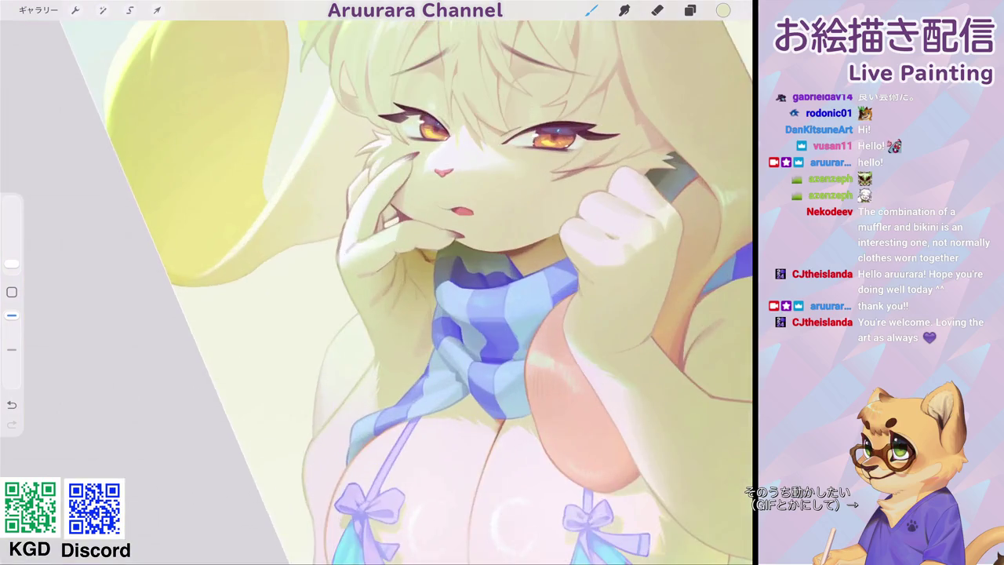
{"action": "scroll", "coordinate": [439, 235], "scroll_direction": "up", "scroll_amount": 3}
{"action": "scroll", "coordinate": [436, 169], "scroll_direction": "up", "scroll_amount": 3}
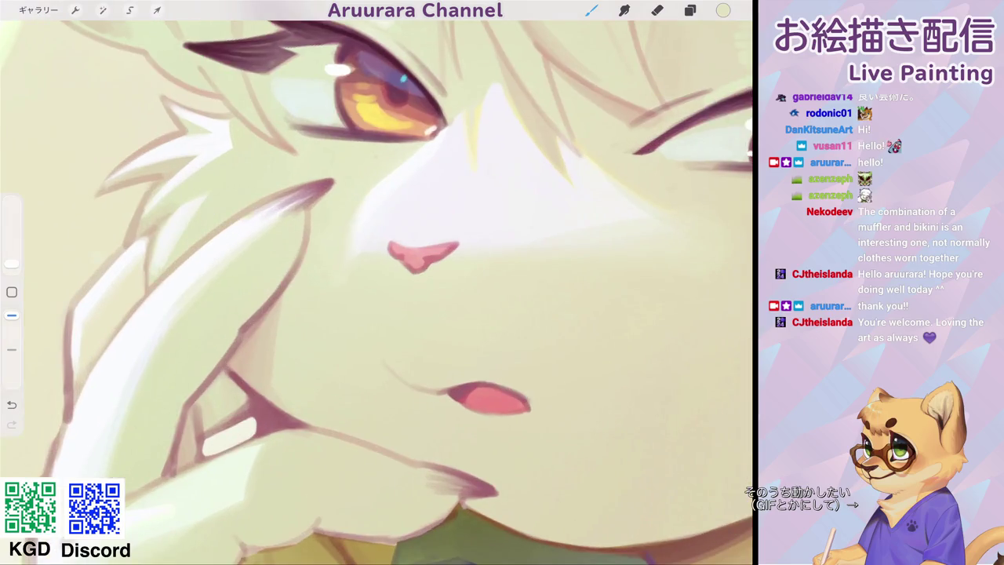
{"action": "left_click", "coordinate": [406, 166]}
{"action": "scroll", "coordinate": [376, 291], "scroll_direction": "down", "scroll_amount": 10}
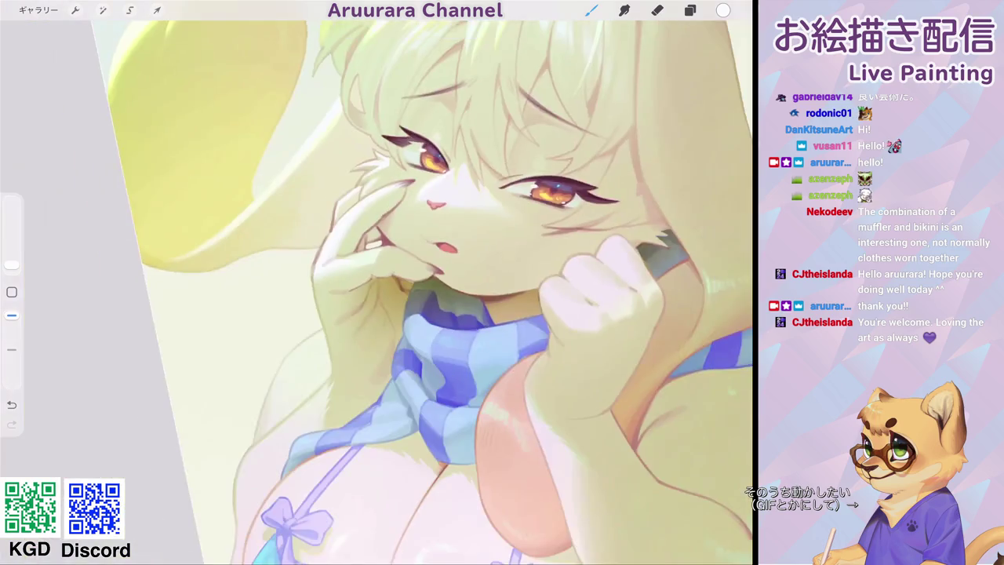
{"action": "scroll", "coordinate": [463, 196], "scroll_direction": "up", "scroll_amount": 10}
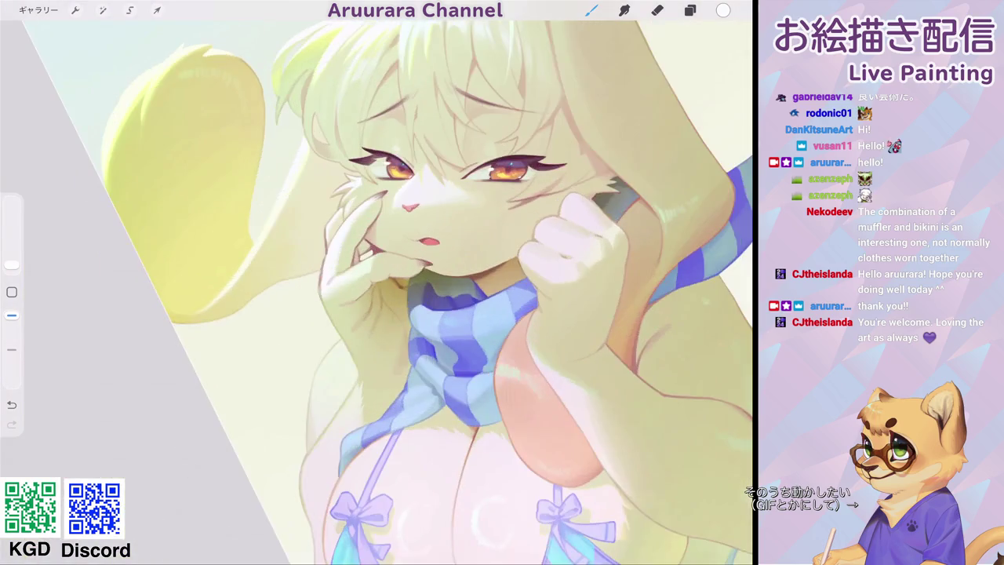
{"action": "scroll", "coordinate": [483, 290], "scroll_direction": "down", "scroll_amount": 10}
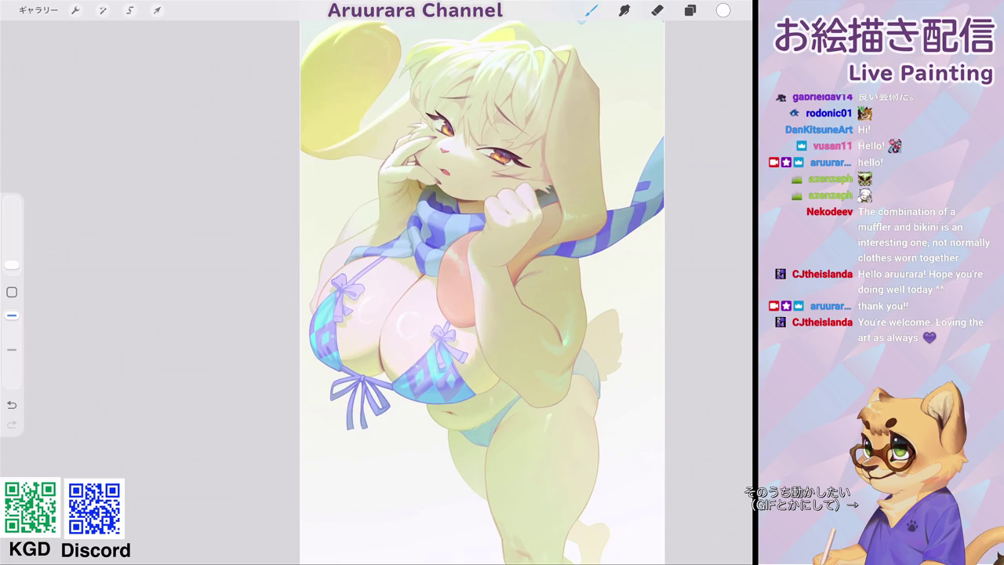
{"action": "scroll", "coordinate": [463, 172], "scroll_direction": "up", "scroll_amount": 5}
{"action": "scroll", "coordinate": [463, 172], "scroll_direction": "up", "scroll_amount": 5}
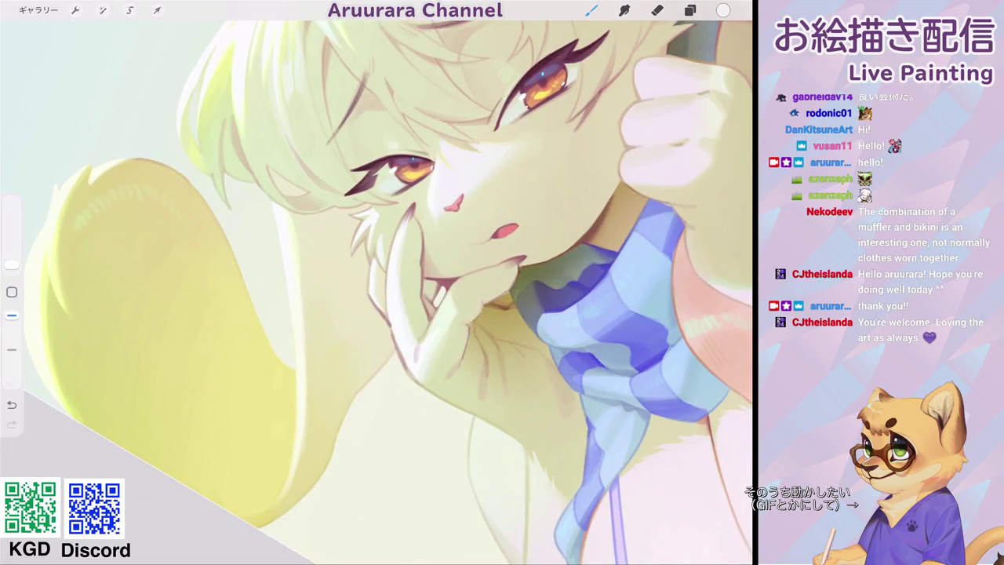
Pick a soft airbrush from the Brush Library and make it noticeably larger.
{"action": "left_click", "coordinate": [723, 10]}
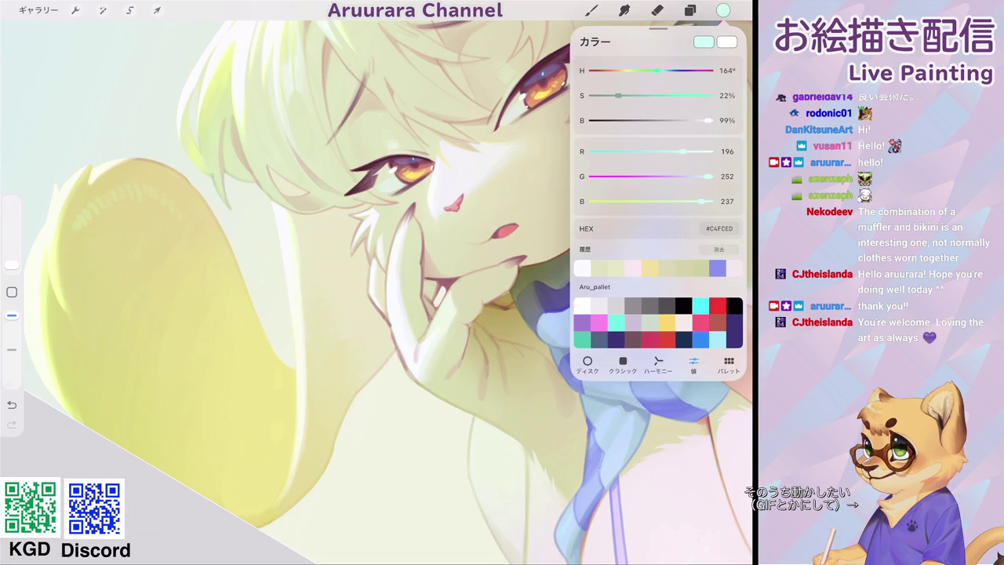
{"action": "left_click", "coordinate": [591, 10]}
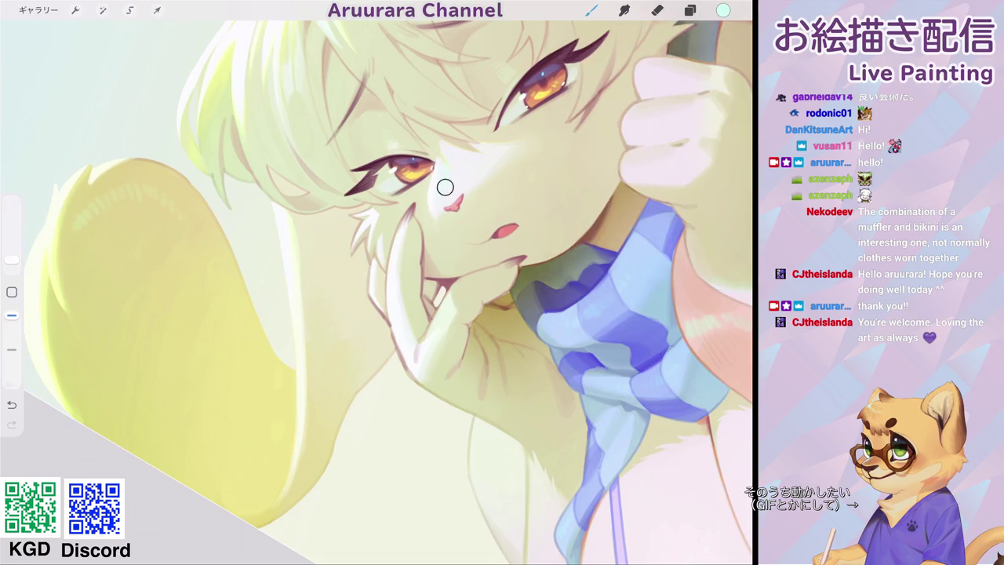
{"action": "left_click", "coordinate": [591, 10]}
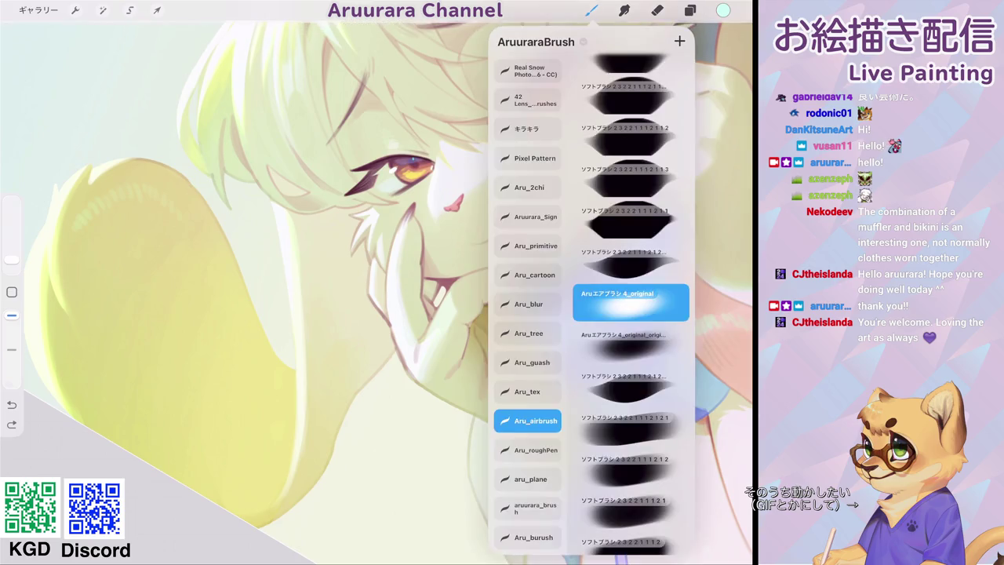
{"action": "left_click", "coordinate": [530, 479]}
{"action": "left_click", "coordinate": [591, 11]}
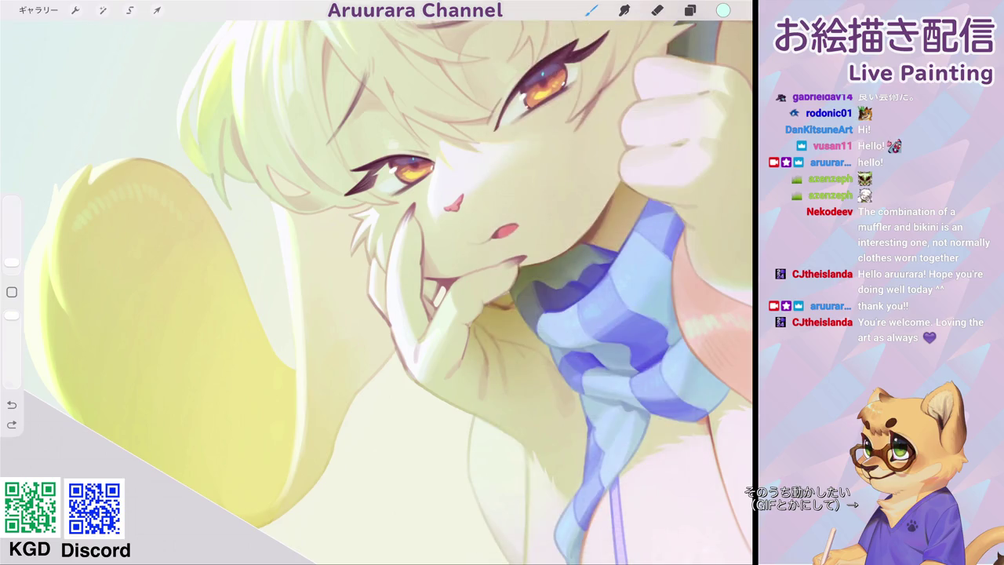
{"action": "left_click_drag", "start_coordinate": [12, 262], "coordinate": [12, 251]}
Sample the fist's whitish colour and shift it to pale mint (HEX DFE6E8).
{"action": "scroll", "coordinate": [466, 180], "scroll_direction": "down", "scroll_amount": 5}
{"action": "scroll", "coordinate": [510, 267], "scroll_direction": "down", "scroll_amount": 3}
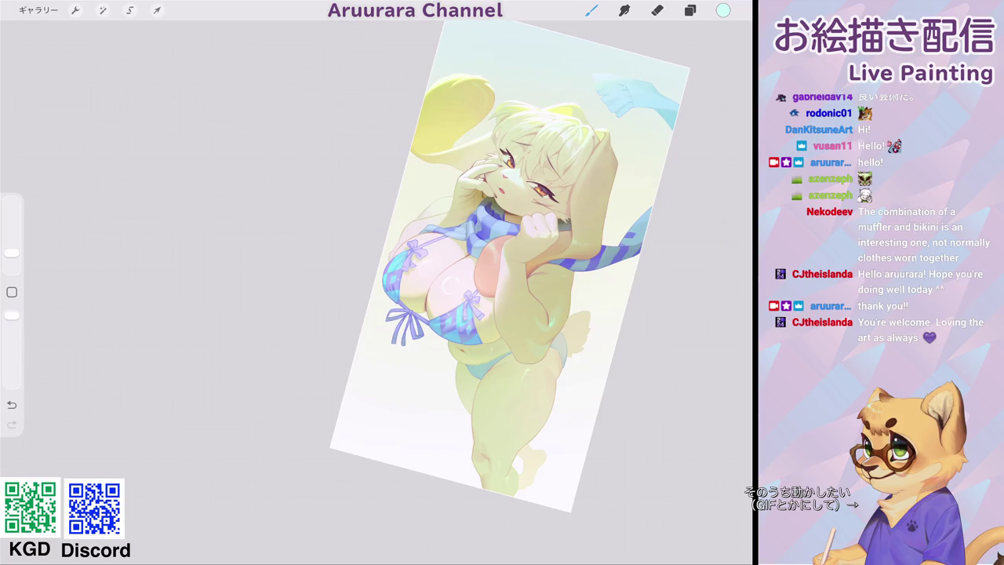
{"action": "scroll", "coordinate": [518, 235], "scroll_direction": "up", "scroll_amount": 5}
{"action": "left_click", "coordinate": [494, 168]}
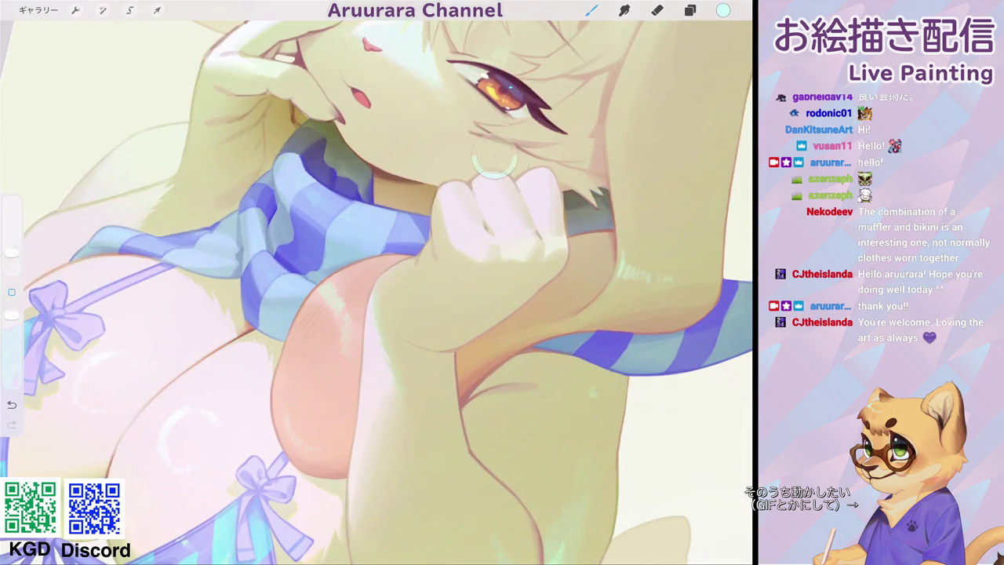
{"action": "left_click", "coordinate": [723, 10]}
{"action": "left_click_drag", "start_coordinate": [706, 70], "coordinate": [638, 71]}
{"action": "left_click_drag", "start_coordinate": [594, 95], "coordinate": [604, 95]}
{"action": "left_click", "coordinate": [480, 181]}
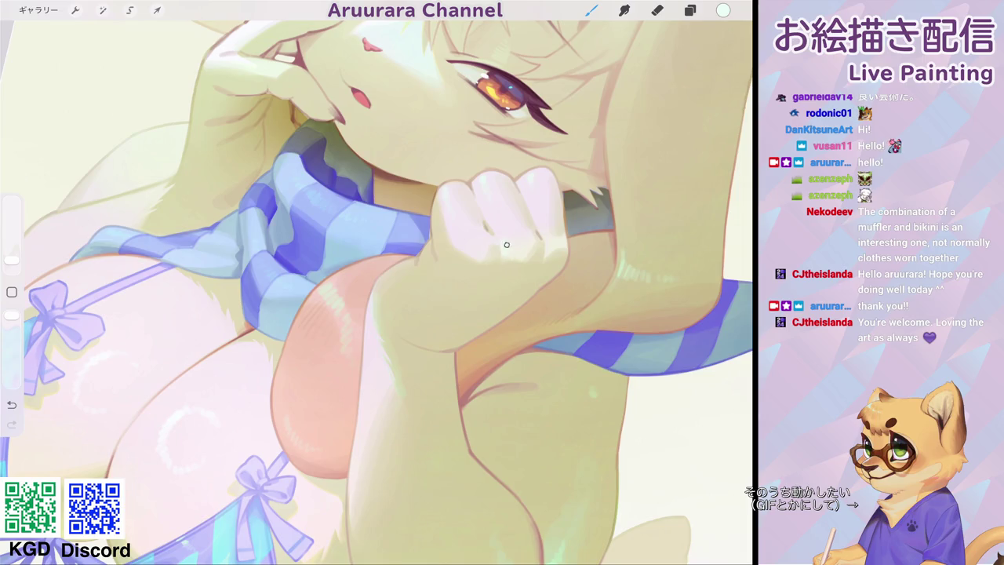
{"action": "scroll", "coordinate": [511, 283], "scroll_direction": "down", "scroll_amount": 5}
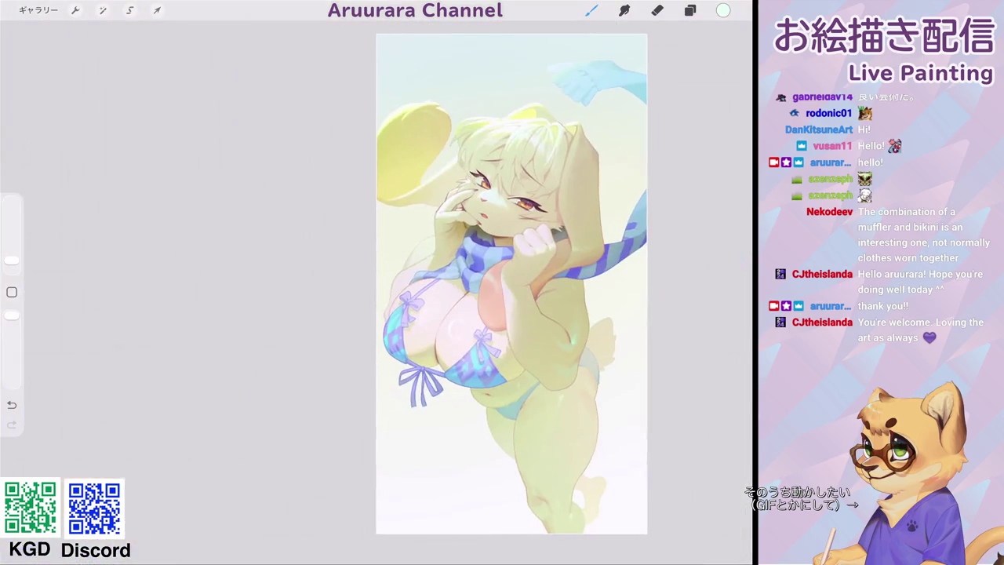
Sample yellow from the ear and shrink the brush to a fine size.
{"action": "scroll", "coordinate": [502, 196], "scroll_direction": "up", "scroll_amount": 5}
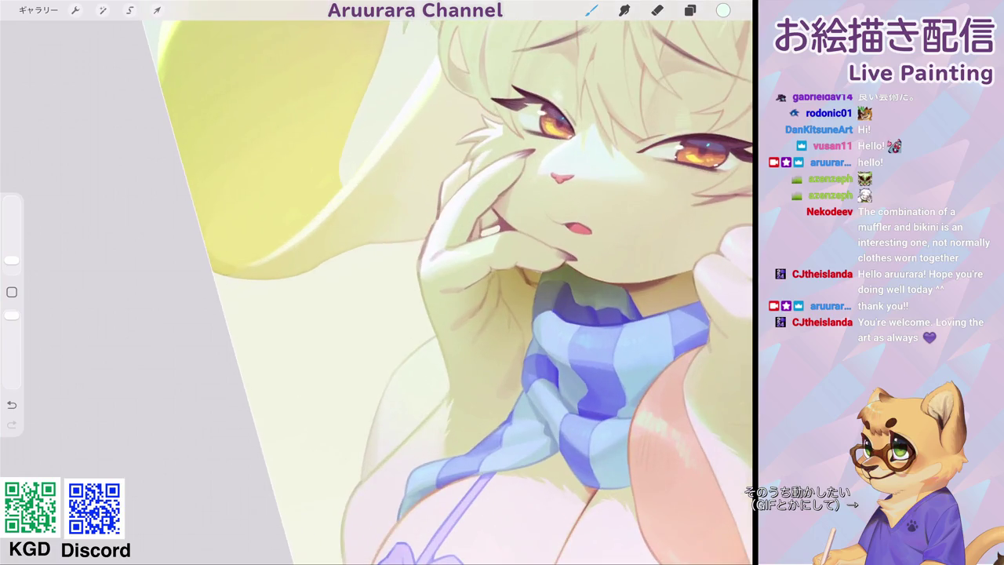
{"action": "left_click", "coordinate": [690, 10]}
{"action": "left_click", "coordinate": [691, 11]}
{"action": "scroll", "coordinate": [502, 283], "scroll_direction": "down", "scroll_amount": 2}
{"action": "scroll", "coordinate": [502, 283], "scroll_direction": "down", "scroll_amount": 3}
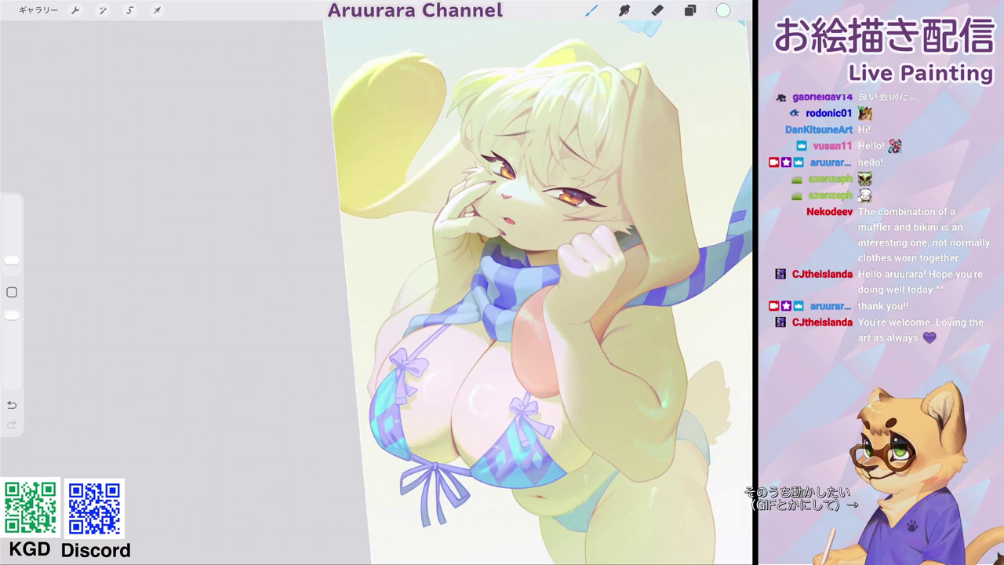
{"action": "scroll", "coordinate": [534, 235], "scroll_direction": "up", "scroll_amount": 5}
{"action": "scroll", "coordinate": [475, 293], "scroll_direction": "down", "scroll_amount": 3}
{"action": "scroll", "coordinate": [475, 293], "scroll_direction": "down", "scroll_amount": 2}
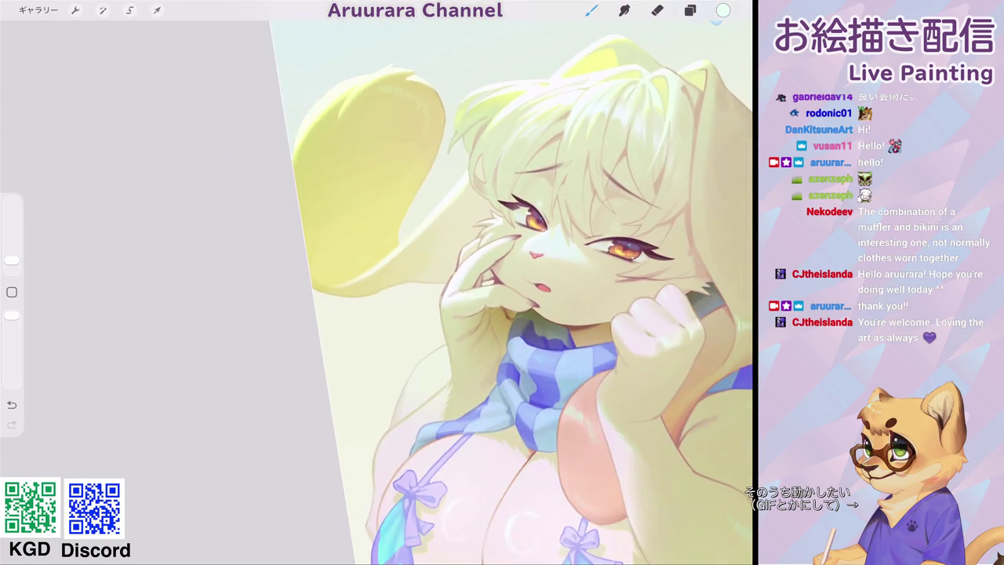
{"action": "scroll", "coordinate": [471, 283], "scroll_direction": "up", "scroll_amount": 3}
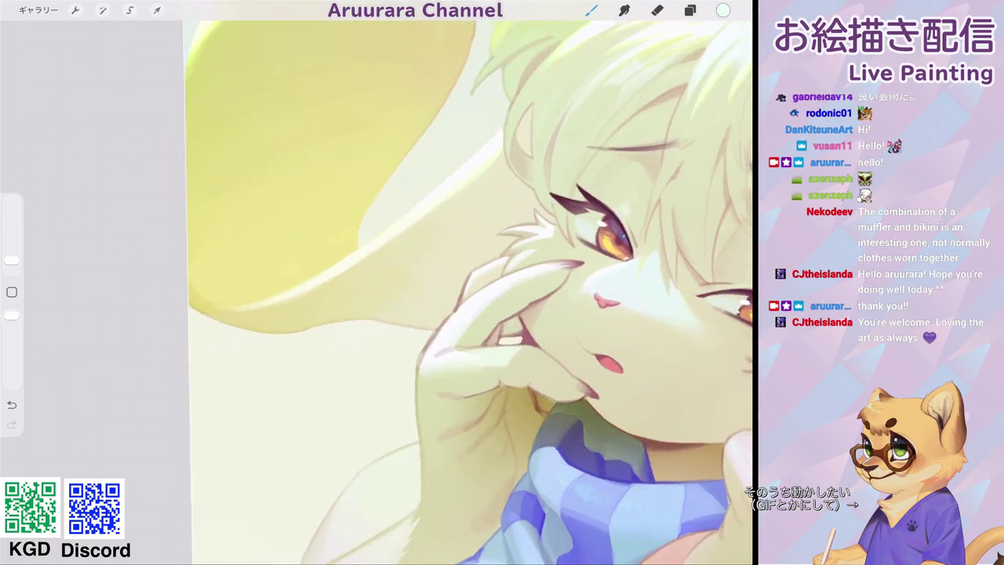
{"action": "left_click", "coordinate": [330, 252]}
{"action": "scroll", "coordinate": [463, 282], "scroll_direction": "down", "scroll_amount": 2}
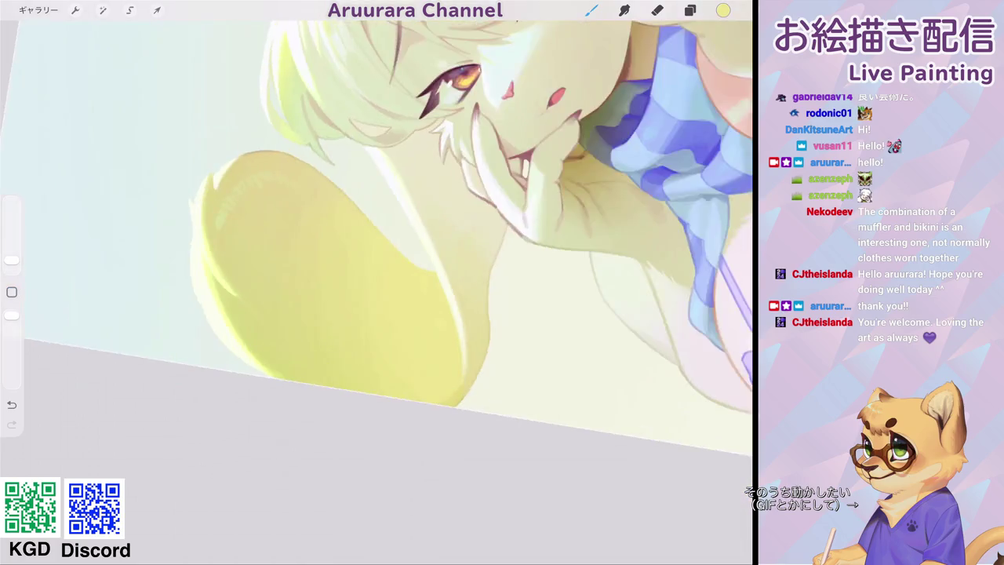
{"action": "scroll", "coordinate": [463, 282], "scroll_direction": "up", "scroll_amount": 5}
{"action": "left_click_drag", "start_coordinate": [12, 260], "coordinate": [12, 263]}
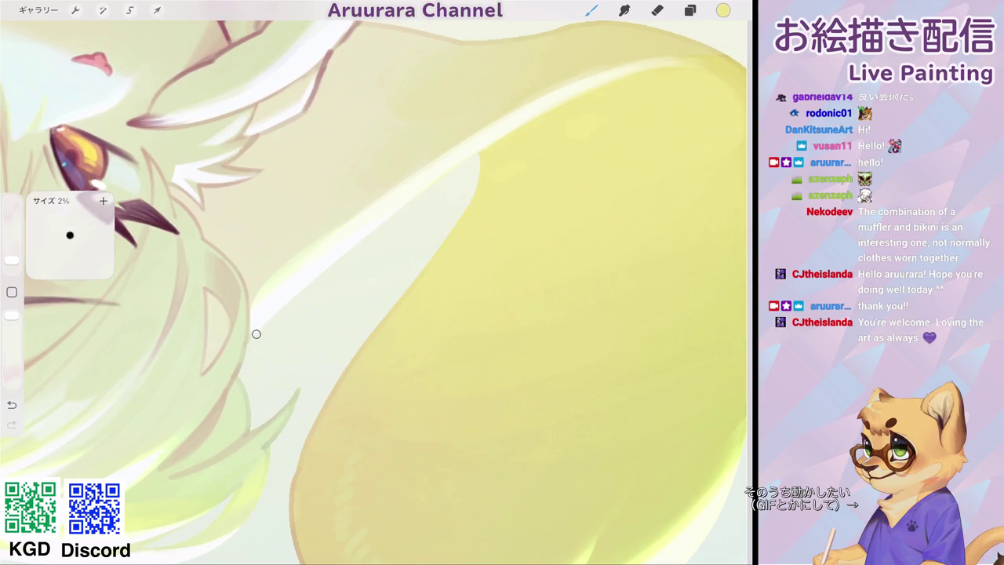
{"action": "scroll", "coordinate": [373, 283], "scroll_direction": "down", "scroll_amount": 1}
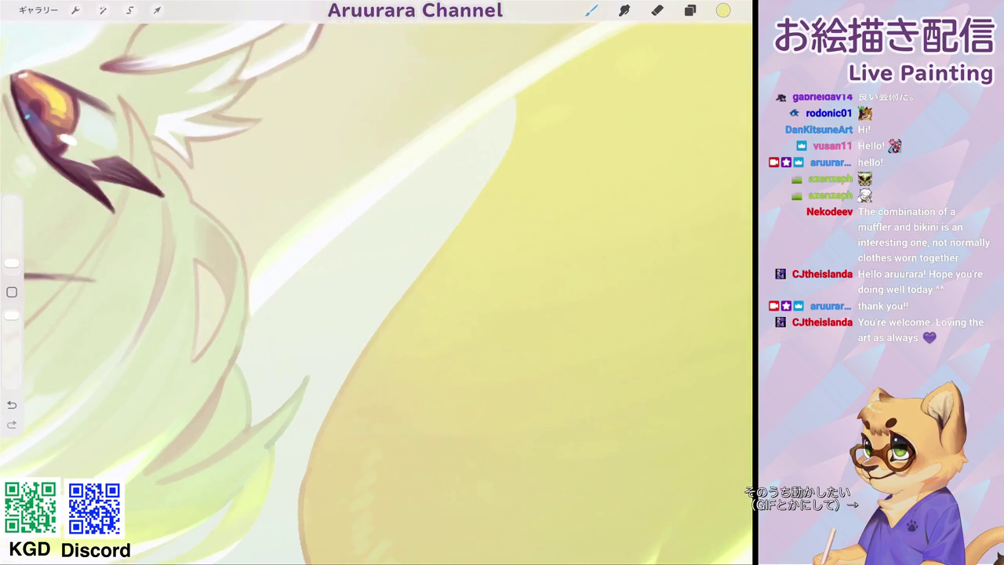
Paint thin yellow lines along the ear and hair's left edge, redoing poor strokes.
{"action": "left_click_drag", "start_coordinate": [387, 189], "coordinate": [510, 99]}
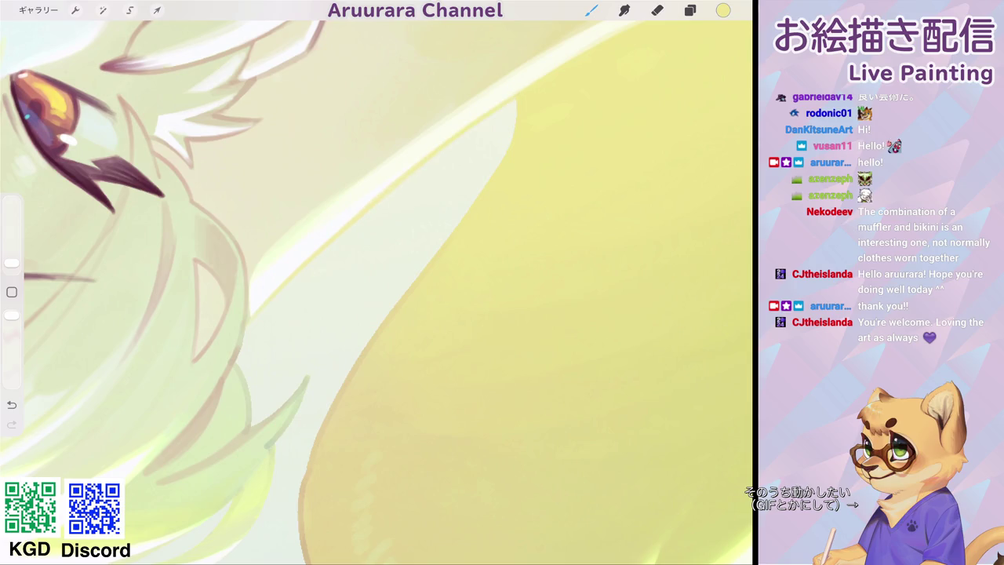
{"action": "scroll", "coordinate": [377, 282], "scroll_direction": "down", "scroll_amount": 5}
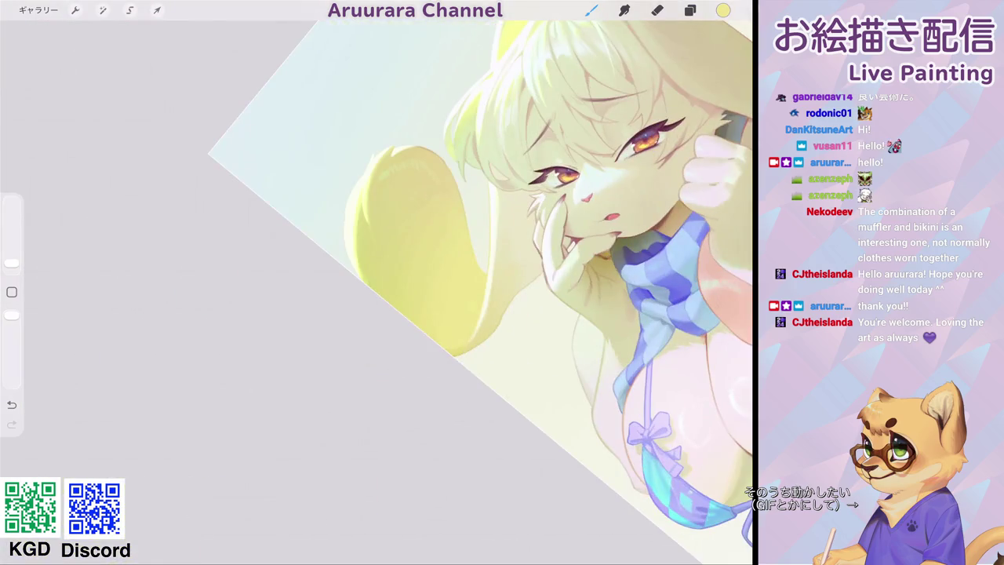
{"action": "scroll", "coordinate": [440, 196], "scroll_direction": "up", "scroll_amount": 5}
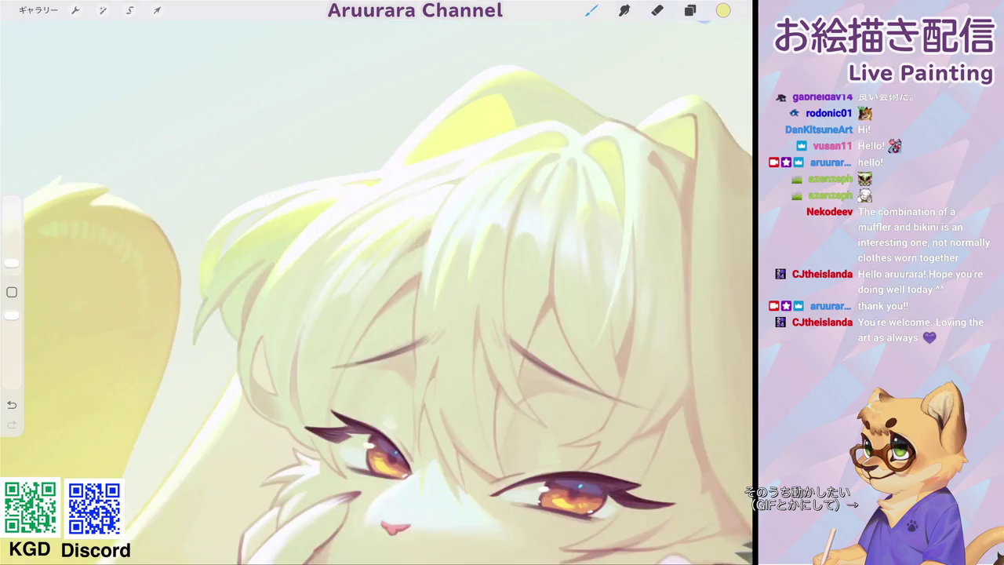
{"action": "mouse_move", "coordinate": [231, 360]}
{"action": "left_mouse_down"}
{"action": "mouse_move", "coordinate": [253, 260]}
{"action": "mouse_move", "coordinate": [388, 108]}
{"action": "mouse_move", "coordinate": [510, 40]}
{"action": "left_mouse_up"}
{"action": "scroll", "coordinate": [377, 283], "scroll_direction": "down", "scroll_amount": 5}
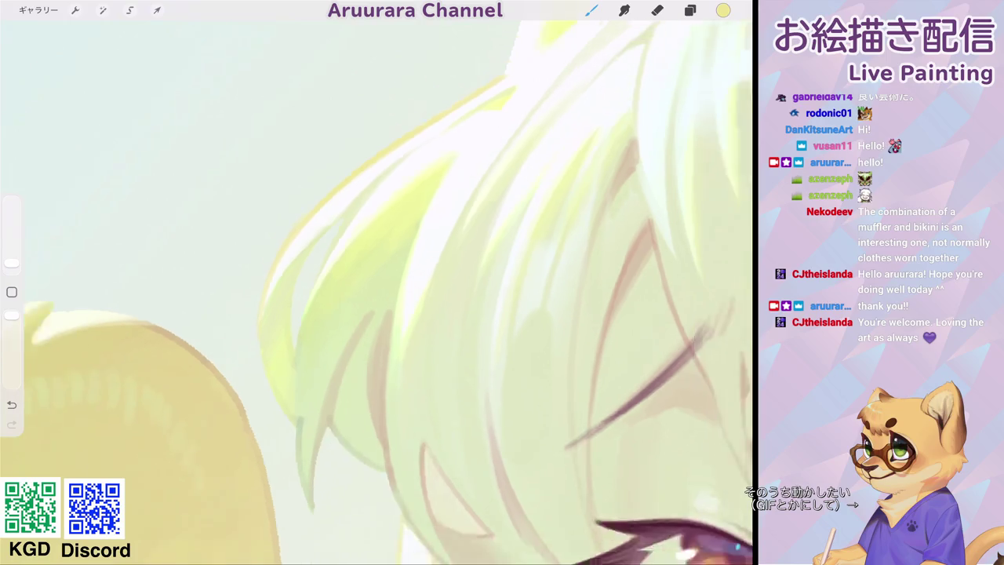
{"action": "key", "text": "ctrl+z"}
{"action": "scroll", "coordinate": [377, 282], "scroll_direction": "up", "scroll_amount": 5}
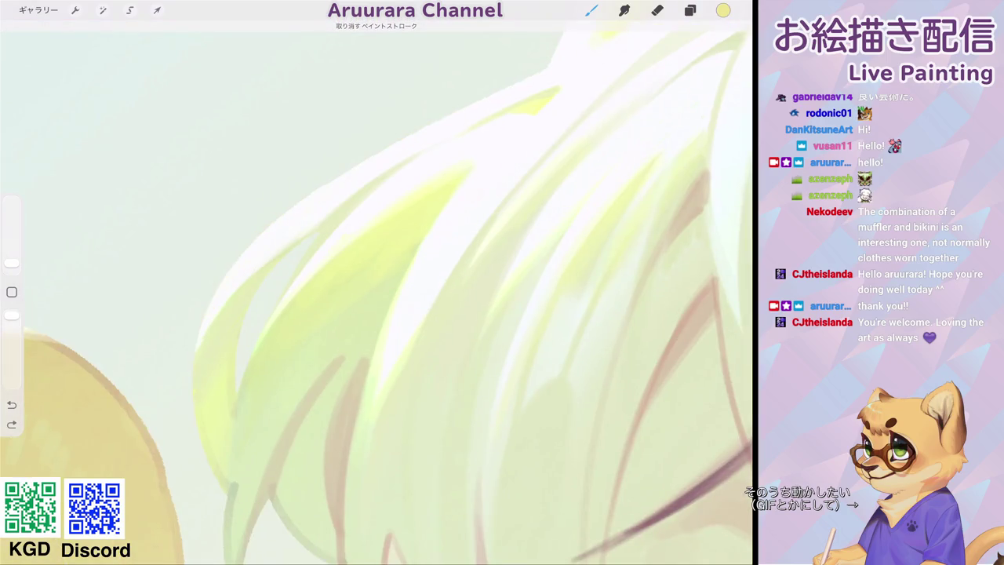
{"action": "key", "text": "ctrl+z"}
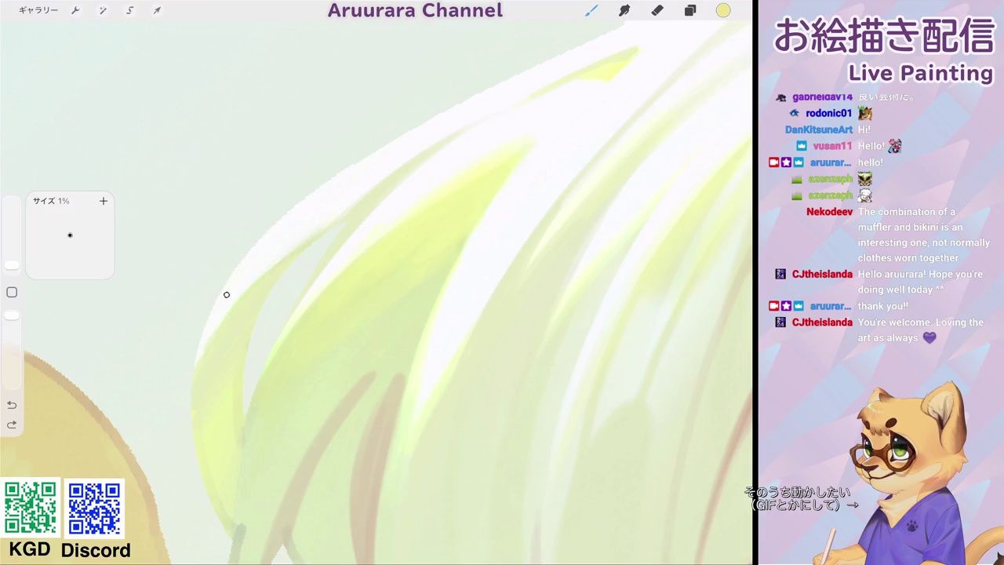
{"action": "left_click_drag", "start_coordinate": [191, 383], "coordinate": [297, 206]}
{"action": "key", "text": "ctrl+z"}
{"action": "key", "text": "ctrl+z"}
{"action": "mouse_move", "coordinate": [194, 390]}
{"action": "left_mouse_down"}
{"action": "mouse_move", "coordinate": [251, 246]}
{"action": "mouse_move", "coordinate": [347, 164]}
{"action": "mouse_move", "coordinate": [614, 29]}
{"action": "left_mouse_up"}
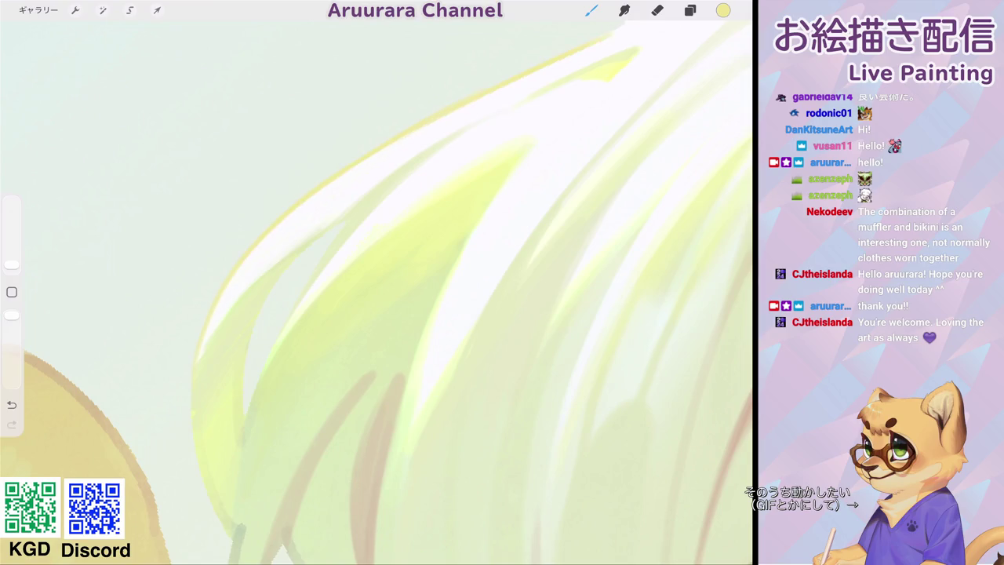
{"action": "scroll", "coordinate": [377, 290], "scroll_direction": "down", "scroll_amount": 3}
{"action": "scroll", "coordinate": [377, 291], "scroll_direction": "up", "scroll_amount": 3}
{"action": "left_click_drag", "start_coordinate": [402, 165], "coordinate": [421, 156]}
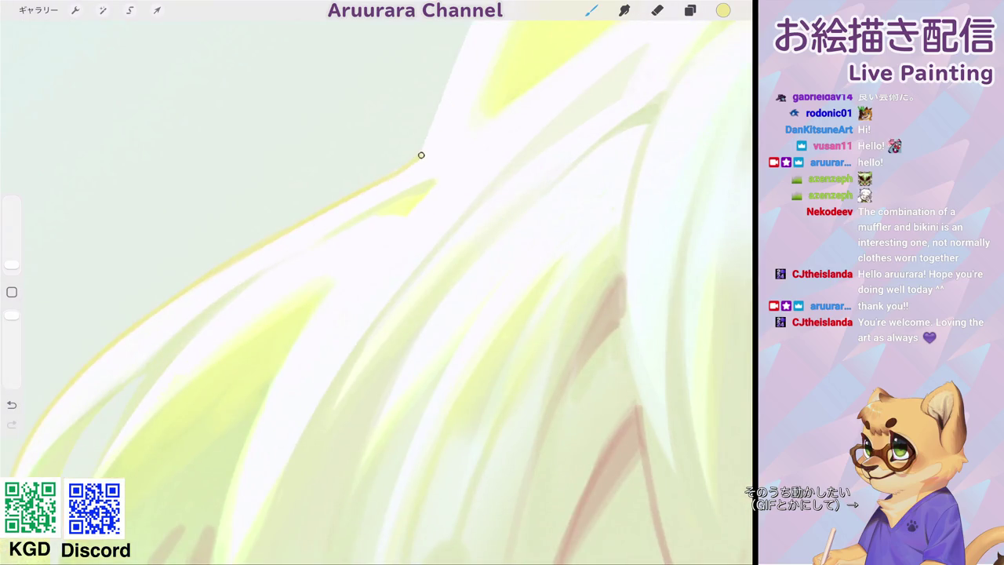
{"action": "scroll", "coordinate": [377, 290], "scroll_direction": "up", "scroll_amount": 3}
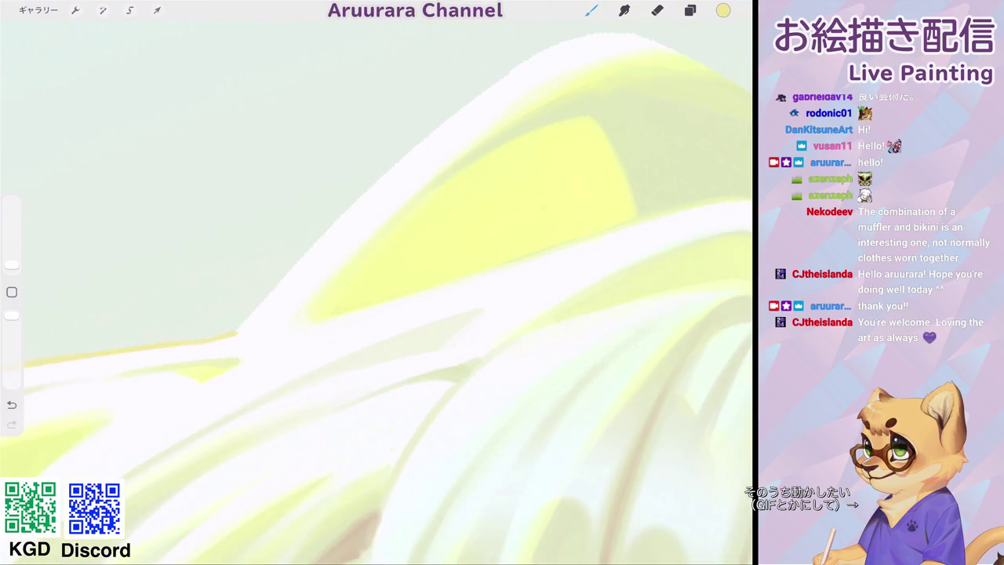
Continue the yellow rim lines up the hair outline and under the lower hair band.
{"action": "left_click_drag", "start_coordinate": [236, 335], "coordinate": [327, 233]}
{"action": "left_click_drag", "start_coordinate": [258, 312], "coordinate": [424, 142]}
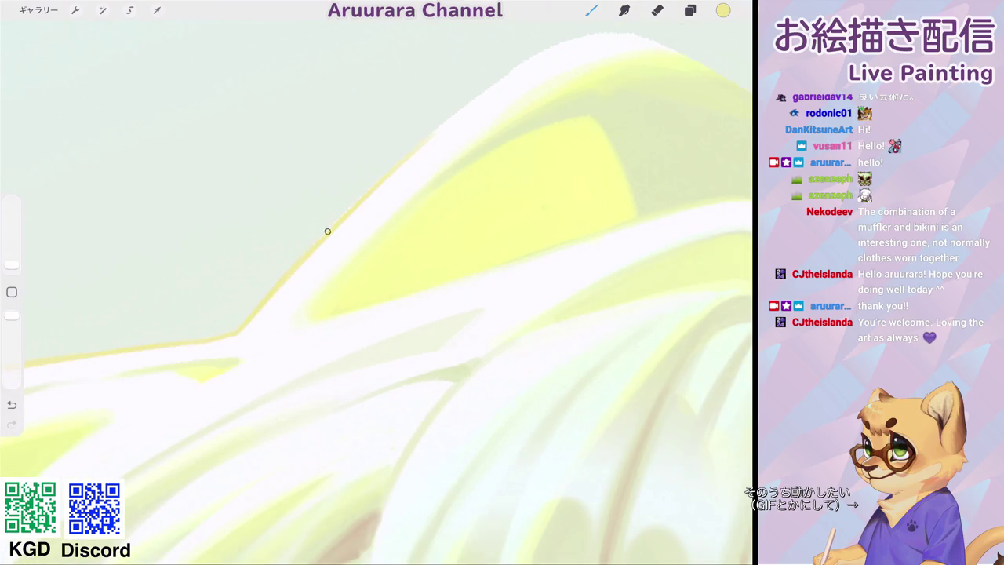
{"action": "mouse_move", "coordinate": [374, 188]}
{"action": "left_mouse_down"}
{"action": "mouse_move", "coordinate": [518, 66]}
{"action": "mouse_move", "coordinate": [587, 37]}
{"action": "left_mouse_up"}
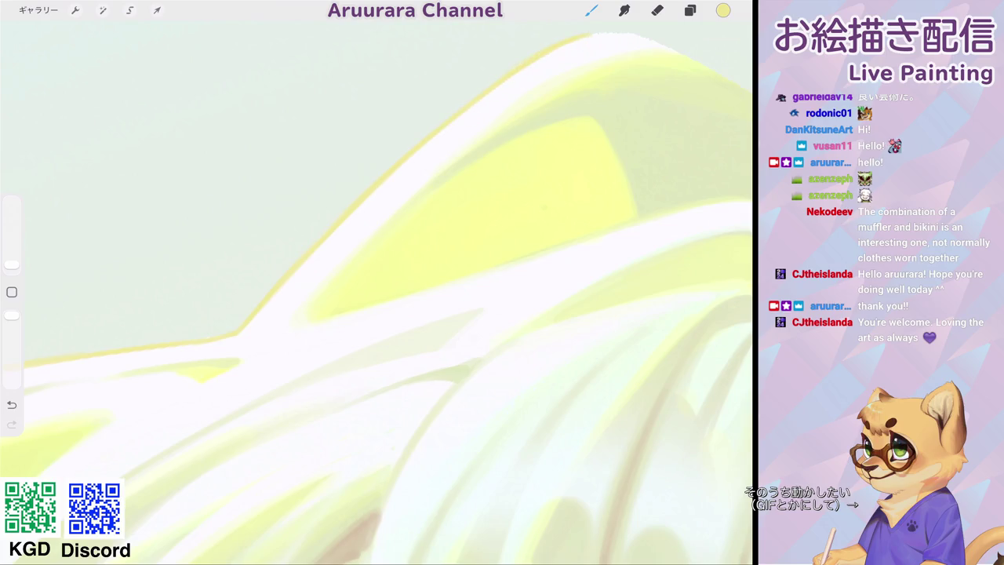
{"action": "scroll", "coordinate": [376, 291], "scroll_direction": "up", "scroll_amount": 3}
{"action": "scroll", "coordinate": [479, 393], "scroll_direction": "up", "scroll_amount": 2}
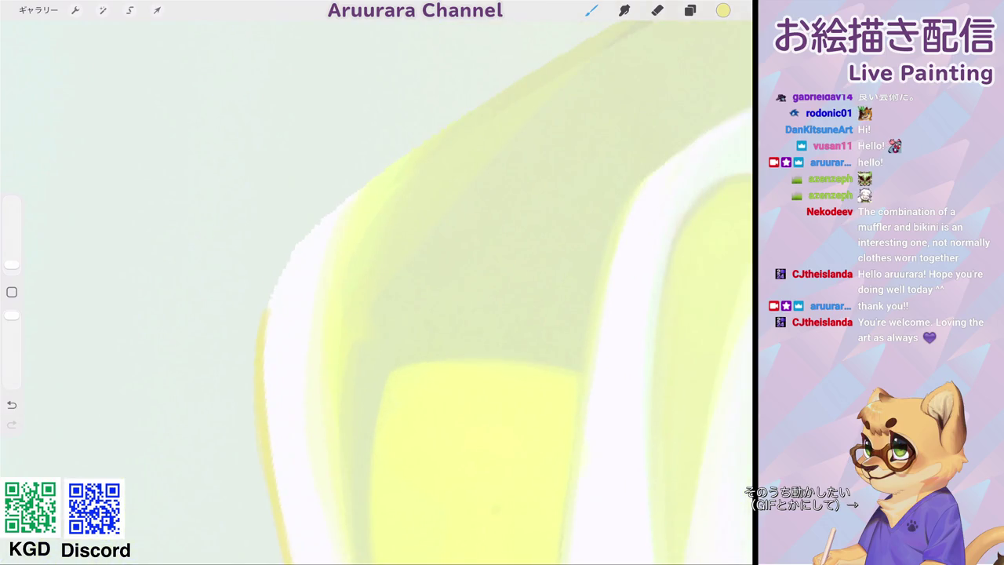
{"action": "left_click_drag", "start_coordinate": [264, 317], "coordinate": [416, 154]}
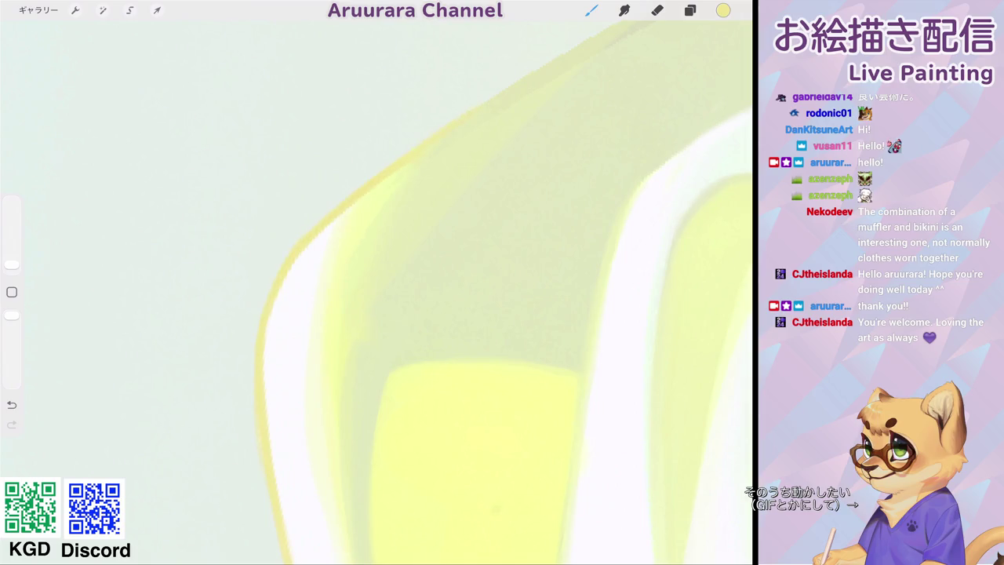
{"action": "scroll", "coordinate": [377, 290], "scroll_direction": "down", "scroll_amount": 5}
{"action": "scroll", "coordinate": [377, 291], "scroll_direction": "down", "scroll_amount": 3}
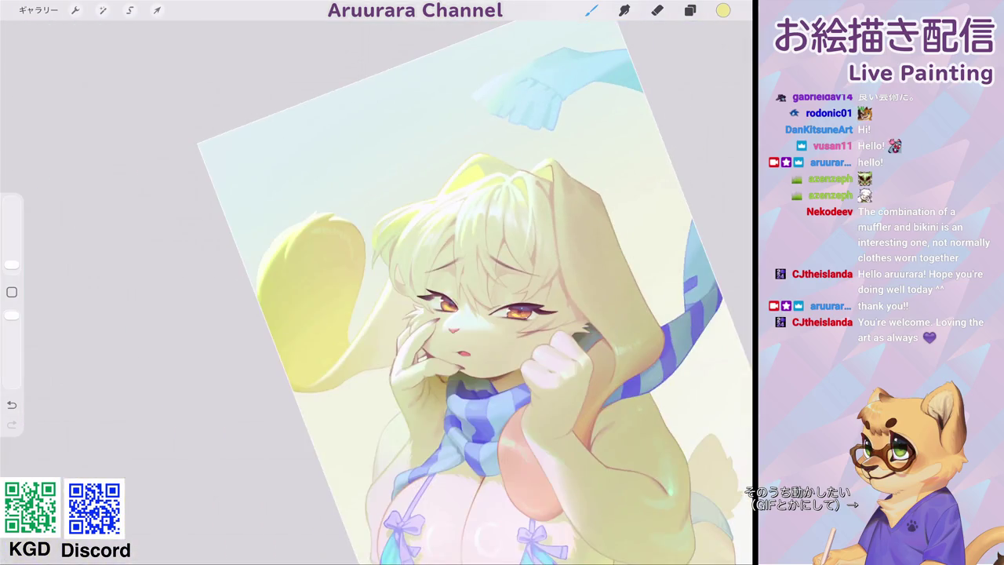
{"action": "scroll", "coordinate": [393, 228], "scroll_direction": "up", "scroll_amount": 3}
{"action": "scroll", "coordinate": [392, 228], "scroll_direction": "up", "scroll_amount": 3}
{"action": "scroll", "coordinate": [392, 228], "scroll_direction": "up", "scroll_amount": 2}
{"action": "left_click_drag", "start_coordinate": [384, 152], "coordinate": [320, 229]}
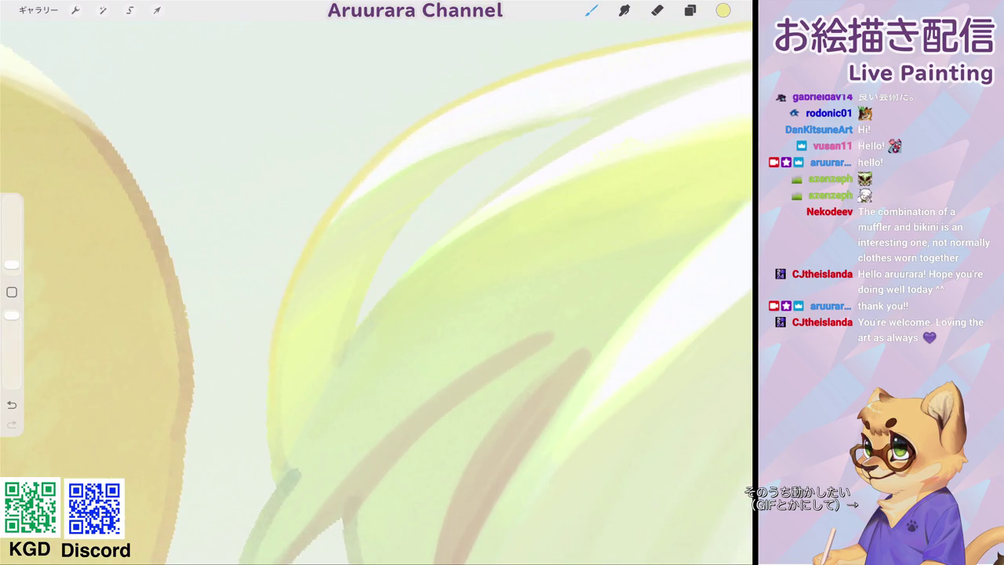
{"action": "left_click_drag", "start_coordinate": [348, 335], "coordinate": [505, 142]}
{"action": "left_click_drag", "start_coordinate": [351, 345], "coordinate": [487, 193]}
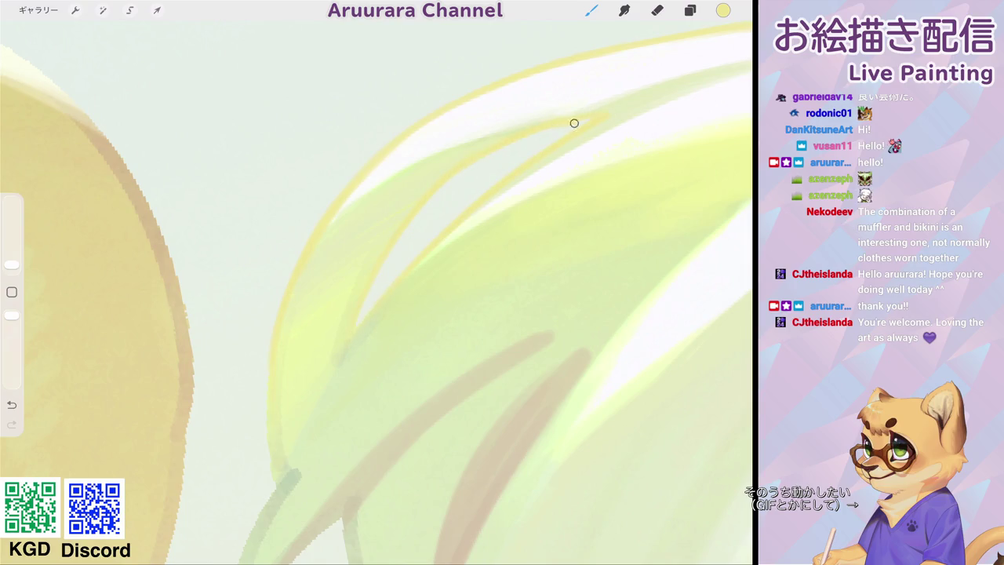
Trace a thin yellow outline along the ear's left and upper edges, redoing one stroke.
{"action": "scroll", "coordinate": [377, 290], "scroll_direction": "up", "scroll_amount": 3}
{"action": "scroll", "coordinate": [377, 290], "scroll_direction": "down", "scroll_amount": 5}
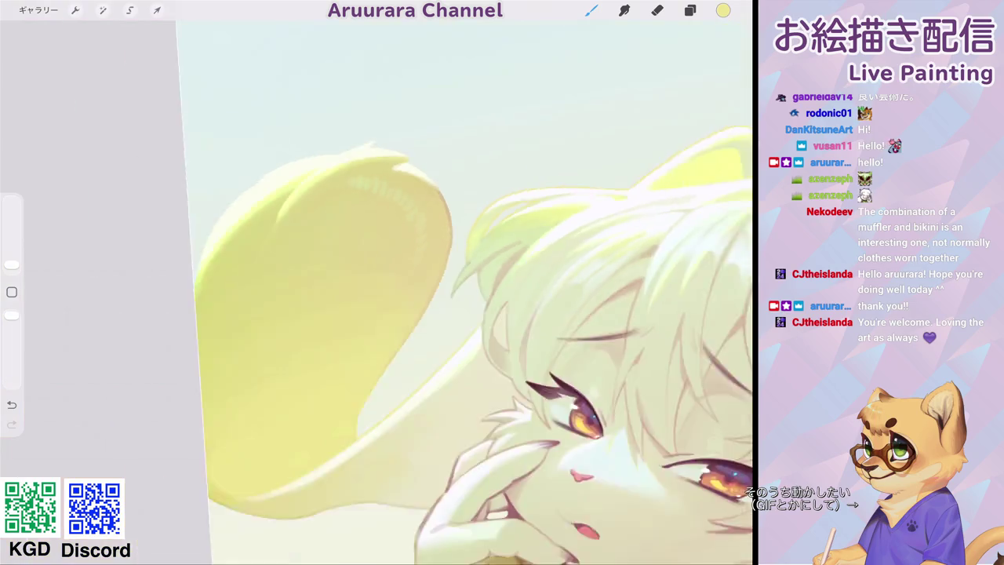
{"action": "scroll", "coordinate": [377, 290], "scroll_direction": "up", "scroll_amount": 2}
{"action": "scroll", "coordinate": [376, 290], "scroll_direction": "up", "scroll_amount": 5}
{"action": "scroll", "coordinate": [447, 290], "scroll_direction": "up", "scroll_amount": 2}
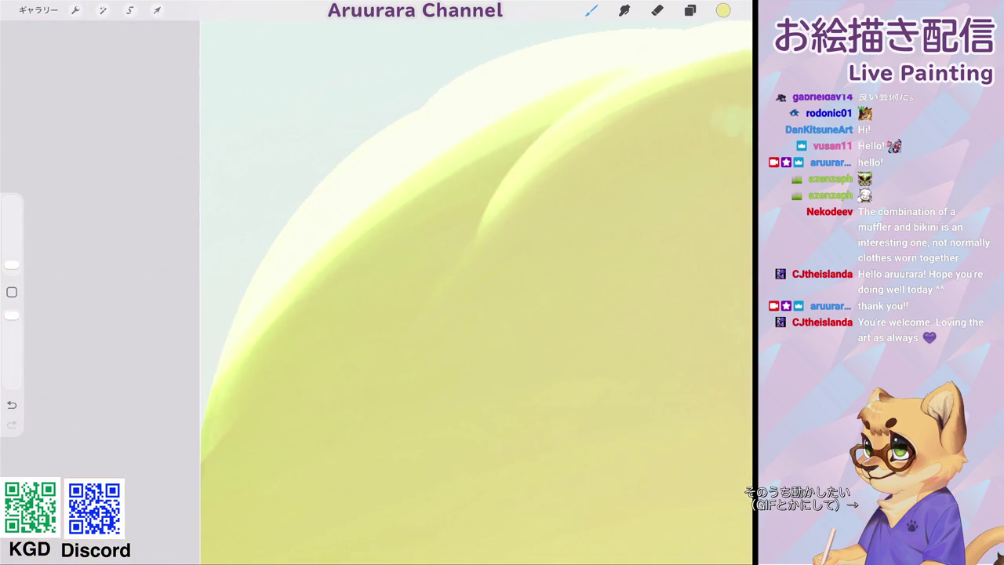
{"action": "left_click_drag", "start_coordinate": [202, 436], "coordinate": [264, 268]}
{"action": "left_click_drag", "start_coordinate": [471, 290], "coordinate": [518, 329]}
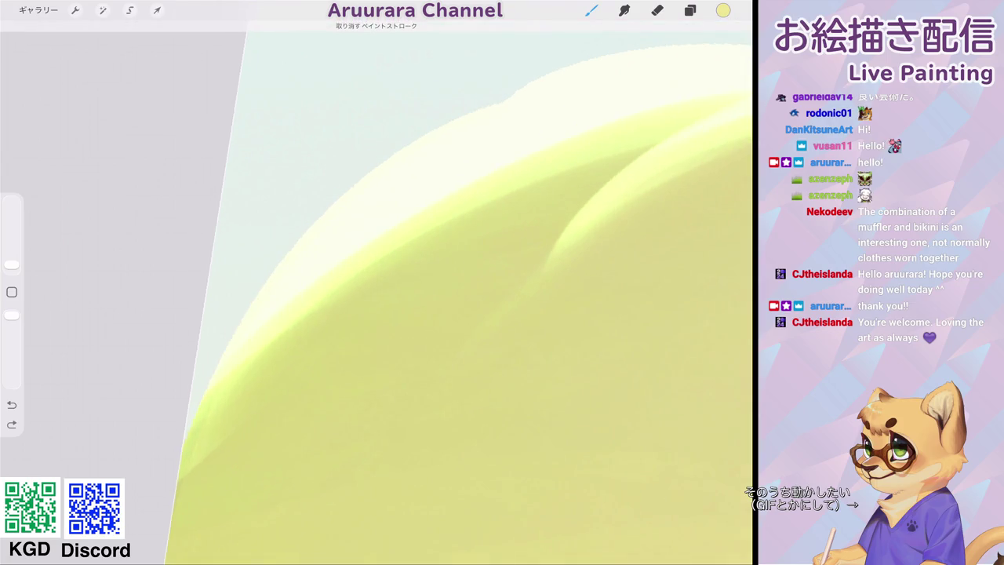
{"action": "left_click_drag", "start_coordinate": [180, 459], "coordinate": [414, 142]}
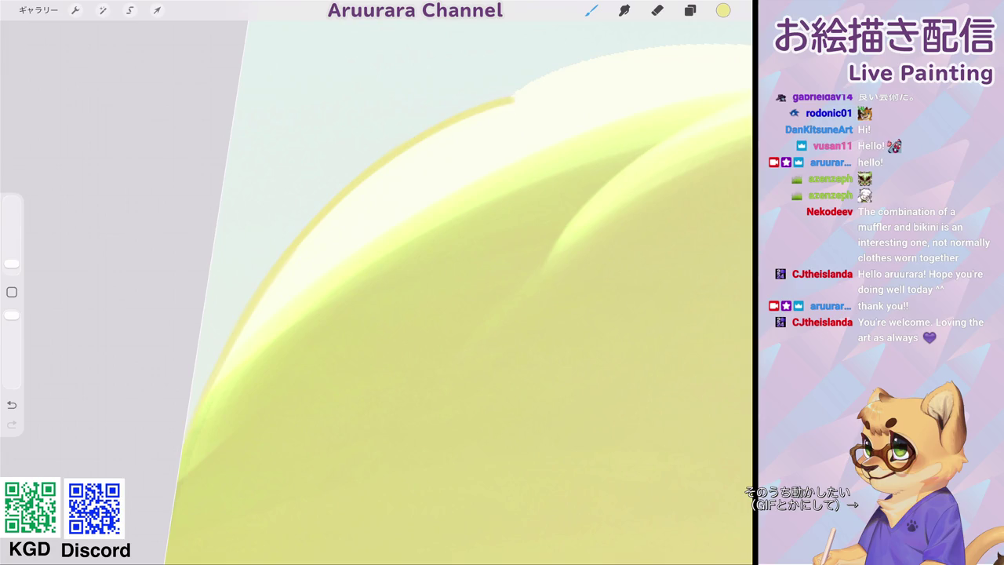
{"action": "key", "text": "ctrl+z"}
{"action": "left_click_drag", "start_coordinate": [252, 387], "coordinate": [565, 77]}
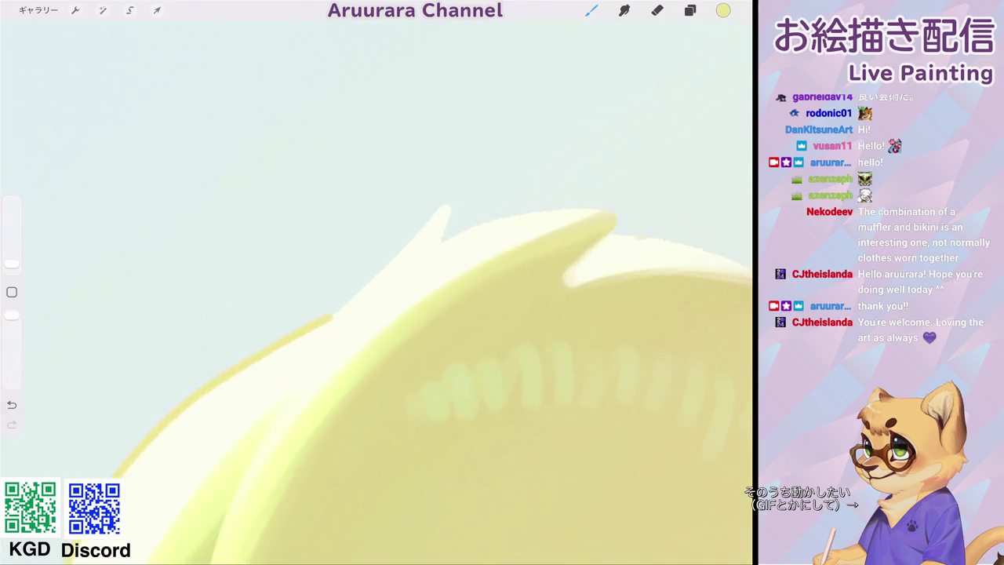
Extend the yellow outline over the ear's pointed tip and down its left edge.
{"action": "left_click_drag", "start_coordinate": [323, 272], "coordinate": [484, 155]}
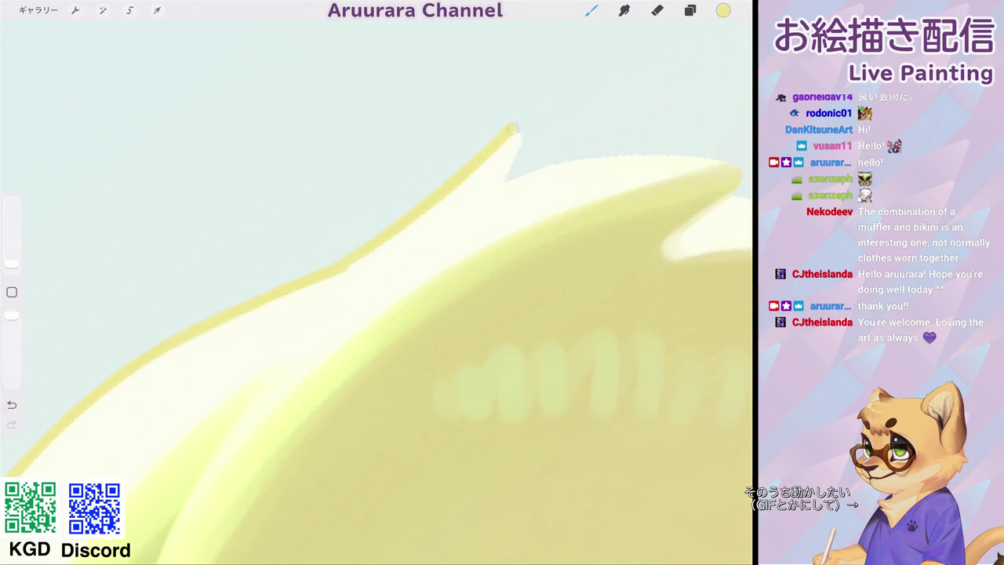
{"action": "left_click_drag", "start_coordinate": [414, 211], "coordinate": [496, 168]}
{"action": "left_click_drag", "start_coordinate": [585, 145], "coordinate": [493, 165]}
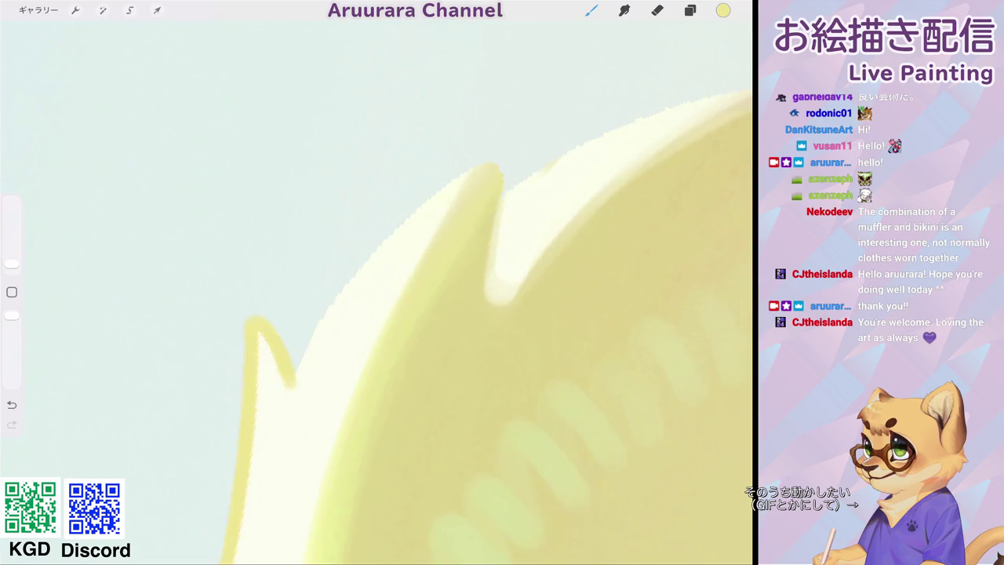
{"action": "left_click_drag", "start_coordinate": [292, 380], "coordinate": [491, 164]}
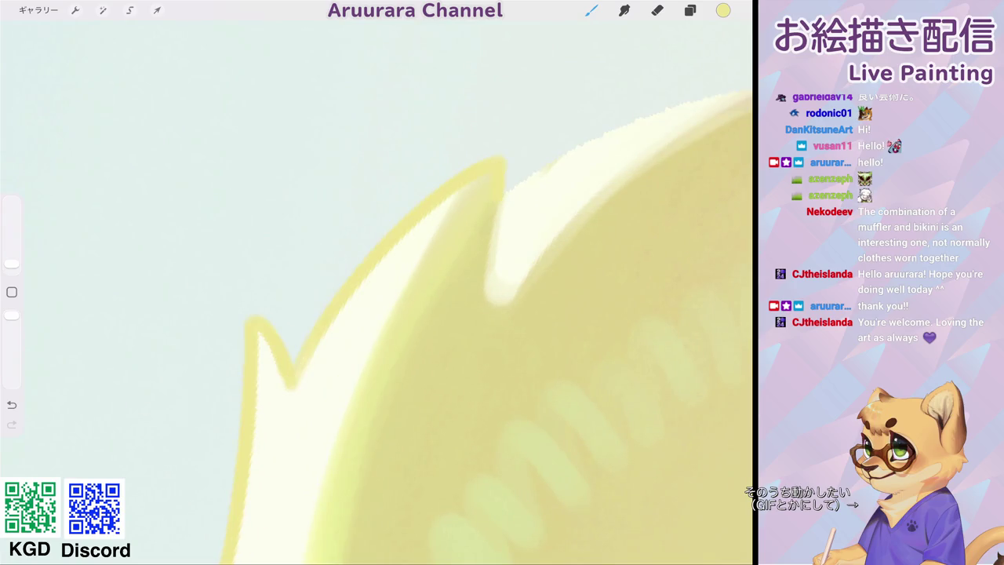
{"action": "left_click_drag", "start_coordinate": [243, 418], "coordinate": [440, 193]}
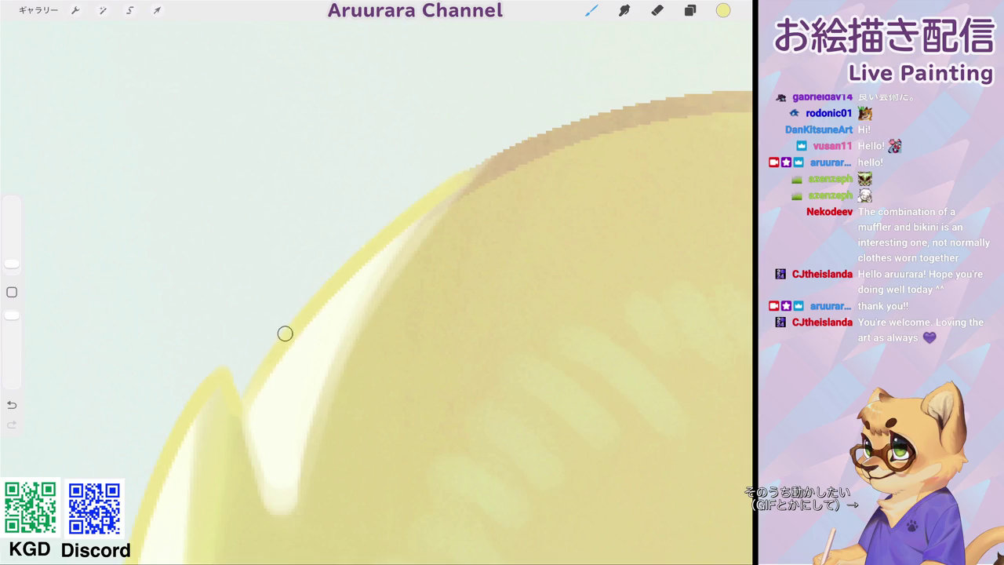
Tint the white hair highlights and edges yellow-green.
{"action": "scroll", "coordinate": [377, 290], "scroll_direction": "down", "scroll_amount": 10}
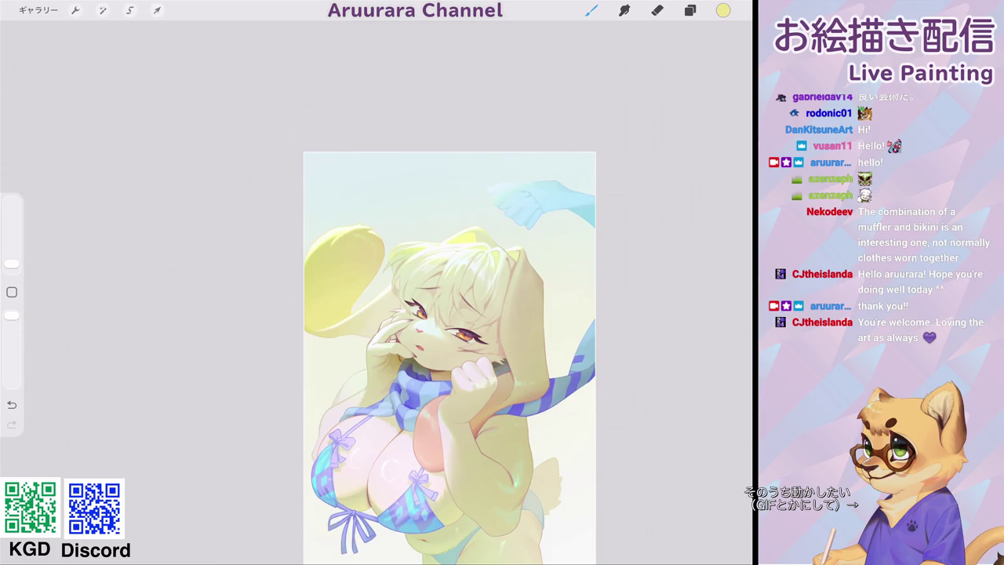
{"action": "scroll", "coordinate": [439, 259], "scroll_direction": "up", "scroll_amount": 2}
{"action": "scroll", "coordinate": [439, 259], "scroll_direction": "up", "scroll_amount": 3}
{"action": "scroll", "coordinate": [439, 258], "scroll_direction": "up", "scroll_amount": 3}
{"action": "scroll", "coordinate": [440, 259], "scroll_direction": "up", "scroll_amount": 2}
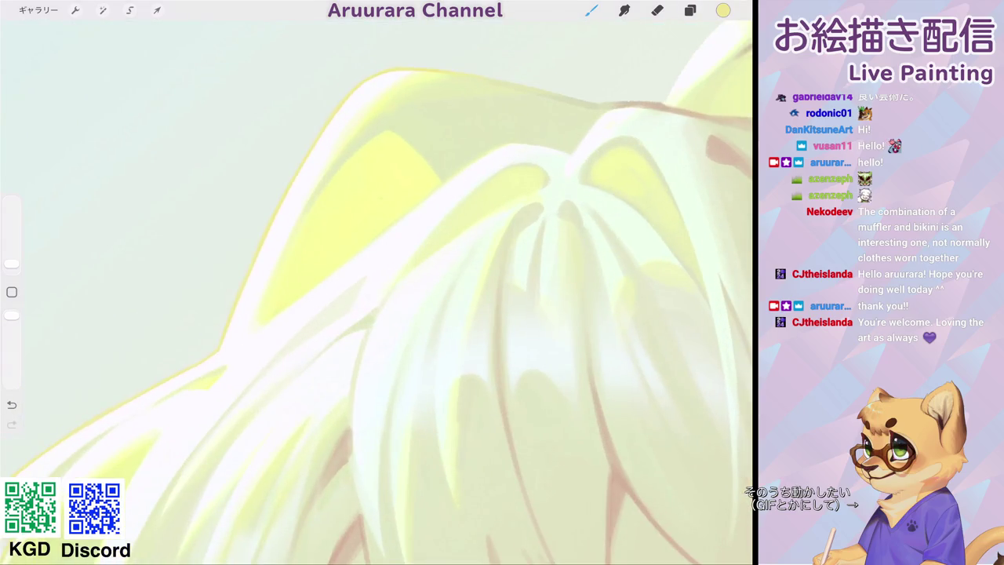
{"action": "left_click_drag", "start_coordinate": [267, 321], "coordinate": [475, 153]}
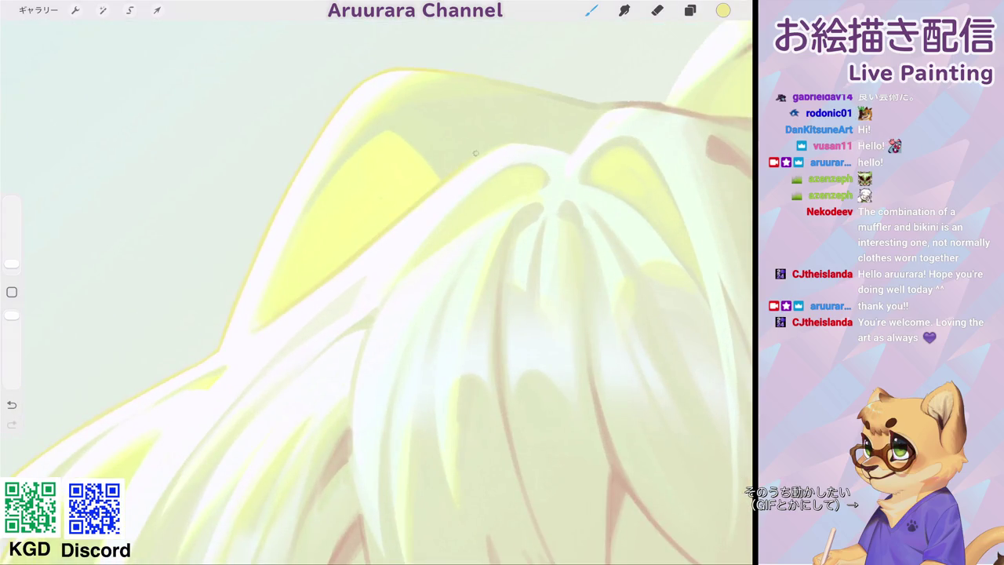
{"action": "scroll", "coordinate": [440, 259], "scroll_direction": "up", "scroll_amount": 2}
{"action": "mouse_move", "coordinate": [340, 272]}
{"action": "left_mouse_down"}
{"action": "mouse_move", "coordinate": [384, 208]}
{"action": "mouse_move", "coordinate": [470, 173]}
{"action": "left_mouse_up"}
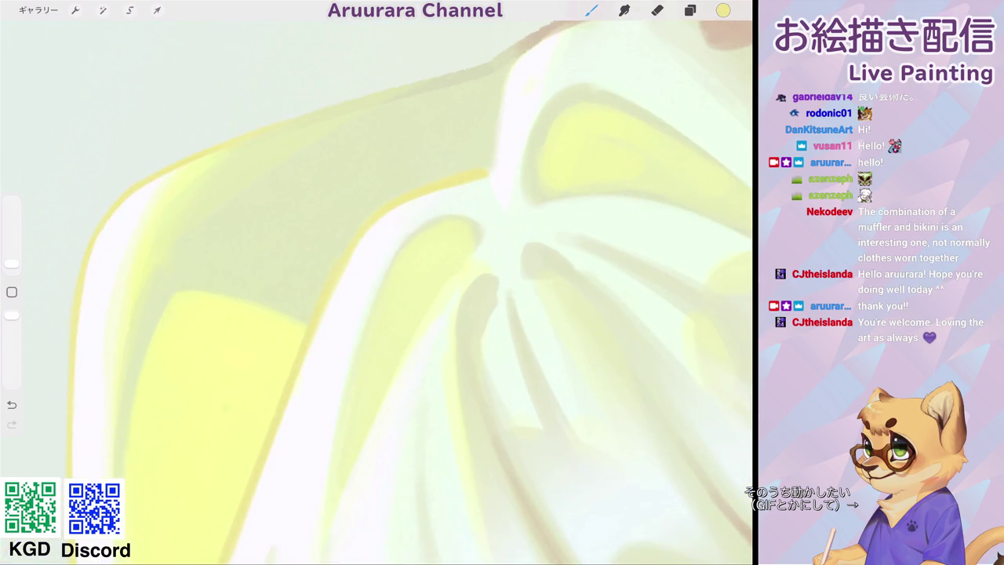
{"action": "scroll", "coordinate": [377, 290], "scroll_direction": "down", "scroll_amount": 5}
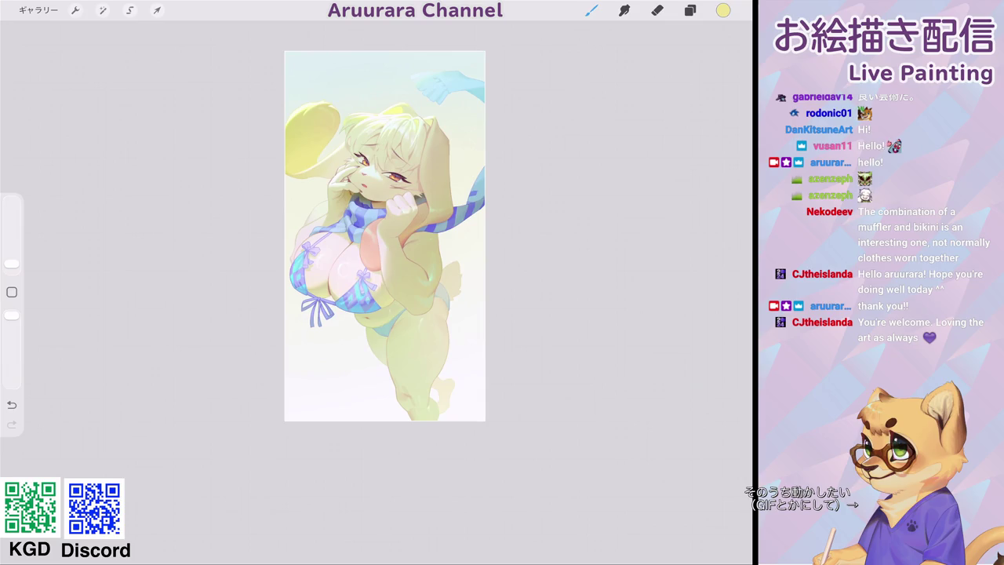
Make the hidden 選択部分から scarf layers visible in the Layers panel.
{"action": "scroll", "coordinate": [373, 237], "scroll_direction": "up", "scroll_amount": 2}
{"action": "scroll", "coordinate": [372, 237], "scroll_direction": "down", "scroll_amount": 2}
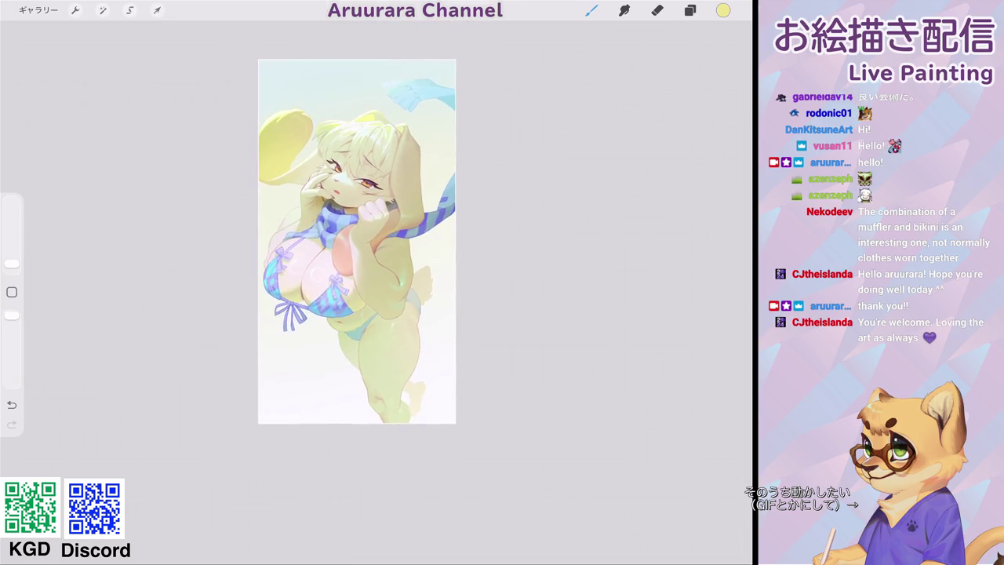
{"action": "left_click", "coordinate": [691, 10]}
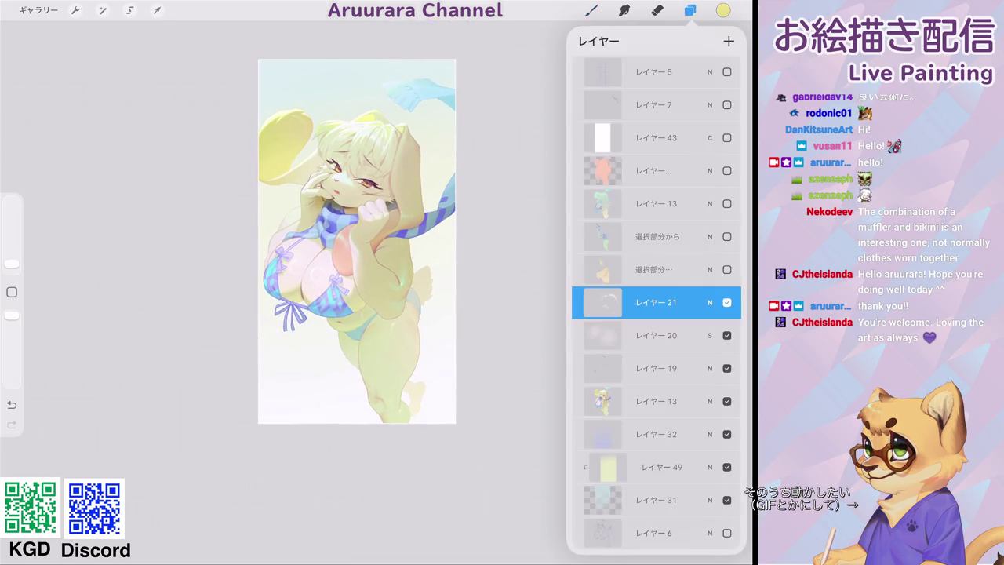
{"action": "scroll", "coordinate": [656, 314], "scroll_direction": "down", "scroll_amount": 3}
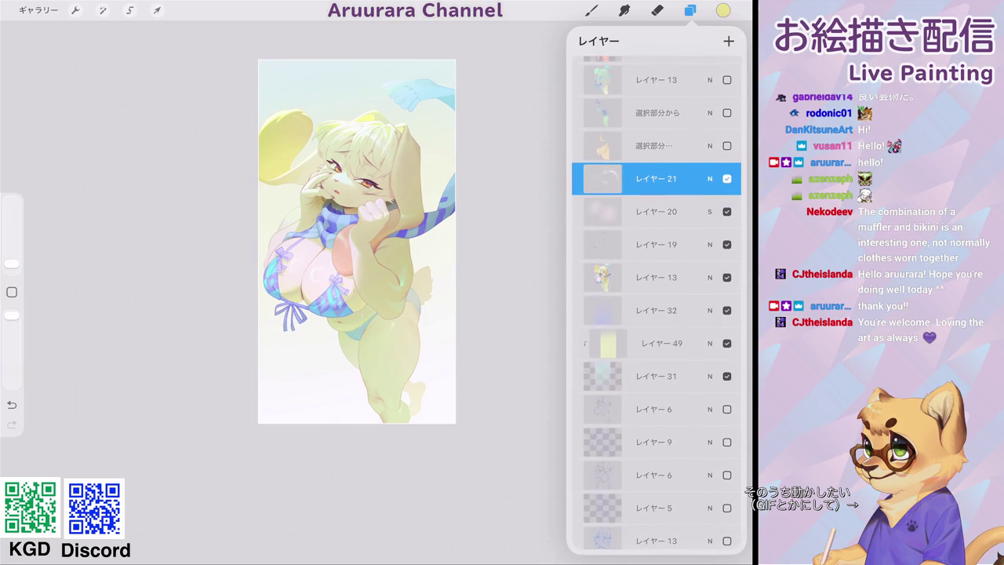
{"action": "left_click", "coordinate": [657, 112]}
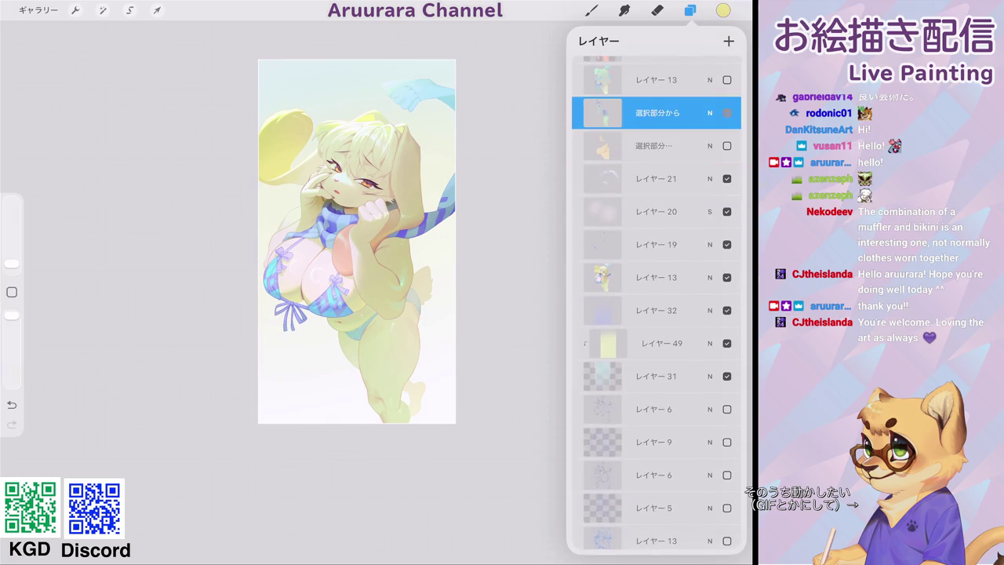
{"action": "left_click", "coordinate": [726, 113]}
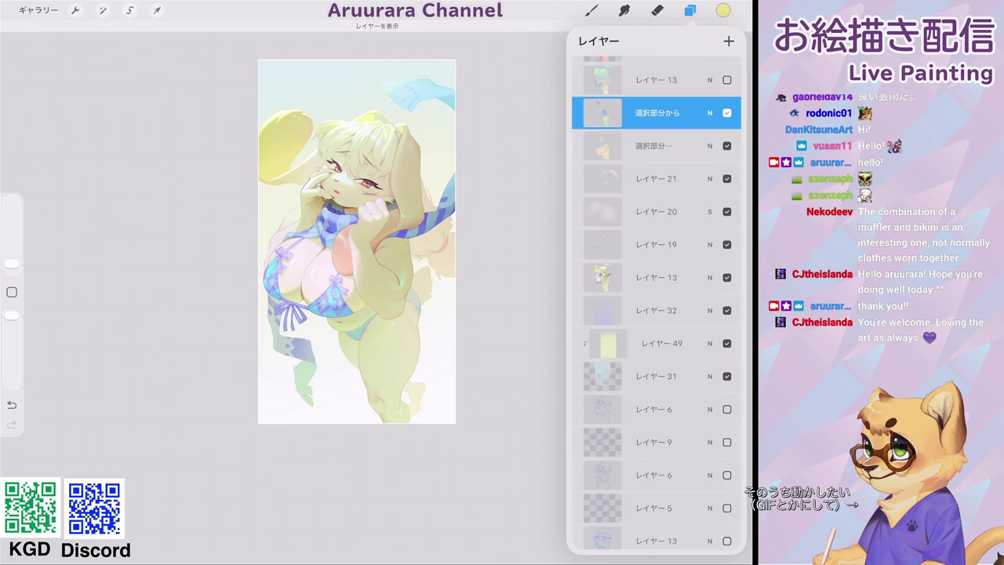
Move both scarf layers down to sit just above レイヤー 32.
{"action": "left_click", "coordinate": [658, 146]}
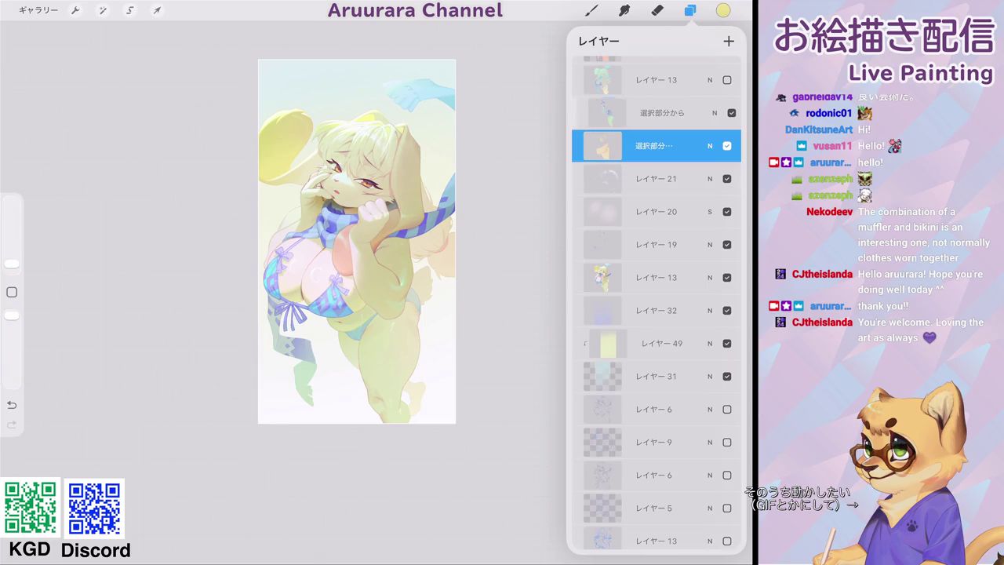
{"action": "left_click_drag", "start_coordinate": [620, 113], "coordinate": [691, 112]}
{"action": "left_click_drag", "start_coordinate": [657, 146], "coordinate": [663, 235]}
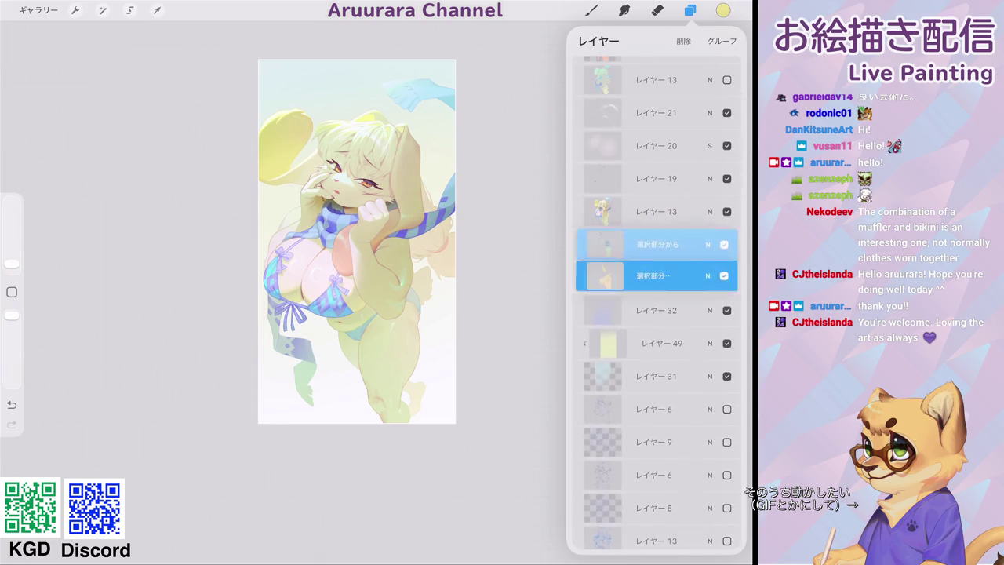
{"action": "left_click", "coordinate": [658, 244]}
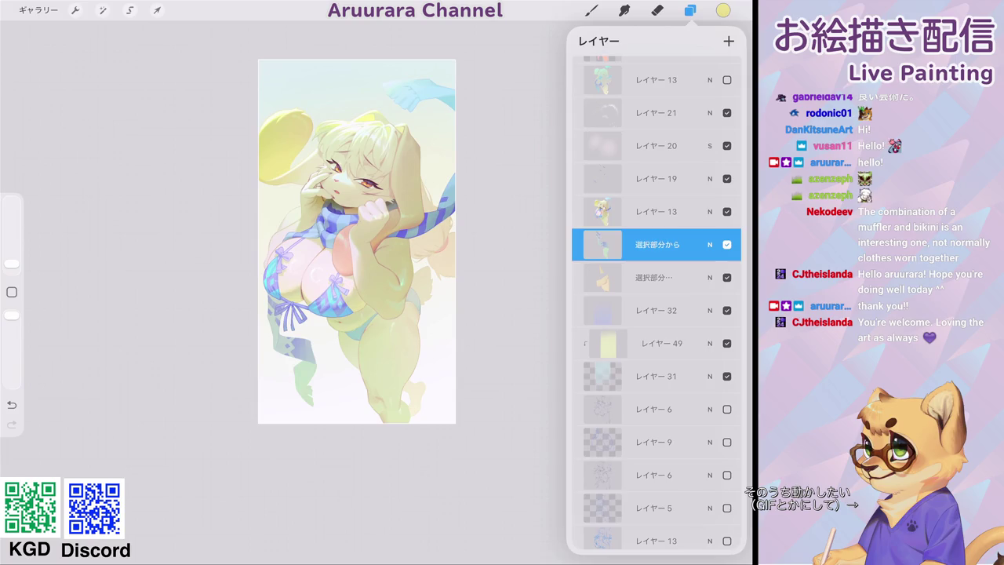
{"action": "left_click", "coordinate": [657, 277]}
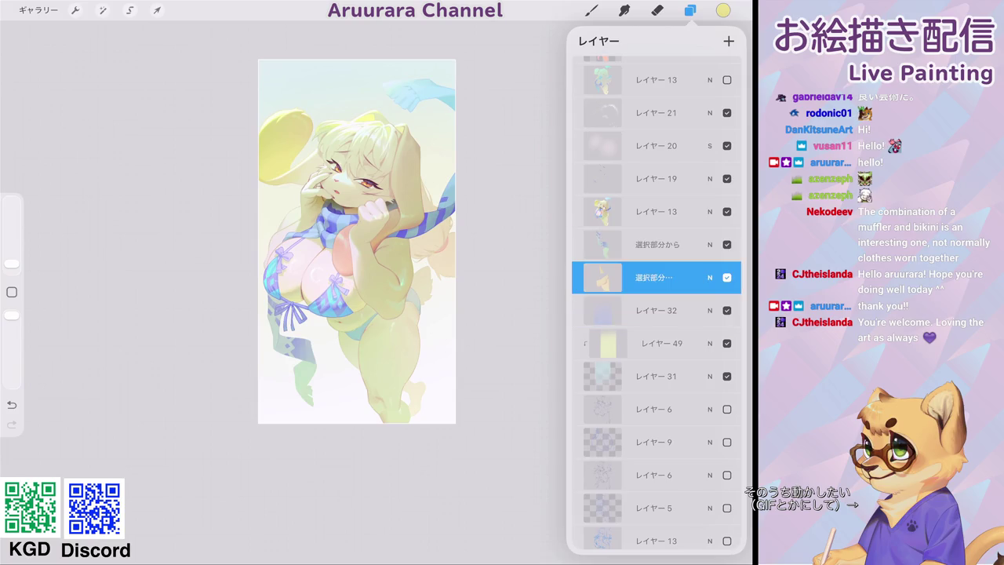
Close the Layers panel and make the brush slightly larger.
{"action": "scroll", "coordinate": [435, 239], "scroll_direction": "up", "scroll_amount": 5}
{"action": "scroll", "coordinate": [435, 239], "scroll_direction": "up", "scroll_amount": 2}
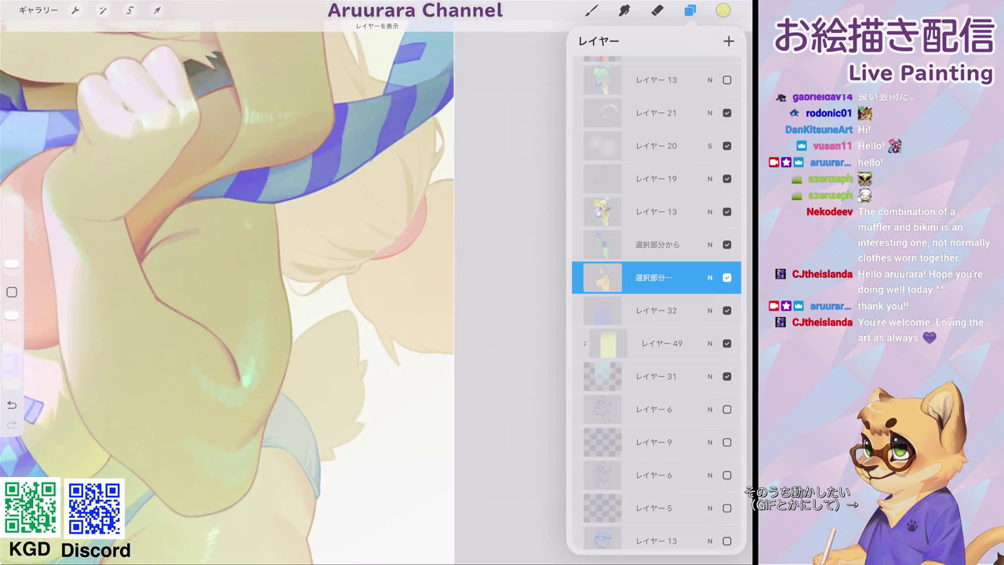
{"action": "left_click", "coordinate": [691, 11]}
{"action": "scroll", "coordinate": [376, 290], "scroll_direction": "down", "scroll_amount": 2}
{"action": "left_click_drag", "start_coordinate": [12, 263], "coordinate": [12, 249]}
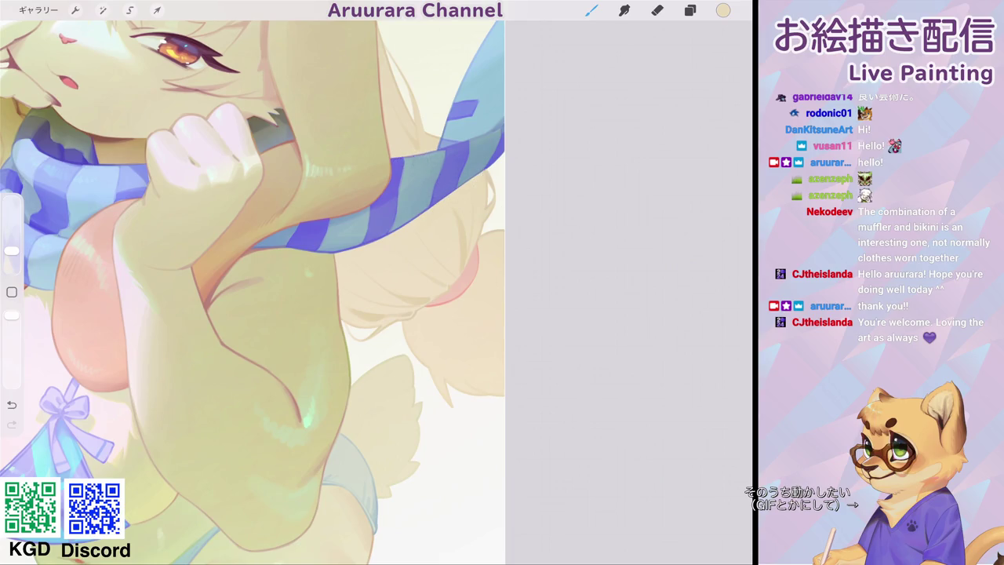
Undo the last action and set up a slightly larger eraser brush.
{"action": "scroll", "coordinate": [400, 163], "scroll_direction": "down", "scroll_amount": 5}
{"action": "scroll", "coordinate": [440, 180], "scroll_direction": "up", "scroll_amount": 5}
{"action": "left_click_drag", "start_coordinate": [12, 251], "coordinate": [11, 262]}
{"action": "left_click", "coordinate": [658, 9]}
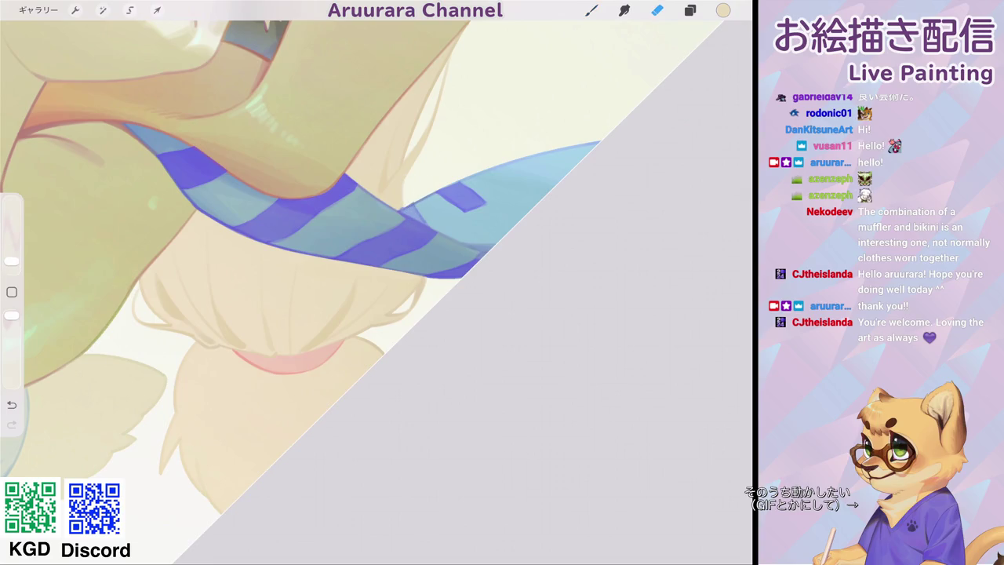
{"action": "key", "text": "ctrl+z"}
{"action": "left_click", "coordinate": [657, 10]}
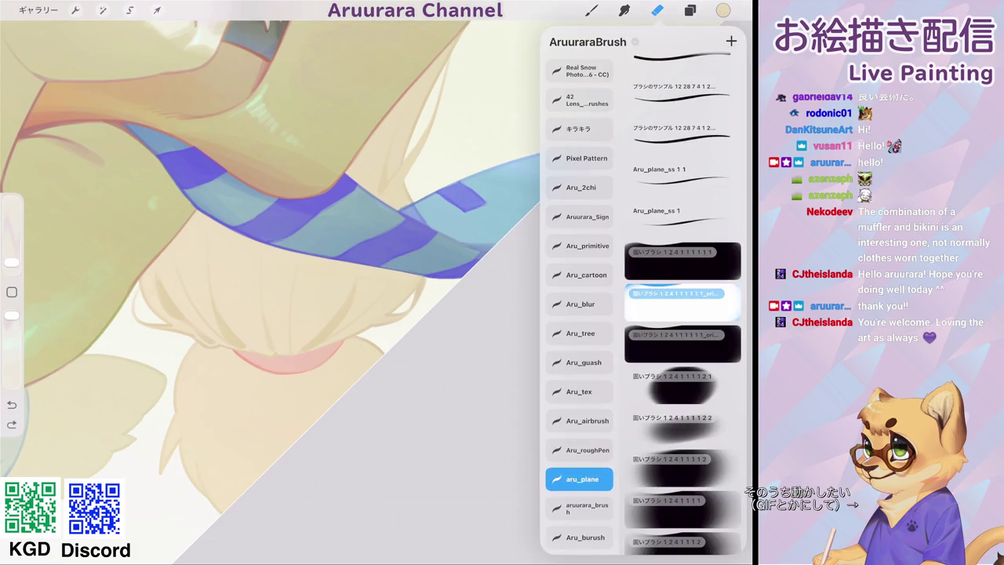
{"action": "left_click", "coordinate": [658, 9]}
{"action": "left_click_drag", "start_coordinate": [12, 262], "coordinate": [11, 256]}
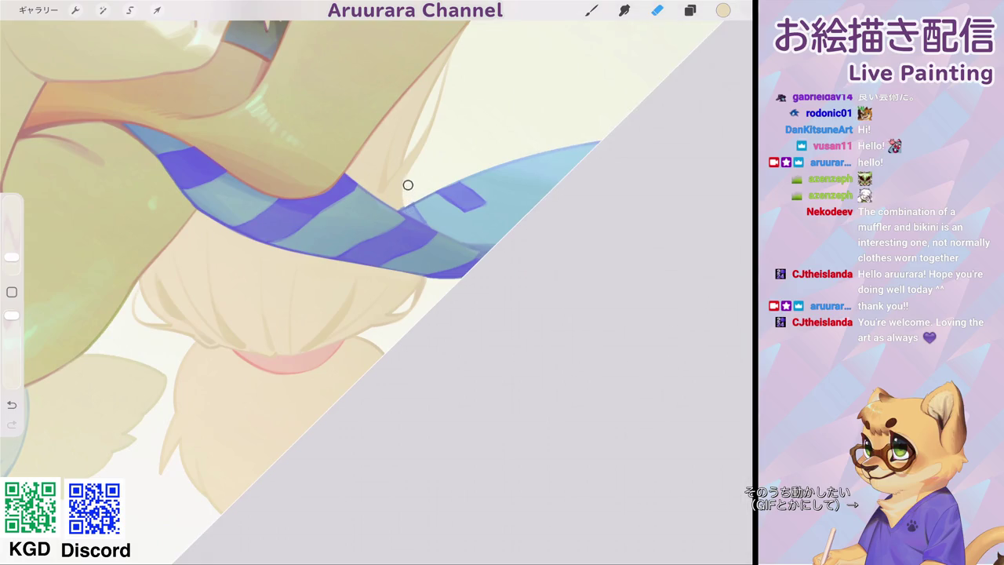
{"action": "scroll", "coordinate": [314, 290], "scroll_direction": "down", "scroll_amount": 5}
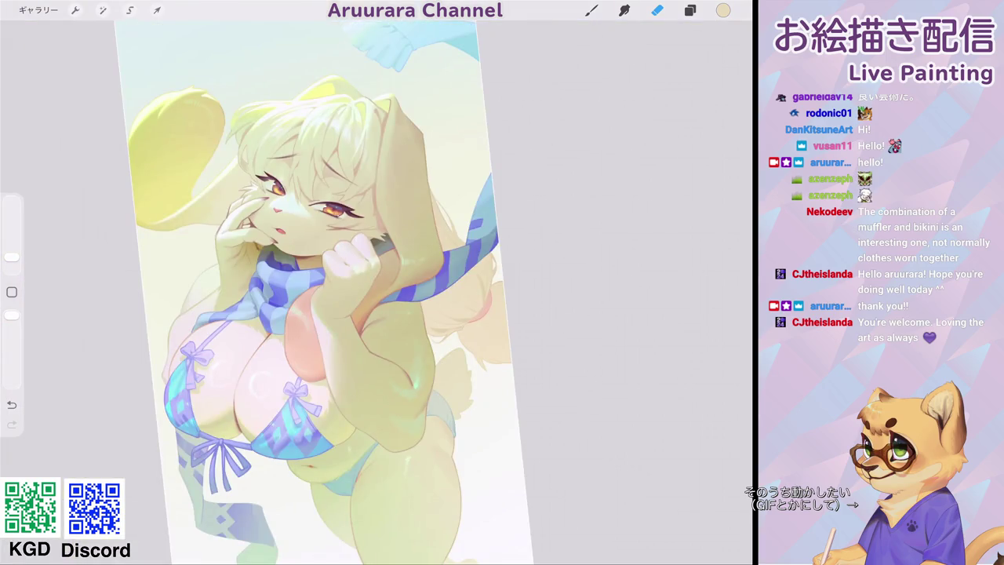
{"action": "scroll", "coordinate": [377, 266], "scroll_direction": "up", "scroll_amount": 5}
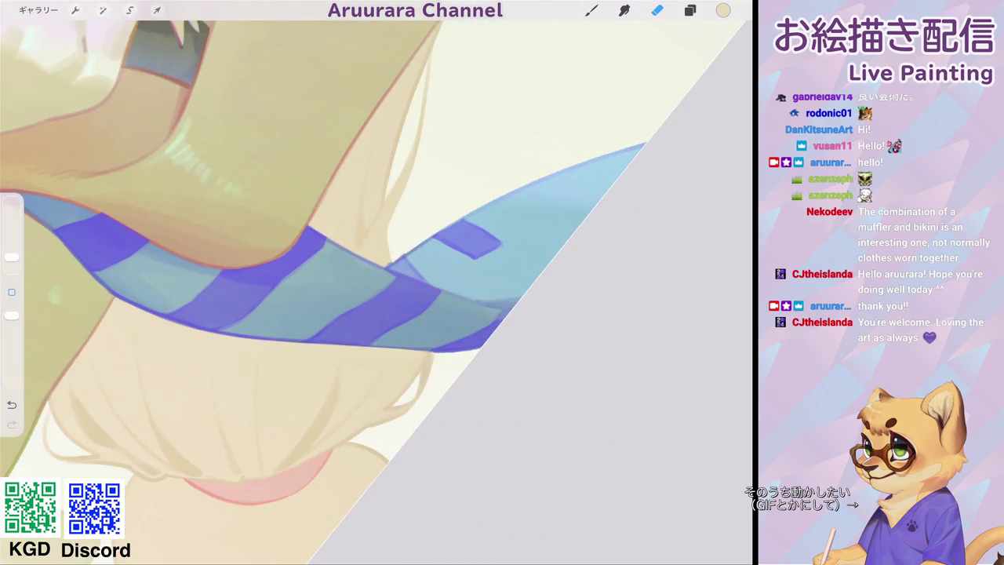
Return to the paint brush, shrunk to a small size for fine strands.
{"action": "left_click", "coordinate": [592, 10]}
{"action": "left_click_drag", "start_coordinate": [12, 256], "coordinate": [12, 260]}
{"action": "scroll", "coordinate": [377, 283], "scroll_direction": "down", "scroll_amount": 5}
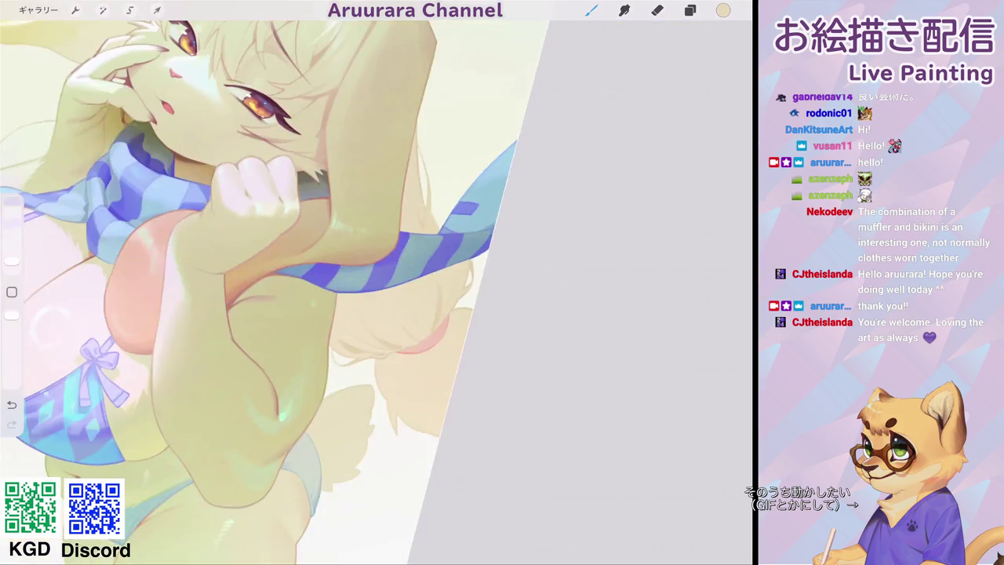
{"action": "scroll", "coordinate": [377, 282], "scroll_direction": "up", "scroll_amount": 3}
{"action": "scroll", "coordinate": [377, 282], "scroll_direction": "up", "scroll_amount": 3}
{"action": "left_click", "coordinate": [657, 10]}
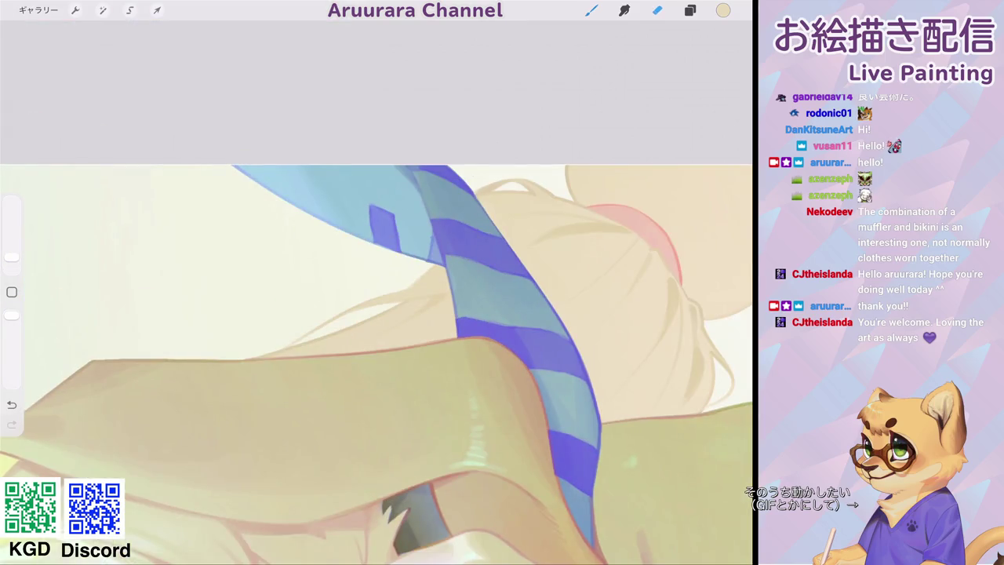
{"action": "scroll", "coordinate": [376, 283], "scroll_direction": "down", "scroll_amount": 5}
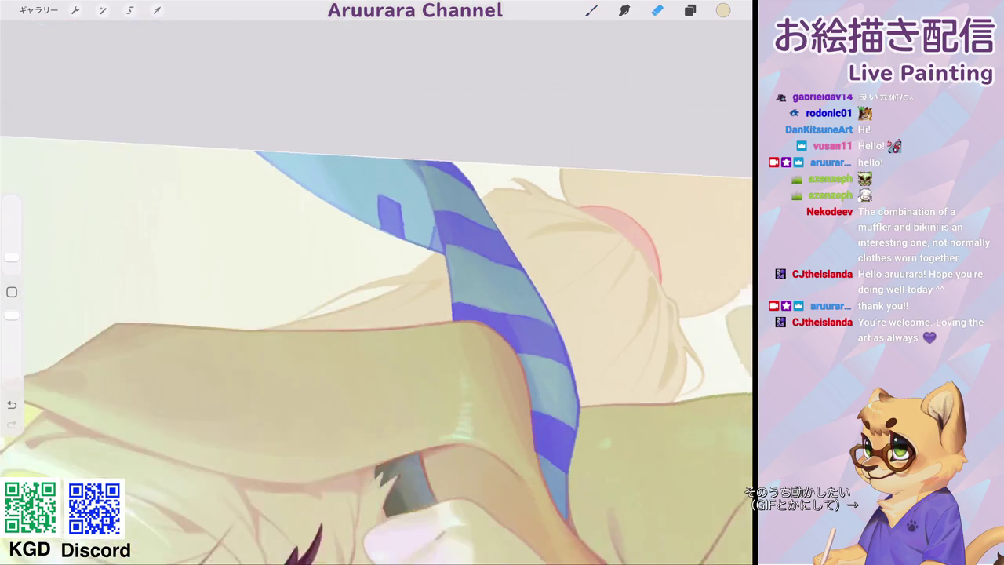
{"action": "scroll", "coordinate": [377, 283], "scroll_direction": "up", "scroll_amount": 3}
{"action": "scroll", "coordinate": [377, 283], "scroll_direction": "up", "scroll_amount": 2}
{"action": "left_click_drag", "start_coordinate": [11, 257], "coordinate": [11, 264]}
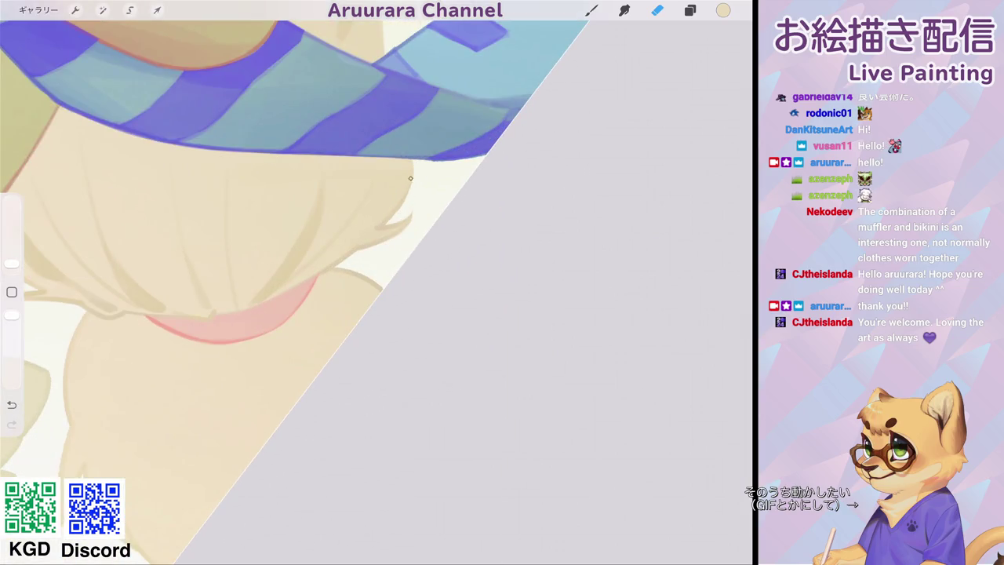
{"action": "left_click", "coordinate": [591, 10]}
{"action": "scroll", "coordinate": [377, 283], "scroll_direction": "up", "scroll_amount": 3}
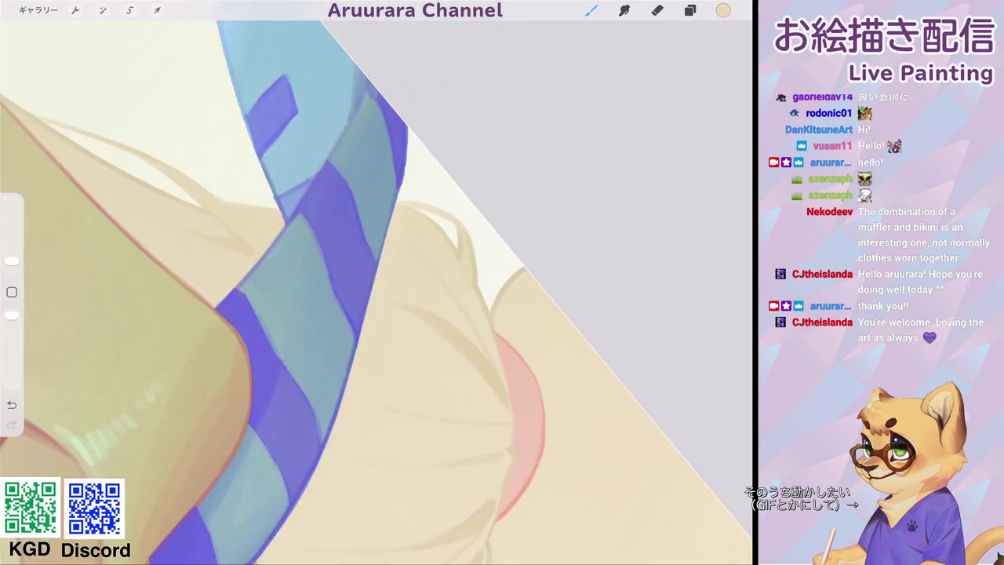
{"action": "scroll", "coordinate": [376, 283], "scroll_direction": "up", "scroll_amount": 3}
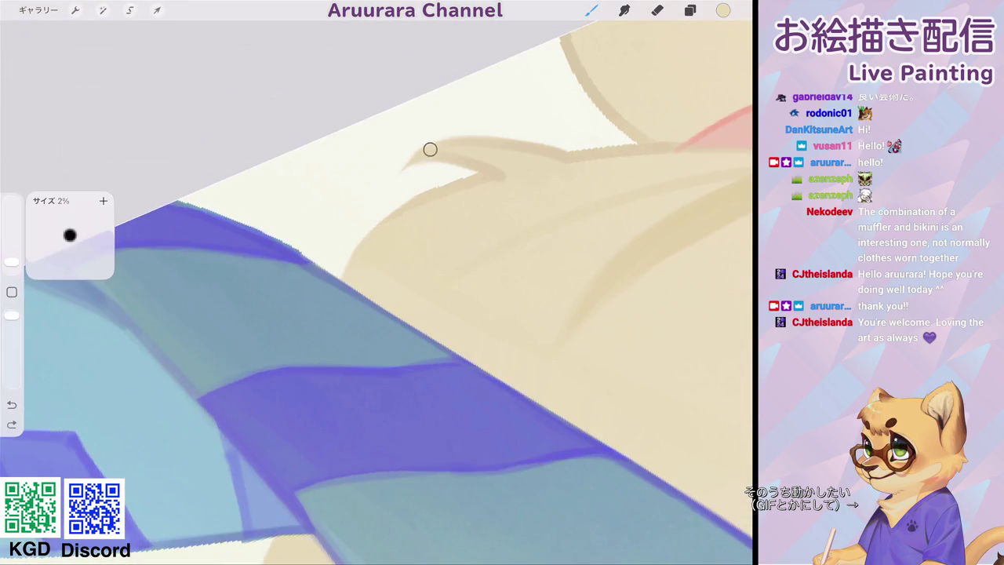
Sketch thin curved fur strands below the hairline.
{"action": "left_click_drag", "start_coordinate": [406, 157], "coordinate": [348, 277]}
{"action": "left_click_drag", "start_coordinate": [405, 164], "coordinate": [364, 247]}
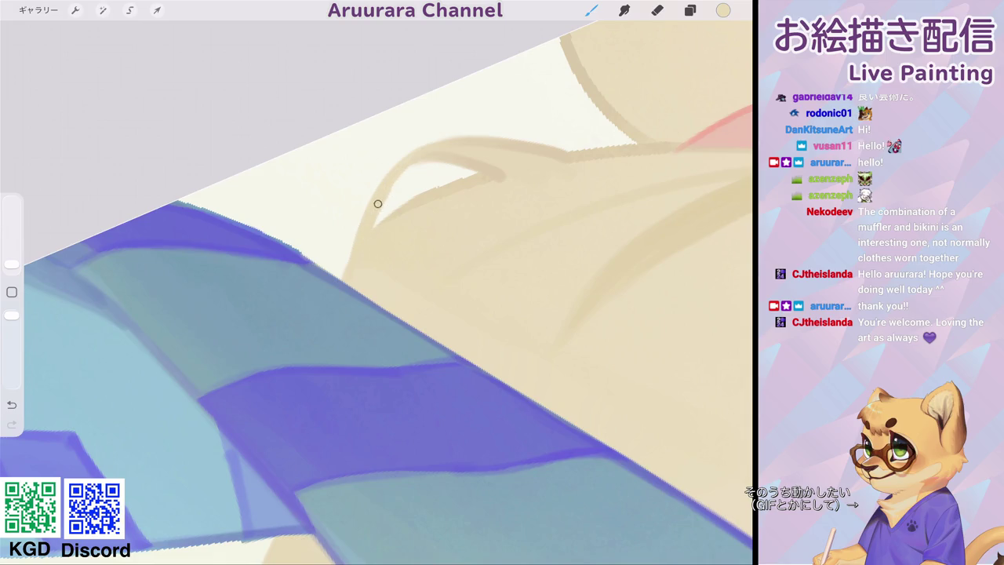
{"action": "scroll", "coordinate": [376, 282], "scroll_direction": "down", "scroll_amount": 3}
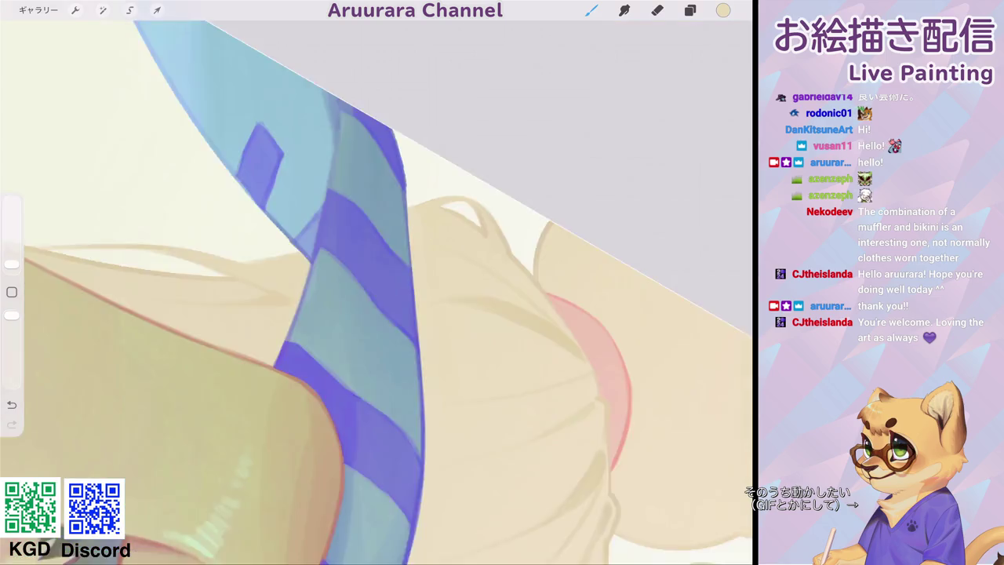
{"action": "scroll", "coordinate": [376, 282], "scroll_direction": "down", "scroll_amount": 5}
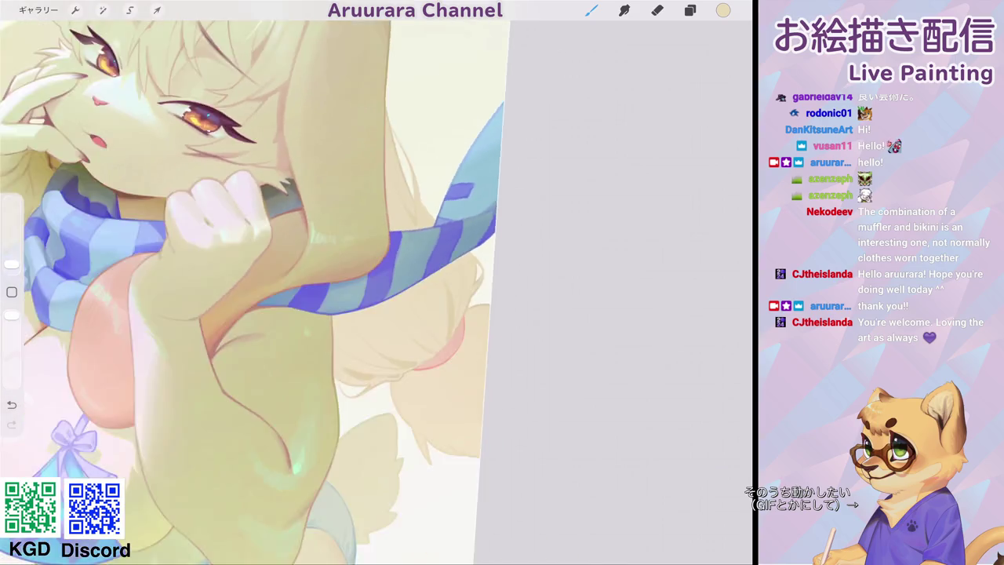
{"action": "scroll", "coordinate": [255, 292], "scroll_direction": "down", "scroll_amount": 3}
{"action": "scroll", "coordinate": [298, 283], "scroll_direction": "up", "scroll_amount": 5}
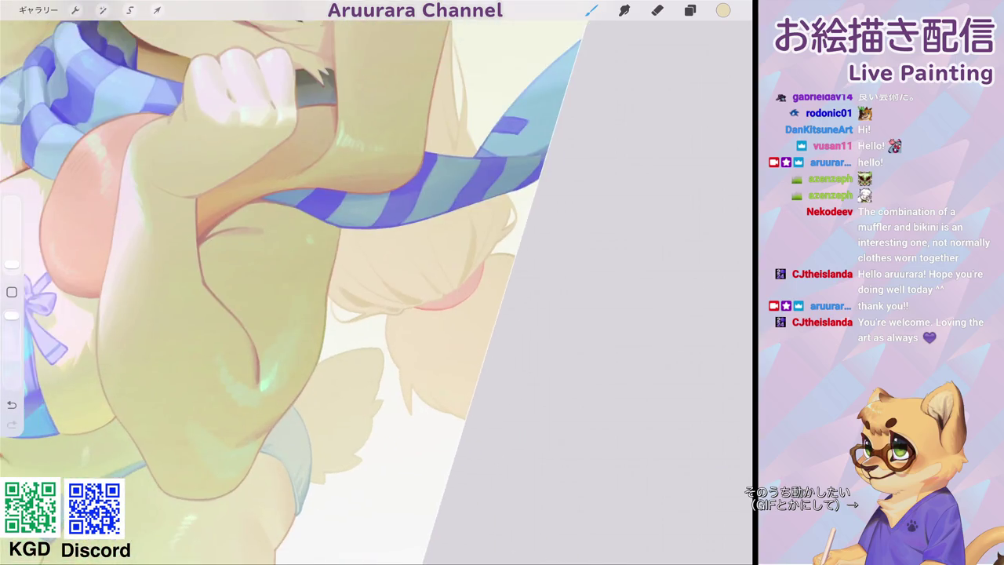
{"action": "scroll", "coordinate": [377, 282], "scroll_direction": "up", "scroll_amount": 2}
{"action": "scroll", "coordinate": [377, 283], "scroll_direction": "up", "scroll_amount": 2}
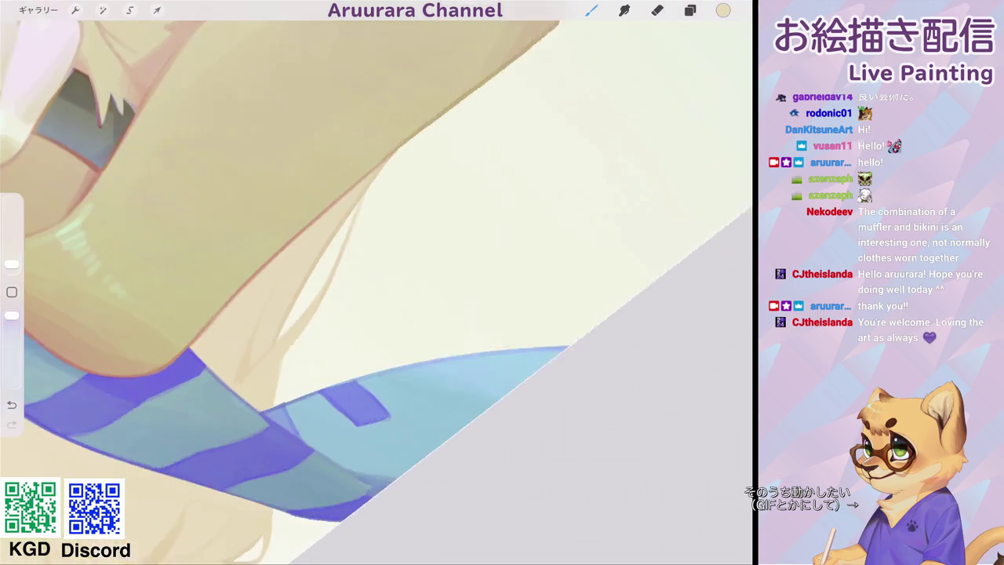
{"action": "scroll", "coordinate": [376, 282], "scroll_direction": "up", "scroll_amount": 2}
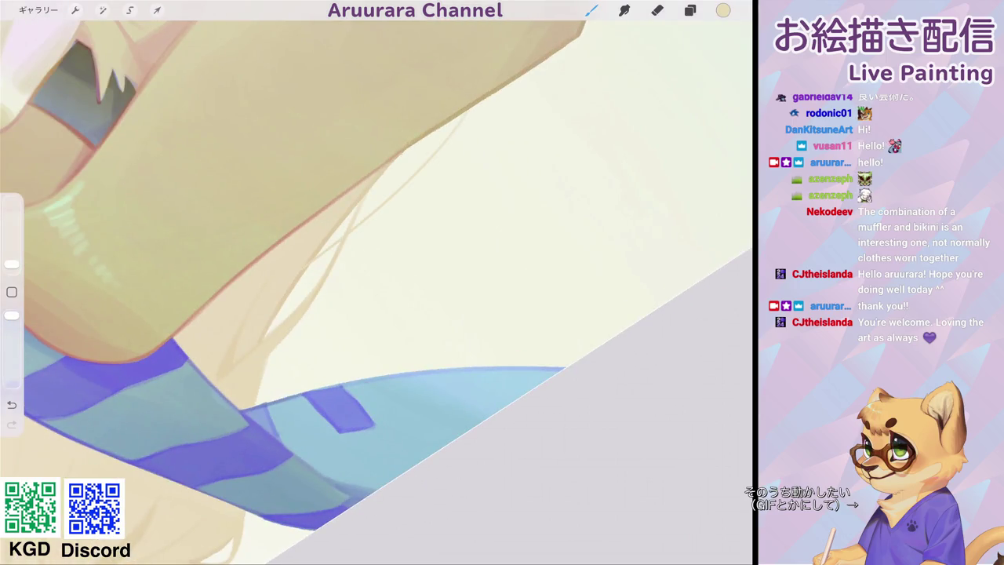
{"action": "scroll", "coordinate": [376, 283], "scroll_direction": "down", "scroll_amount": 5}
{"action": "scroll", "coordinate": [376, 282], "scroll_direction": "up", "scroll_amount": 3}
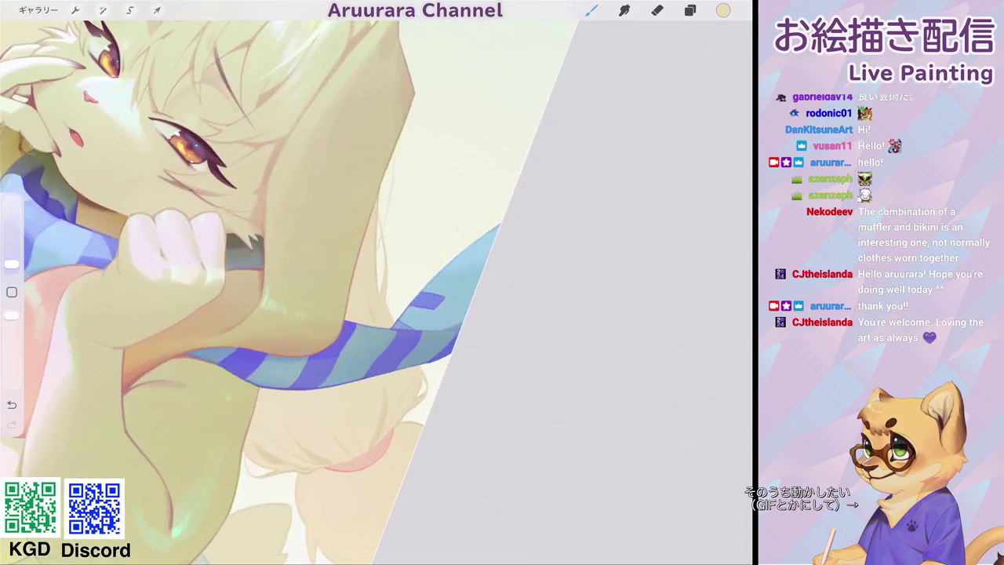
{"action": "scroll", "coordinate": [377, 283], "scroll_direction": "up", "scroll_amount": 5}
Draw a darker thin line along the fur edge and hair outline beside the scarf.
{"action": "left_click_drag", "start_coordinate": [365, 139], "coordinate": [334, 217]}
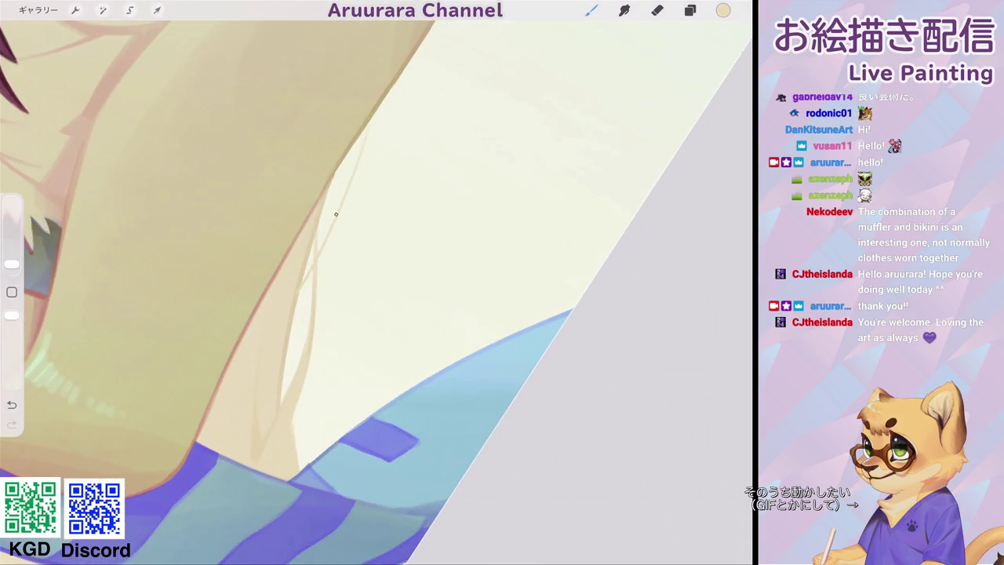
{"action": "left_click_drag", "start_coordinate": [302, 268], "coordinate": [295, 291]}
{"action": "left_click_drag", "start_coordinate": [365, 135], "coordinate": [357, 149]}
{"action": "scroll", "coordinate": [377, 291], "scroll_direction": "down", "scroll_amount": 5}
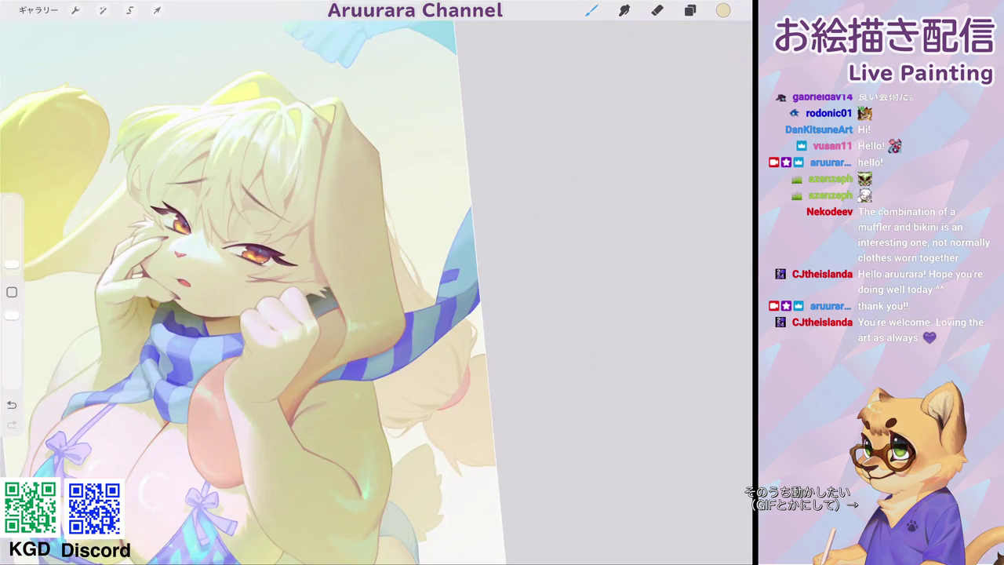
{"action": "scroll", "coordinate": [392, 299], "scroll_direction": "up", "scroll_amount": 5}
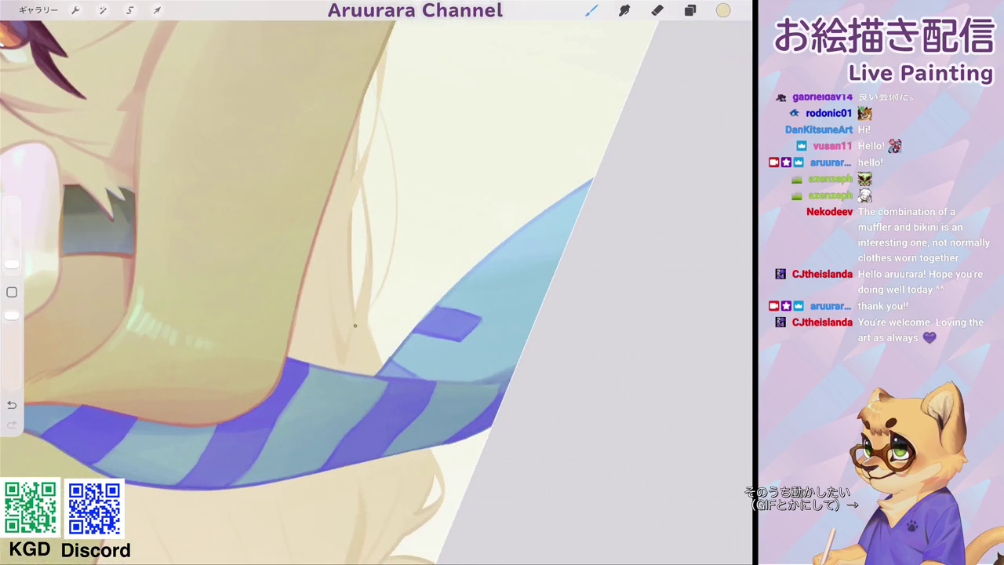
{"action": "scroll", "coordinate": [376, 290], "scroll_direction": "down", "scroll_amount": 5}
{"action": "scroll", "coordinate": [314, 267], "scroll_direction": "down", "scroll_amount": 3}
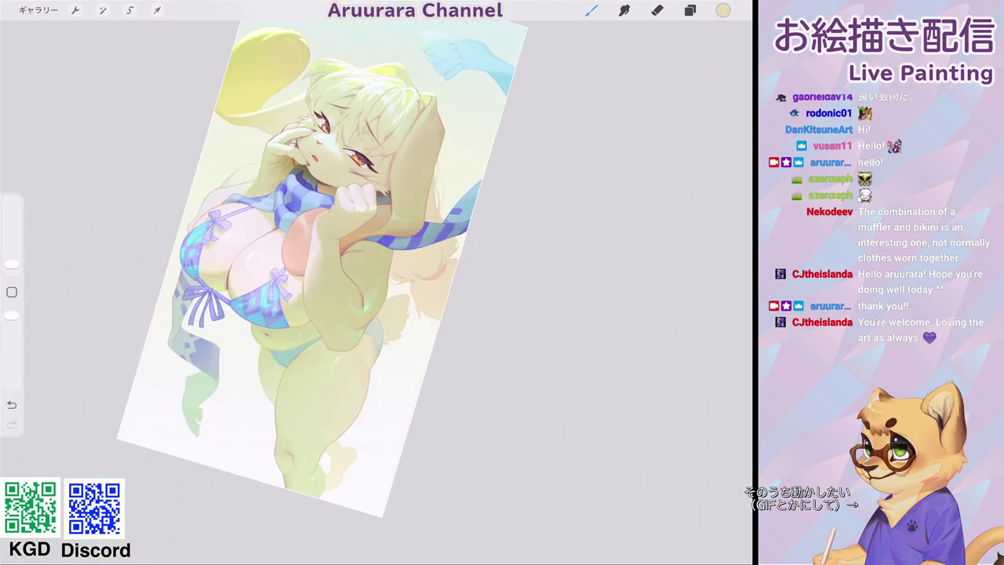
{"action": "scroll", "coordinate": [361, 228], "scroll_direction": "up", "scroll_amount": 5}
{"action": "scroll", "coordinate": [361, 228], "scroll_direction": "up", "scroll_amount": 5}
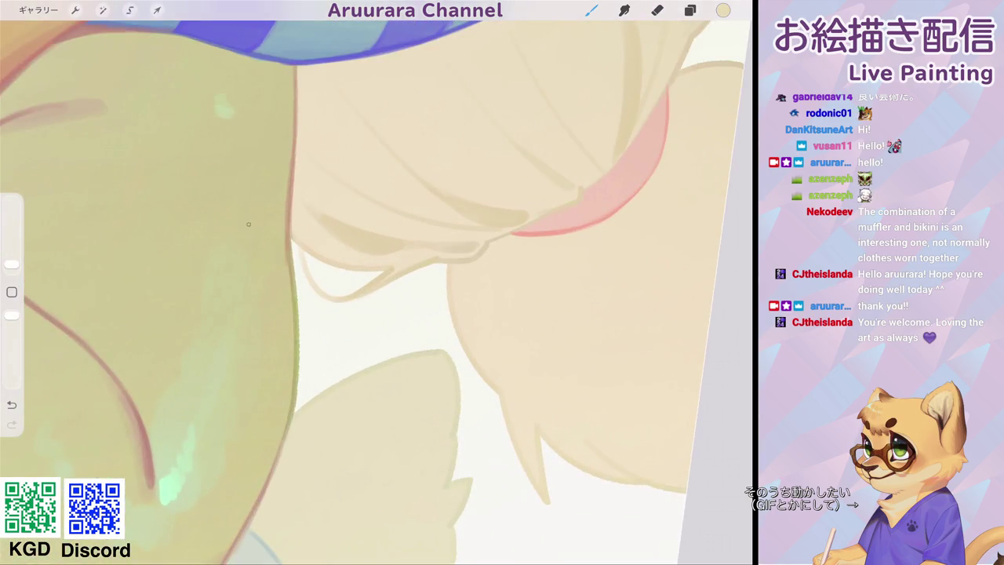
{"action": "scroll", "coordinate": [314, 282], "scroll_direction": "down", "scroll_amount": 5}
{"action": "scroll", "coordinate": [314, 283], "scroll_direction": "down", "scroll_amount": 3}
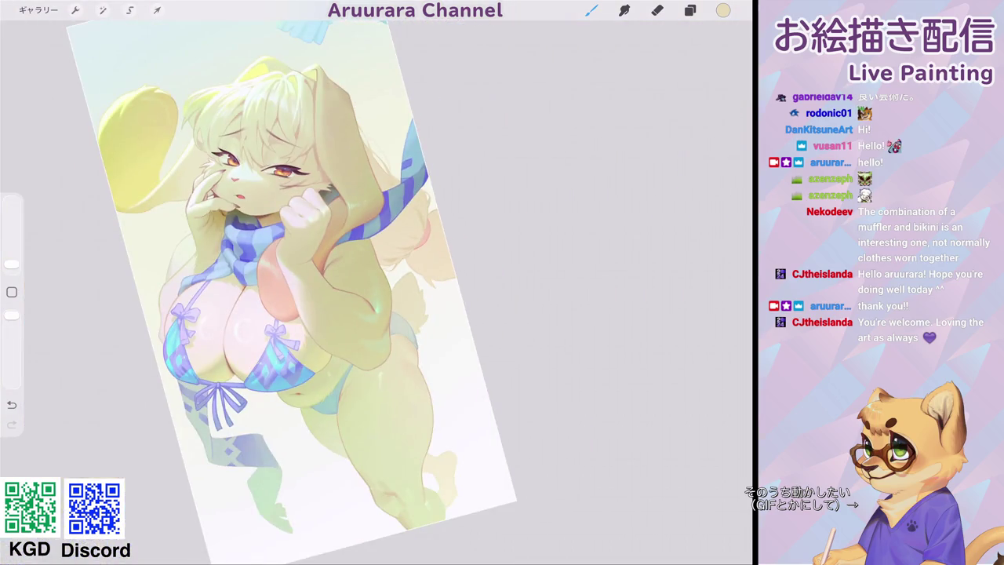
{"action": "scroll", "coordinate": [361, 313], "scroll_direction": "up", "scroll_amount": 3}
{"action": "scroll", "coordinate": [361, 314], "scroll_direction": "up", "scroll_amount": 3}
{"action": "scroll", "coordinate": [361, 314], "scroll_direction": "up", "scroll_amount": 2}
{"action": "scroll", "coordinate": [361, 314], "scroll_direction": "up", "scroll_amount": 2}
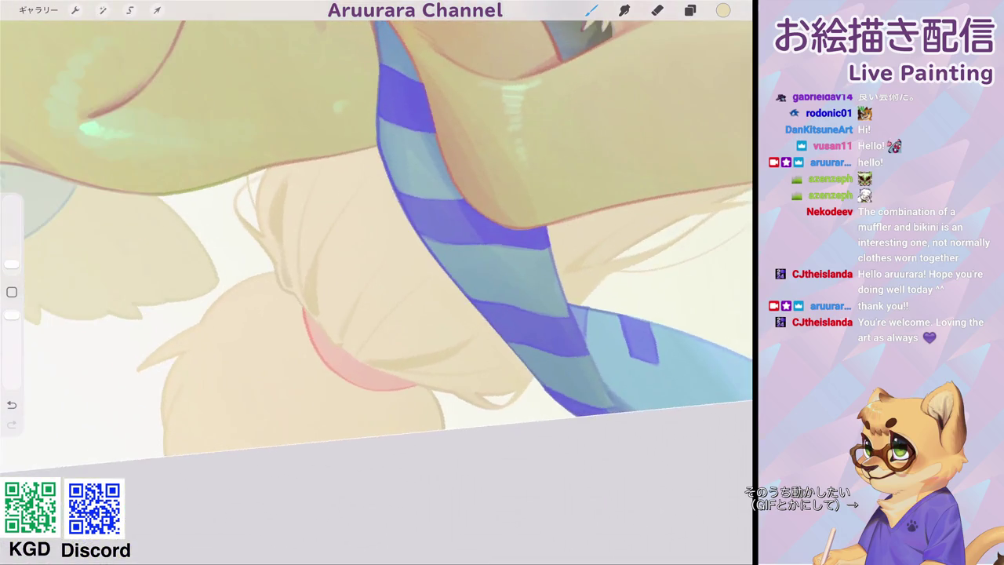
{"action": "scroll", "coordinate": [314, 283], "scroll_direction": "up", "scroll_amount": 2}
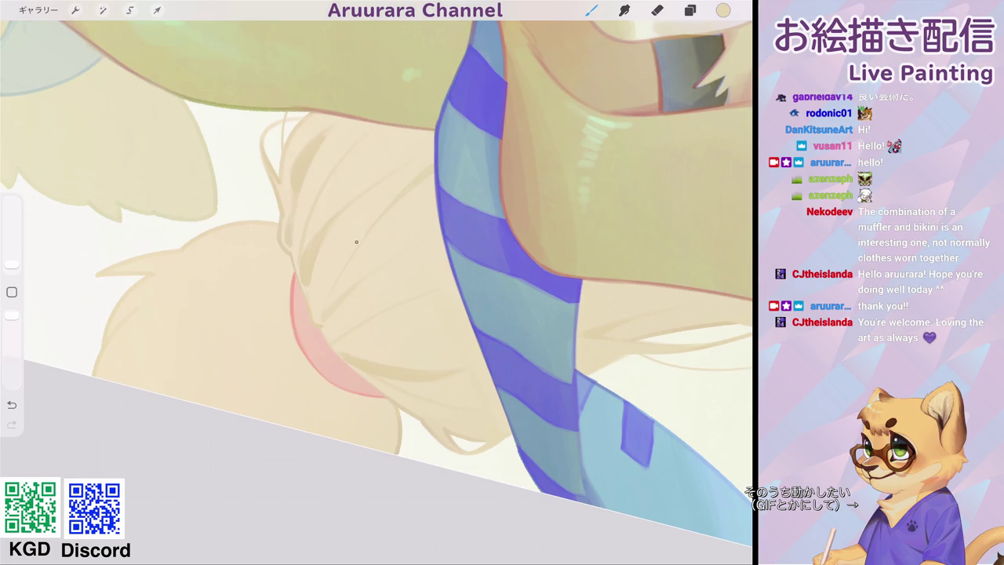
{"action": "scroll", "coordinate": [377, 283], "scroll_direction": "down", "scroll_amount": 5}
{"action": "scroll", "coordinate": [377, 282], "scroll_direction": "down", "scroll_amount": 2}
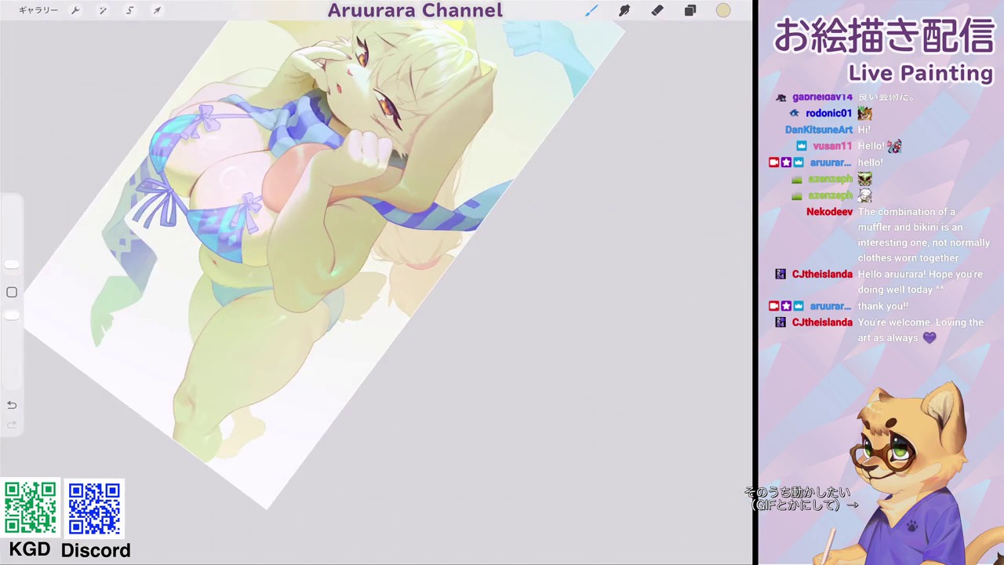
{"action": "scroll", "coordinate": [408, 259], "scroll_direction": "up", "scroll_amount": 5}
{"action": "scroll", "coordinate": [408, 259], "scroll_direction": "up", "scroll_amount": 2}
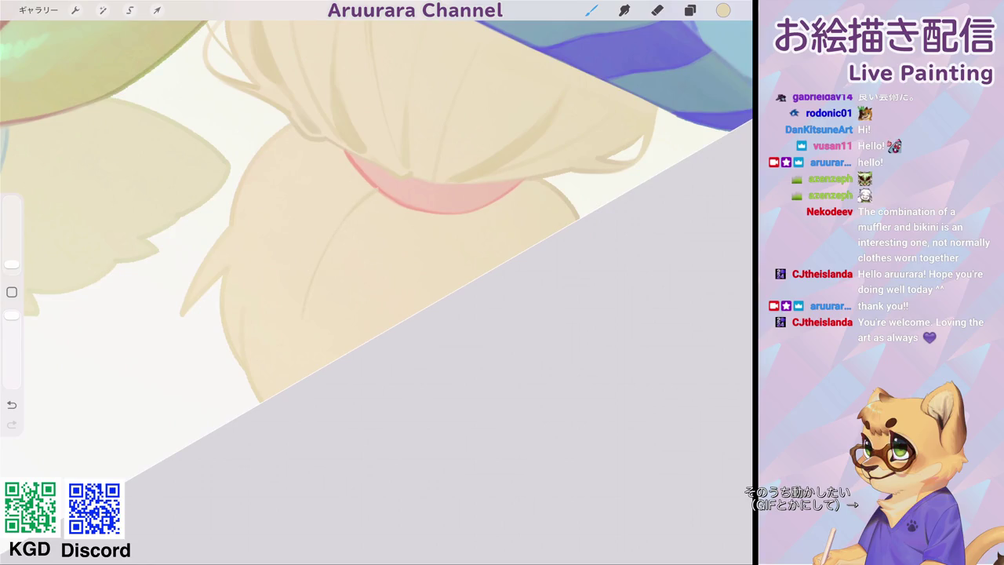
Draw a line down the fur's left edge, redoing the first attempt.
{"action": "scroll", "coordinate": [377, 283], "scroll_direction": "up", "scroll_amount": 3}
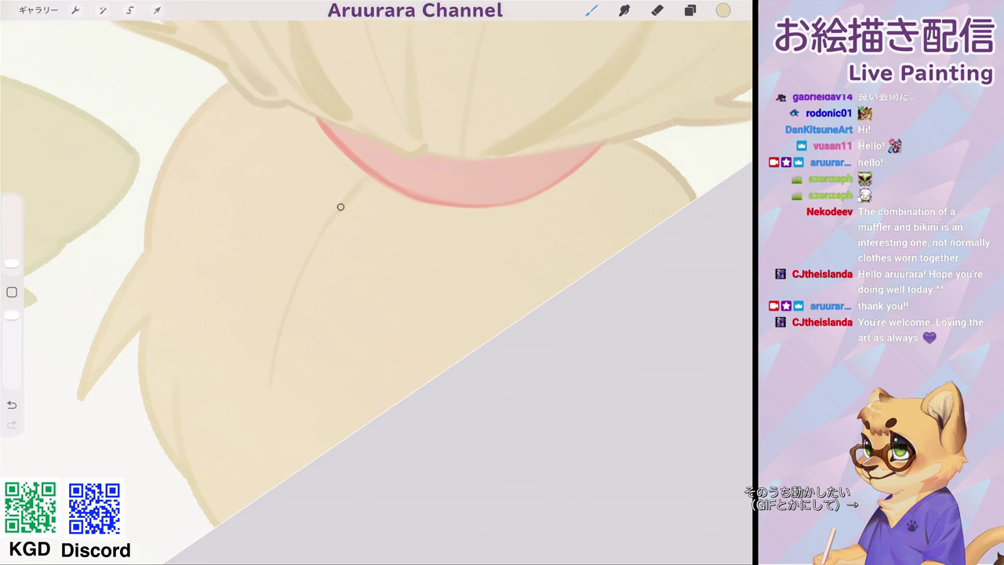
{"action": "scroll", "coordinate": [222, 266], "scroll_direction": "down", "scroll_amount": 2}
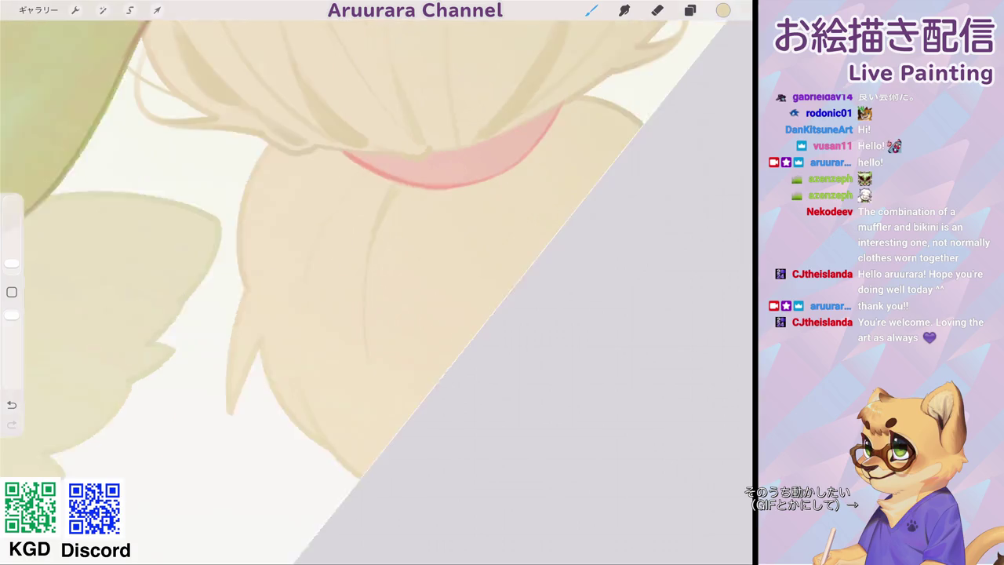
{"action": "scroll", "coordinate": [377, 282], "scroll_direction": "up", "scroll_amount": 2}
{"action": "mouse_move", "coordinate": [343, 121]}
{"action": "left_mouse_down"}
{"action": "mouse_move", "coordinate": [270, 226]}
{"action": "mouse_move", "coordinate": [275, 341]}
{"action": "left_mouse_up"}
{"action": "key", "text": "ctrl+z"}
{"action": "left_click_drag", "start_coordinate": [296, 130], "coordinate": [302, 256]}
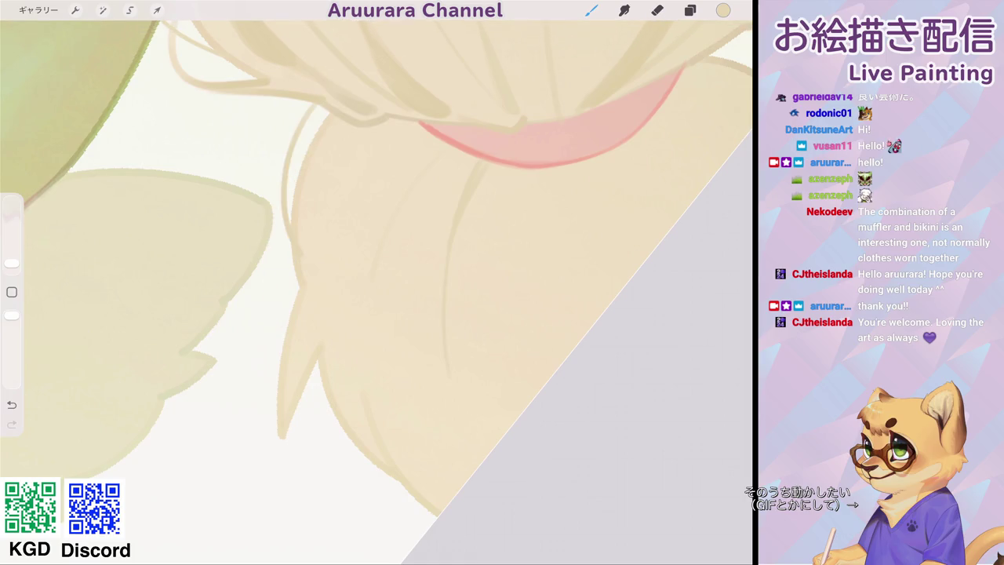
Extend and thicken dark shading strokes along the lower left of the hair.
{"action": "scroll", "coordinate": [376, 283], "scroll_direction": "down", "scroll_amount": 3}
{"action": "scroll", "coordinate": [377, 283], "scroll_direction": "down", "scroll_amount": 2}
{"action": "scroll", "coordinate": [377, 282], "scroll_direction": "up", "scroll_amount": 3}
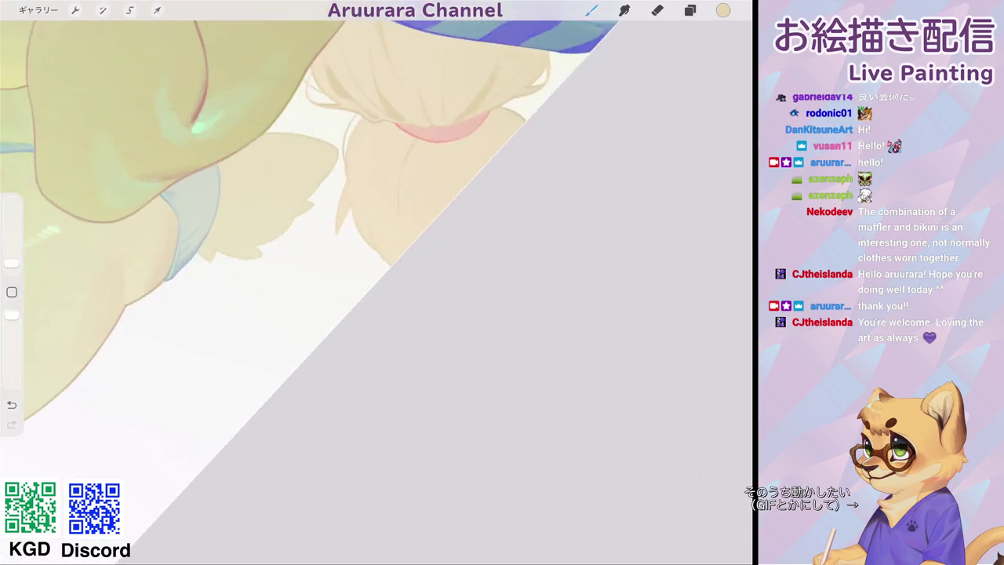
{"action": "scroll", "coordinate": [376, 283], "scroll_direction": "up", "scroll_amount": 1}
{"action": "scroll", "coordinate": [377, 283], "scroll_direction": "up", "scroll_amount": 2}
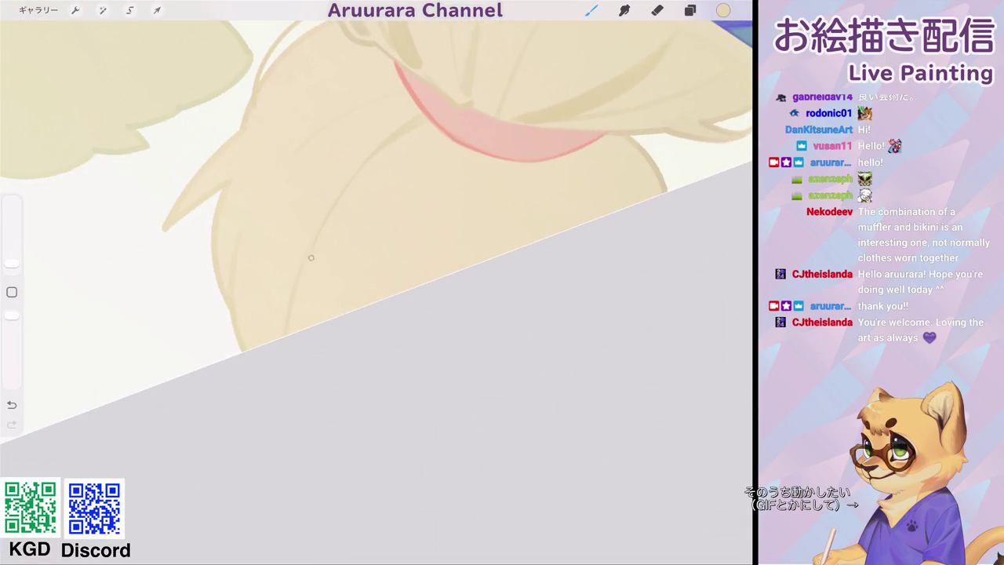
{"action": "left_click_drag", "start_coordinate": [307, 298], "coordinate": [289, 328]}
{"action": "left_click_drag", "start_coordinate": [316, 239], "coordinate": [292, 330]}
{"action": "left_click_drag", "start_coordinate": [308, 278], "coordinate": [296, 325]}
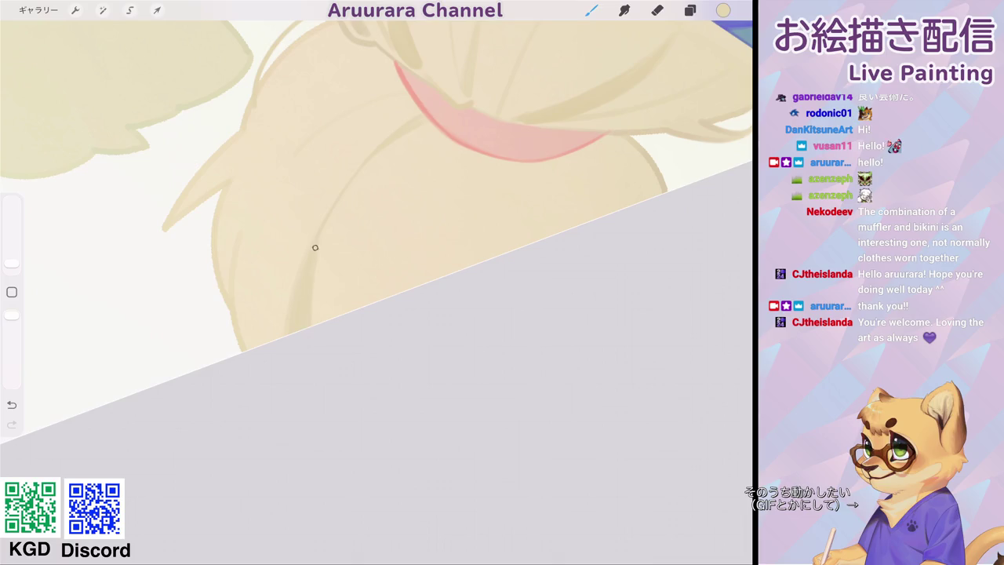
{"action": "mouse_move", "coordinate": [335, 284]}
{"action": "left_mouse_down"}
{"action": "mouse_move", "coordinate": [334, 315]}
{"action": "mouse_move", "coordinate": [322, 320]}
{"action": "left_mouse_up"}
View the whole canvas and bring up the layer list.
{"action": "scroll", "coordinate": [329, 305], "scroll_direction": "down", "scroll_amount": 3}
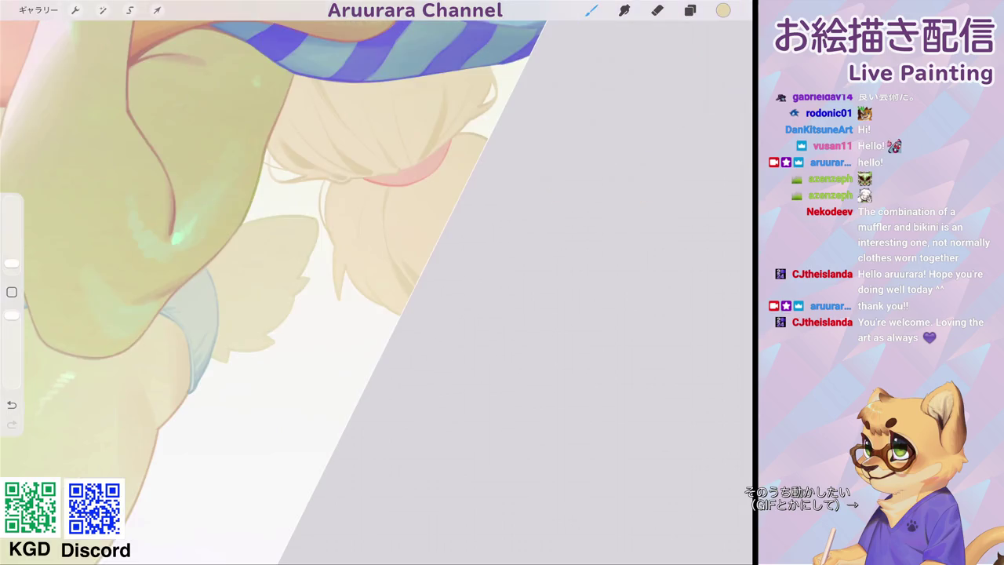
{"action": "scroll", "coordinate": [369, 251], "scroll_direction": "up", "scroll_amount": 3}
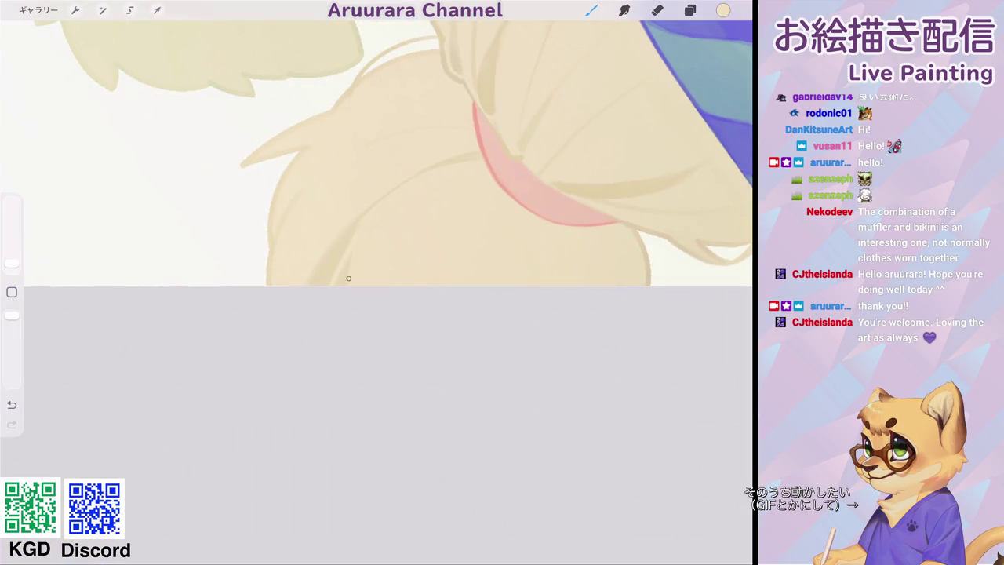
{"action": "scroll", "coordinate": [368, 233], "scroll_direction": "down", "scroll_amount": 2}
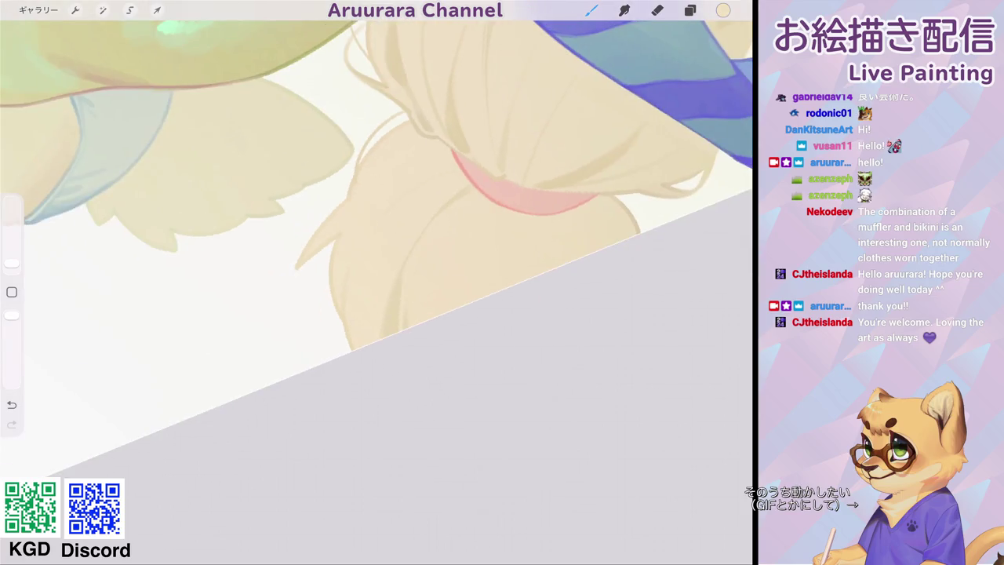
{"action": "scroll", "coordinate": [395, 244], "scroll_direction": "up", "scroll_amount": 2}
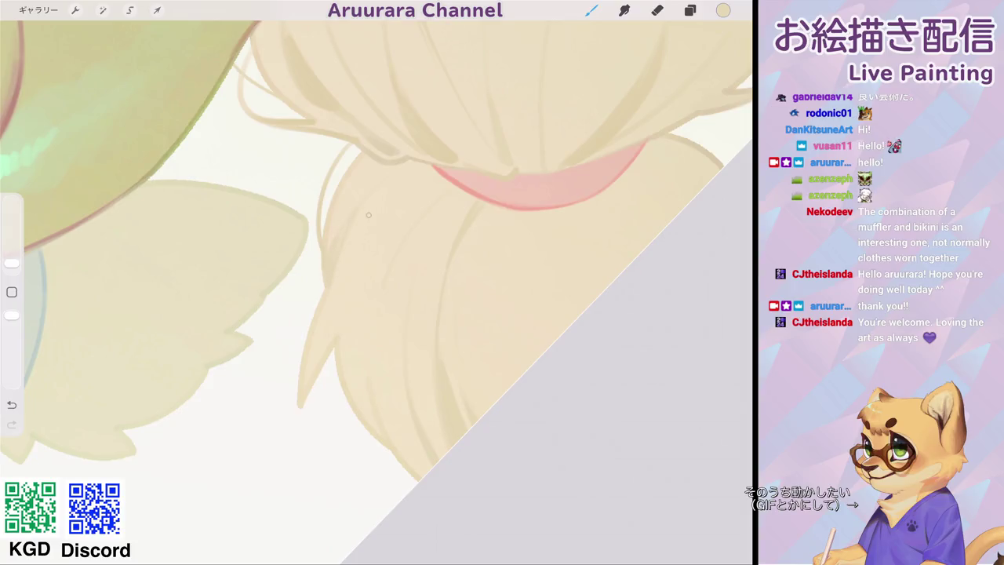
{"action": "scroll", "coordinate": [421, 172], "scroll_direction": "down", "scroll_amount": 2}
{"action": "scroll", "coordinate": [392, 234], "scroll_direction": "up", "scroll_amount": 1}
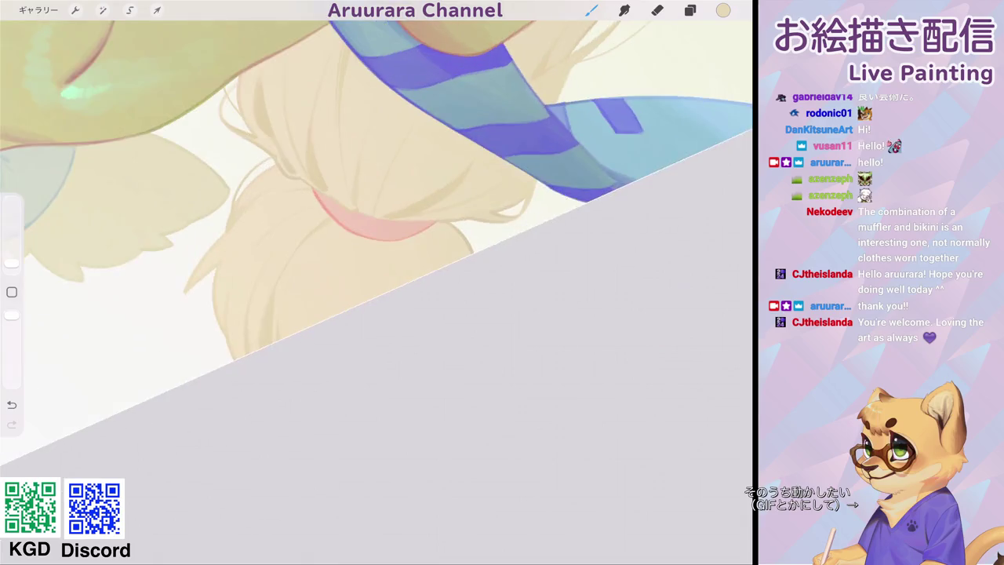
{"action": "scroll", "coordinate": [393, 234], "scroll_direction": "up", "scroll_amount": 1}
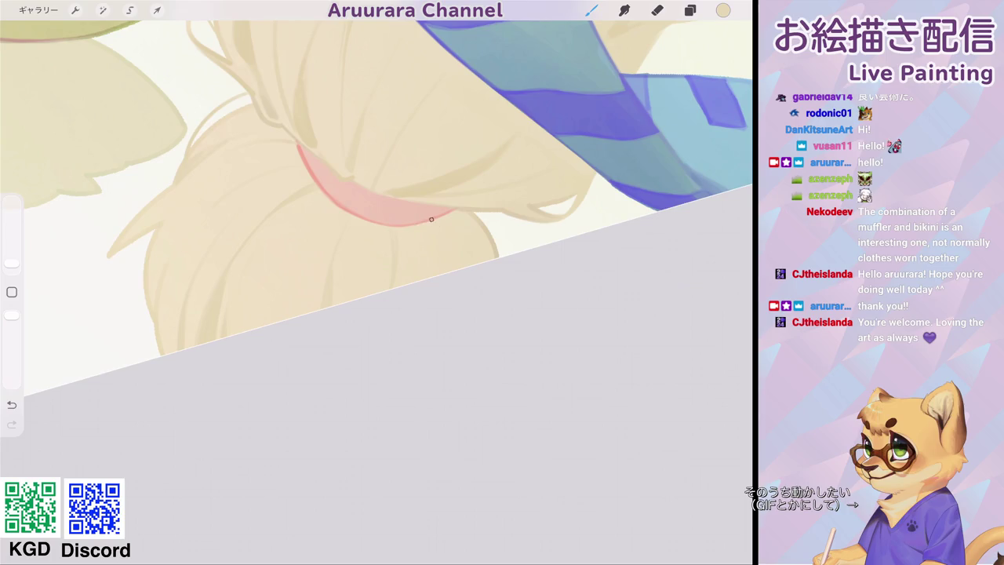
{"action": "scroll", "coordinate": [377, 283], "scroll_direction": "down", "scroll_amount": 5}
{"action": "left_click", "coordinate": [691, 11]}
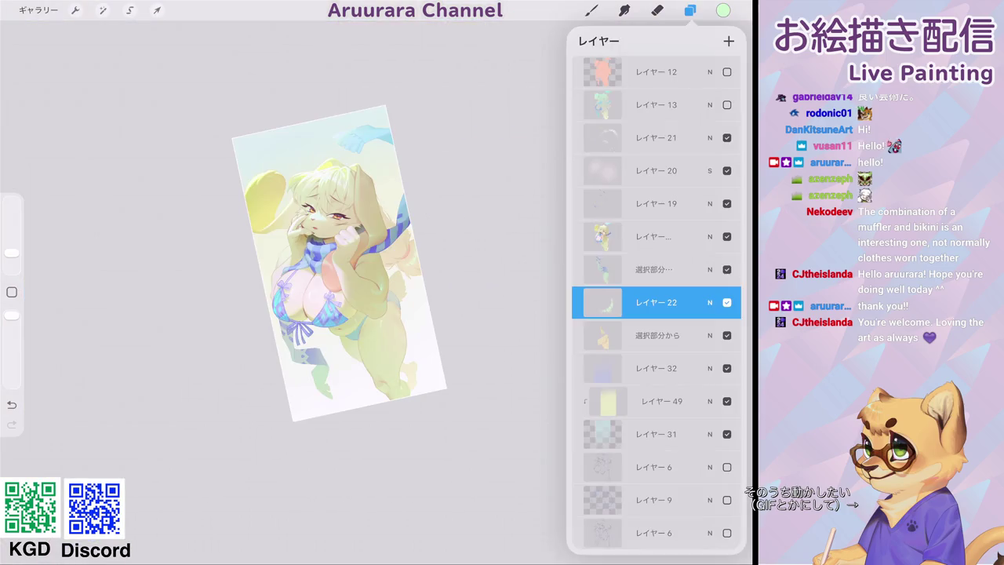
Add clipping-mask layer レイヤー 23 above the layer over レイヤー 22 and choose Aru_airbrush.
{"action": "scroll", "coordinate": [315, 232], "scroll_direction": "up", "scroll_amount": 5}
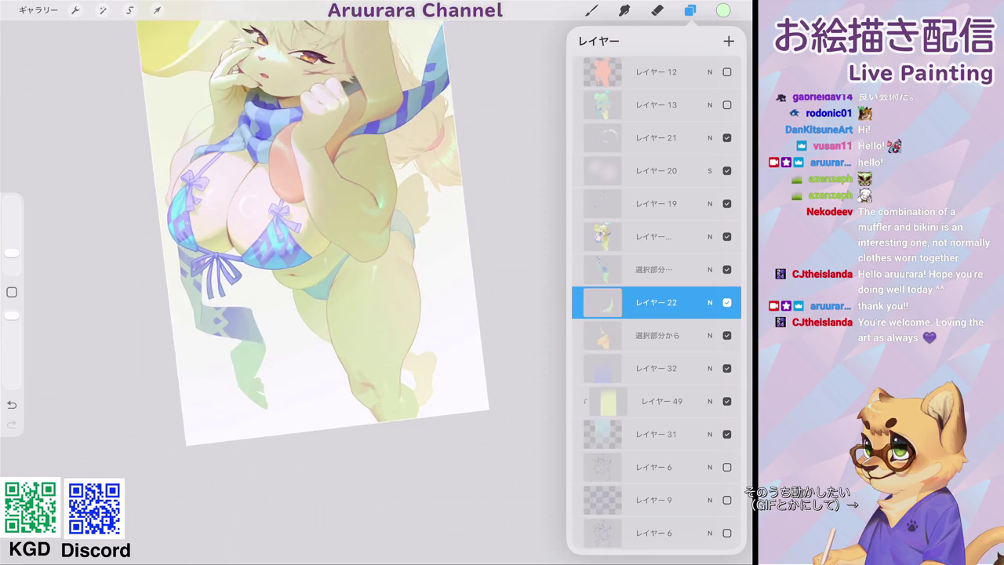
{"action": "scroll", "coordinate": [313, 235], "scroll_direction": "down", "scroll_amount": 3}
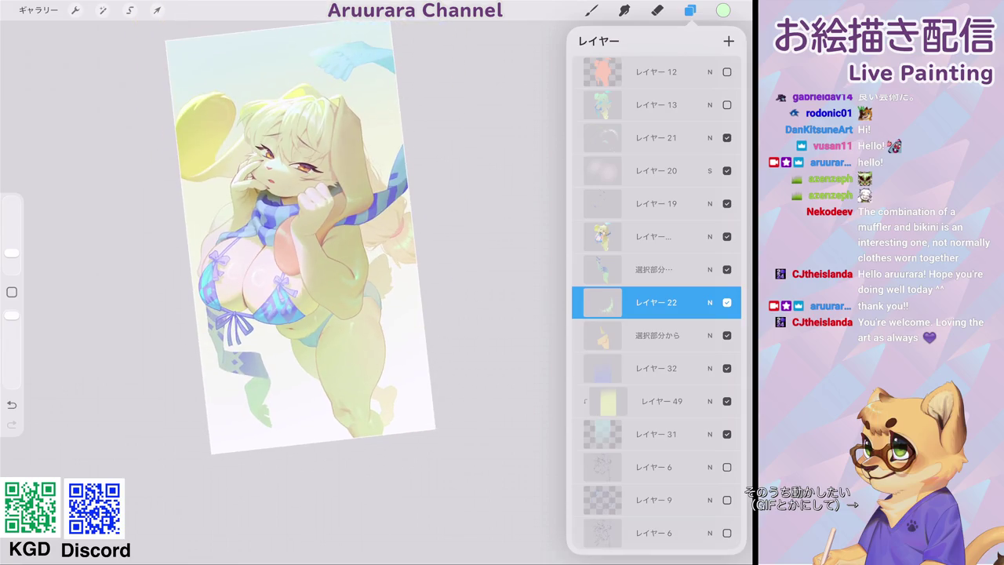
{"action": "scroll", "coordinate": [314, 283], "scroll_direction": "up", "scroll_amount": 5}
{"action": "scroll", "coordinate": [314, 283], "scroll_direction": "down", "scroll_amount": 3}
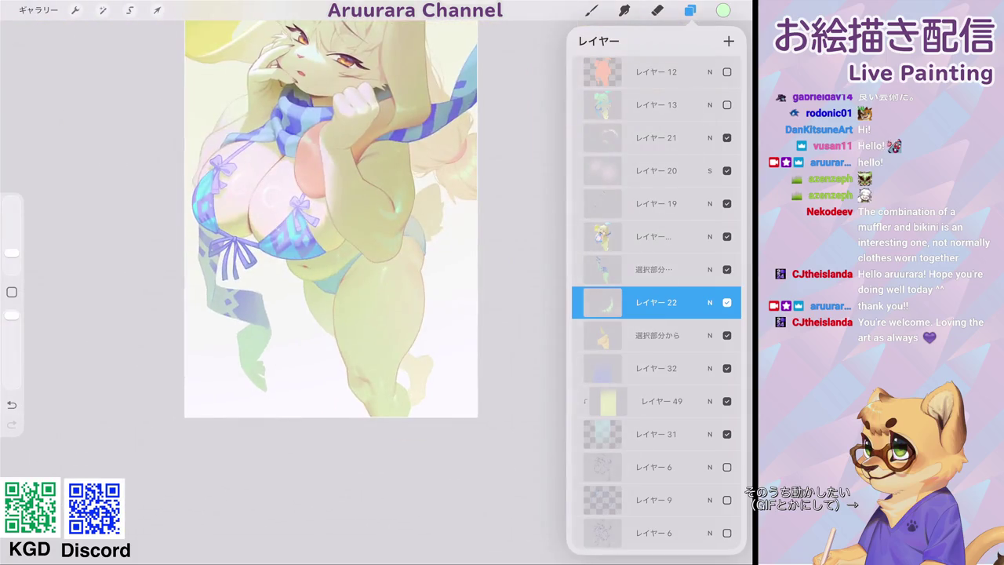
{"action": "scroll", "coordinate": [338, 235], "scroll_direction": "up", "scroll_amount": 1}
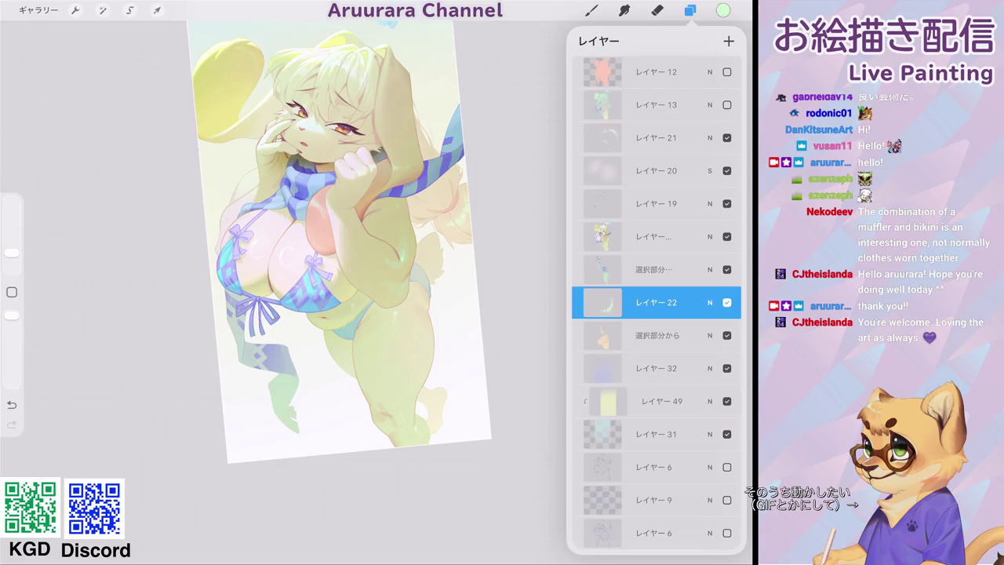
{"action": "left_click", "coordinate": [657, 269]}
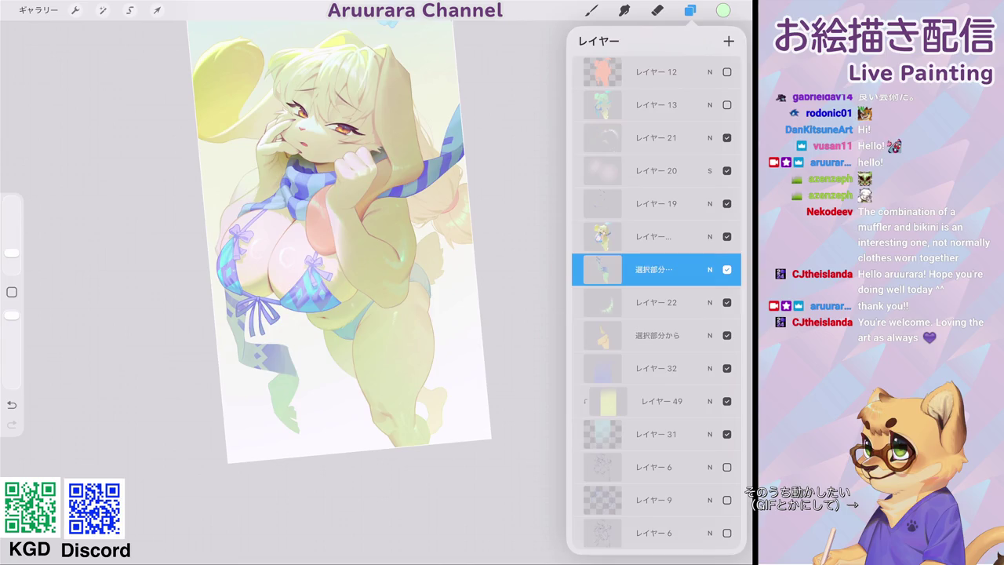
{"action": "left_click", "coordinate": [729, 41]}
{"action": "left_click", "coordinate": [608, 269]}
{"action": "left_click", "coordinate": [526, 296]}
{"action": "left_click", "coordinate": [591, 10]}
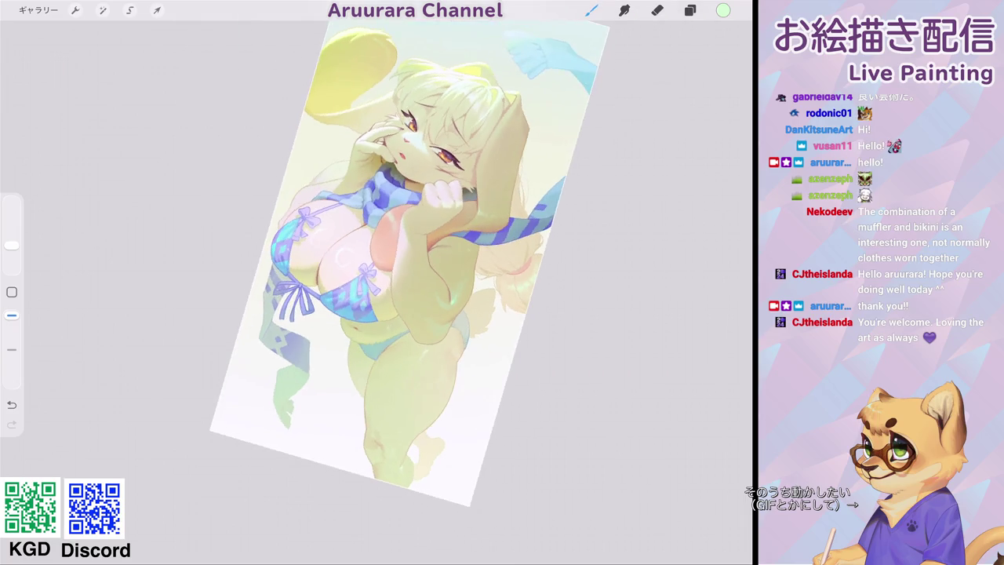
Airbrush over the chest, undo it, and place a smaller dab with a reduced brush.
{"action": "left_click", "coordinate": [690, 10]}
{"action": "left_click_drag", "start_coordinate": [12, 245], "coordinate": [12, 221]}
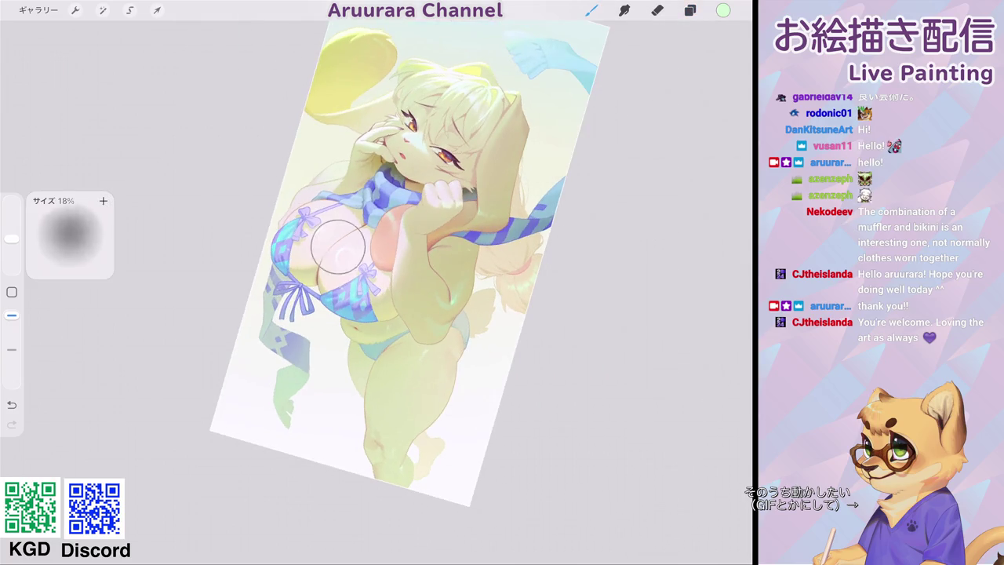
{"action": "left_click_drag", "start_coordinate": [330, 234], "coordinate": [303, 290]}
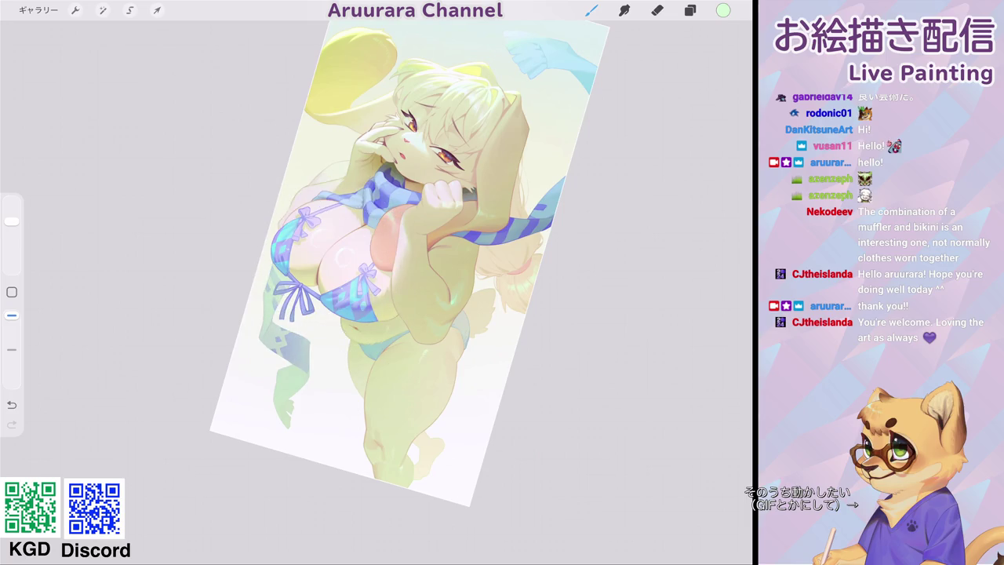
{"action": "scroll", "coordinate": [376, 282], "scroll_direction": "down", "scroll_amount": 5}
{"action": "scroll", "coordinate": [377, 283], "scroll_direction": "up", "scroll_amount": 8}
{"action": "key", "text": "ctrl+z"}
{"action": "left_click_drag", "start_coordinate": [12, 222], "coordinate": [12, 242]}
{"action": "left_click", "coordinate": [257, 340]}
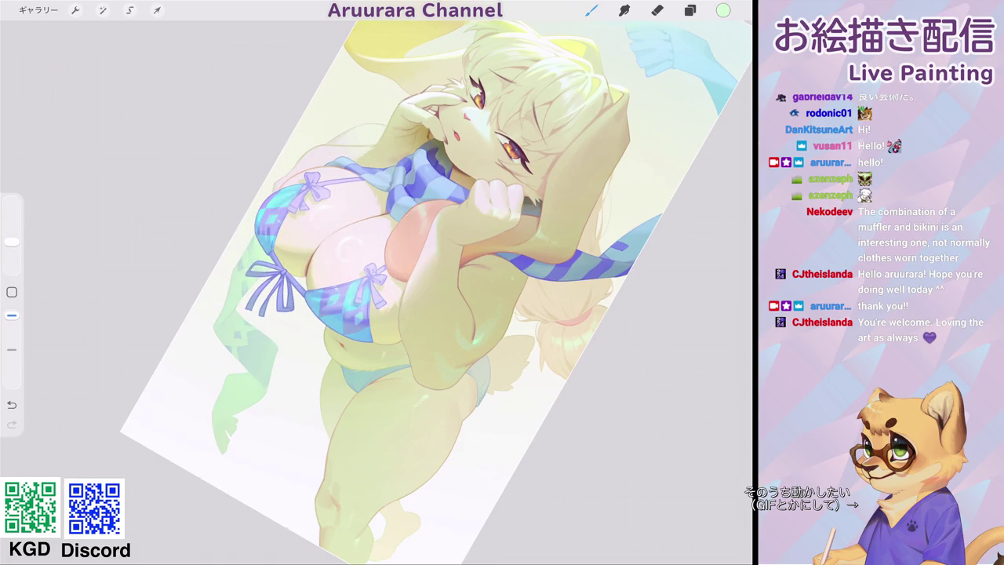
Sample a colour from the bikini area and adjust it to pale yellow #F5F7B4.
{"action": "scroll", "coordinate": [376, 283], "scroll_direction": "down", "scroll_amount": 5}
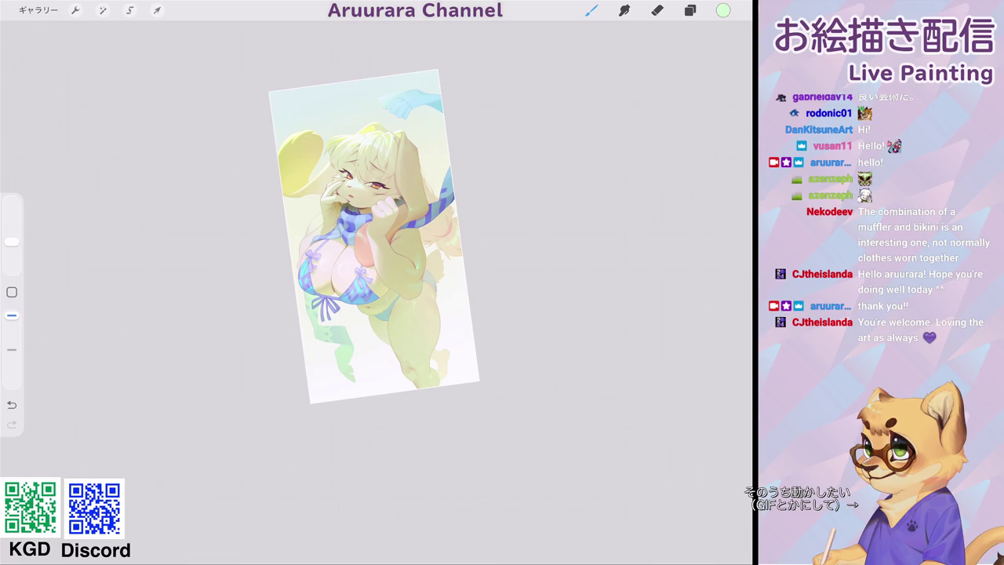
{"action": "mouse_move", "coordinate": [326, 306]}
{"action": "left_mouse_down"}
{"action": "mouse_move", "coordinate": [275, 212]}
{"action": "mouse_move", "coordinate": [314, 274]}
{"action": "left_mouse_up"}
{"action": "left_click_drag", "start_coordinate": [275, 307], "coordinate": [358, 340]}
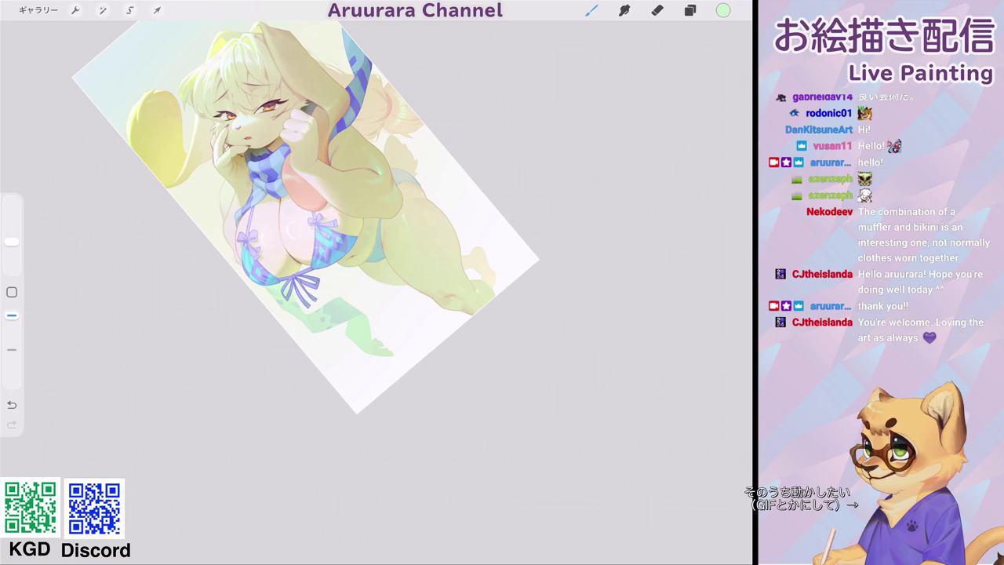
{"action": "left_click", "coordinate": [724, 11]}
{"action": "left_click_drag", "start_coordinate": [708, 201], "coordinate": [675, 201]}
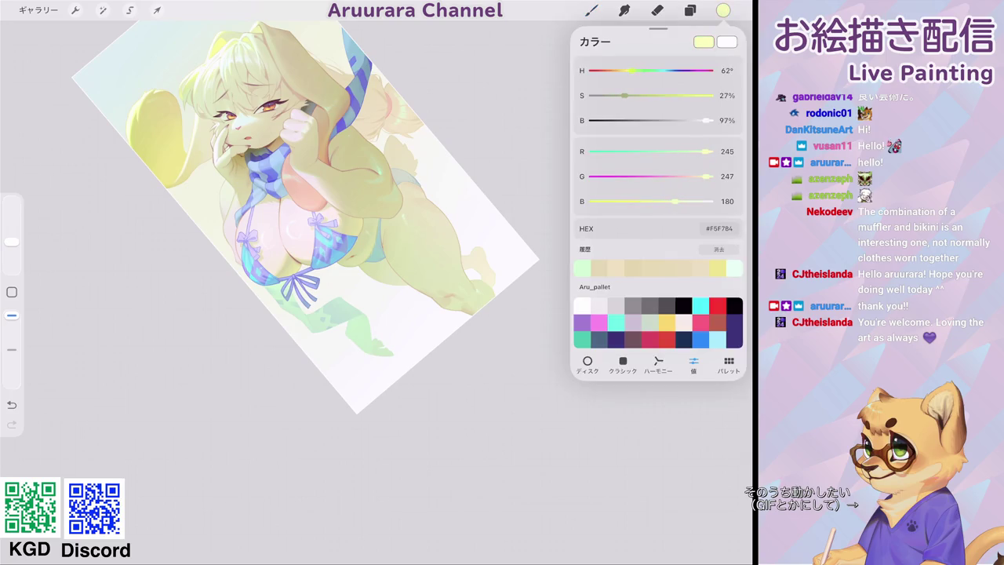
Undo a trial pale yellow stroke, enlarge the brush slightly, and recentre the canvas.
{"action": "left_click_drag", "start_coordinate": [384, 392], "coordinate": [359, 365]}
{"action": "key", "text": "ctrl+z"}
{"action": "left_click_drag", "start_coordinate": [11, 241], "coordinate": [12, 229]}
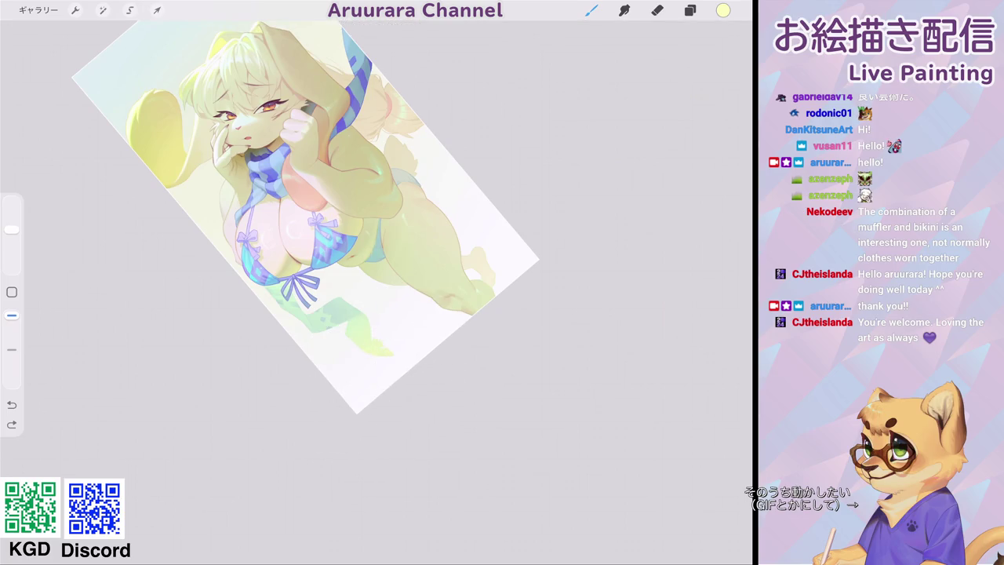
{"action": "left_click_drag", "start_coordinate": [306, 220], "coordinate": [393, 269]}
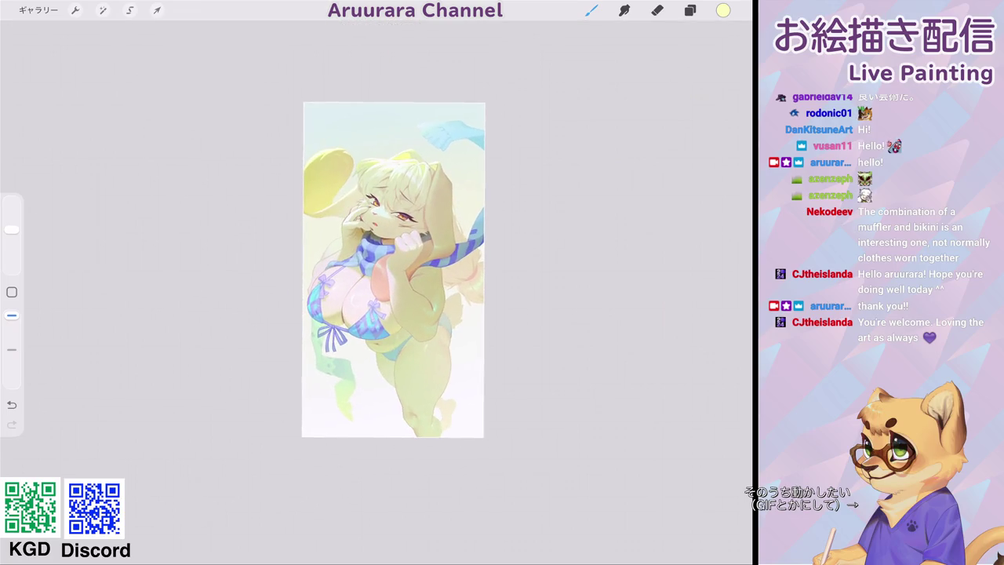
{"action": "left_click", "coordinate": [691, 11]}
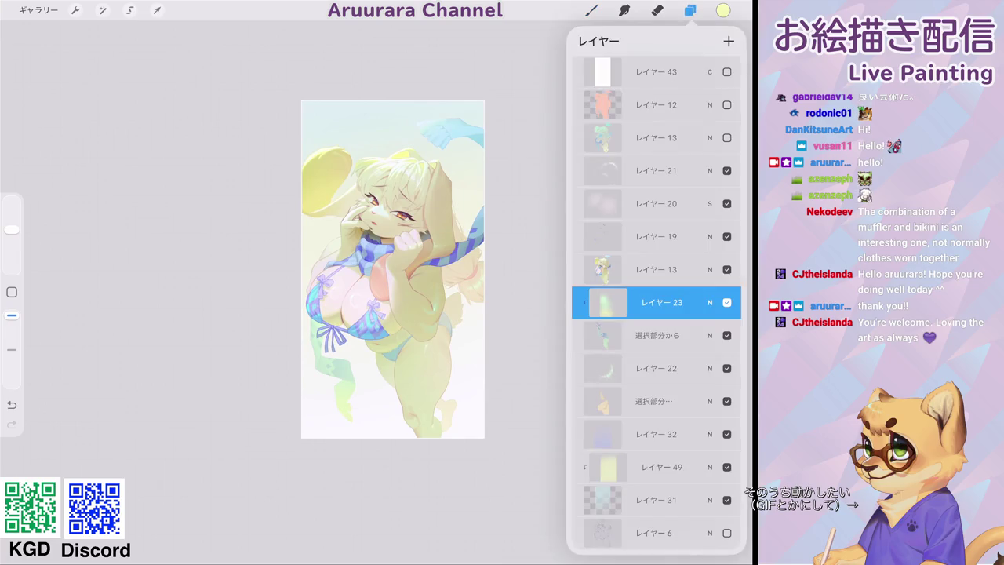
Toggle レイヤー 43 to compare greyscale and colour, leaving it visible.
{"action": "left_click", "coordinate": [727, 72]}
{"action": "scroll", "coordinate": [392, 269], "scroll_direction": "down", "scroll_amount": 2}
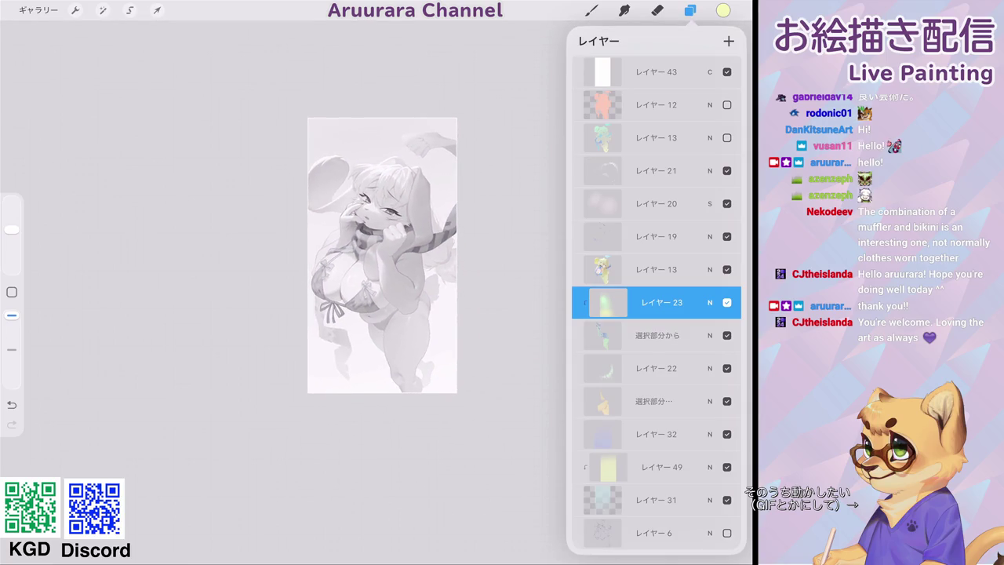
{"action": "scroll", "coordinate": [360, 274], "scroll_direction": "up", "scroll_amount": 3}
{"action": "left_click", "coordinate": [727, 72]}
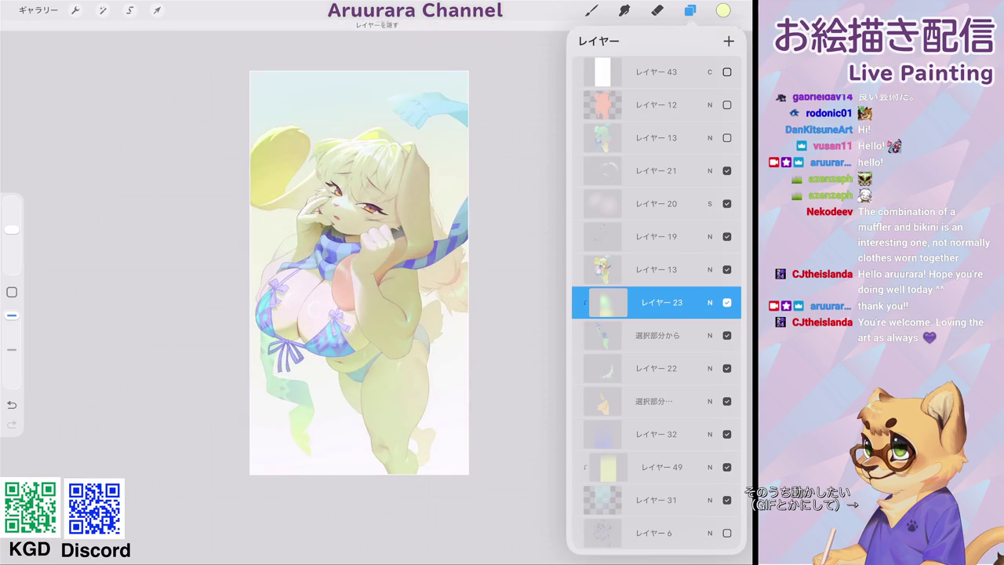
{"action": "left_click", "coordinate": [728, 72]}
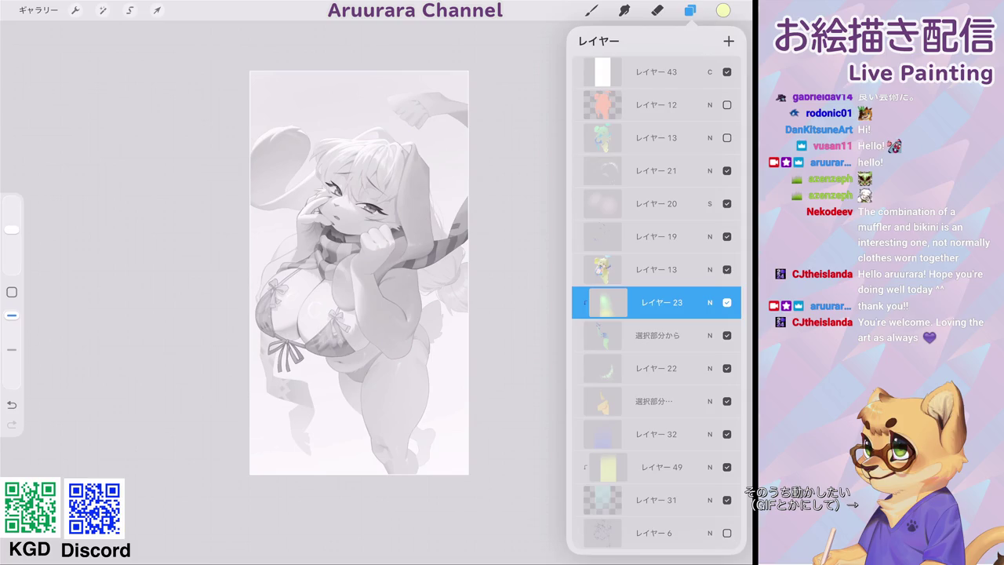
{"action": "scroll", "coordinate": [359, 273], "scroll_direction": "down", "scroll_amount": 2}
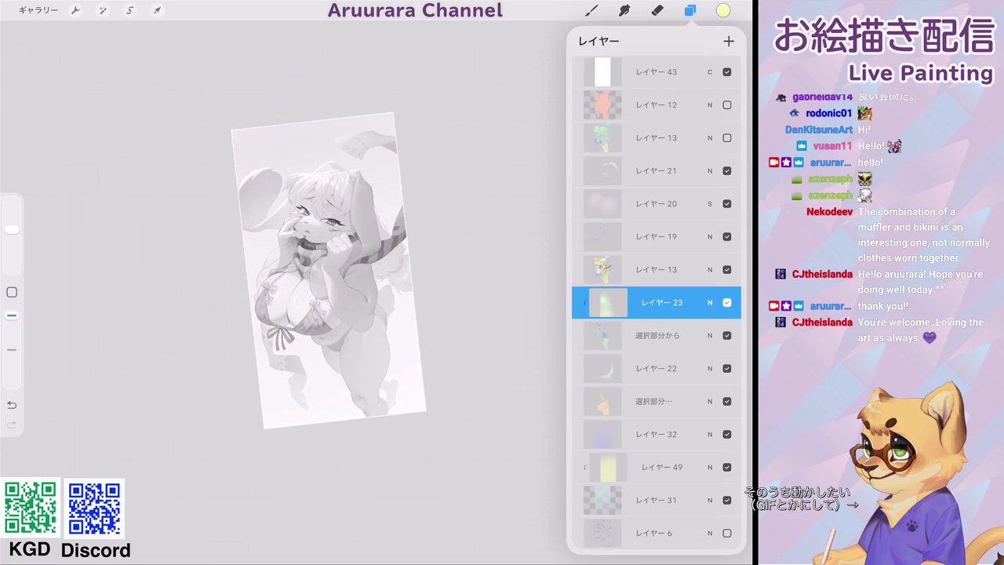
{"action": "scroll", "coordinate": [656, 302], "scroll_direction": "down", "scroll_amount": 5}
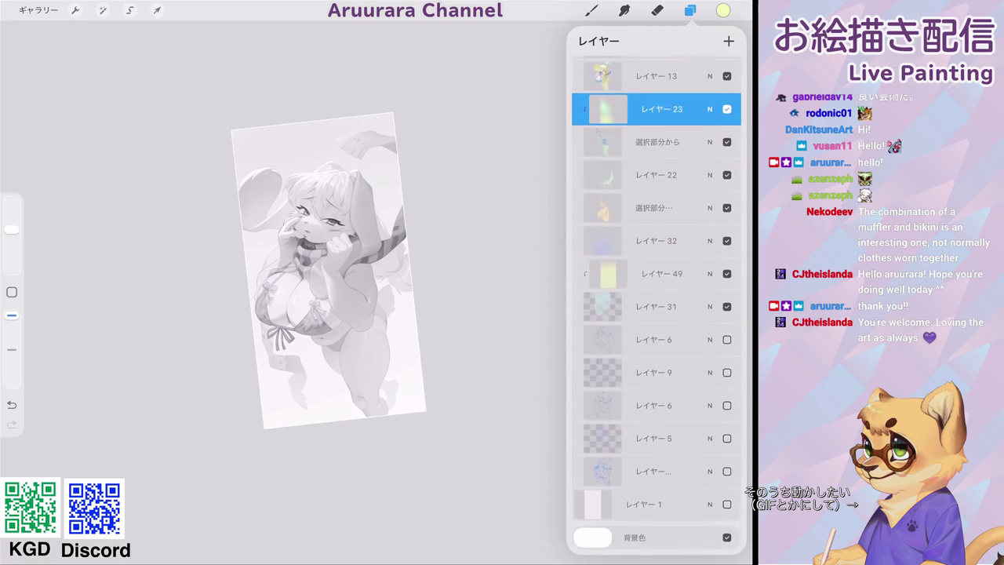
Add a new Multiply layer directly above レイヤー 49.
{"action": "left_click", "coordinate": [656, 274]}
{"action": "left_click", "coordinate": [656, 241]}
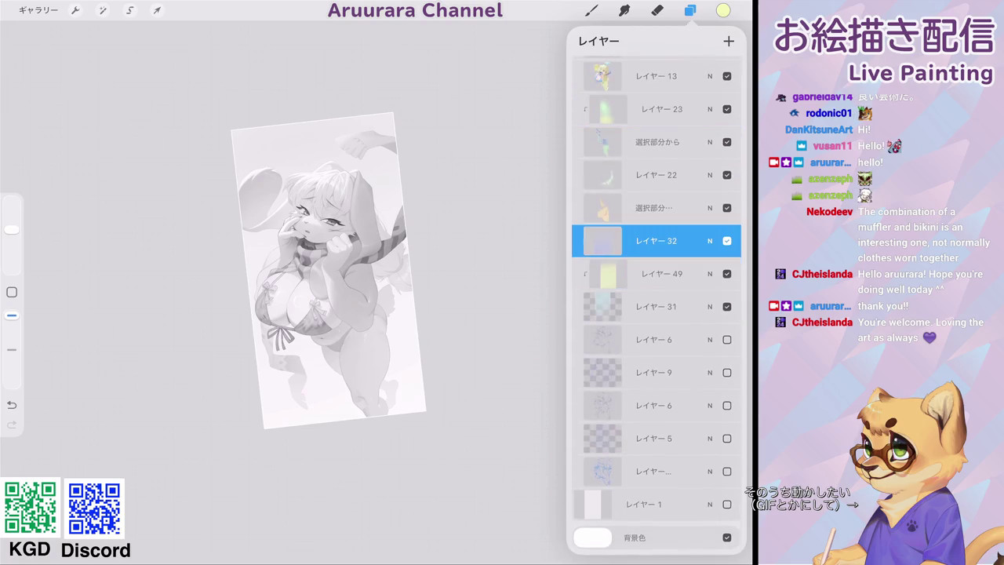
{"action": "left_click", "coordinate": [656, 274]}
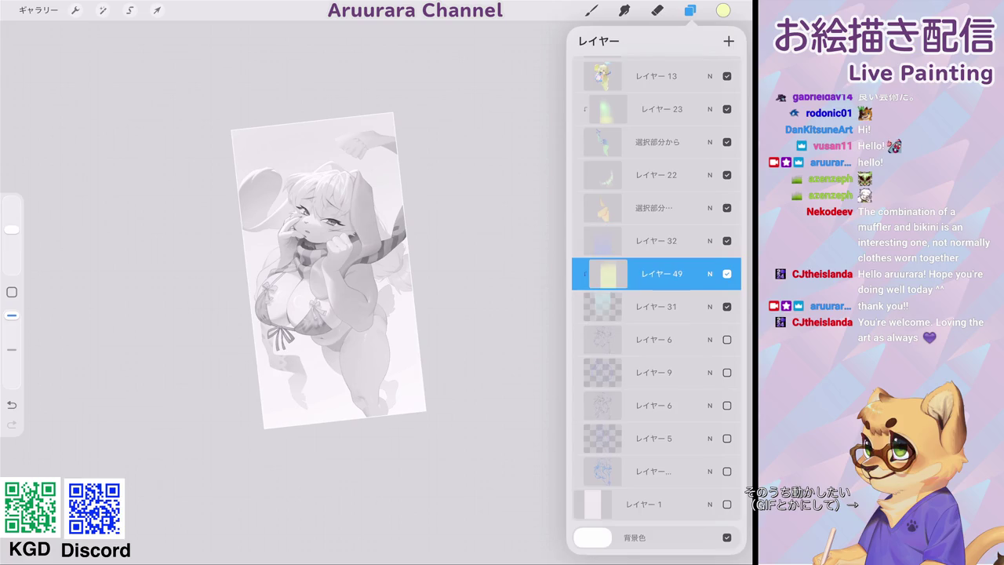
{"action": "left_click", "coordinate": [729, 41]}
{"action": "left_click", "coordinate": [710, 274]}
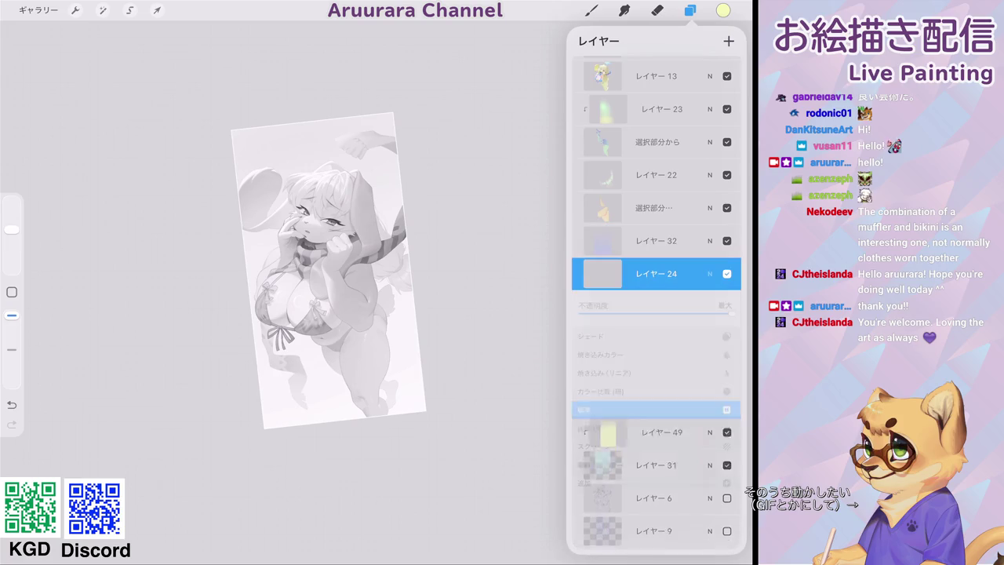
{"action": "scroll", "coordinate": [655, 408], "scroll_direction": "up", "scroll_amount": 2}
{"action": "left_click", "coordinate": [604, 410]}
{"action": "left_click", "coordinate": [710, 273]}
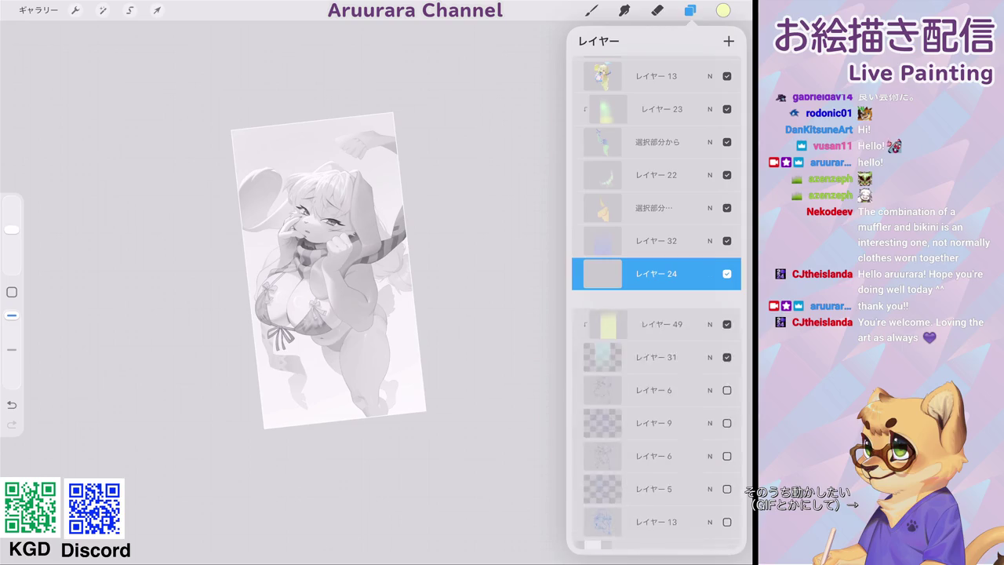
{"action": "left_click", "coordinate": [591, 10]}
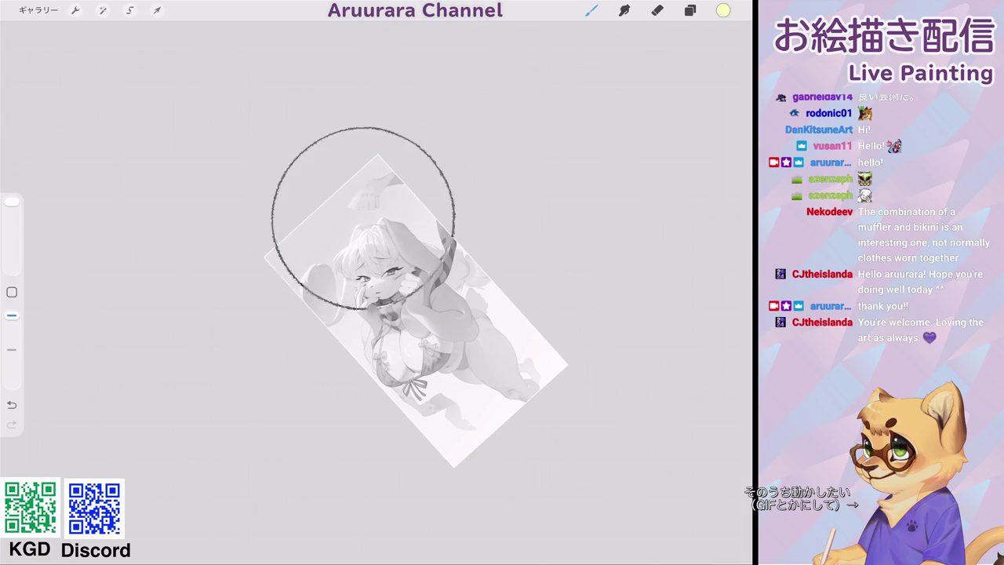
Tilt the canvas and brush a soft pale-yellow stroke onto the Multiply layer.
{"action": "left_click_drag", "start_coordinate": [486, 259], "coordinate": [471, 235]}
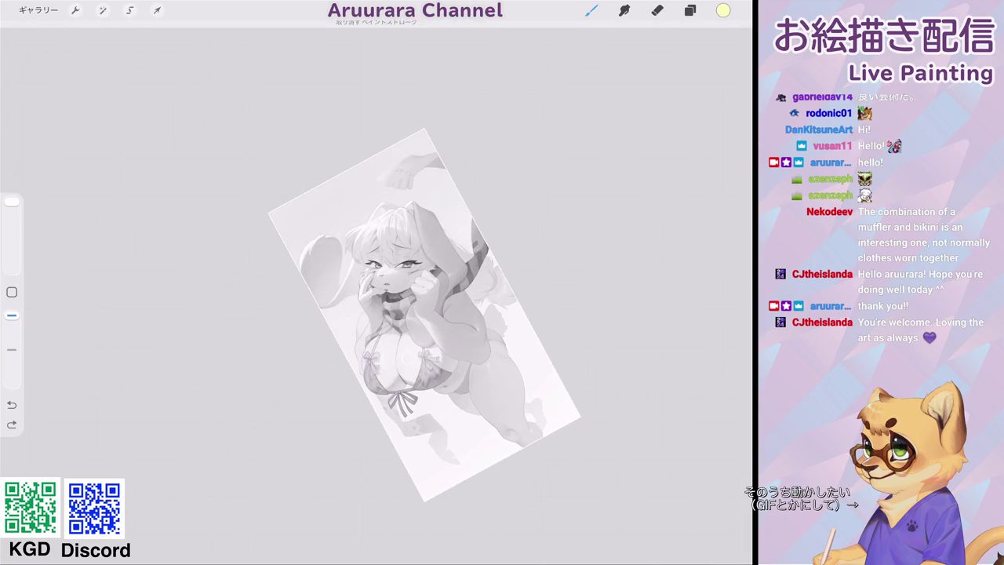
{"action": "left_click_drag", "start_coordinate": [270, 231], "coordinate": [275, 236]}
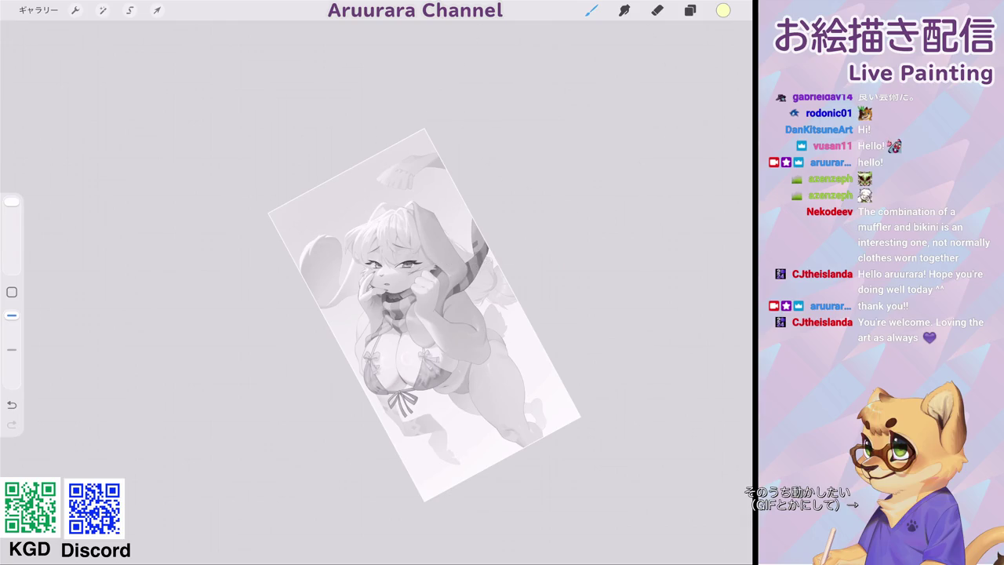
{"action": "mouse_move", "coordinate": [424, 314]}
{"action": "left_mouse_down"}
{"action": "mouse_move", "coordinate": [400, 291]}
{"action": "mouse_move", "coordinate": [424, 290]}
{"action": "left_mouse_up"}
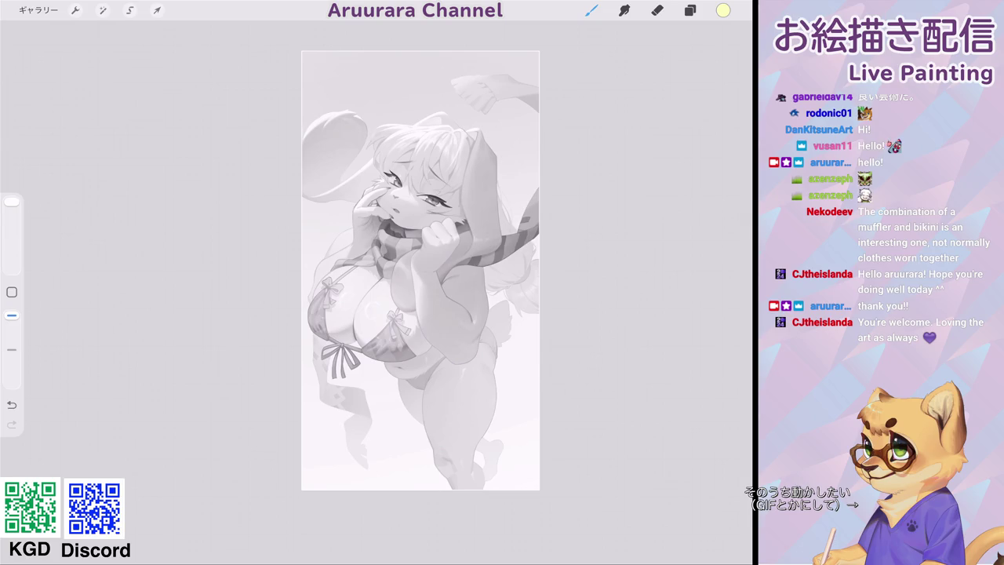
{"action": "scroll", "coordinate": [434, 274], "scroll_direction": "up", "scroll_amount": 2}
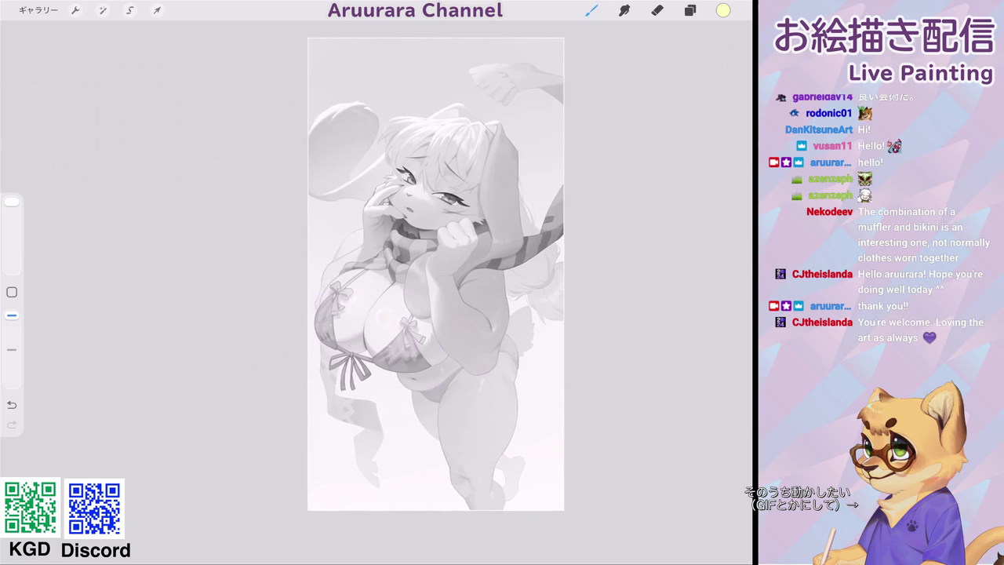
{"action": "left_click", "coordinate": [691, 10]}
{"action": "scroll", "coordinate": [656, 302], "scroll_direction": "up", "scroll_amount": 5}
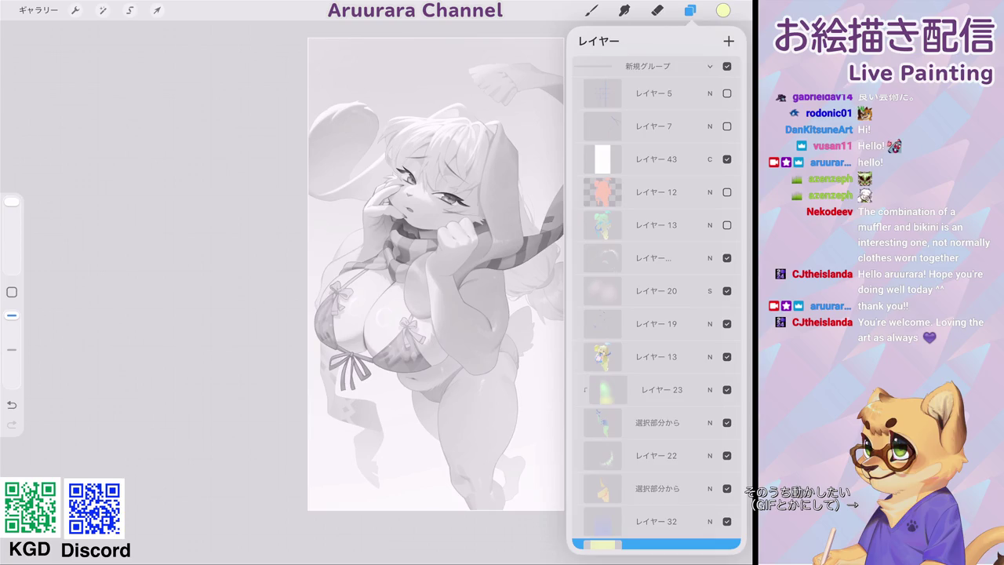
Hide Layer 43, then shift the yellow wash's hue toward green and lower its saturation.
{"action": "left_click", "coordinate": [727, 159]}
{"action": "scroll", "coordinate": [434, 274], "scroll_direction": "down", "scroll_amount": 3}
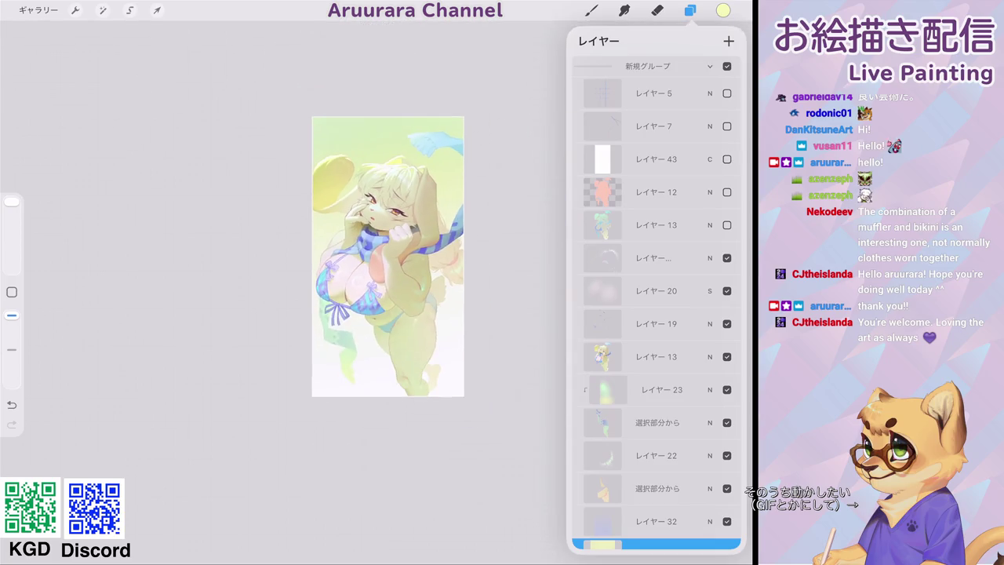
{"action": "scroll", "coordinate": [656, 302], "scroll_direction": "down", "scroll_amount": 5}
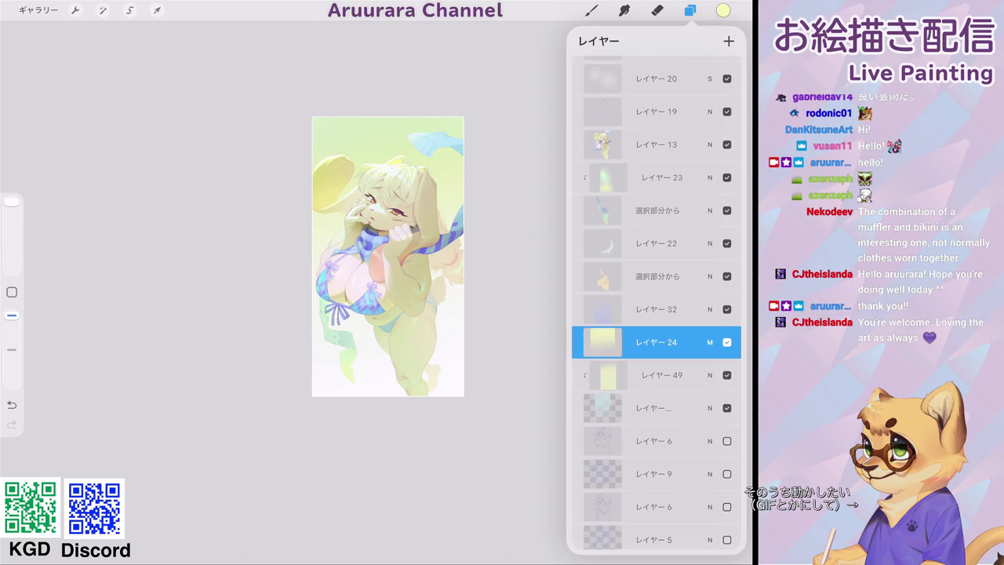
{"action": "left_click", "coordinate": [102, 10]}
{"action": "left_click", "coordinate": [78, 62]}
{"action": "left_click_drag", "start_coordinate": [227, 540], "coordinate": [243, 540]}
{"action": "left_click_drag", "start_coordinate": [233, 540], "coordinate": [225, 540]}
{"action": "left_click_drag", "start_coordinate": [377, 540], "coordinate": [355, 540]}
Lower レイヤー 24's opacity to about 48%.
{"action": "left_click", "coordinate": [690, 11]}
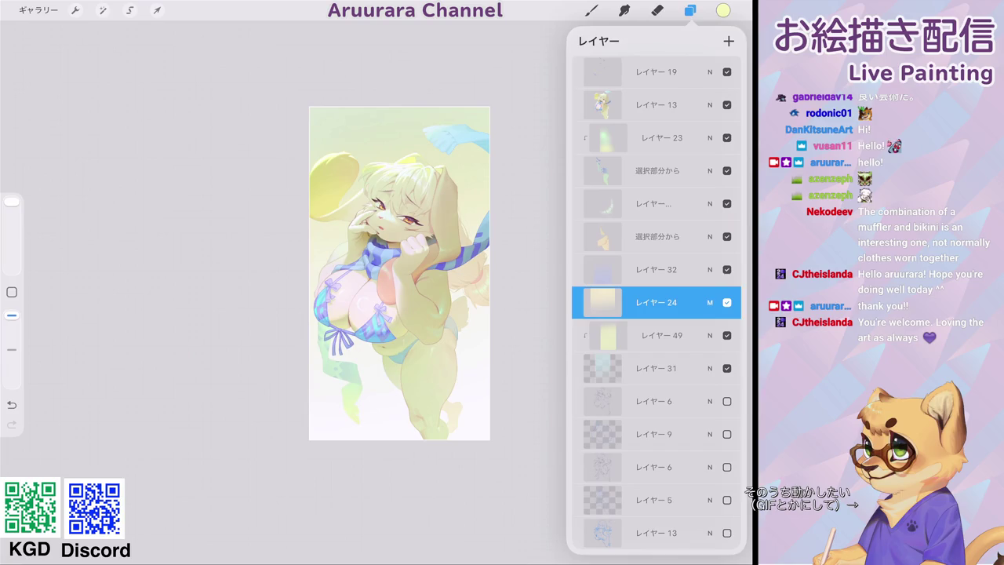
{"action": "left_click", "coordinate": [710, 303]}
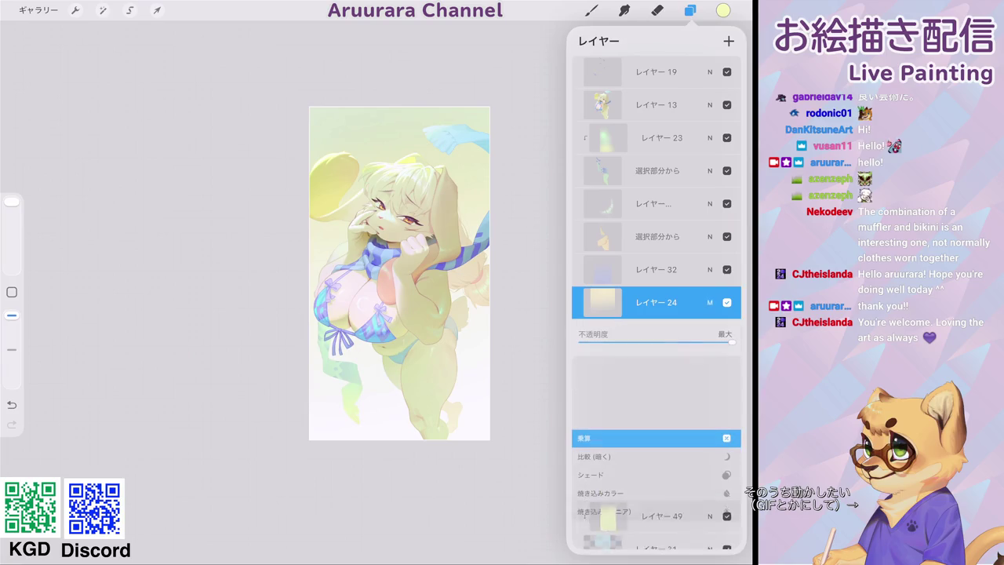
{"action": "mouse_move", "coordinate": [730, 342]}
{"action": "left_mouse_down"}
{"action": "mouse_move", "coordinate": [648, 342]}
{"action": "mouse_move", "coordinate": [674, 342]}
{"action": "left_mouse_up"}
{"action": "left_click", "coordinate": [710, 302]}
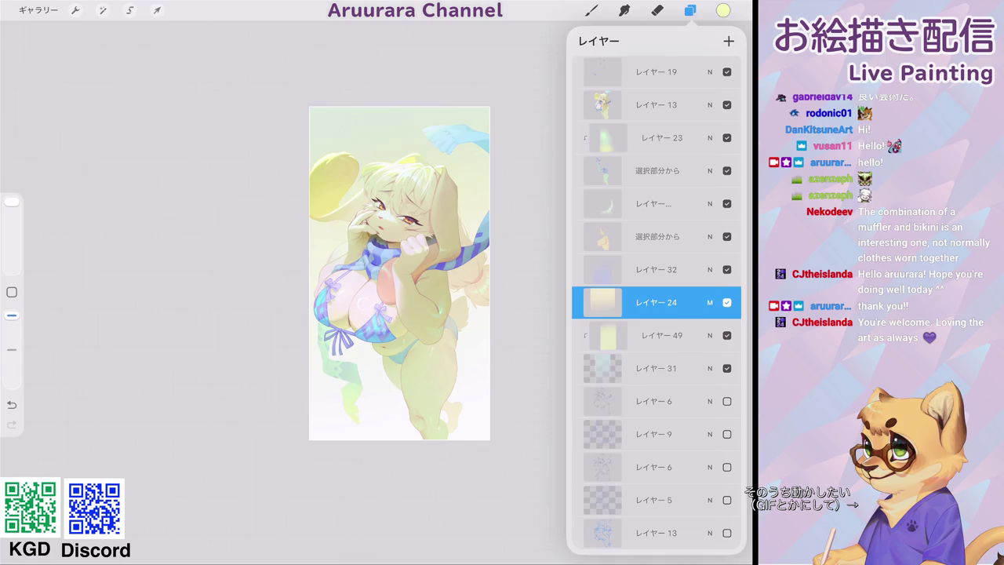
Zoom around to inspect the painting, then select レイヤー 19 and then レイヤー 20.
{"action": "scroll", "coordinate": [334, 286], "scroll_direction": "up", "scroll_amount": 5}
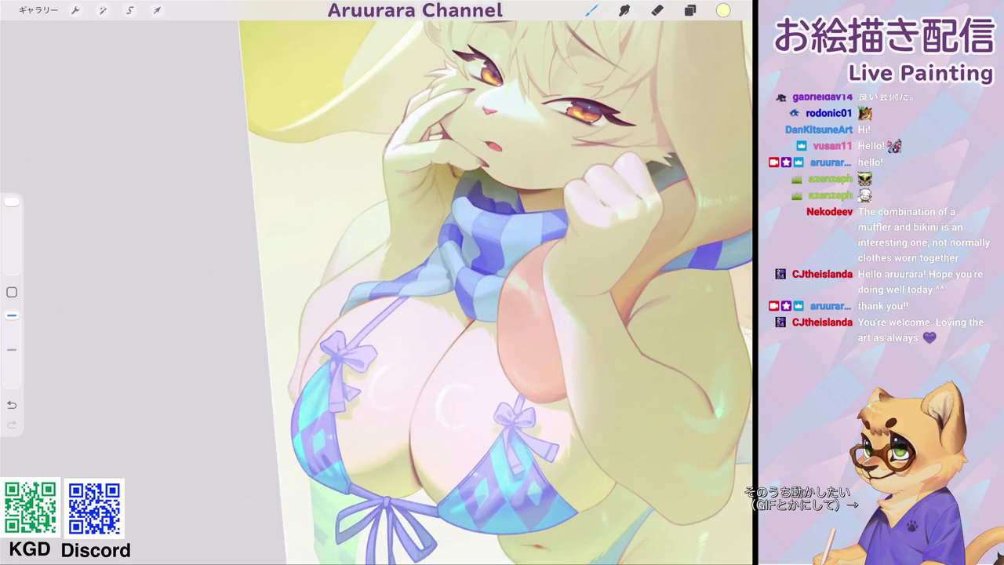
{"action": "scroll", "coordinate": [503, 290], "scroll_direction": "down", "scroll_amount": 2}
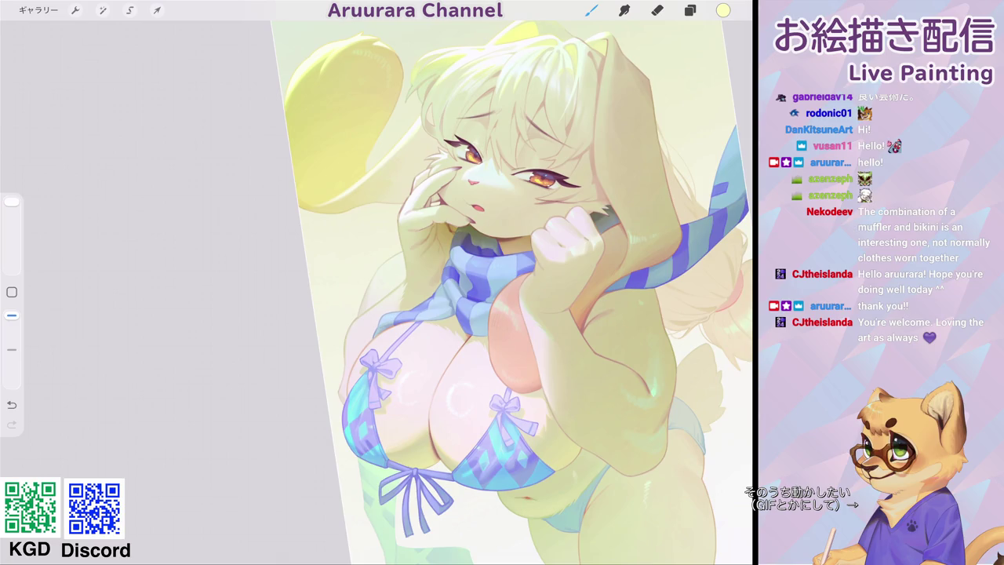
{"action": "scroll", "coordinate": [487, 291], "scroll_direction": "down", "scroll_amount": 2}
{"action": "scroll", "coordinate": [471, 291], "scroll_direction": "up", "scroll_amount": 2}
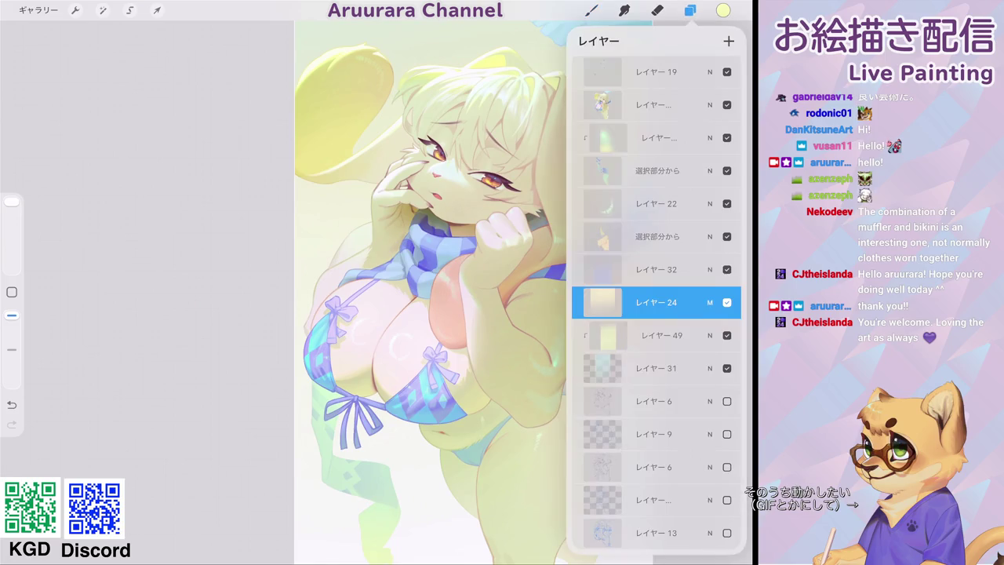
{"action": "scroll", "coordinate": [656, 354], "scroll_direction": "up", "scroll_amount": 5}
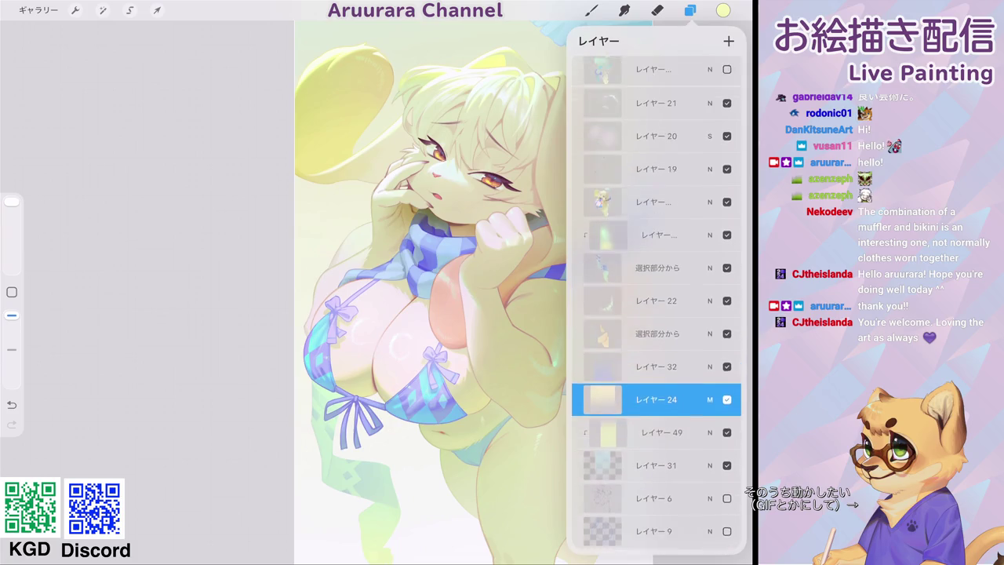
{"action": "left_click", "coordinate": [656, 226]}
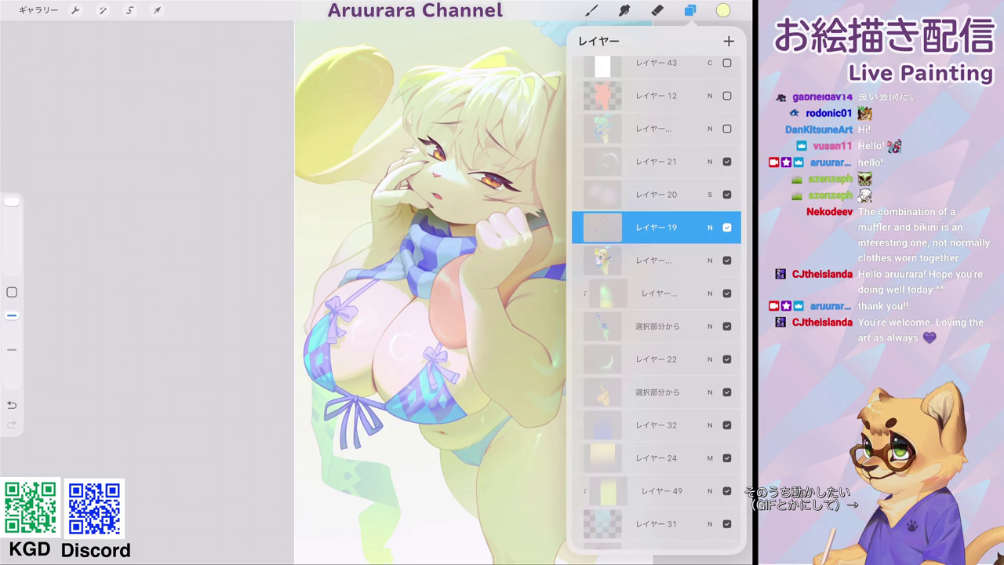
{"action": "left_click", "coordinate": [656, 194]}
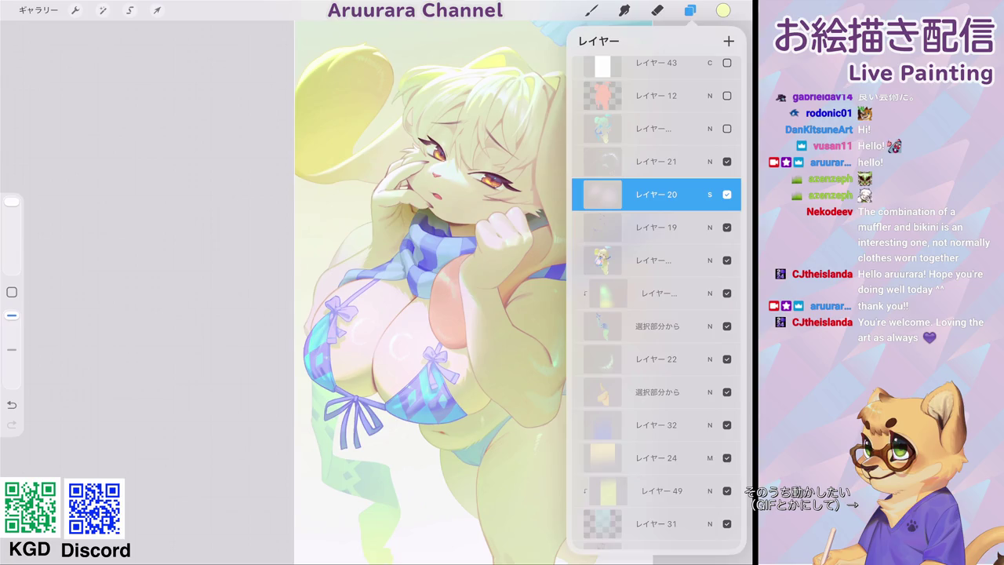
Hide and re-show レイヤー 20 to compare the look, then return to the gallery.
{"action": "left_click", "coordinate": [656, 194]}
{"action": "left_click", "coordinate": [727, 194]}
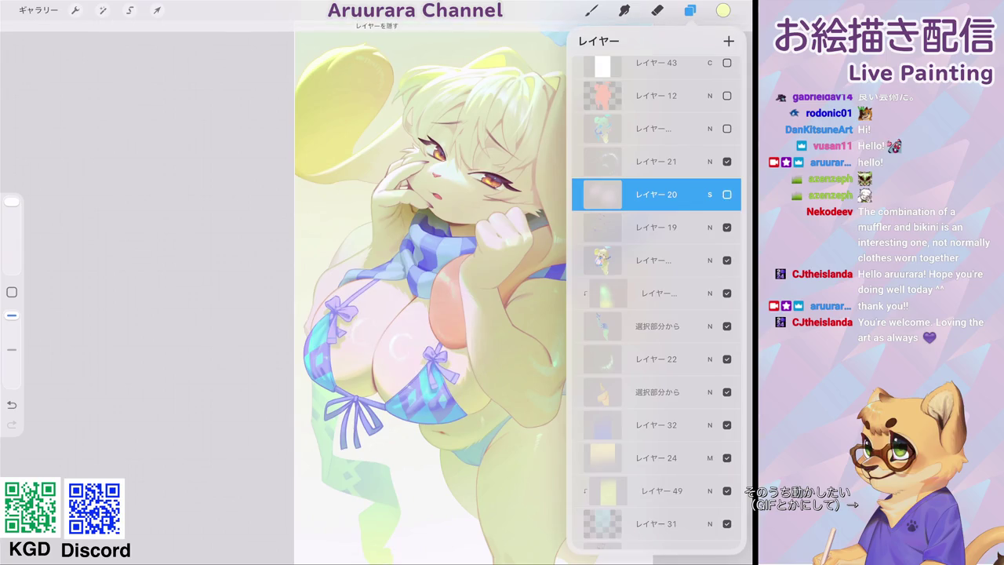
{"action": "left_click", "coordinate": [728, 193]}
{"action": "left_click", "coordinate": [727, 194]}
{"action": "left_click", "coordinate": [656, 194]}
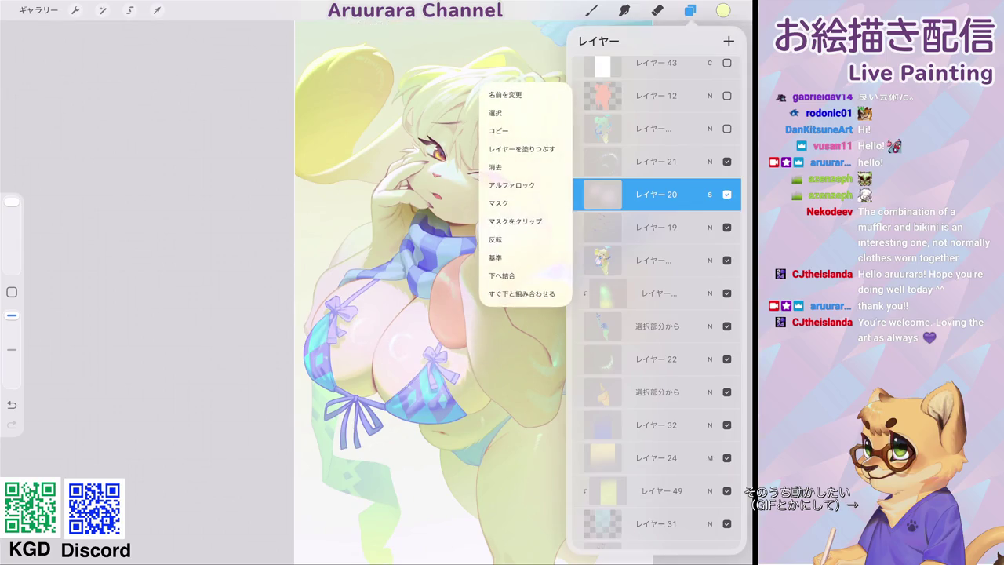
{"action": "left_click", "coordinate": [690, 10]}
{"action": "left_click", "coordinate": [38, 10]}
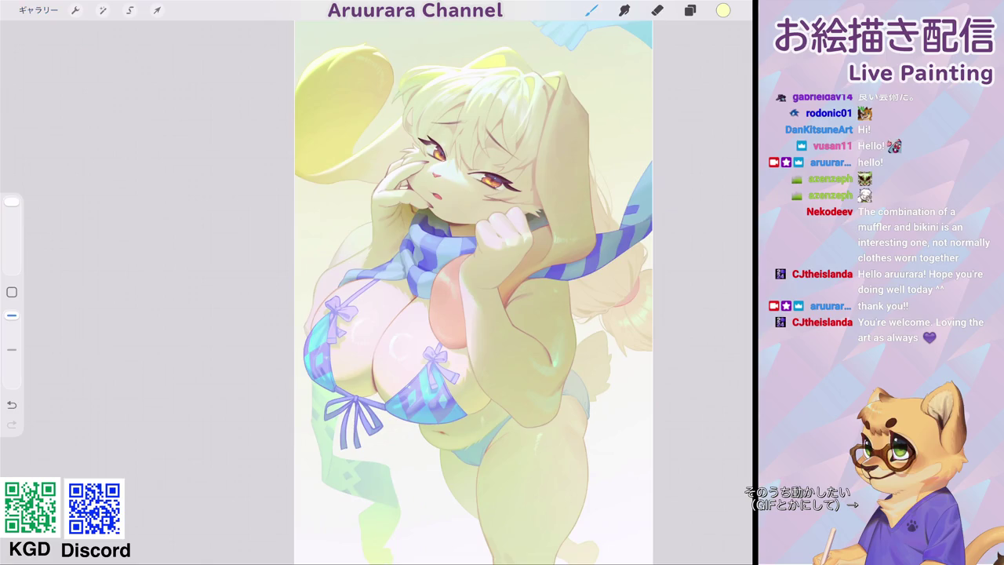
Duplicate the first artwork in the gallery, open the copy, and select レイヤー 13.
{"action": "left_click_drag", "start_coordinate": [78, 87], "coordinate": [32, 86]}
{"action": "left_click", "coordinate": [60, 87]}
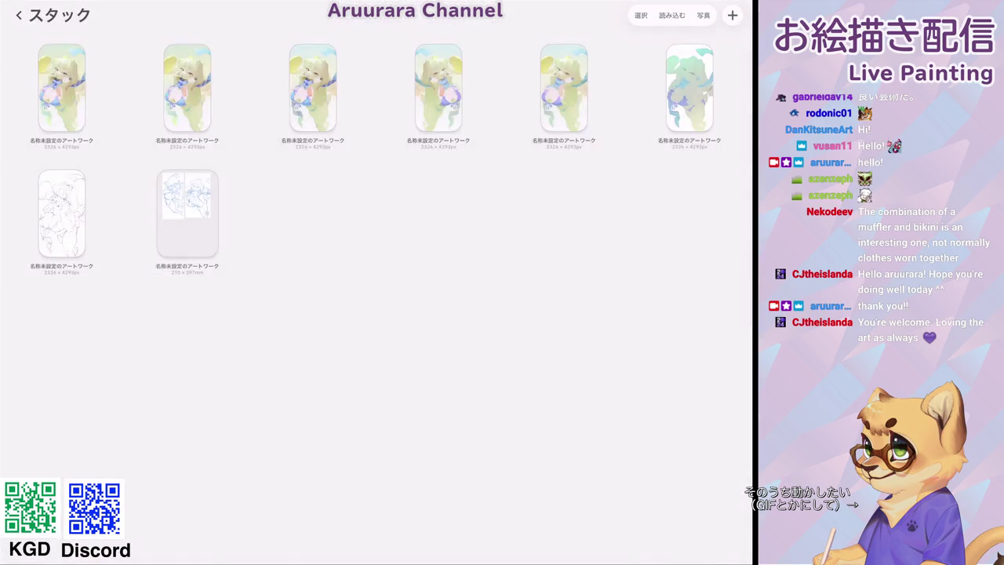
{"action": "left_click", "coordinate": [187, 87]}
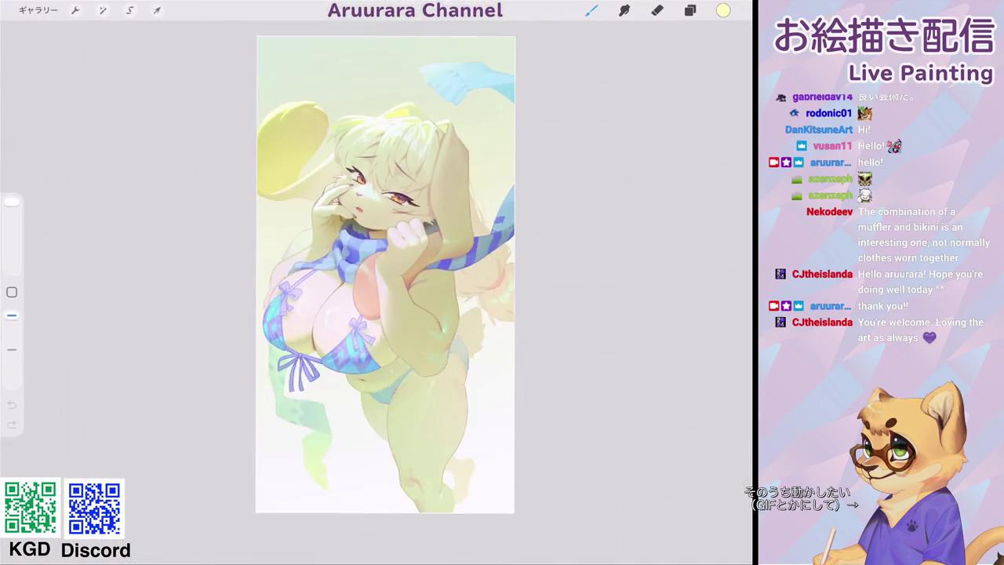
{"action": "left_click", "coordinate": [690, 10]}
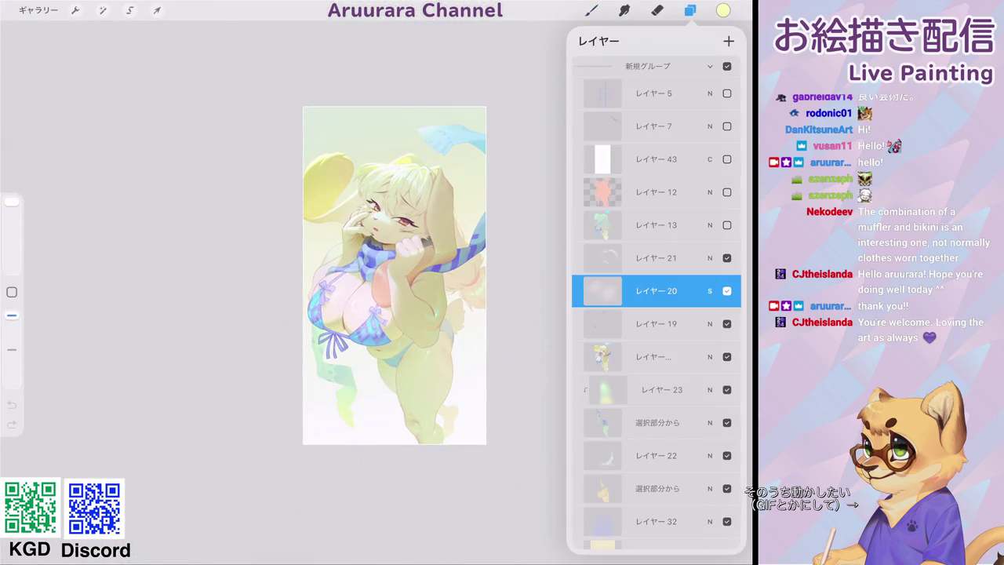
{"action": "left_click", "coordinate": [659, 357]}
{"action": "left_click", "coordinate": [102, 11]}
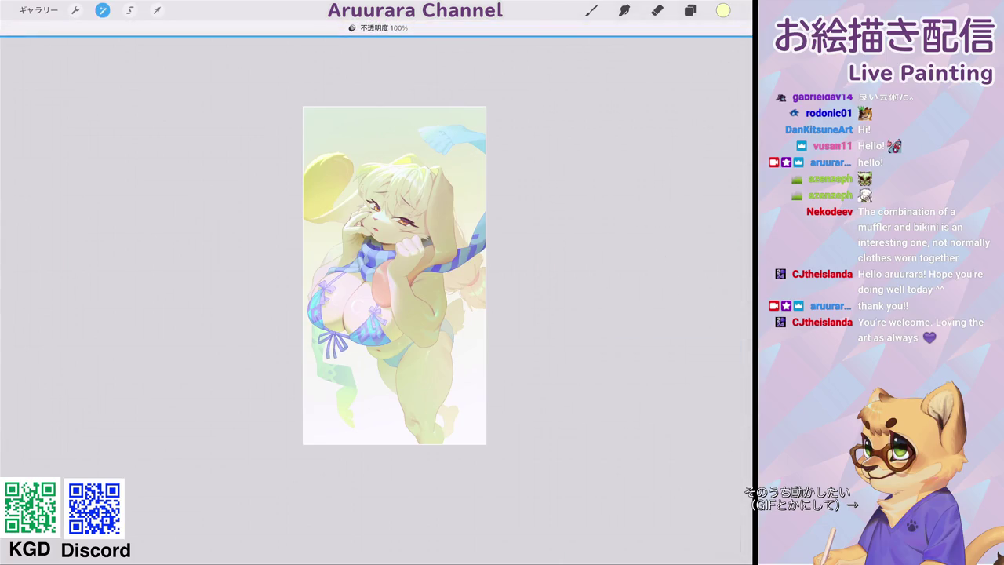
{"action": "left_click", "coordinate": [690, 11]}
Merge layers 21 and 20 down into レイヤー 13.
{"action": "left_click_drag", "start_coordinate": [656, 270], "coordinate": [656, 302]}
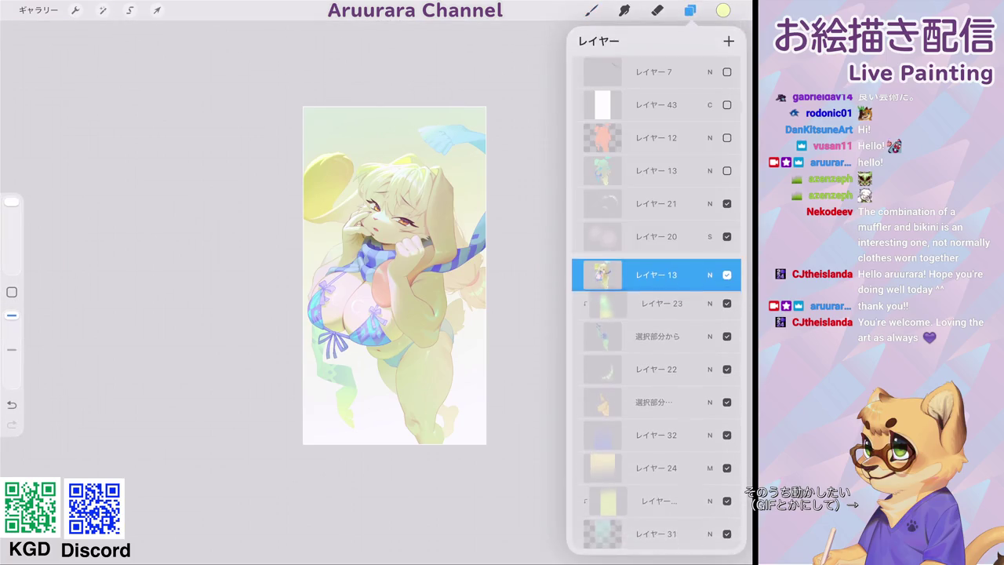
{"action": "left_click", "coordinate": [656, 269]}
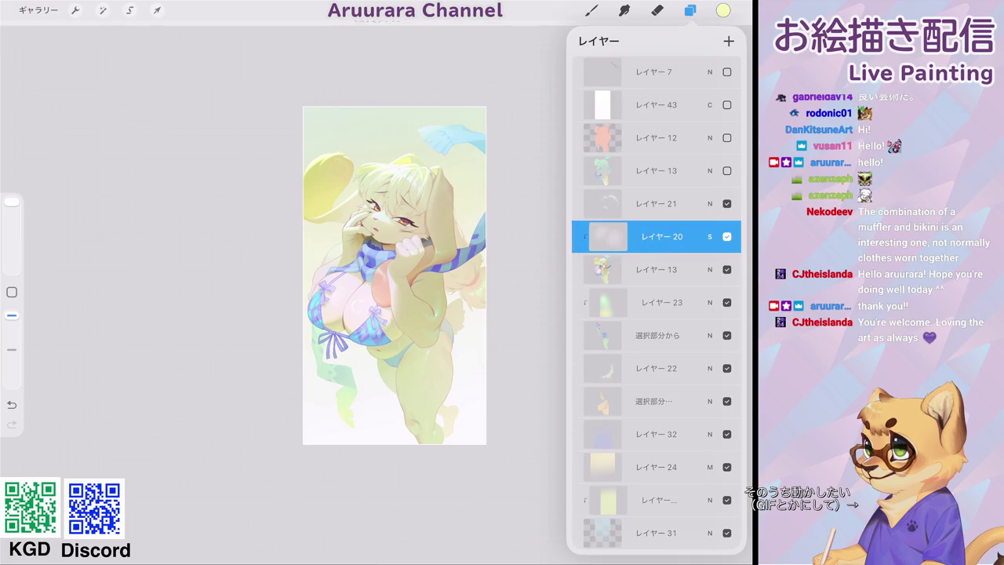
{"action": "left_click", "coordinate": [656, 203]}
{"action": "left_click", "coordinate": [656, 203]}
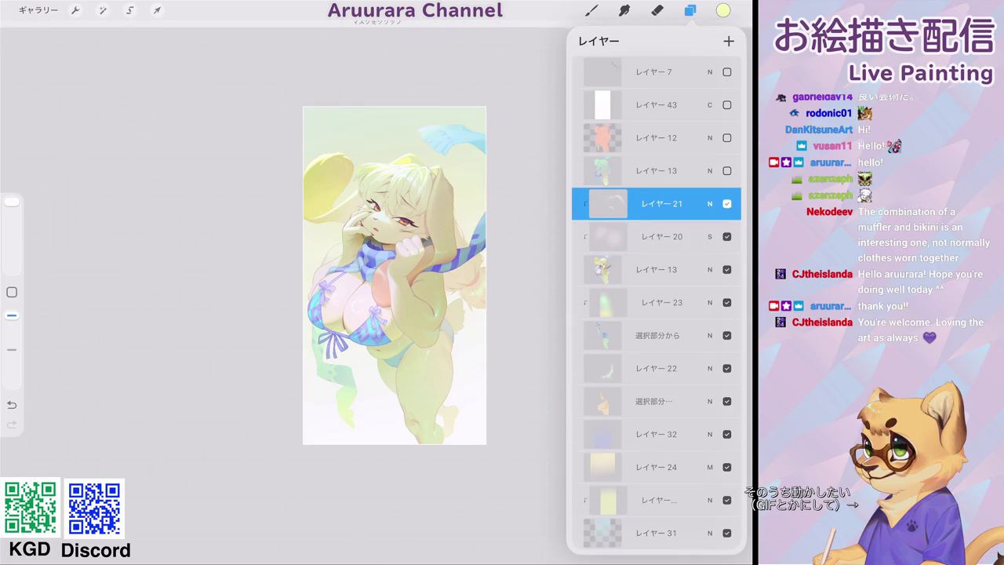
{"action": "left_click_drag", "start_coordinate": [656, 203], "coordinate": [656, 269]}
Delete the two hidden, unused layers 13 and 12.
{"action": "left_click_drag", "start_coordinate": [683, 171], "coordinate": [620, 171]}
{"action": "left_click", "coordinate": [722, 170]}
{"action": "left_click_drag", "start_coordinate": [682, 137], "coordinate": [620, 137]}
{"action": "left_click", "coordinate": [721, 137]}
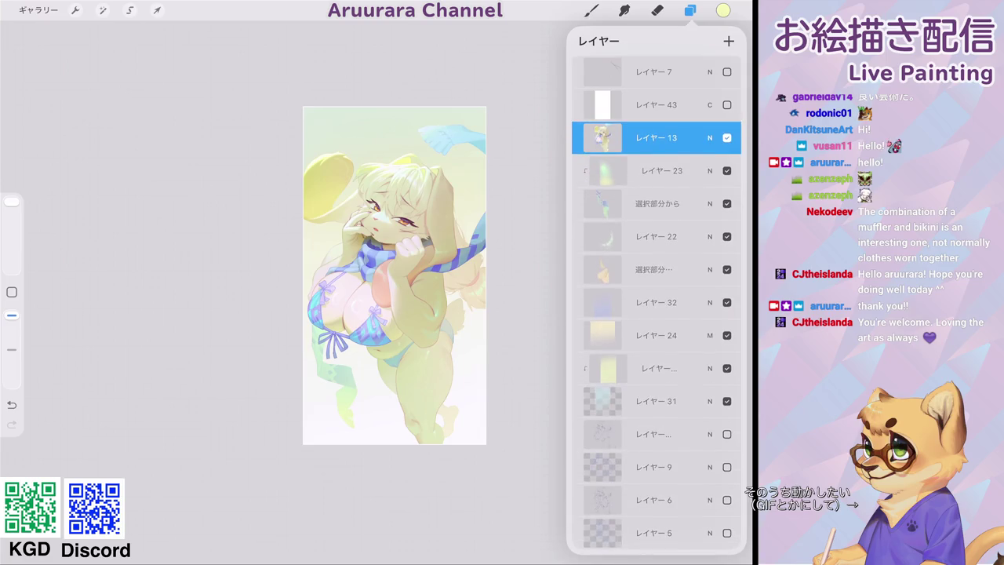
{"action": "left_click", "coordinate": [592, 10]}
{"action": "scroll", "coordinate": [393, 275], "scroll_direction": "up", "scroll_amount": 5}
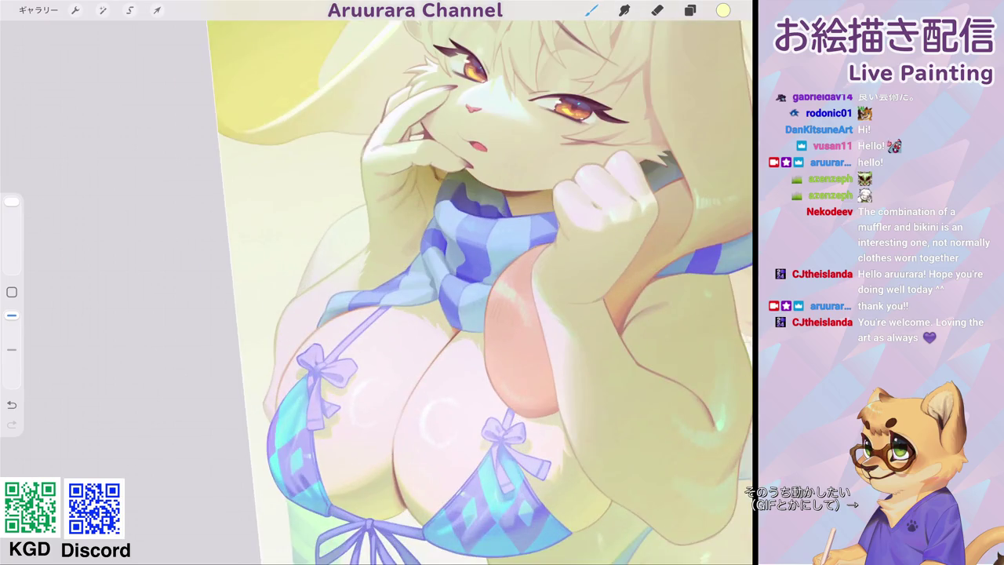
Sample the pale yellow fur and tan colours from the drawing, undoing a stray stroke.
{"action": "scroll", "coordinate": [392, 282], "scroll_direction": "up", "scroll_amount": 3}
{"action": "left_click", "coordinate": [377, 283]}
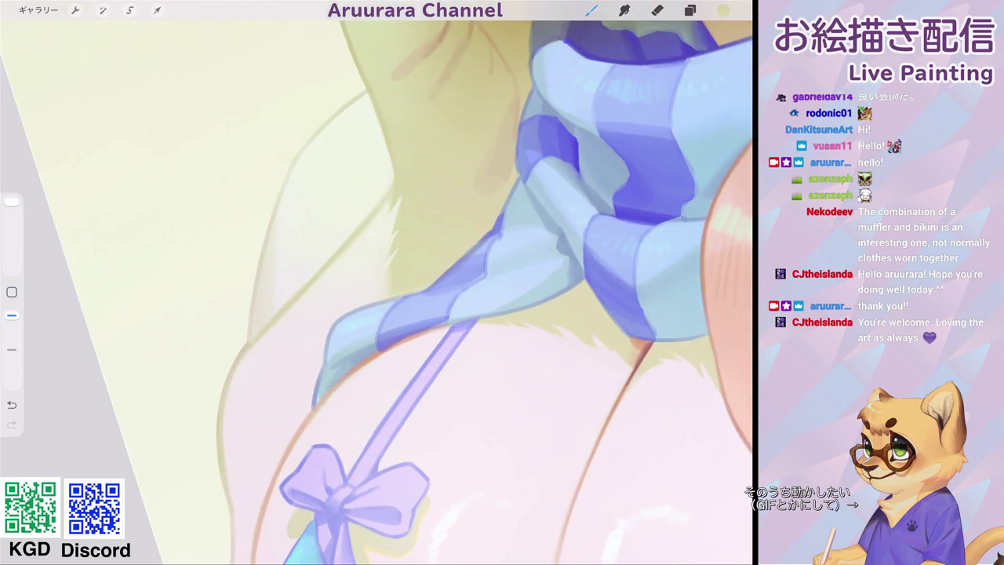
{"action": "scroll", "coordinate": [392, 283], "scroll_direction": "down", "scroll_amount": 3}
{"action": "scroll", "coordinate": [393, 283], "scroll_direction": "up", "scroll_amount": 2}
{"action": "left_click", "coordinate": [396, 177]}
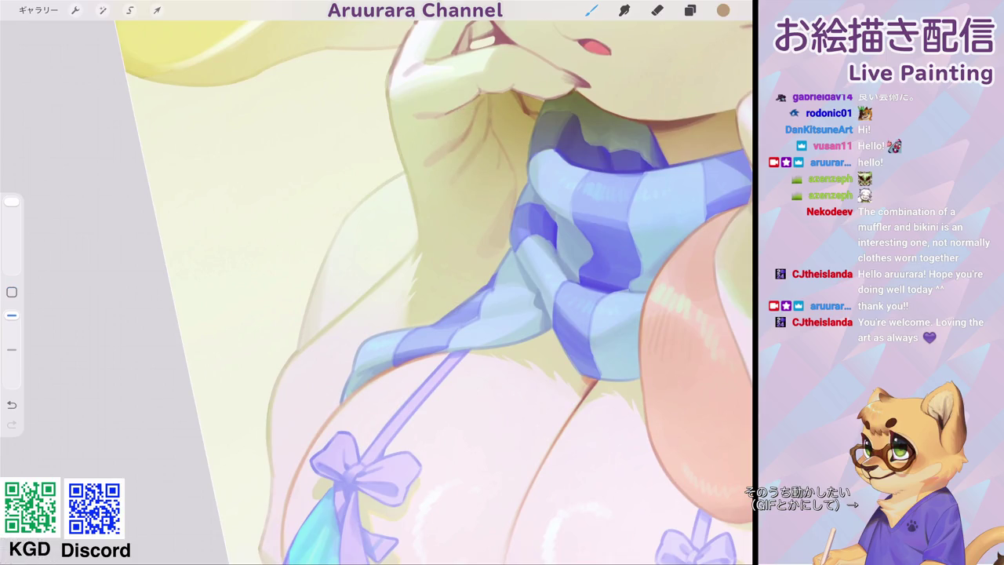
{"action": "scroll", "coordinate": [376, 282], "scroll_direction": "up", "scroll_amount": 3}
{"action": "key", "text": "ctrl+z"}
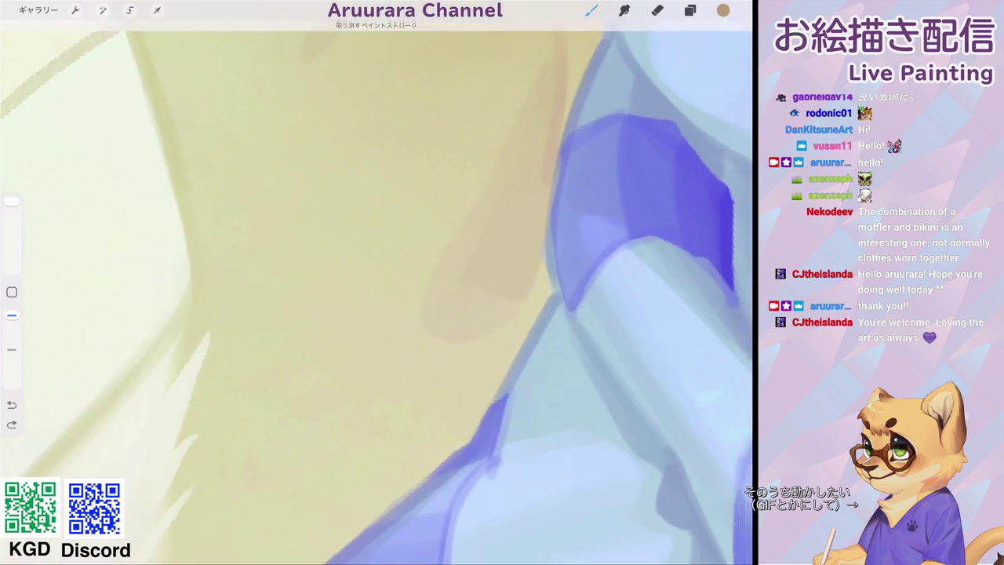
{"action": "scroll", "coordinate": [377, 283], "scroll_direction": "down", "scroll_amount": 2}
Choose a brush from the Aru_airbrush set and test it on the shoulder, undoing the strokes.
{"action": "left_click", "coordinate": [690, 11]}
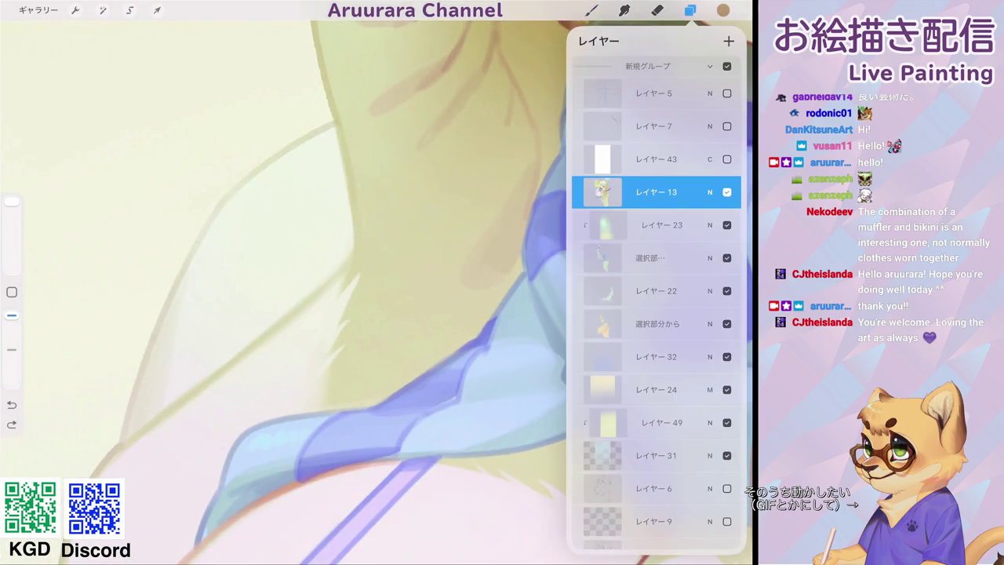
{"action": "left_click", "coordinate": [592, 10]}
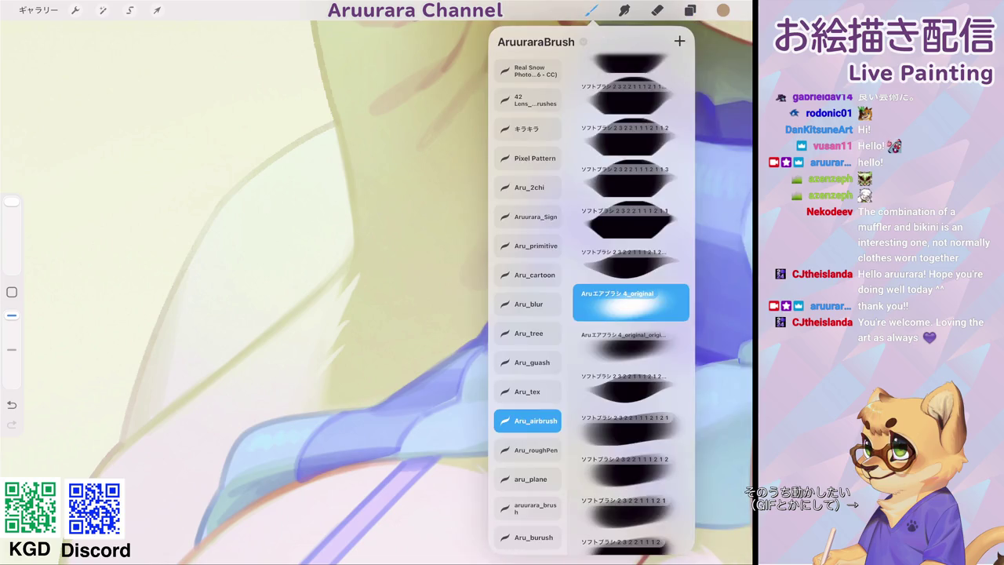
{"action": "left_click", "coordinate": [439, 204]}
{"action": "left_click_drag", "start_coordinate": [459, 174], "coordinate": [465, 196]}
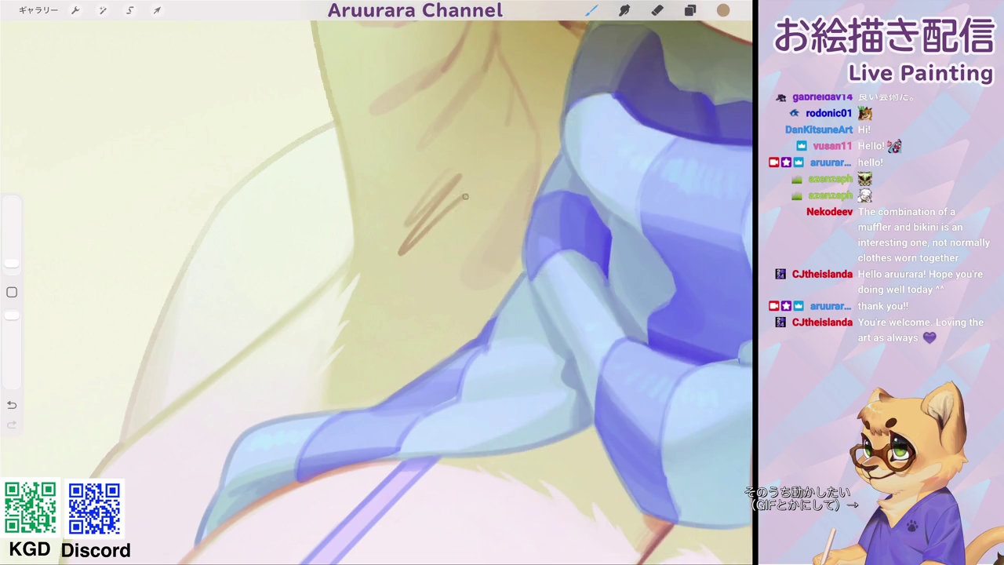
{"action": "key", "text": "ctrl+z"}
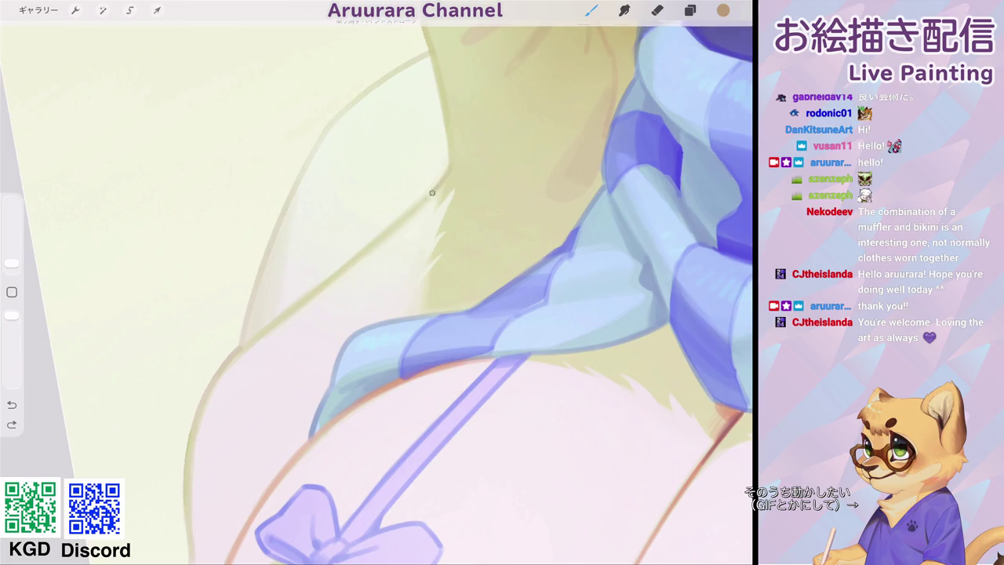
{"action": "scroll", "coordinate": [431, 193], "scroll_direction": "up", "scroll_amount": 2}
{"action": "key", "text": "ctrl+z"}
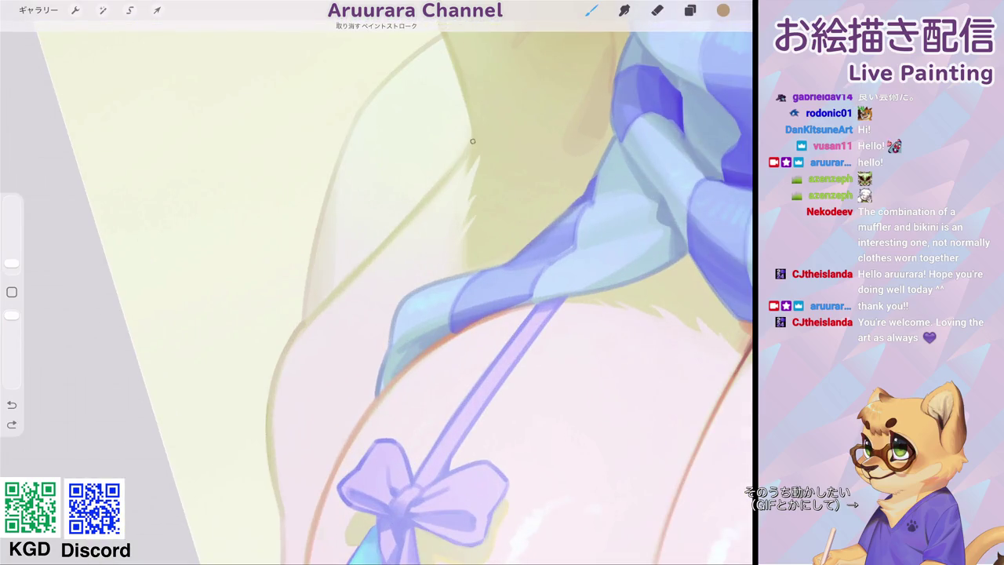
Draw a darker line along the shoulder edge beside the scarf, redrawing it once.
{"action": "left_click_drag", "start_coordinate": [472, 141], "coordinate": [286, 349]}
{"action": "scroll", "coordinate": [471, 283], "scroll_direction": "down", "scroll_amount": 5}
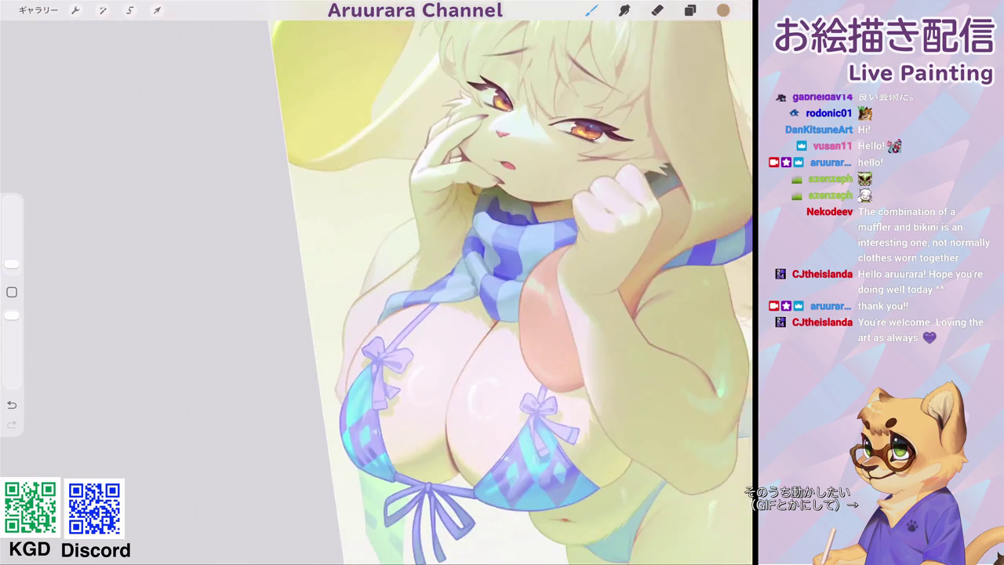
{"action": "scroll", "coordinate": [392, 314], "scroll_direction": "up", "scroll_amount": 5}
{"action": "scroll", "coordinate": [376, 290], "scroll_direction": "down", "scroll_amount": 3}
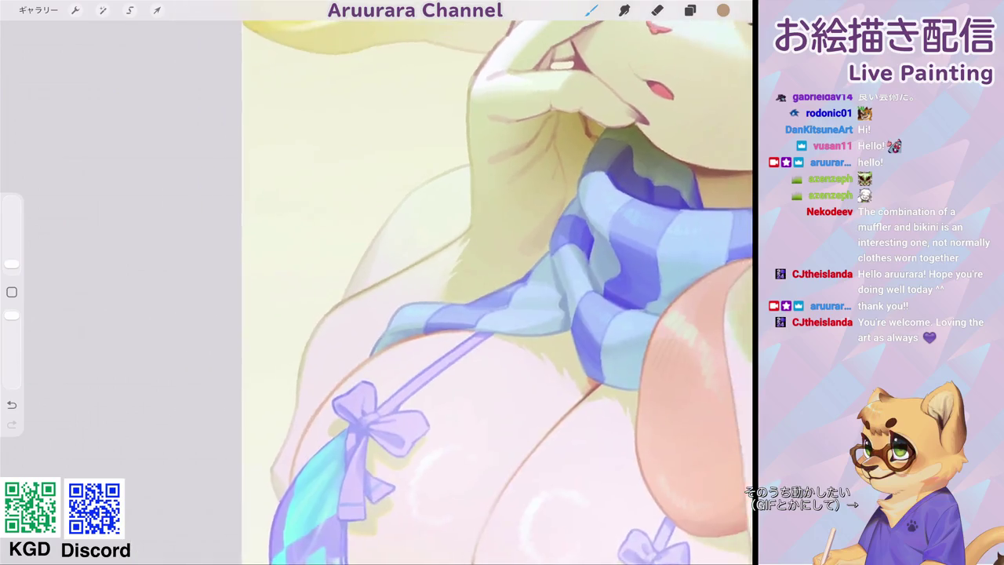
{"action": "scroll", "coordinate": [377, 291], "scroll_direction": "up", "scroll_amount": 5}
{"action": "left_click_drag", "start_coordinate": [278, 334], "coordinate": [493, 145]}
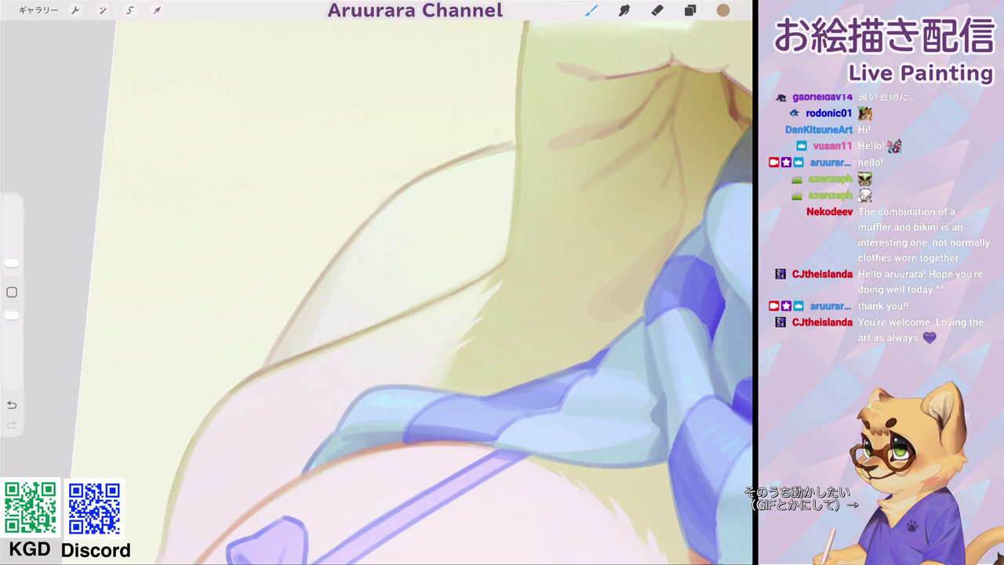
{"action": "scroll", "coordinate": [376, 283], "scroll_direction": "up", "scroll_amount": 3}
{"action": "key", "text": "ctrl+z"}
{"action": "mouse_move", "coordinate": [292, 348]}
{"action": "left_mouse_down"}
{"action": "mouse_move", "coordinate": [369, 242]}
{"action": "mouse_move", "coordinate": [417, 207]}
{"action": "left_mouse_up"}
{"action": "left_click_drag", "start_coordinate": [372, 241], "coordinate": [470, 169]}
{"action": "scroll", "coordinate": [469, 169], "scroll_direction": "down", "scroll_amount": 5}
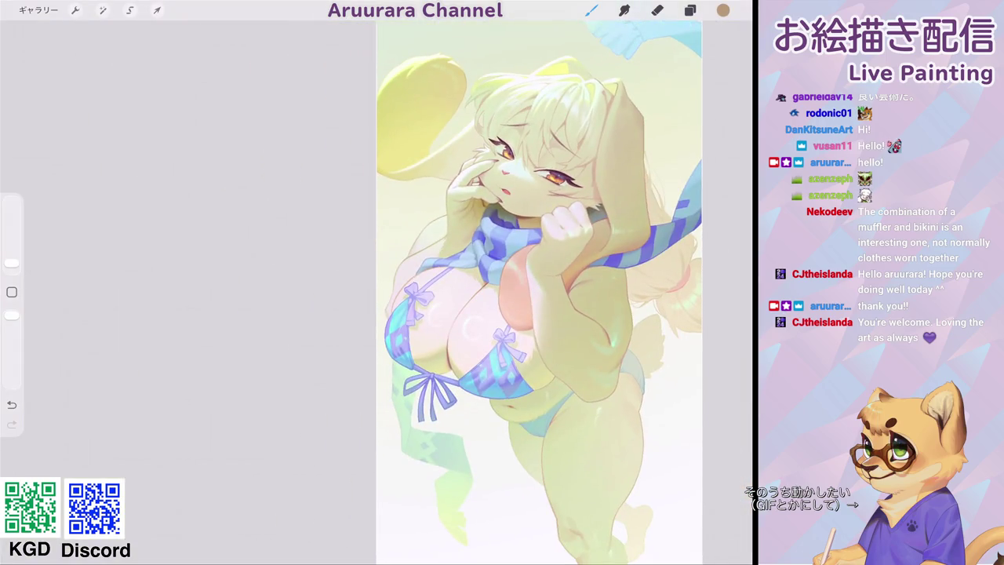
{"action": "scroll", "coordinate": [539, 290], "scroll_direction": "down", "scroll_amount": 2}
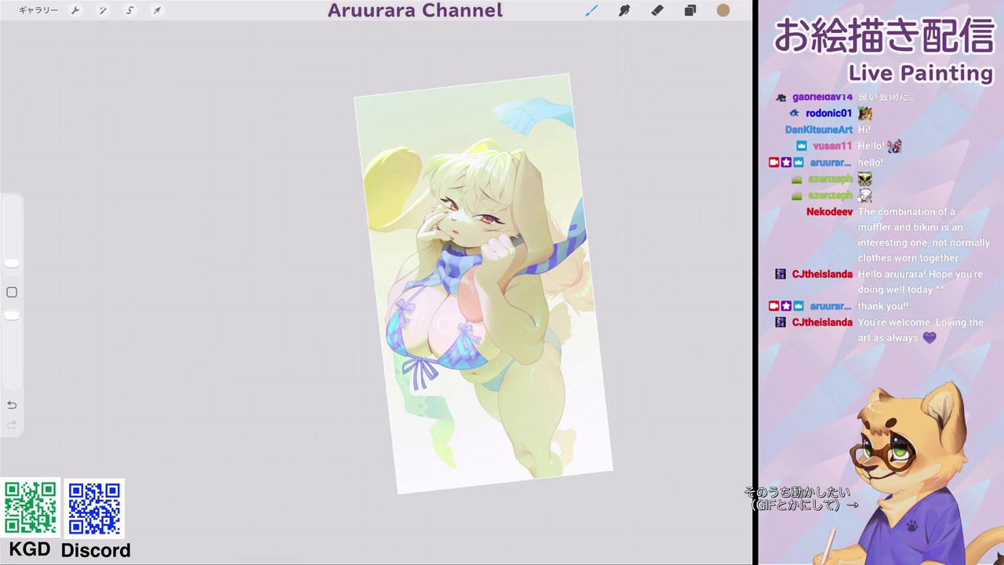
{"action": "scroll", "coordinate": [471, 252], "scroll_direction": "up", "scroll_amount": 5}
{"action": "scroll", "coordinate": [471, 251], "scroll_direction": "up", "scroll_amount": 5}
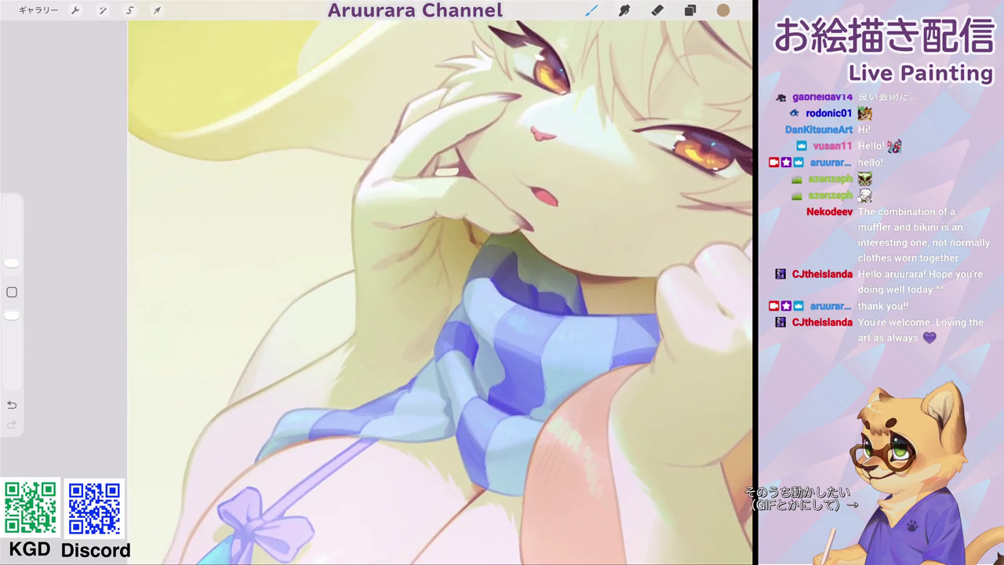
{"action": "scroll", "coordinate": [439, 290], "scroll_direction": "down", "scroll_amount": 2}
{"action": "scroll", "coordinate": [439, 290], "scroll_direction": "up", "scroll_amount": 3}
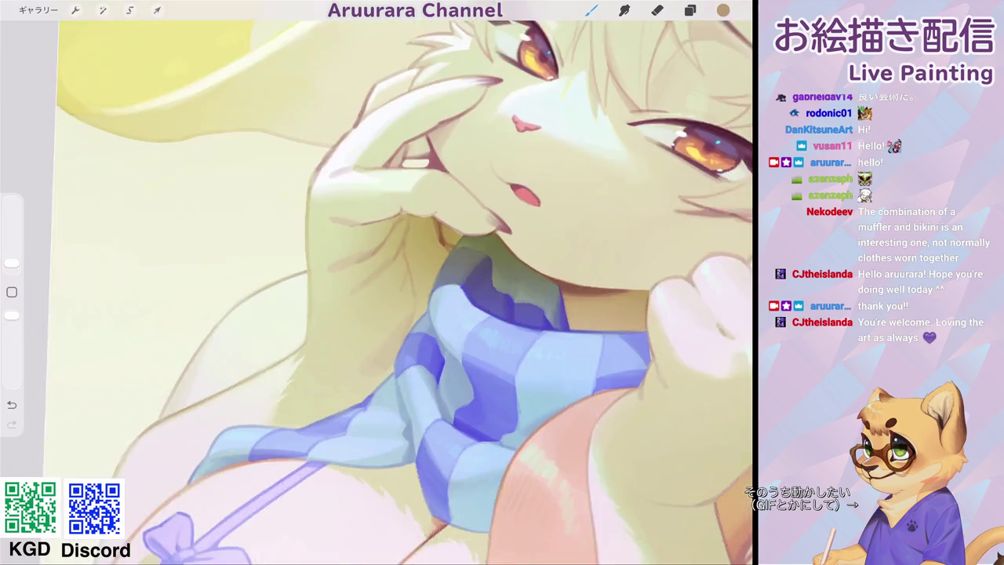
{"action": "scroll", "coordinate": [440, 290], "scroll_direction": "up", "scroll_amount": 2}
Sample a reddish-pink near the mouth and darken the tooth beside the hand.
{"action": "left_click", "coordinate": [12, 292]}
{"action": "left_click", "coordinate": [441, 151]}
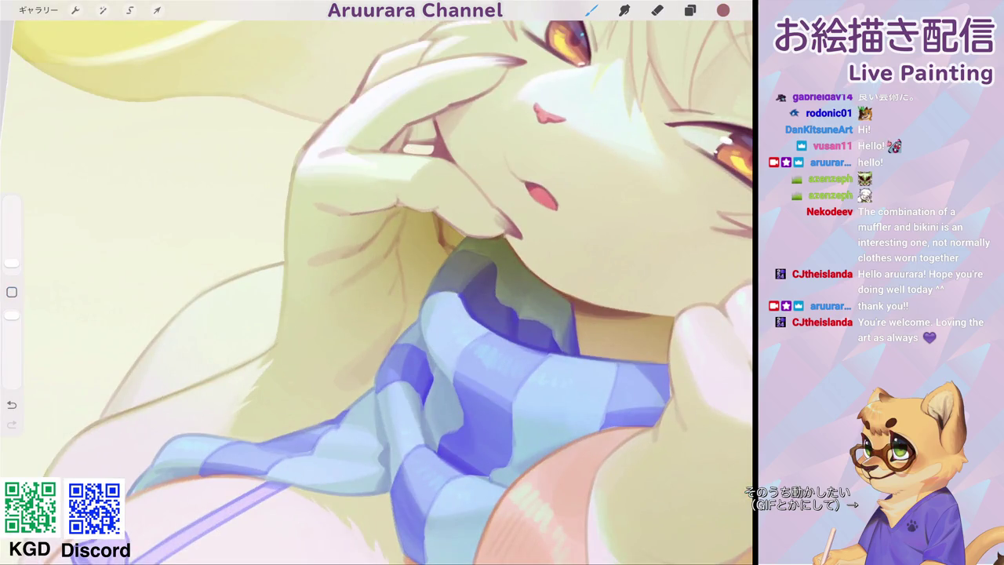
{"action": "scroll", "coordinate": [377, 283], "scroll_direction": "down", "scroll_amount": 5}
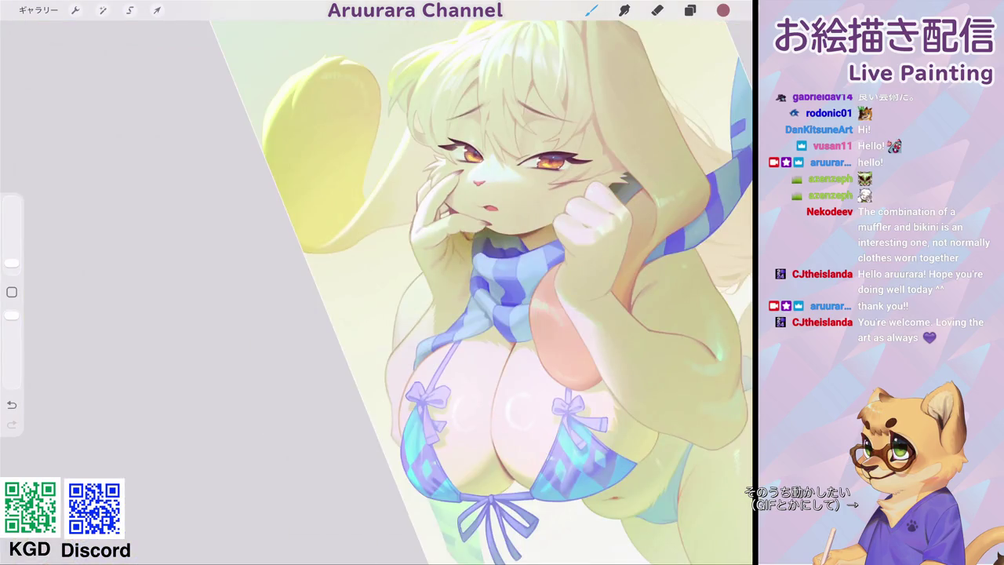
{"action": "scroll", "coordinate": [471, 235], "scroll_direction": "up", "scroll_amount": 3}
{"action": "scroll", "coordinate": [471, 236], "scroll_direction": "up", "scroll_amount": 2}
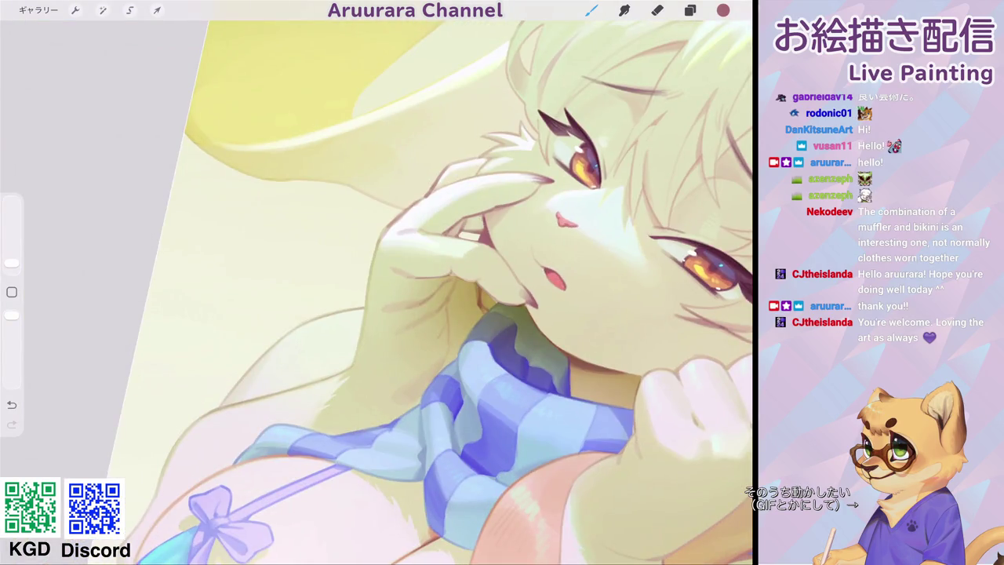
{"action": "left_click_drag", "start_coordinate": [482, 221], "coordinate": [478, 229]}
{"action": "scroll", "coordinate": [471, 282], "scroll_direction": "down", "scroll_amount": 5}
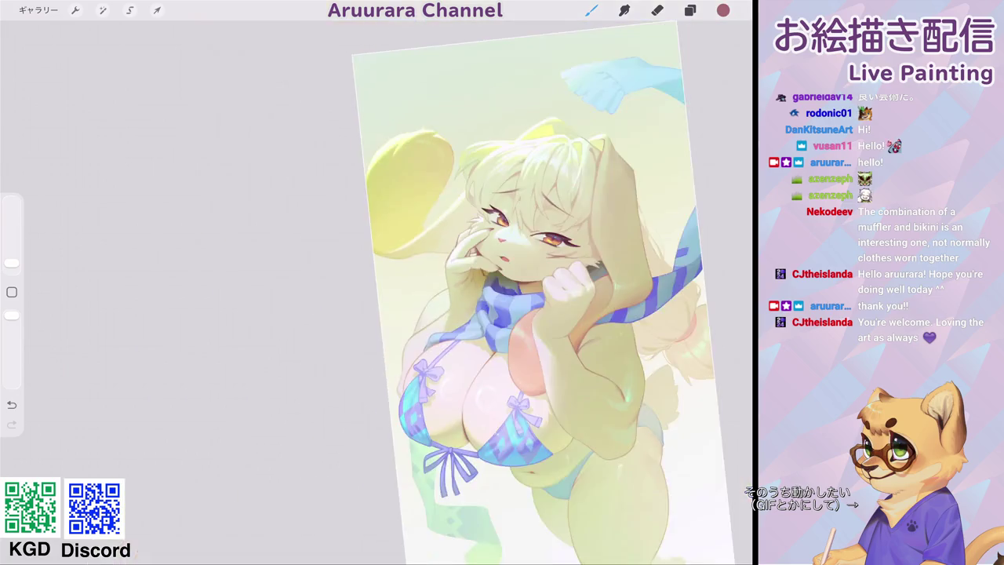
{"action": "scroll", "coordinate": [502, 283], "scroll_direction": "up", "scroll_amount": 2}
{"action": "scroll", "coordinate": [502, 283], "scroll_direction": "up", "scroll_amount": 3}
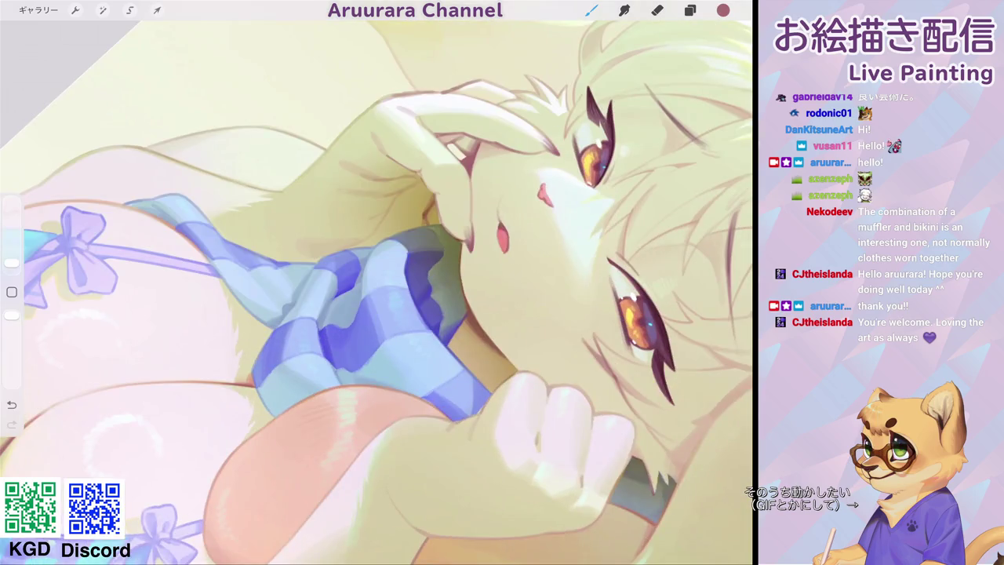
{"action": "scroll", "coordinate": [377, 293], "scroll_direction": "up", "scroll_amount": 2}
Darken the hand outline and add thin brown lines sampled from it.
{"action": "left_click_drag", "start_coordinate": [449, 182], "coordinate": [445, 234]}
{"action": "left_click", "coordinate": [453, 243]}
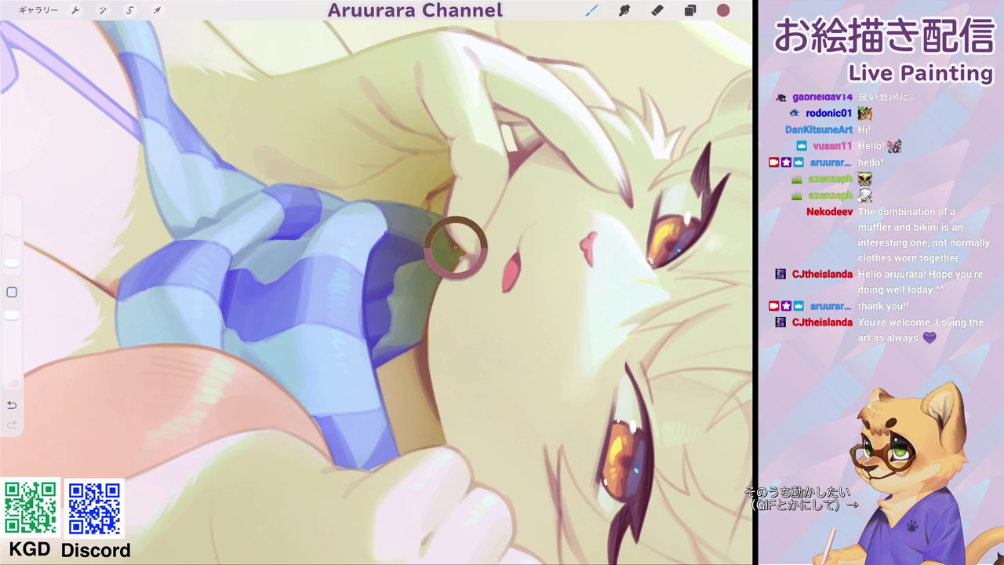
{"action": "mouse_move", "coordinate": [451, 184]}
{"action": "left_mouse_down"}
{"action": "mouse_move", "coordinate": [452, 264]}
{"action": "mouse_move", "coordinate": [425, 324]}
{"action": "left_mouse_up"}
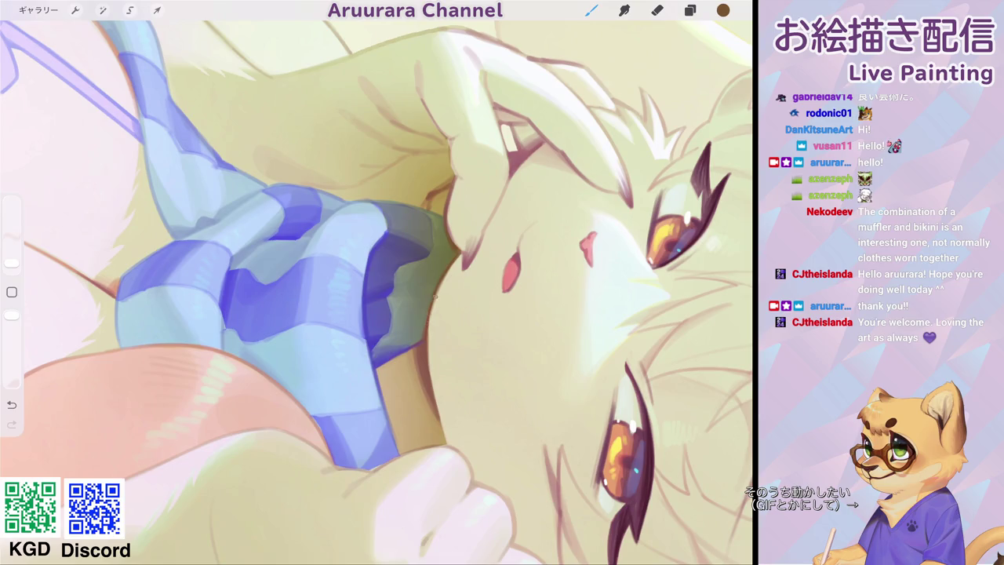
{"action": "scroll", "coordinate": [487, 329], "scroll_direction": "down", "scroll_amount": 5}
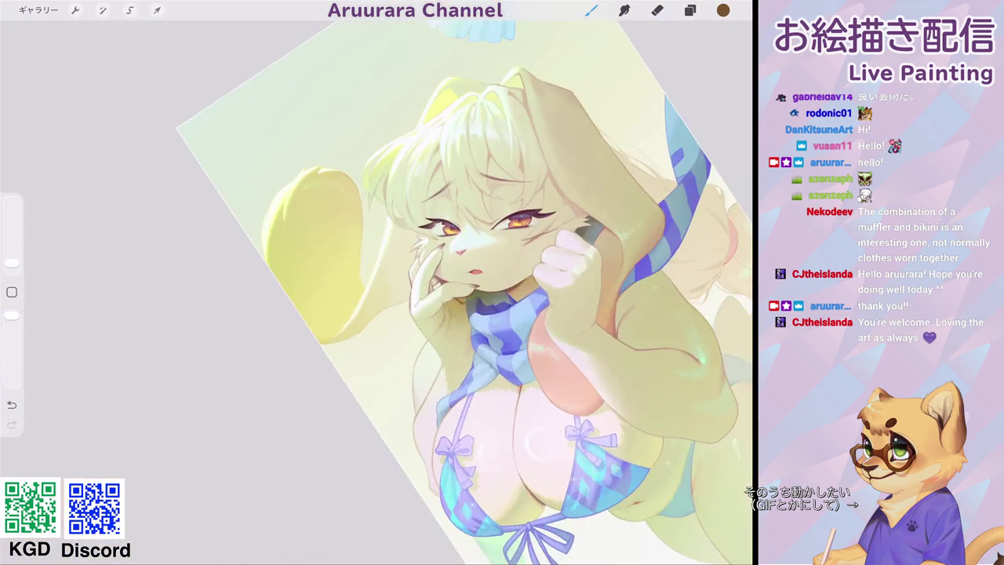
{"action": "scroll", "coordinate": [486, 330], "scroll_direction": "up", "scroll_amount": 5}
Sample a dark maroon and deepen the shadow on the neck under the chin.
{"action": "left_click", "coordinate": [429, 376]}
{"action": "left_click", "coordinate": [494, 150]}
{"action": "scroll", "coordinate": [377, 282], "scroll_direction": "up", "scroll_amount": 3}
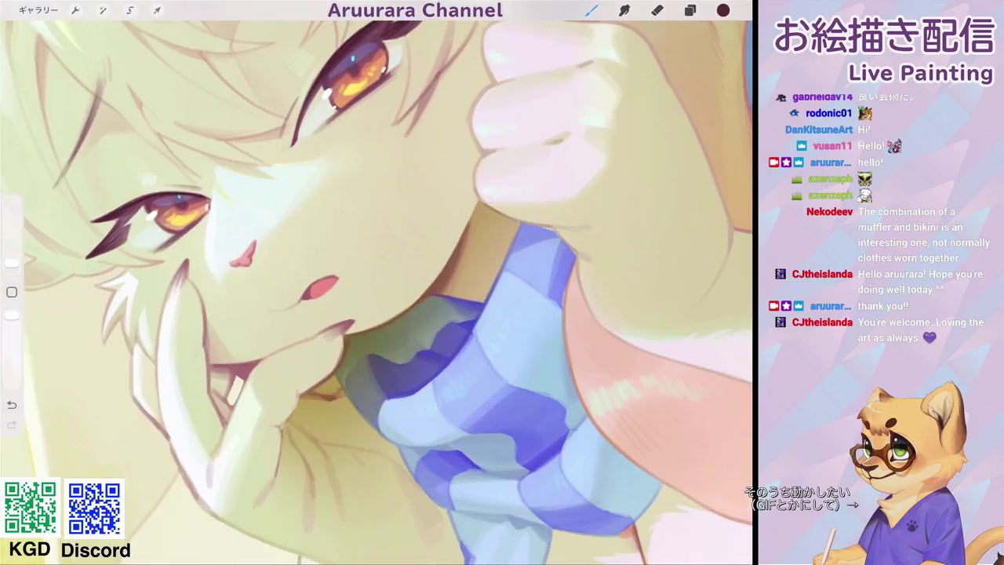
{"action": "left_click_drag", "start_coordinate": [453, 256], "coordinate": [435, 289]}
{"action": "mouse_move", "coordinate": [459, 237]}
{"action": "left_mouse_down"}
{"action": "mouse_move", "coordinate": [437, 288]}
{"action": "mouse_move", "coordinate": [424, 293]}
{"action": "left_mouse_up"}
{"action": "scroll", "coordinate": [377, 283], "scroll_direction": "down", "scroll_amount": 5}
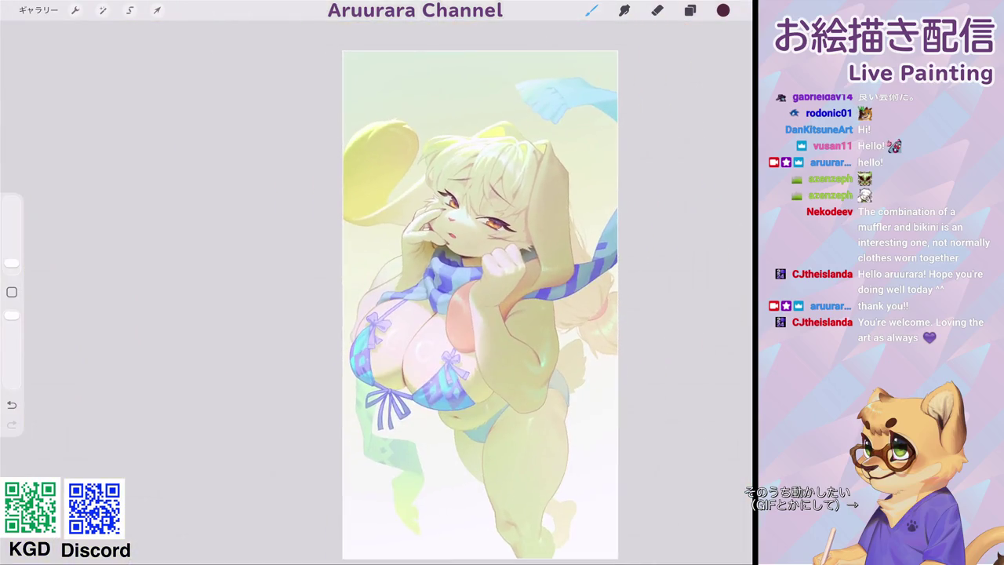
Shade the finger crease and deepen the scarf shading beside the fist.
{"action": "scroll", "coordinate": [479, 267], "scroll_direction": "up", "scroll_amount": 5}
{"action": "scroll", "coordinate": [478, 267], "scroll_direction": "up", "scroll_amount": 3}
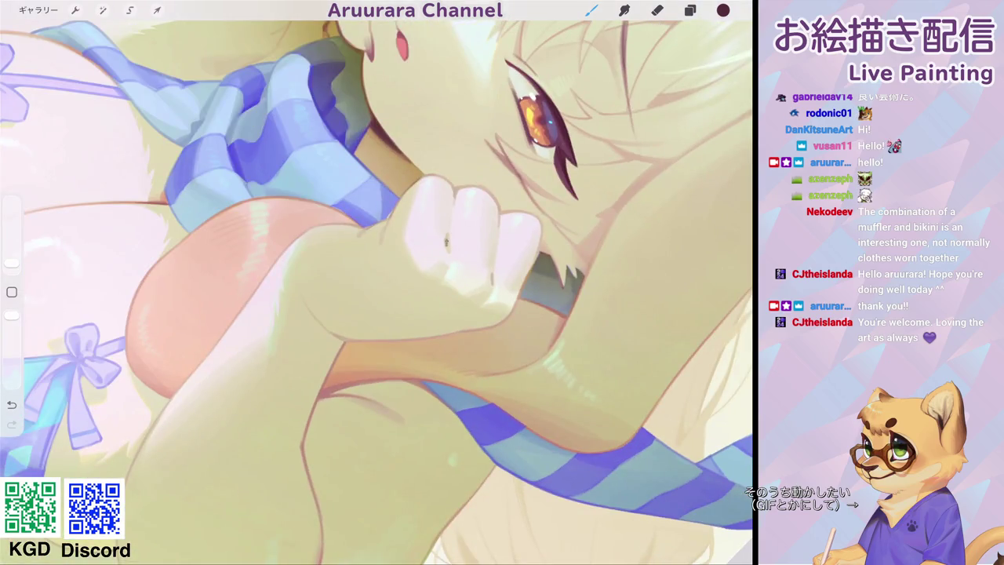
{"action": "left_click_drag", "start_coordinate": [500, 214], "coordinate": [497, 239]}
{"action": "scroll", "coordinate": [376, 290], "scroll_direction": "down", "scroll_amount": 5}
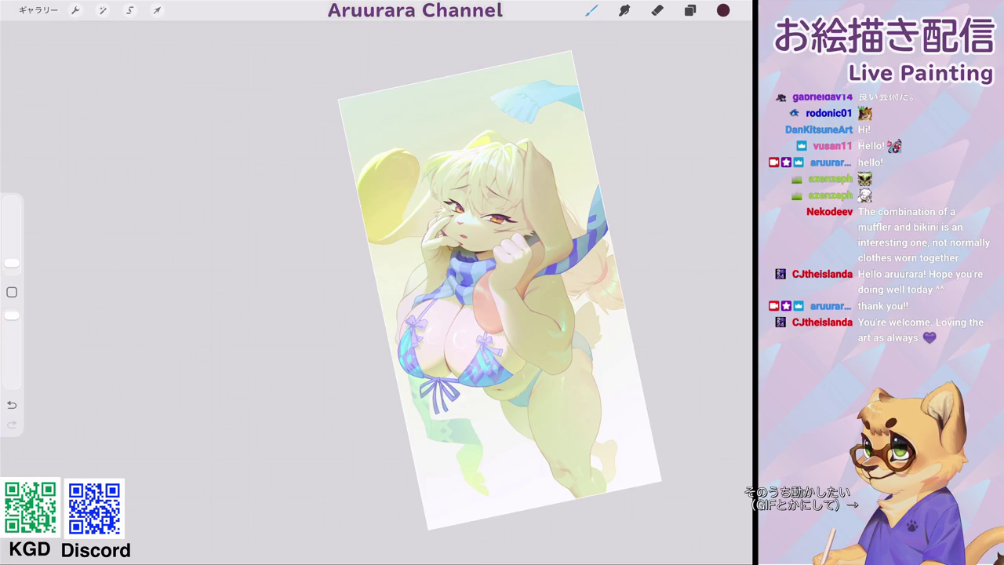
{"action": "scroll", "coordinate": [513, 251], "scroll_direction": "up", "scroll_amount": 10}
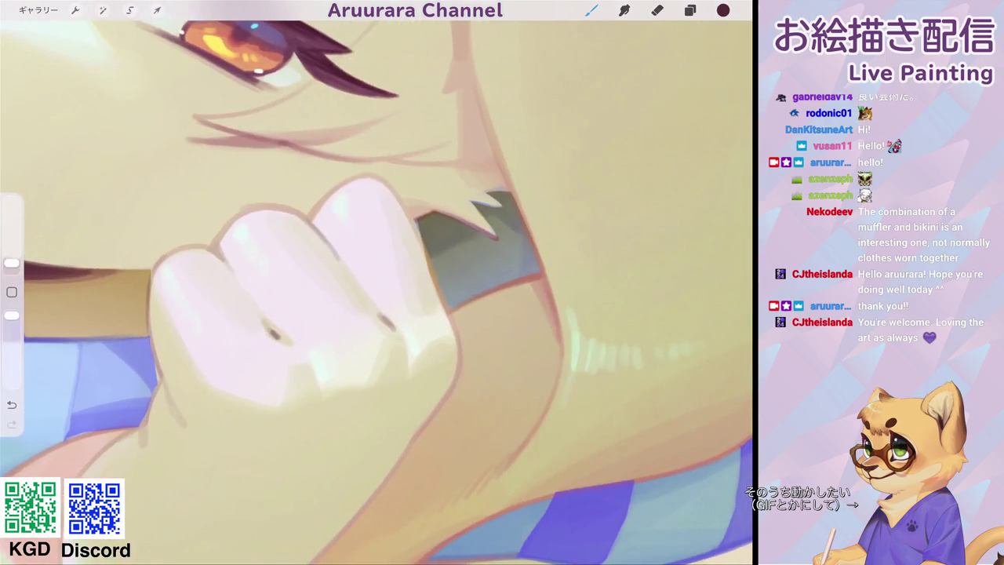
{"action": "mouse_move", "coordinate": [419, 253]}
{"action": "left_mouse_down"}
{"action": "mouse_move", "coordinate": [424, 292]}
{"action": "mouse_move", "coordinate": [425, 273]}
{"action": "mouse_move", "coordinate": [435, 293]}
{"action": "mouse_move", "coordinate": [415, 246]}
{"action": "left_mouse_up"}
{"action": "scroll", "coordinate": [415, 246], "scroll_direction": "down", "scroll_amount": 10}
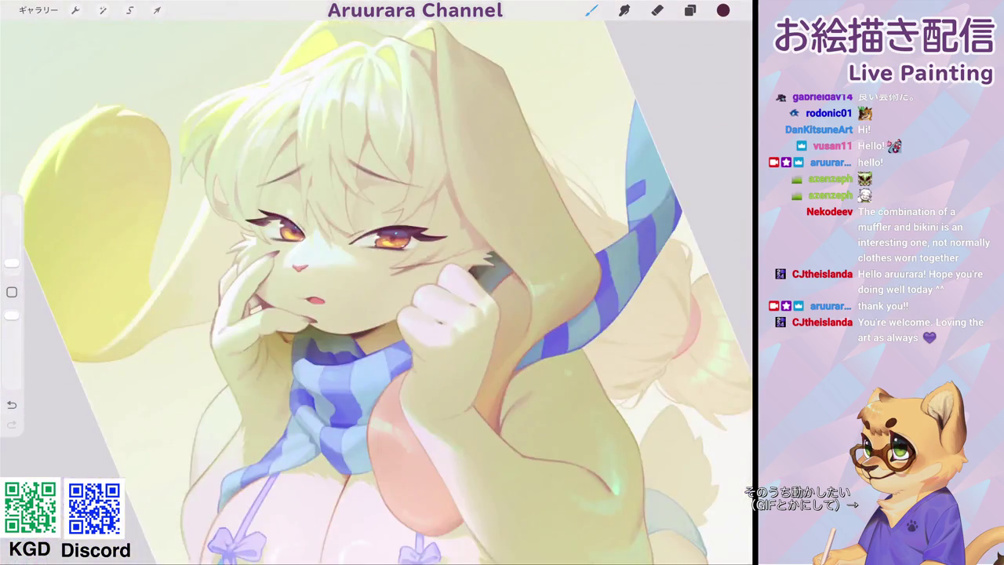
{"action": "scroll", "coordinate": [444, 275], "scroll_direction": "down", "scroll_amount": 3}
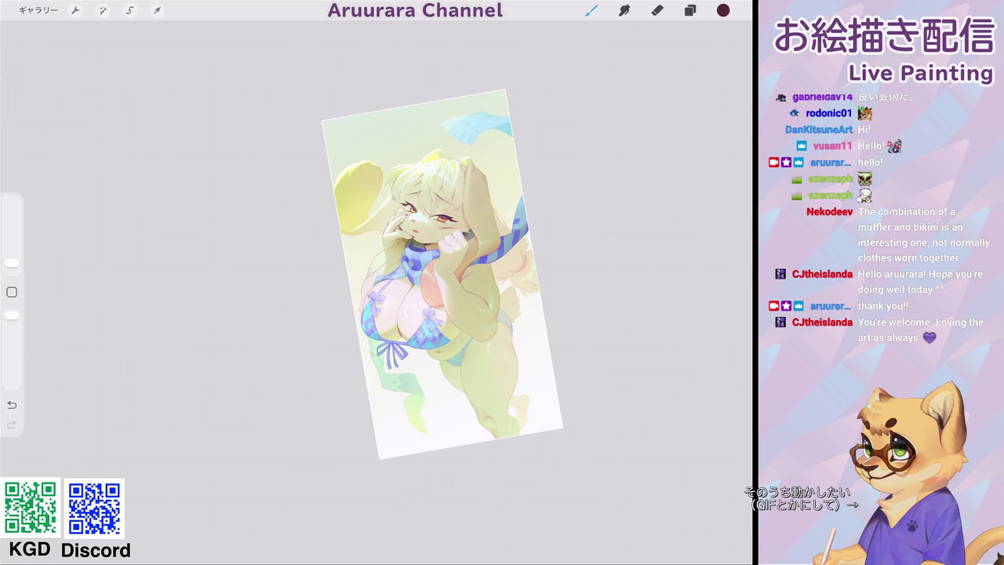
Darken and thicken a hair strand across the forehead.
{"action": "scroll", "coordinate": [420, 220], "scroll_direction": "up", "scroll_amount": 5}
{"action": "scroll", "coordinate": [419, 219], "scroll_direction": "up", "scroll_amount": 5}
{"action": "scroll", "coordinate": [419, 220], "scroll_direction": "up", "scroll_amount": 3}
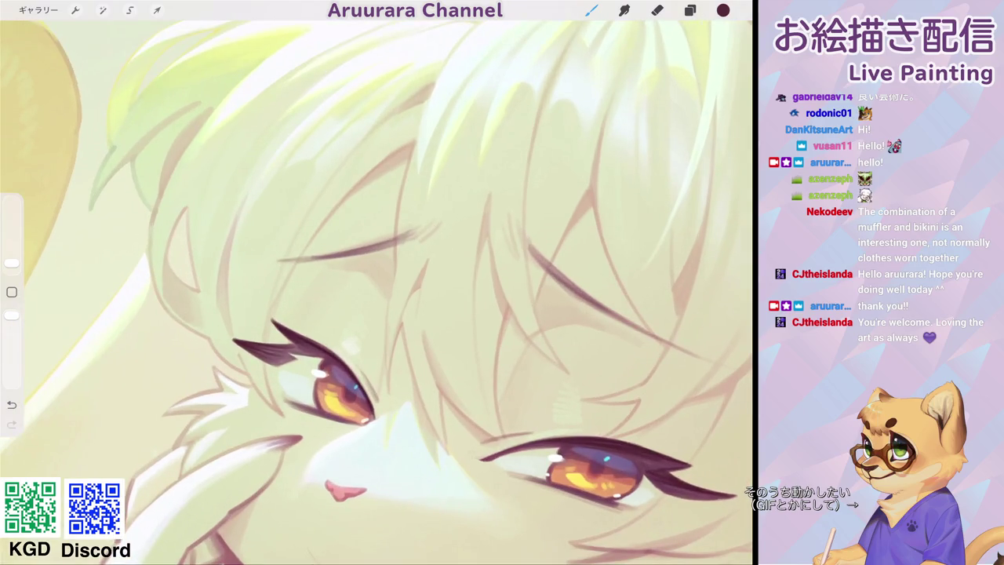
{"action": "left_click_drag", "start_coordinate": [349, 197], "coordinate": [409, 149]}
{"action": "left_click_drag", "start_coordinate": [366, 179], "coordinate": [411, 152]}
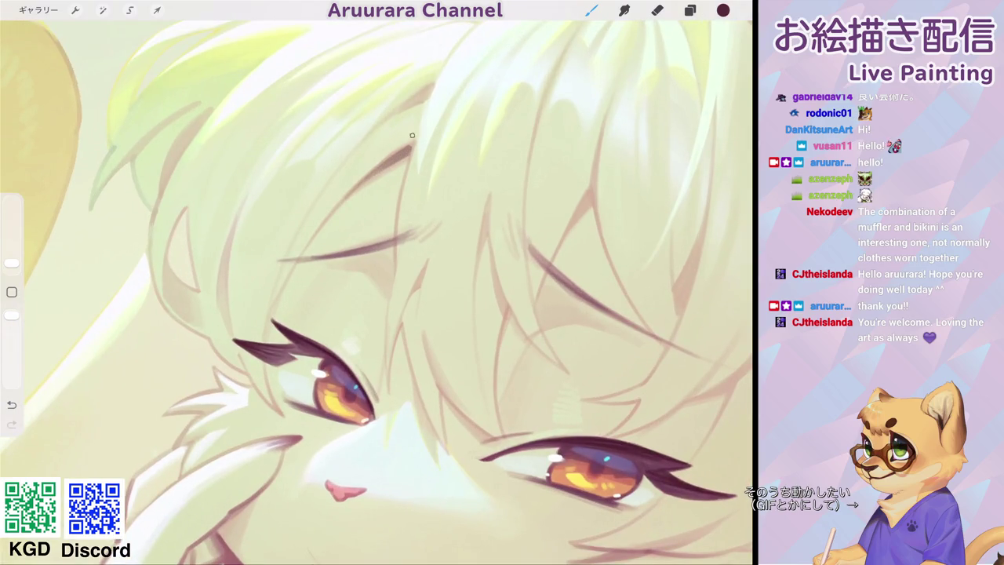
{"action": "scroll", "coordinate": [412, 134], "scroll_direction": "down", "scroll_amount": 10}
{"action": "scroll", "coordinate": [432, 235], "scroll_direction": "up", "scroll_amount": 5}
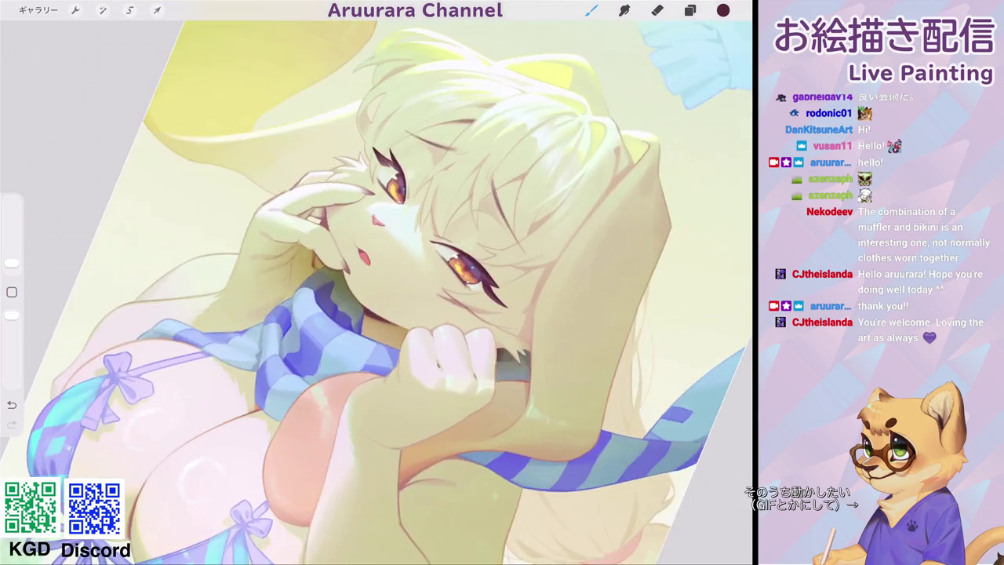
{"action": "scroll", "coordinate": [427, 228], "scroll_direction": "up", "scroll_amount": 5}
Paint a hair strand falling between the eyes, refine it, and add a small dark accent.
{"action": "left_click_drag", "start_coordinate": [404, 198], "coordinate": [367, 287]}
{"action": "scroll", "coordinate": [377, 291], "scroll_direction": "down", "scroll_amount": 5}
{"action": "scroll", "coordinate": [377, 290], "scroll_direction": "down", "scroll_amount": 3}
{"action": "scroll", "coordinate": [463, 298], "scroll_direction": "up", "scroll_amount": 3}
{"action": "scroll", "coordinate": [463, 298], "scroll_direction": "up", "scroll_amount": 3}
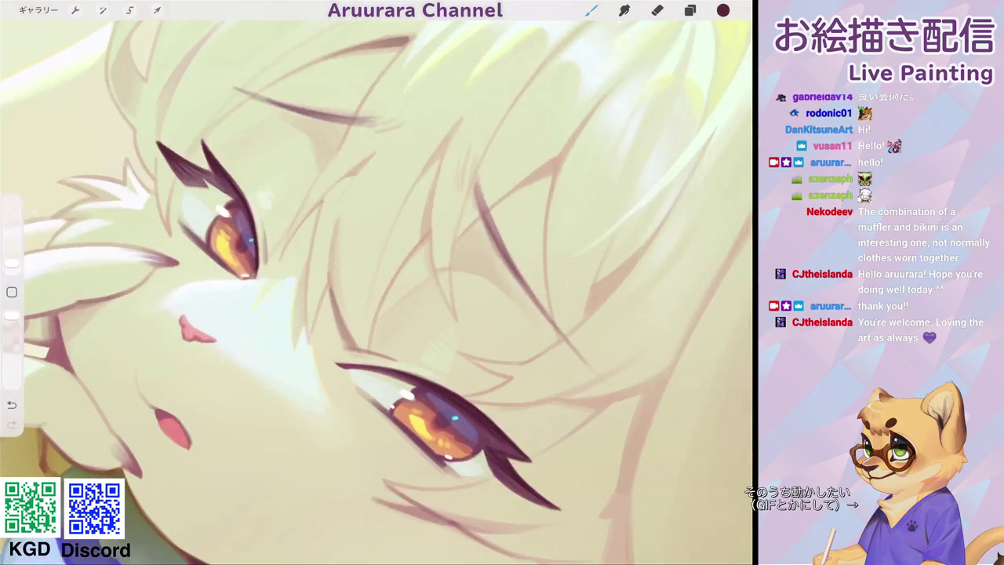
{"action": "mouse_move", "coordinate": [430, 237]}
{"action": "left_mouse_down"}
{"action": "mouse_move", "coordinate": [432, 272]}
{"action": "mouse_move", "coordinate": [425, 235]}
{"action": "left_mouse_up"}
{"action": "scroll", "coordinate": [377, 290], "scroll_direction": "down", "scroll_amount": 5}
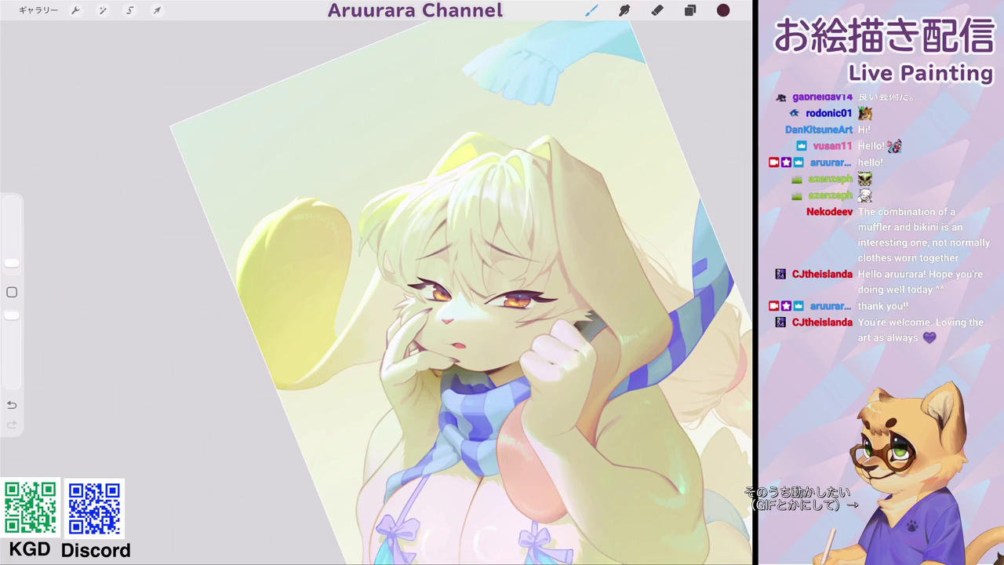
{"action": "scroll", "coordinate": [376, 290], "scroll_direction": "up", "scroll_amount": 5}
{"action": "left_click_drag", "start_coordinate": [471, 231], "coordinate": [477, 224]}
{"action": "scroll", "coordinate": [377, 290], "scroll_direction": "down", "scroll_amount": 5}
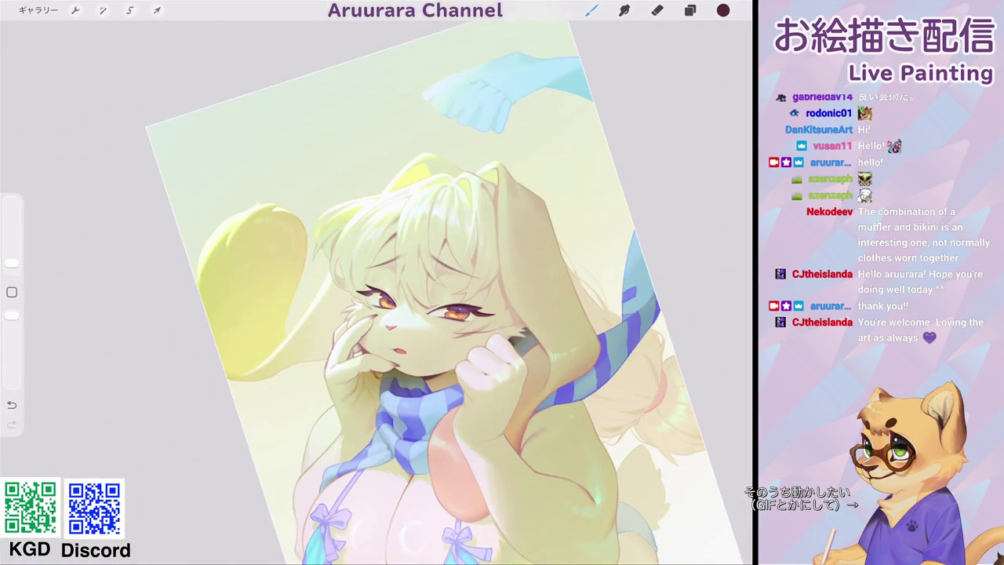
{"action": "scroll", "coordinate": [455, 306], "scroll_direction": "down", "scroll_amount": 3}
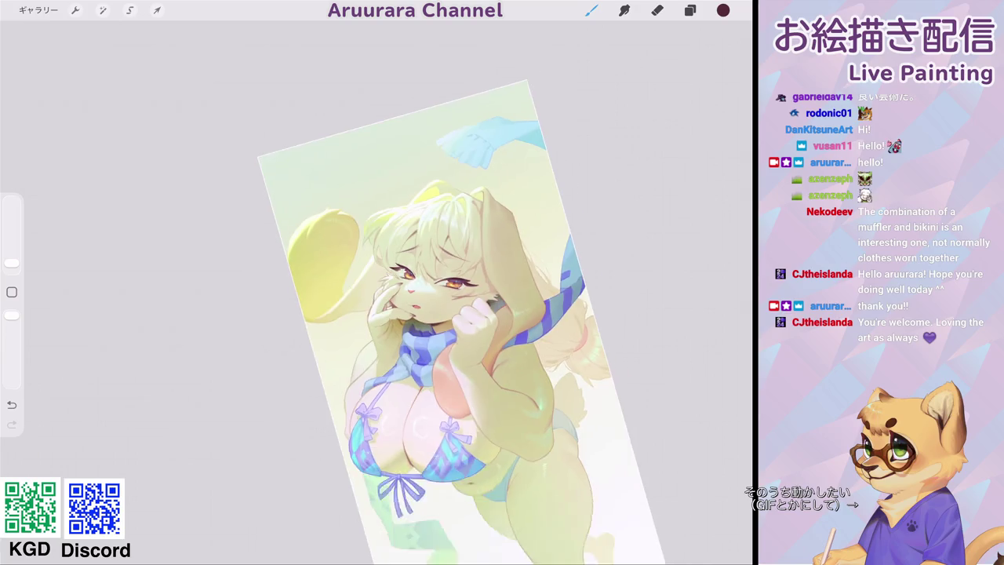
{"action": "scroll", "coordinate": [455, 306], "scroll_direction": "down", "scroll_amount": 3}
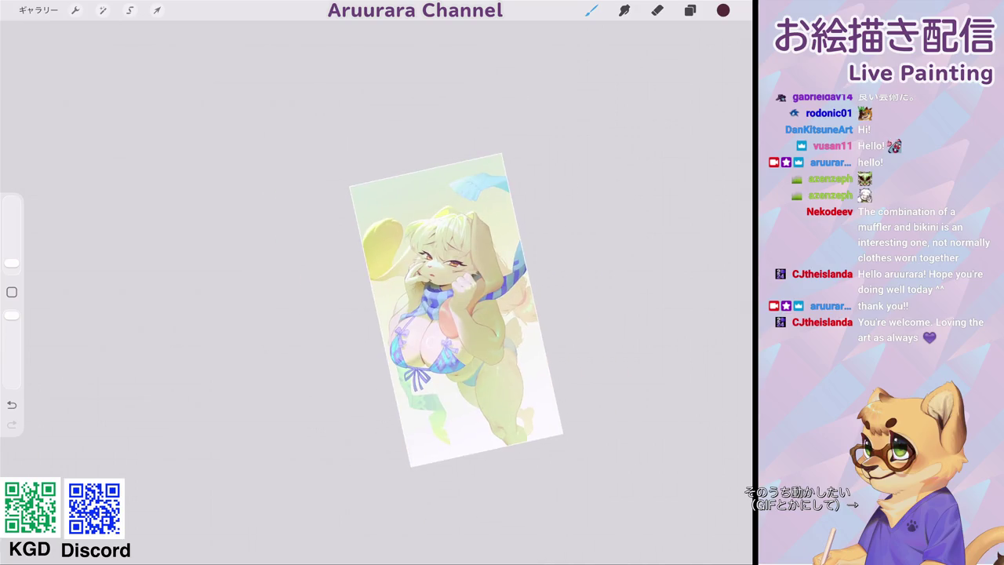
{"action": "scroll", "coordinate": [410, 286], "scroll_direction": "up", "scroll_amount": 3}
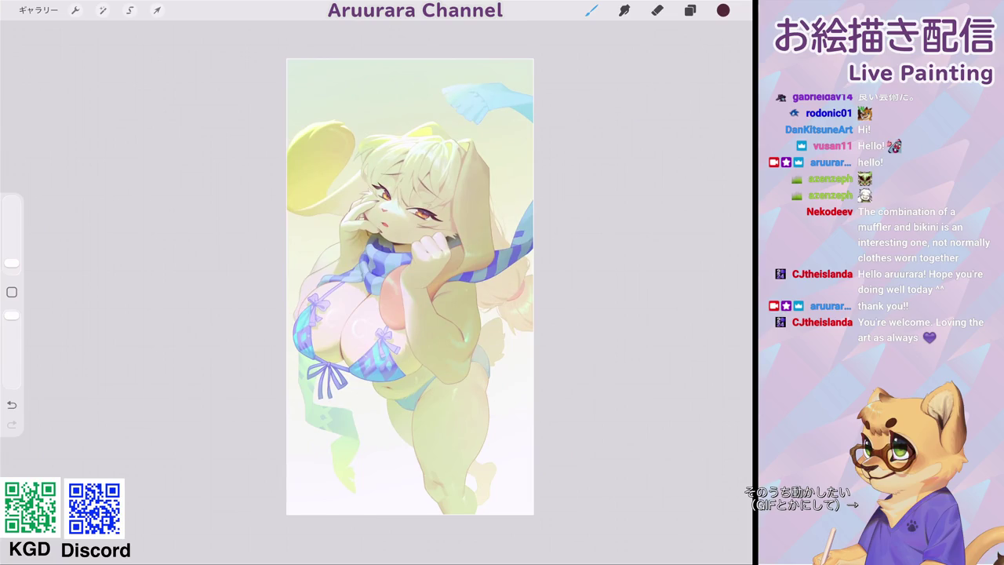
Select レイヤー 20, add the blank layer レイヤー 21, and switch to the Selection tool.
{"action": "left_click", "coordinate": [689, 10]}
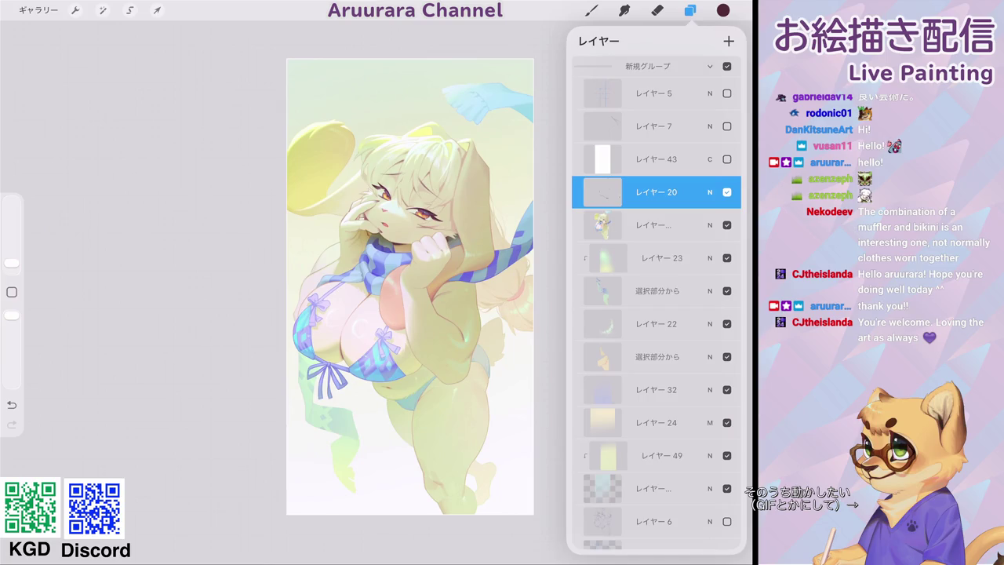
{"action": "scroll", "coordinate": [361, 314], "scroll_direction": "up", "scroll_amount": 3}
{"action": "left_click", "coordinate": [656, 225]}
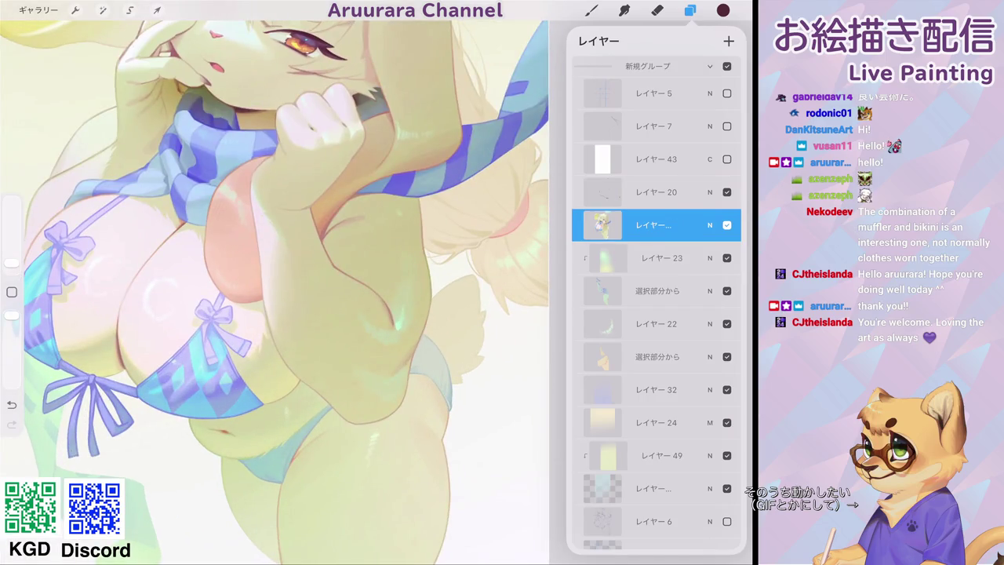
{"action": "left_click", "coordinate": [656, 192]}
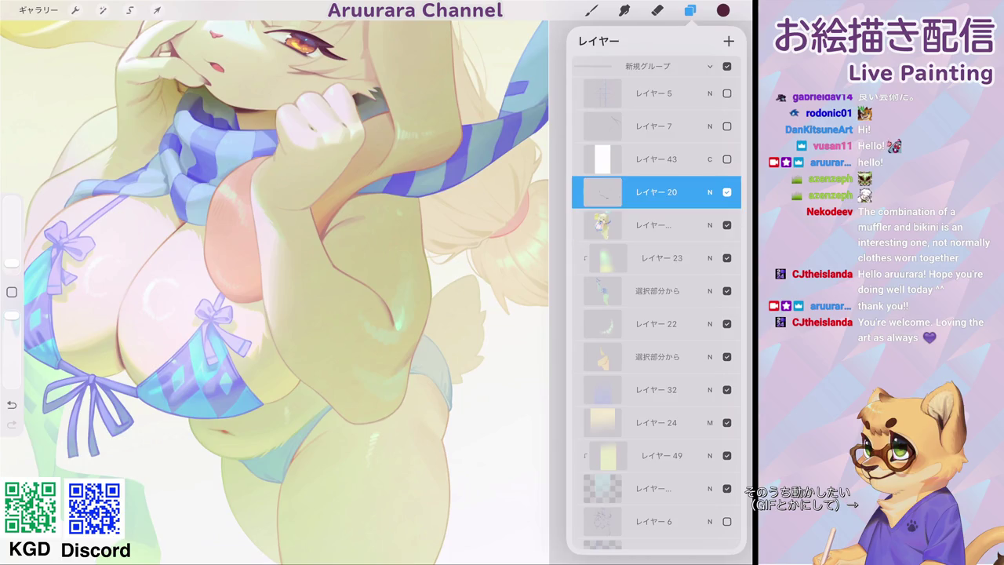
{"action": "left_click", "coordinate": [656, 225]}
{"action": "left_click", "coordinate": [729, 41]}
{"action": "left_click", "coordinate": [656, 225]}
{"action": "left_click", "coordinate": [690, 10]}
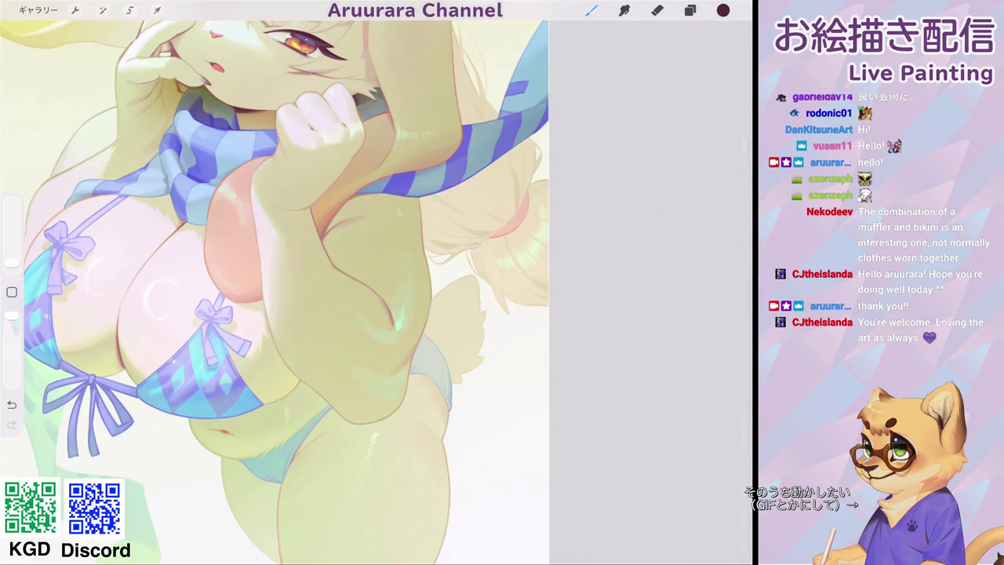
{"action": "left_click", "coordinate": [129, 10]}
Outline the fur tuft beside the hip and bikini edge with a freehand selection.
{"action": "mouse_move", "coordinate": [362, 424]}
{"action": "left_mouse_down"}
{"action": "mouse_move", "coordinate": [424, 51]}
{"action": "mouse_move", "coordinate": [263, 208]}
{"action": "left_mouse_up"}
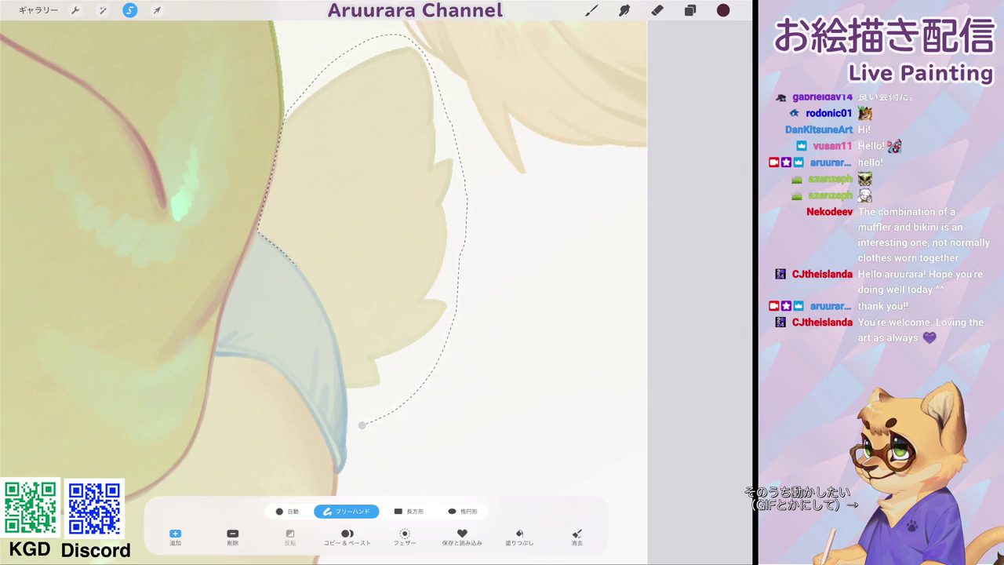
{"action": "mouse_move", "coordinate": [263, 208]}
{"action": "left_mouse_down"}
{"action": "mouse_move", "coordinate": [333, 321]}
{"action": "mouse_move", "coordinate": [362, 425]}
{"action": "left_mouse_up"}
{"action": "left_click", "coordinate": [592, 10]}
{"action": "scroll", "coordinate": [314, 282], "scroll_direction": "down", "scroll_amount": 3}
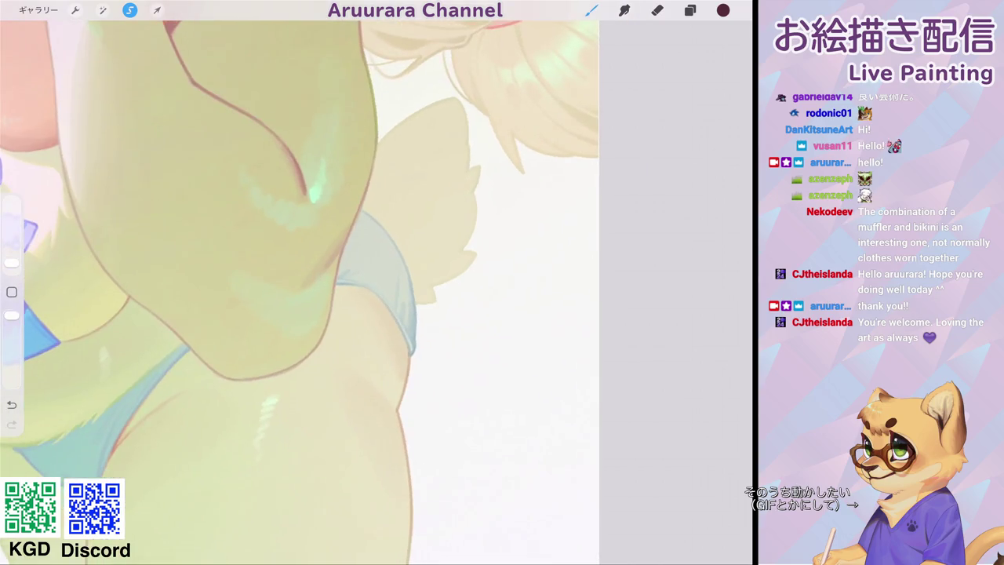
Sample the tan skin colour and paint the fur tuft with a larger brush, undoing a stray stroke.
{"action": "left_click", "coordinate": [408, 362]}
{"action": "left_click_drag", "start_coordinate": [453, 130], "coordinate": [376, 314]}
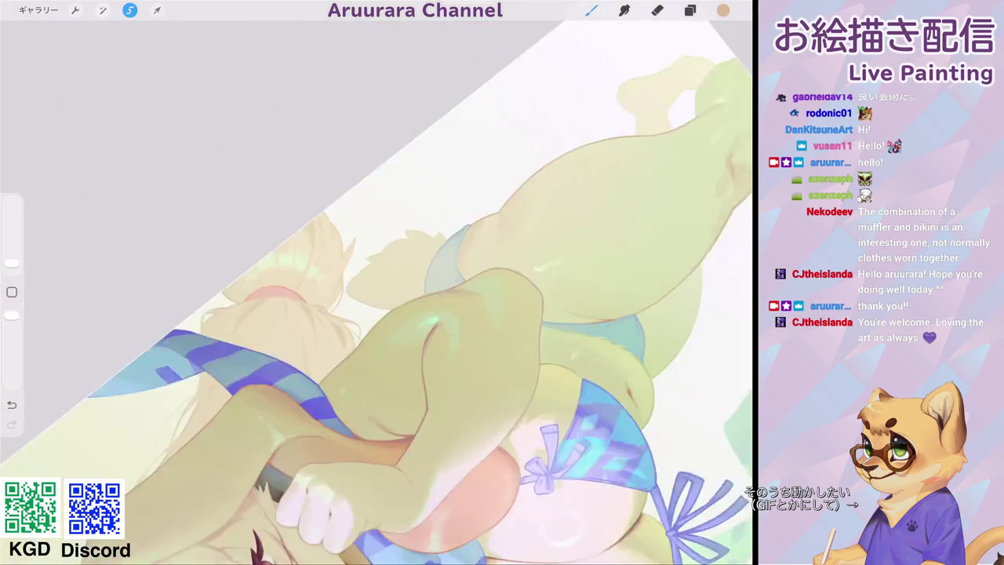
{"action": "left_click_drag", "start_coordinate": [12, 263], "coordinate": [11, 251]}
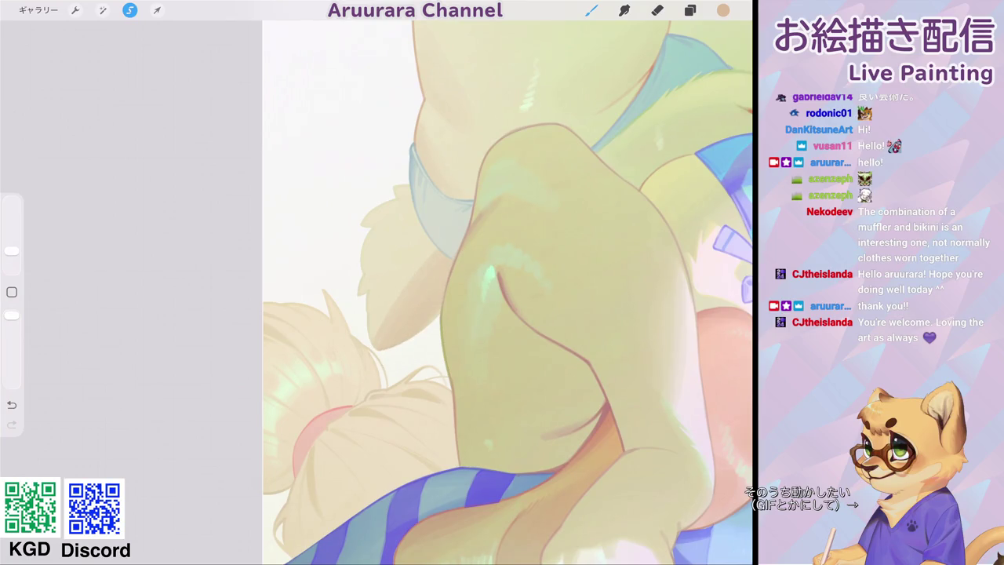
{"action": "left_click_drag", "start_coordinate": [405, 301], "coordinate": [424, 353]}
{"action": "key", "text": "ctrl+z"}
{"action": "left_click_drag", "start_coordinate": [12, 251], "coordinate": [11, 246]}
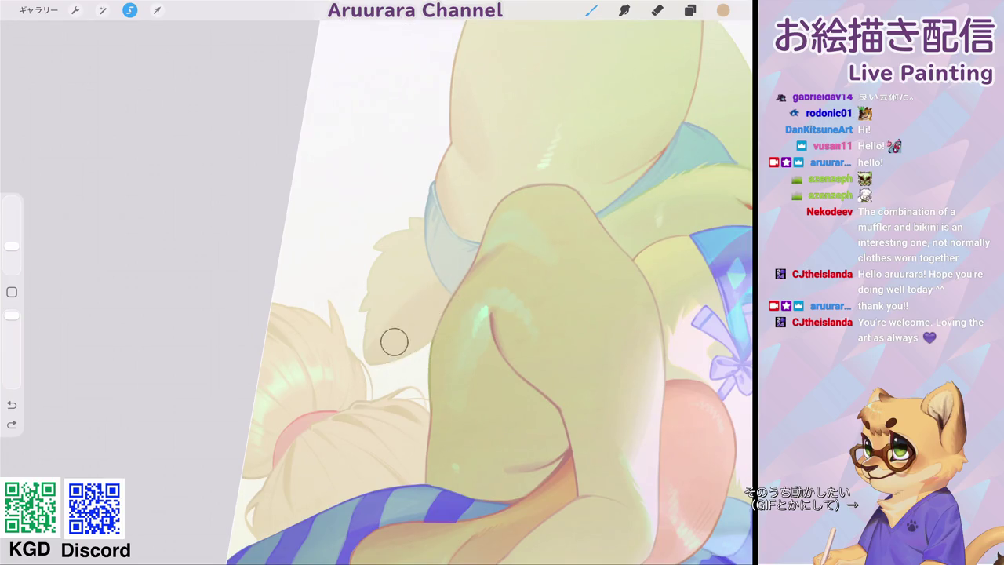
{"action": "left_click_drag", "start_coordinate": [376, 360], "coordinate": [412, 292]}
Resample a colour from the painting and switch to a slightly smaller brush.
{"action": "left_click_drag", "start_coordinate": [12, 245], "coordinate": [12, 255]}
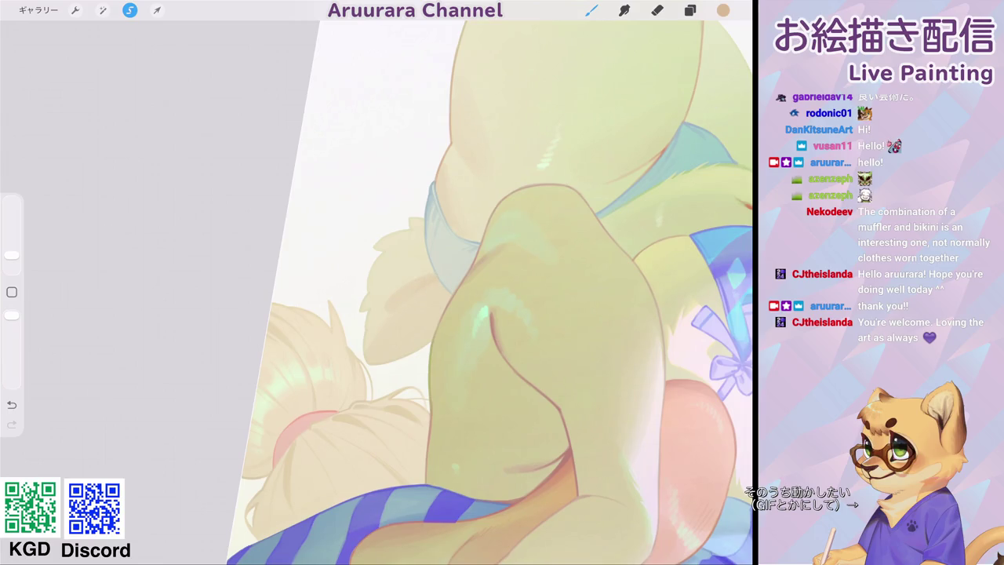
{"action": "left_click_drag", "start_coordinate": [421, 262], "coordinate": [433, 263]}
{"action": "left_click", "coordinate": [433, 263]}
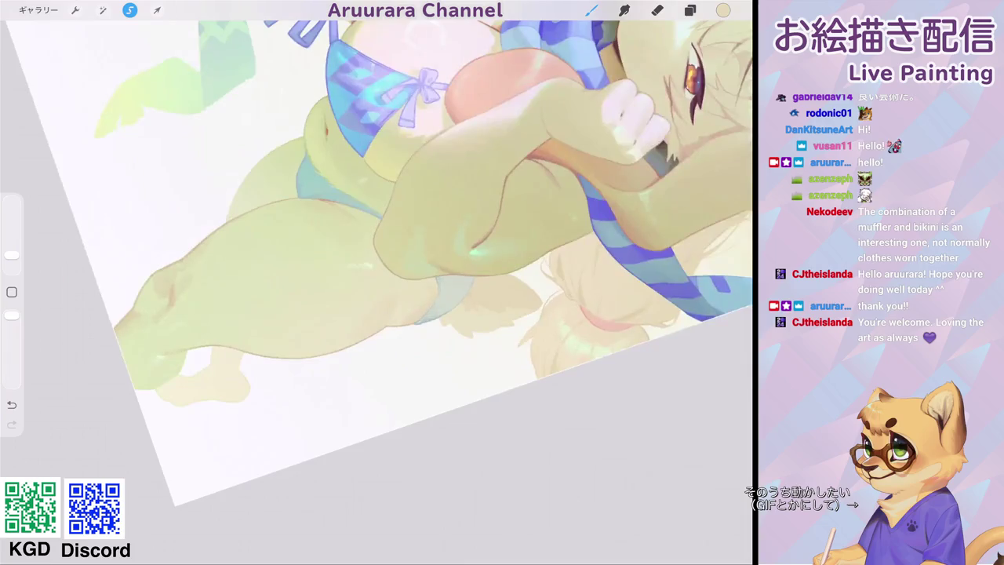
{"action": "left_click_drag", "start_coordinate": [377, 282], "coordinate": [377, 393]}
{"action": "scroll", "coordinate": [432, 353], "scroll_direction": "up", "scroll_amount": 2}
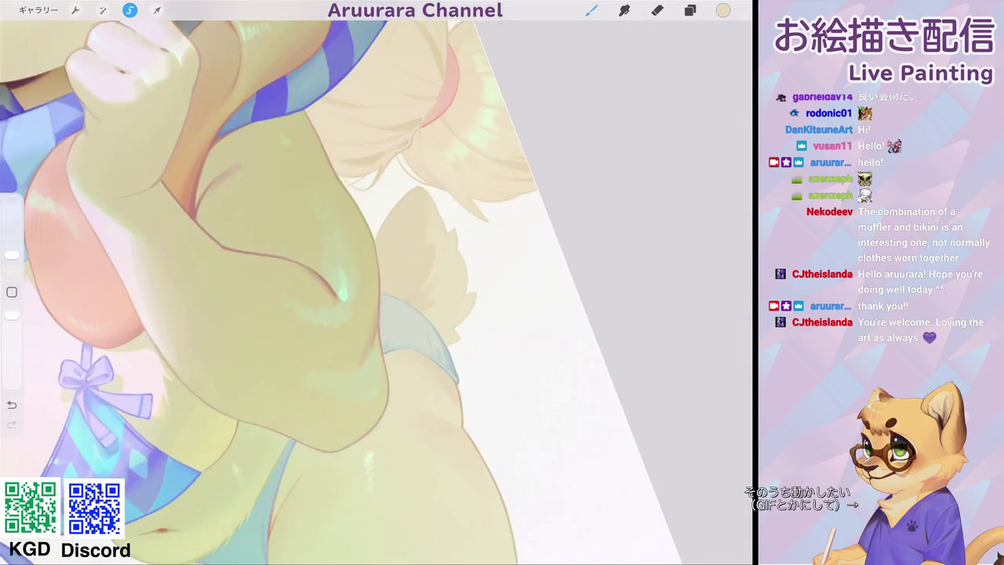
{"action": "left_click_drag", "start_coordinate": [12, 255], "coordinate": [12, 258]}
{"action": "scroll", "coordinate": [341, 282], "scroll_direction": "down", "scroll_amount": 5}
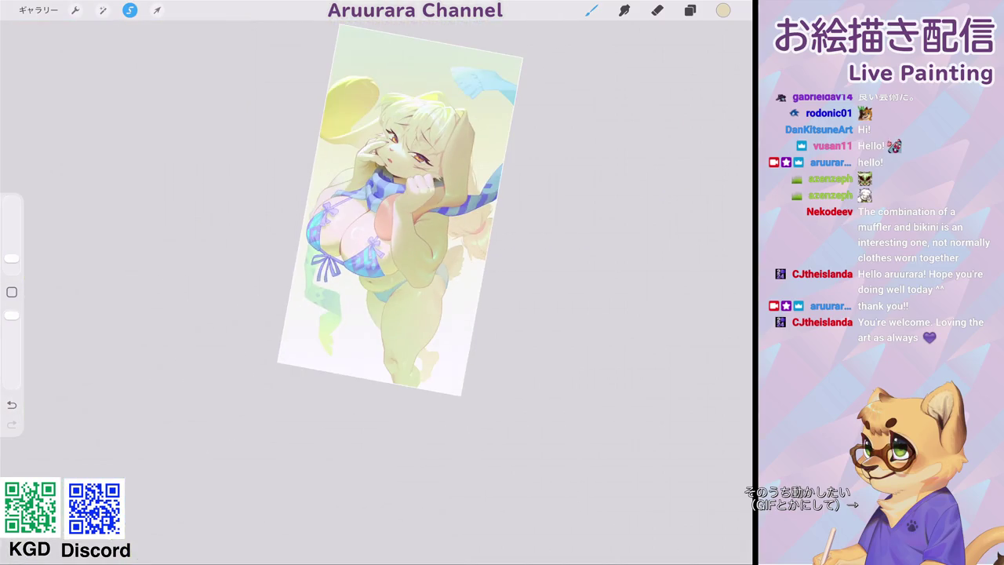
Clear the fur-tuft selection and zoom out to see the whole canvas.
{"action": "scroll", "coordinate": [393, 226], "scroll_direction": "up", "scroll_amount": 2}
{"action": "key", "text": "s"}
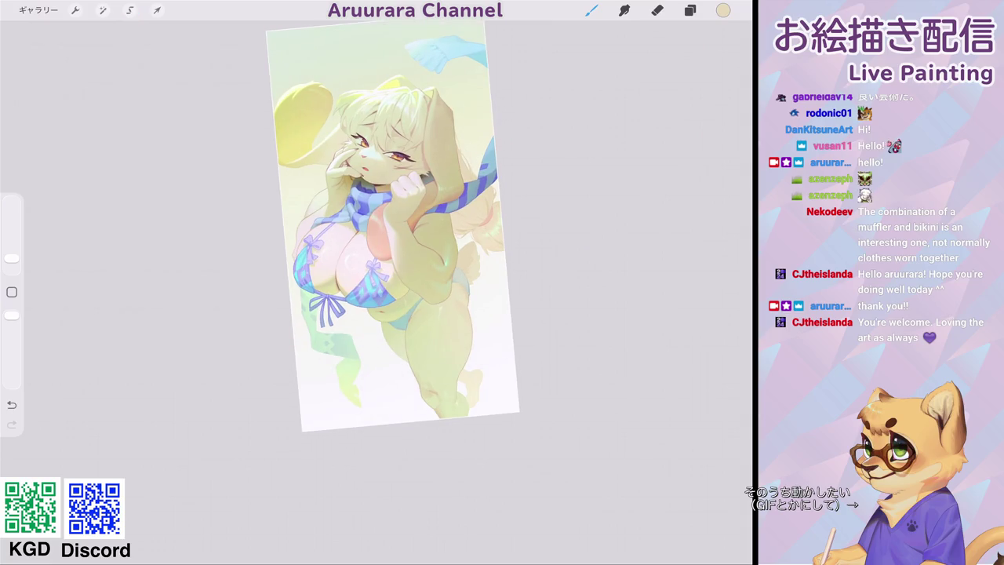
{"action": "scroll", "coordinate": [393, 226], "scroll_direction": "down", "scroll_amount": 2}
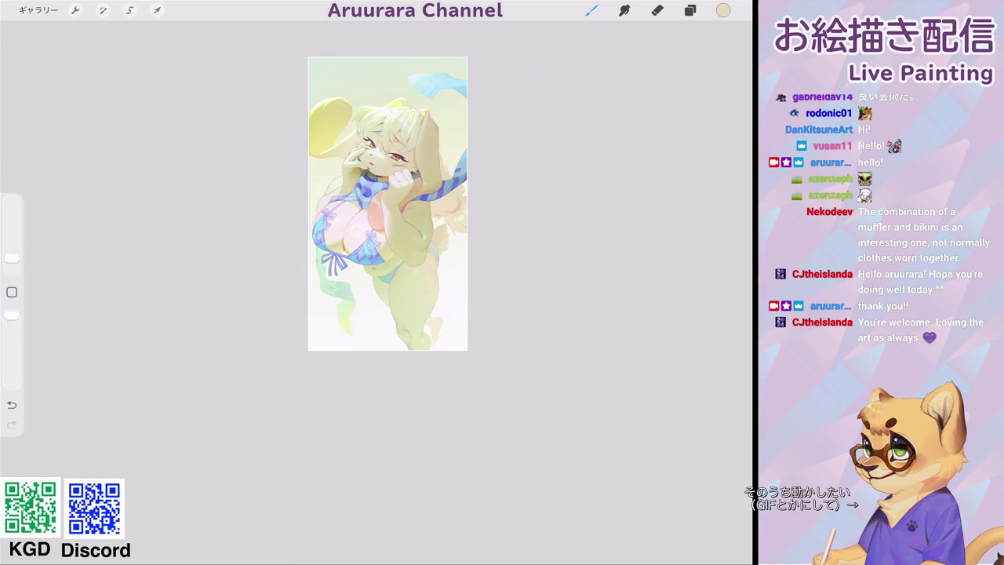
{"action": "scroll", "coordinate": [384, 219], "scroll_direction": "up", "scroll_amount": 2}
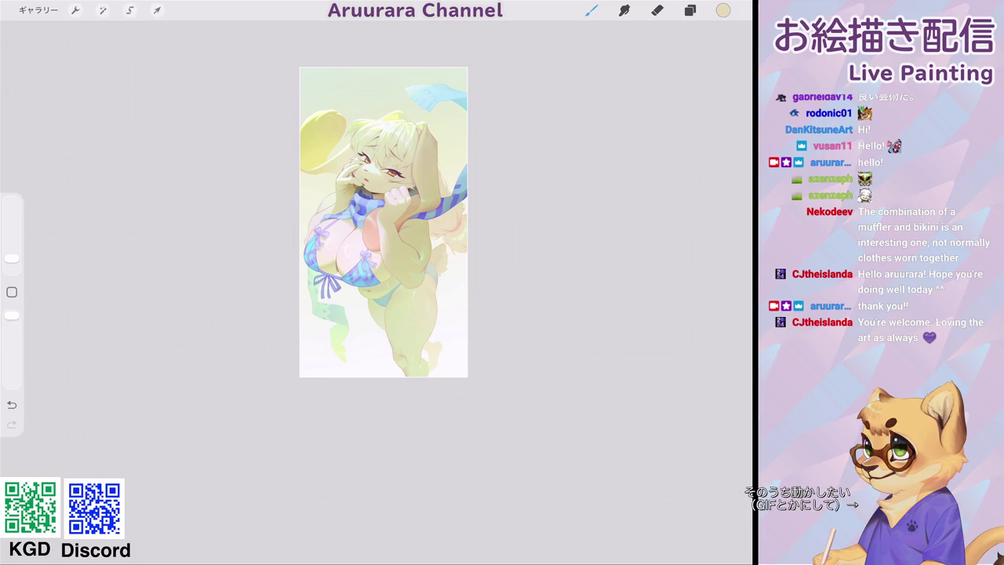
Open the layer list and tap through レイヤー 23, both 選択部分から layers and レイヤー 32.
{"action": "scroll", "coordinate": [400, 243], "scroll_direction": "up", "scroll_amount": 1}
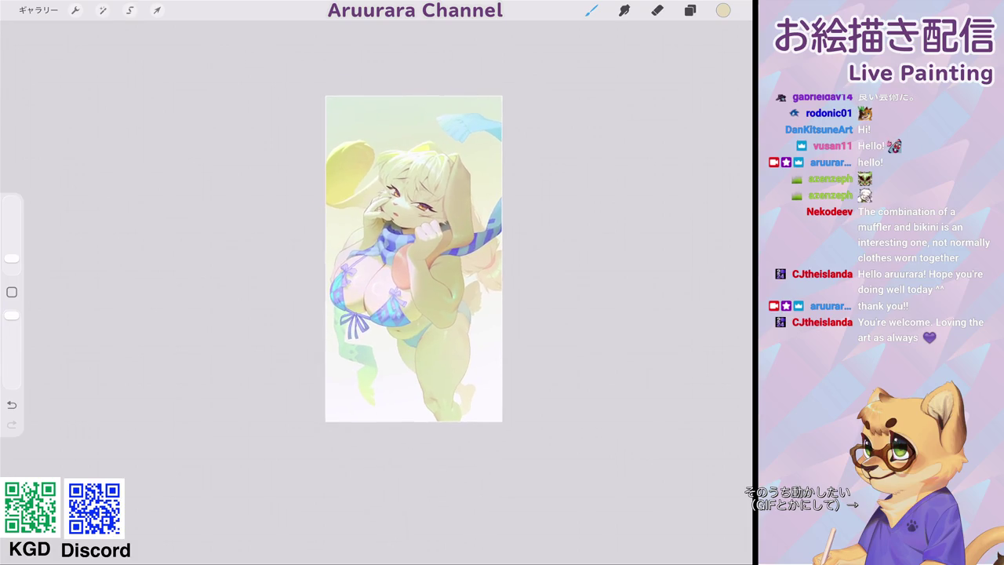
{"action": "scroll", "coordinate": [413, 259], "scroll_direction": "up", "scroll_amount": 2}
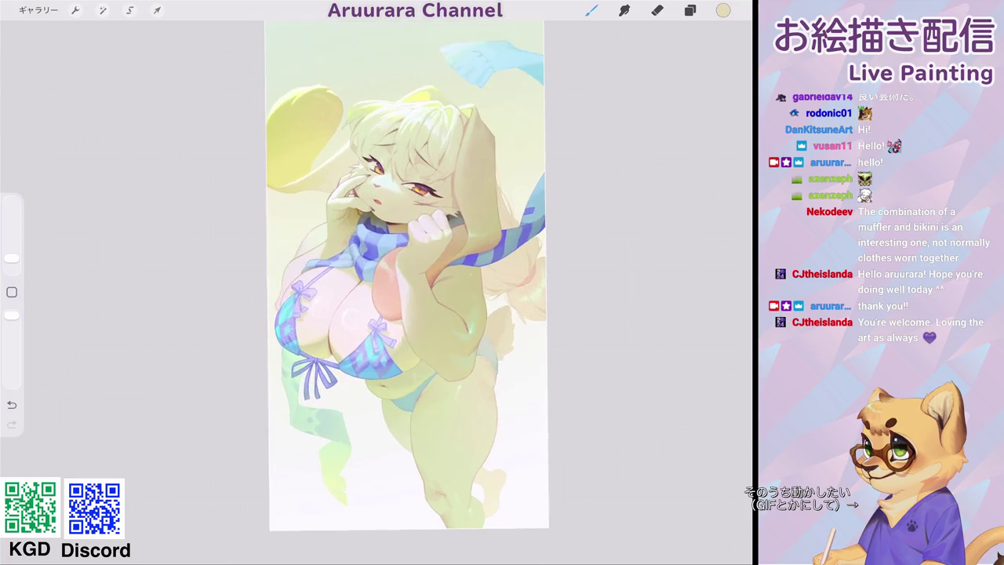
{"action": "left_click", "coordinate": [691, 10]}
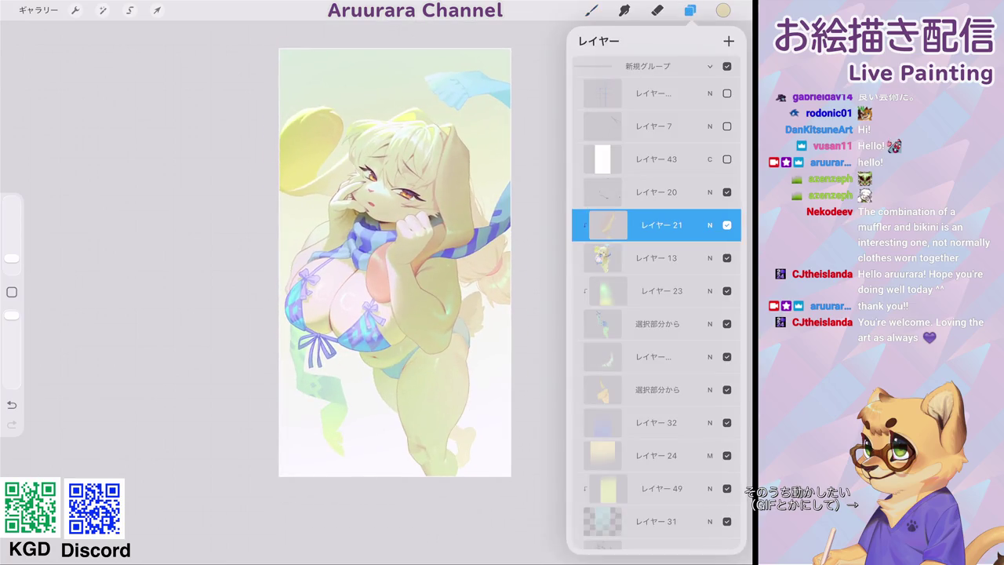
{"action": "scroll", "coordinate": [656, 313], "scroll_direction": "down", "scroll_amount": 1}
{"action": "left_click", "coordinate": [660, 239]}
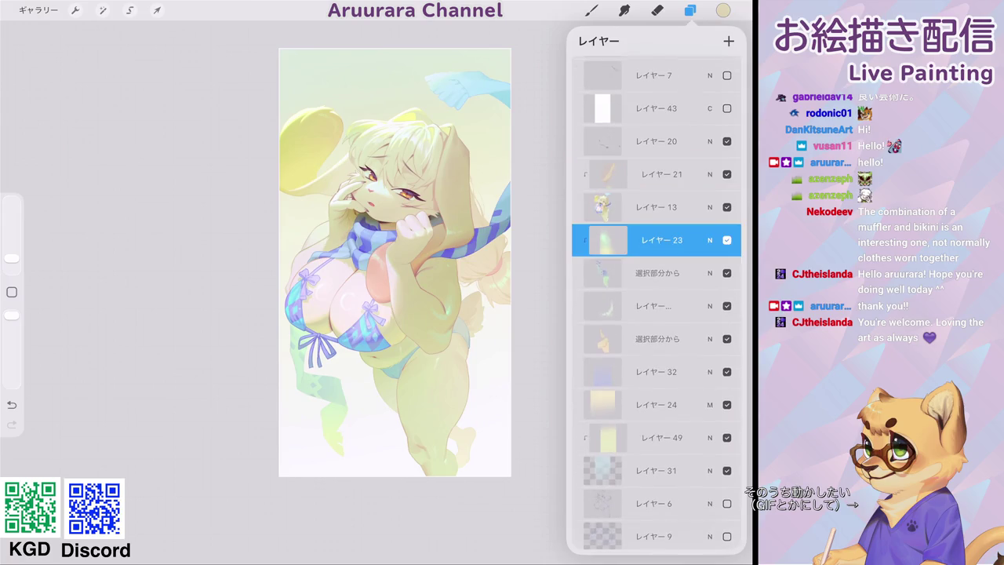
{"action": "left_click", "coordinate": [659, 273]}
{"action": "left_click", "coordinate": [659, 305]}
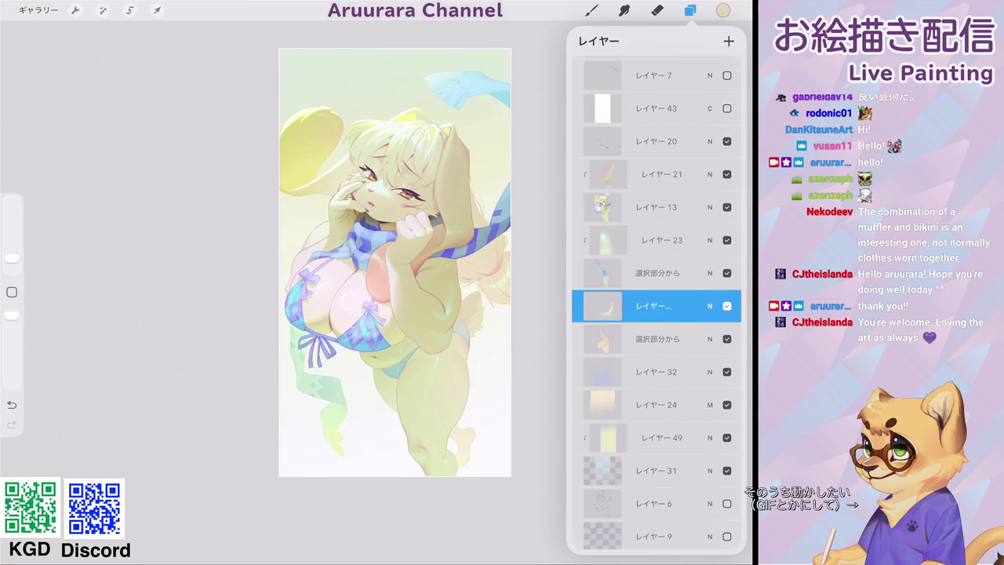
{"action": "left_click", "coordinate": [659, 338]}
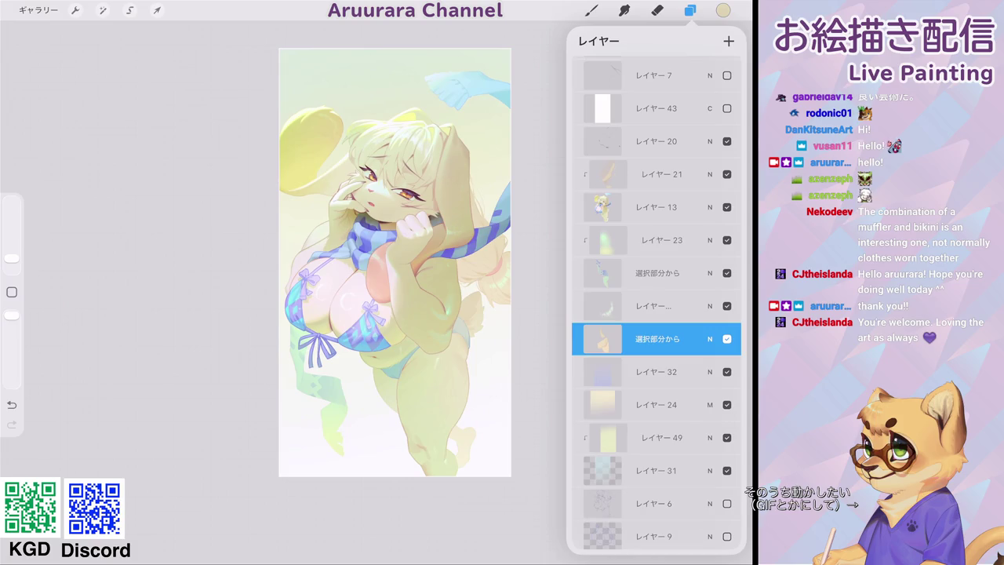
{"action": "left_click", "coordinate": [659, 372]}
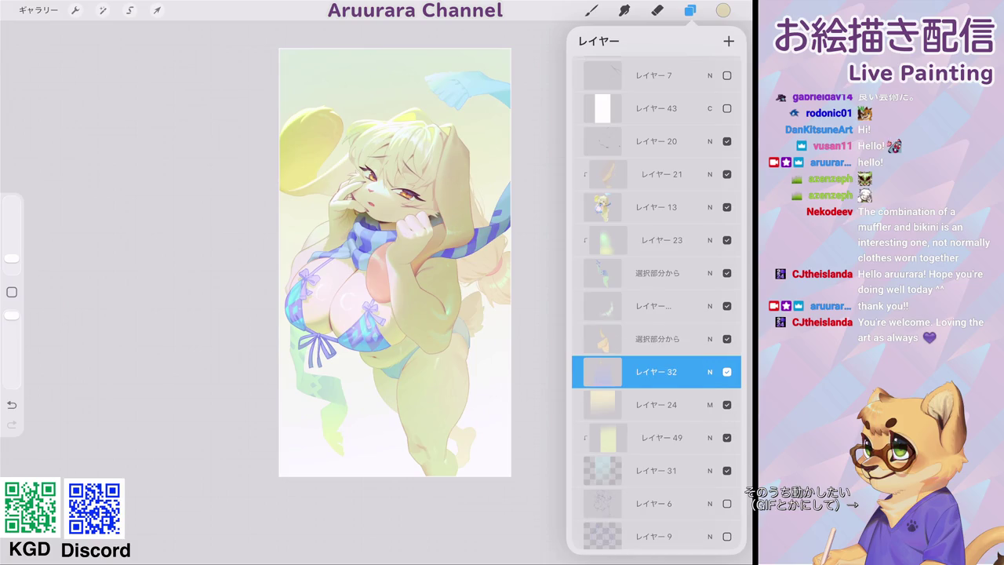
{"action": "left_click", "coordinate": [659, 338]}
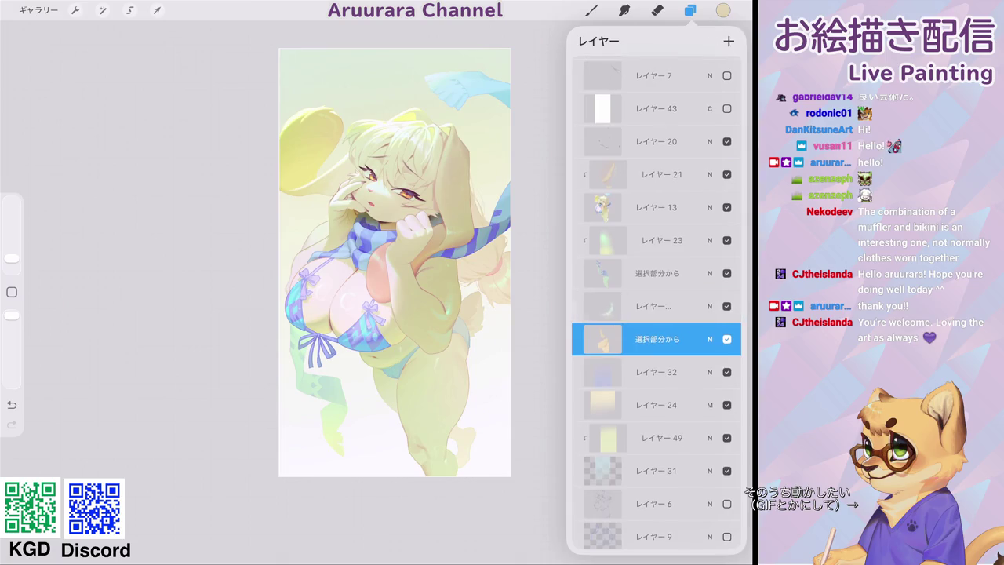
Multi-select layers 23, 13, 21, 20 and both 選択部分から layers.
{"action": "left_click_drag", "start_coordinate": [620, 240], "coordinate": [683, 241]}
{"action": "left_click_drag", "start_coordinate": [619, 272], "coordinate": [683, 272]}
{"action": "left_click_drag", "start_coordinate": [620, 306], "coordinate": [683, 306]}
{"action": "left_click_drag", "start_coordinate": [620, 207], "coordinate": [682, 207]}
{"action": "left_click_drag", "start_coordinate": [620, 174], "coordinate": [683, 174]}
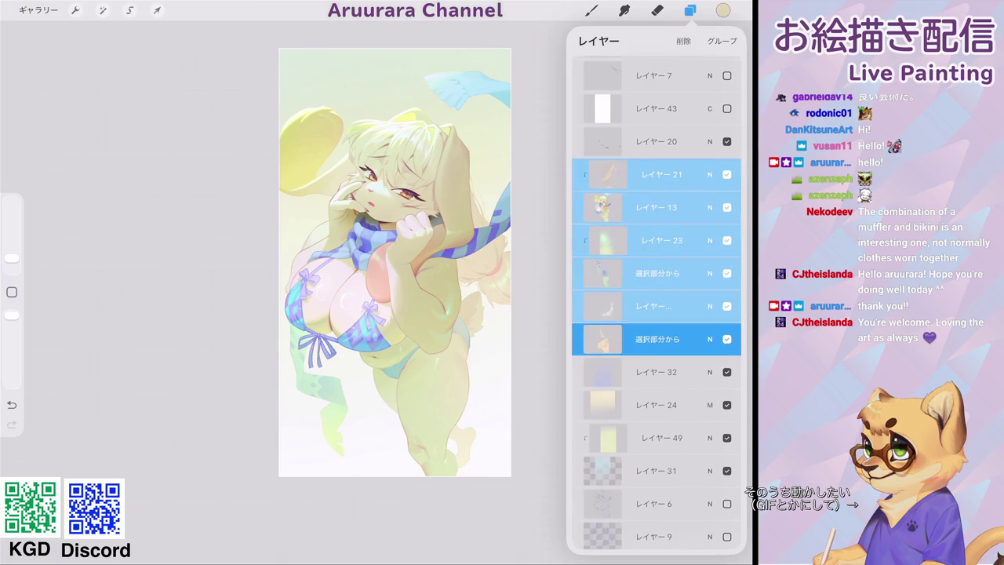
{"action": "left_click_drag", "start_coordinate": [620, 141], "coordinate": [683, 141]}
Group the selected layers and add an empty layer below the group.
{"action": "left_click", "coordinate": [722, 40]}
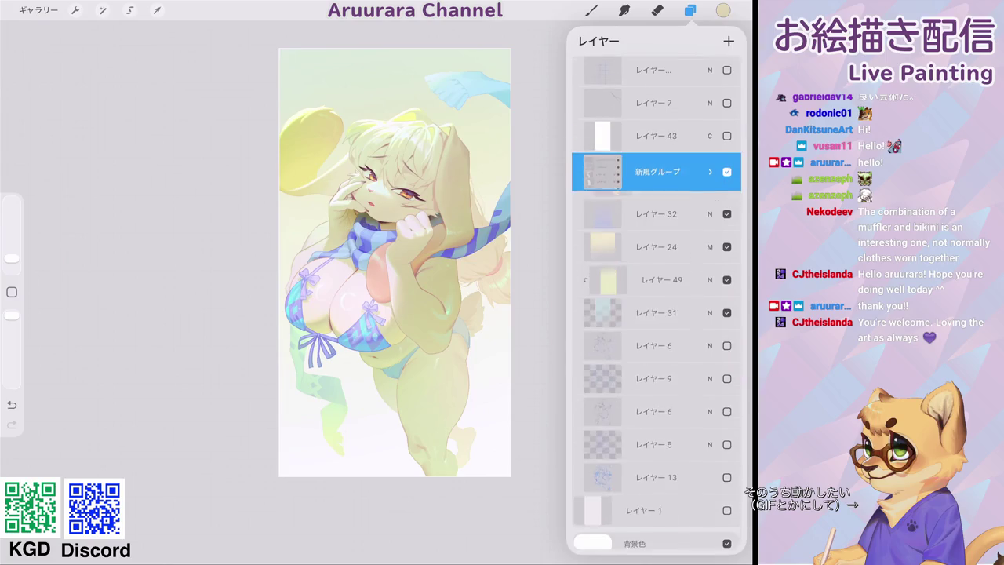
{"action": "left_click", "coordinate": [659, 207]}
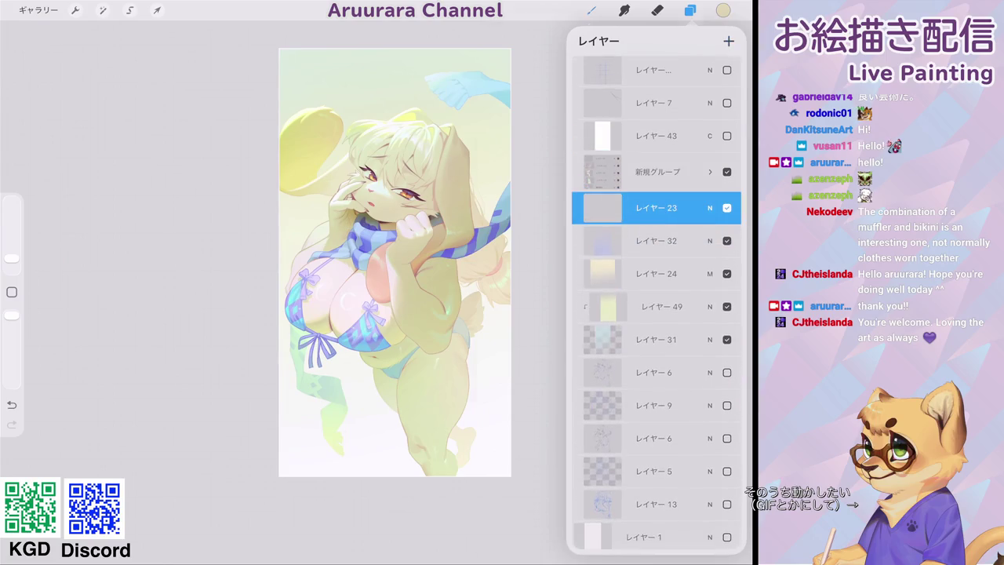
{"action": "left_click", "coordinate": [592, 11]}
Paint small pale-green hearts below and right of her hip, adjusting brush size.
{"action": "scroll", "coordinate": [395, 263], "scroll_direction": "up", "scroll_amount": 2}
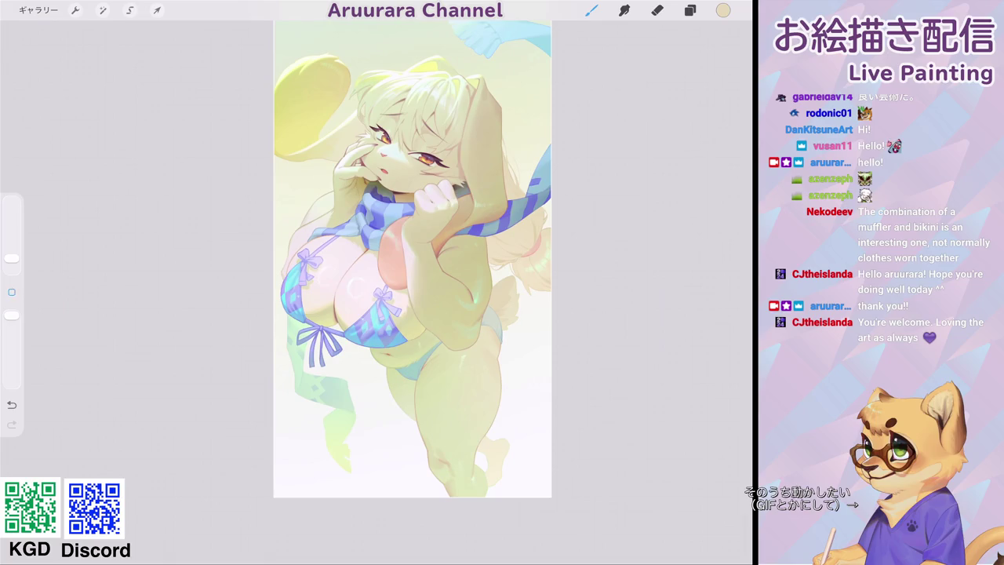
{"action": "left_click_drag", "start_coordinate": [12, 257], "coordinate": [11, 248]}
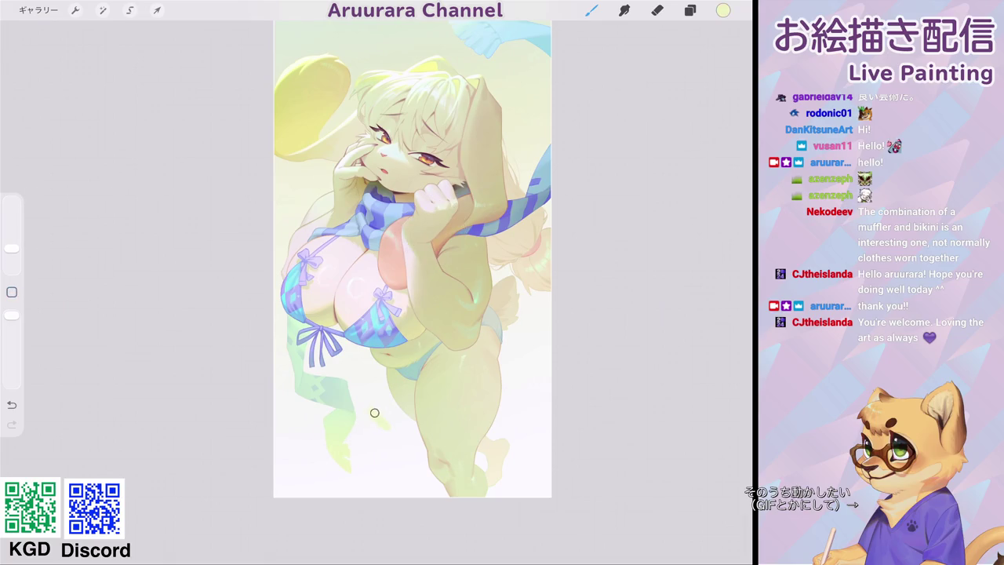
{"action": "left_click_drag", "start_coordinate": [388, 405], "coordinate": [383, 428]}
{"action": "left_click_drag", "start_coordinate": [12, 248], "coordinate": [12, 253]}
{"action": "left_click_drag", "start_coordinate": [412, 259], "coordinate": [360, 249]}
{"action": "left_click_drag", "start_coordinate": [450, 314], "coordinate": [452, 328]}
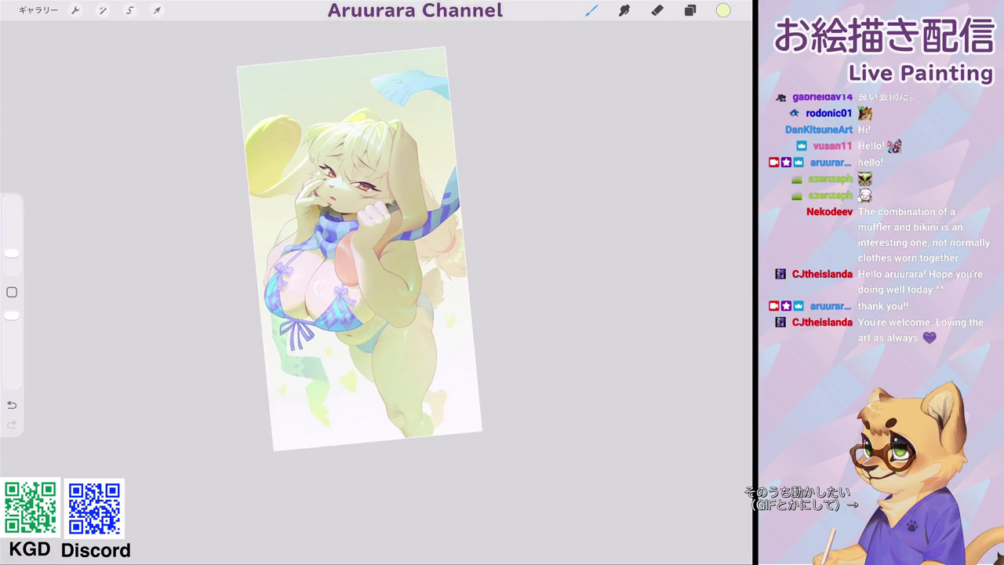
{"action": "left_click_drag", "start_coordinate": [360, 249], "coordinate": [360, 261]}
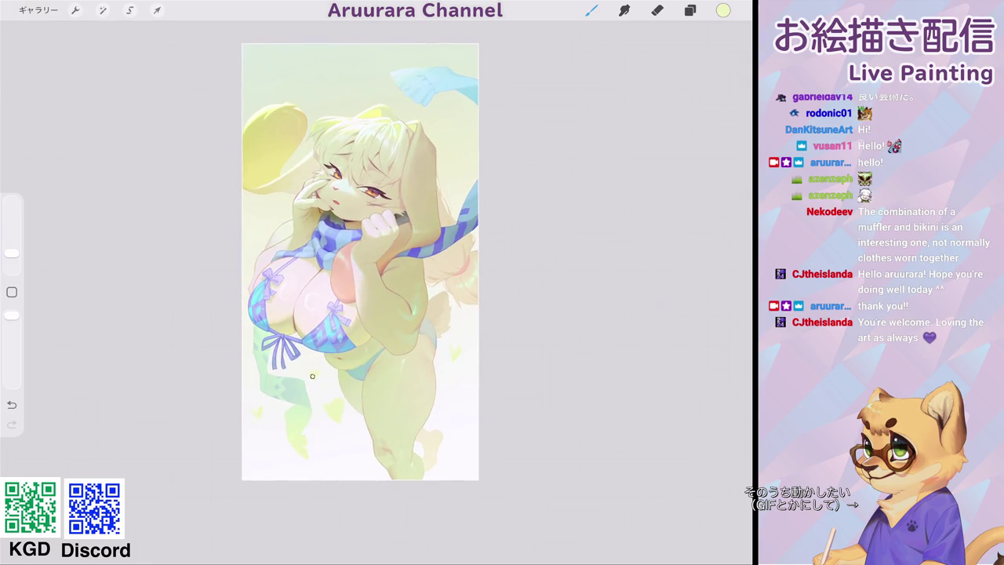
{"action": "left_click_drag", "start_coordinate": [12, 253], "coordinate": [12, 249]}
{"action": "scroll", "coordinate": [433, 293], "scroll_direction": "down", "scroll_amount": 5}
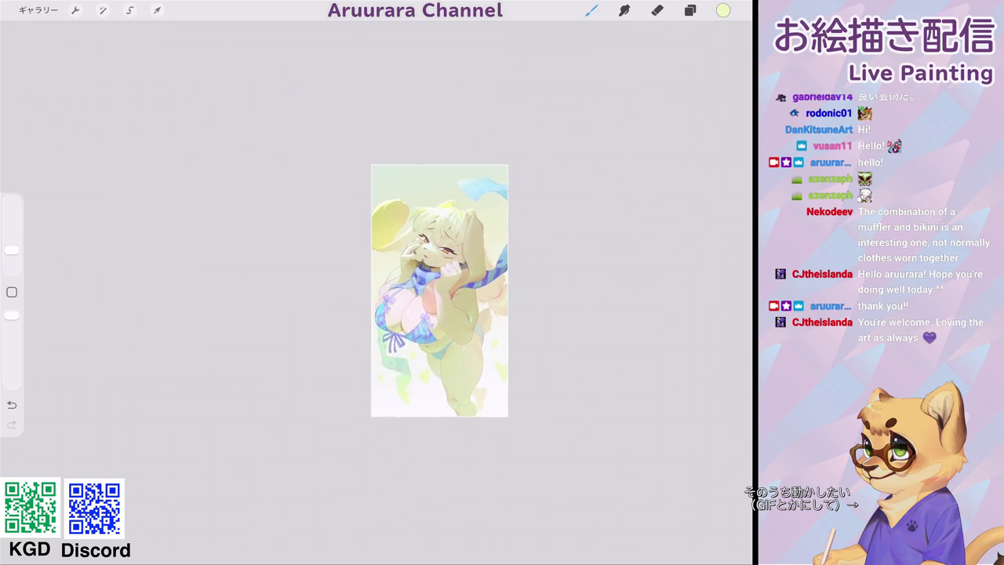
{"action": "scroll", "coordinate": [429, 387], "scroll_direction": "up", "scroll_amount": 5}
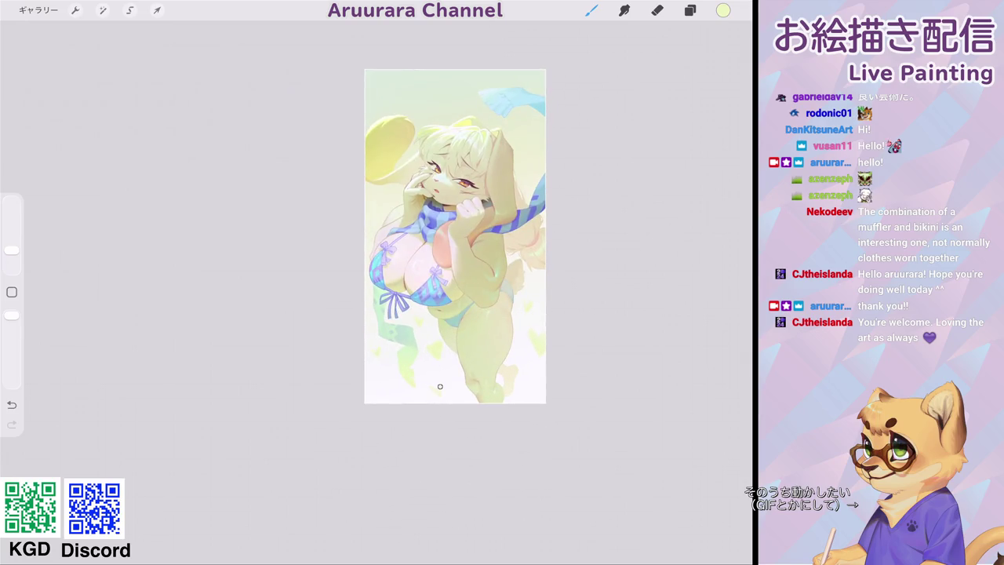
Undo the last stroke and sample the near-white background colour.
{"action": "key", "text": "ctrl+z"}
{"action": "left_click", "coordinate": [433, 378]}
{"action": "mouse_move", "coordinate": [455, 236]}
{"action": "left_mouse_down"}
{"action": "mouse_move", "coordinate": [410, 308]}
{"action": "mouse_move", "coordinate": [441, 322]}
{"action": "left_mouse_up"}
{"action": "left_click", "coordinate": [12, 292]}
{"action": "left_click_drag", "start_coordinate": [401, 402], "coordinate": [518, 363]}
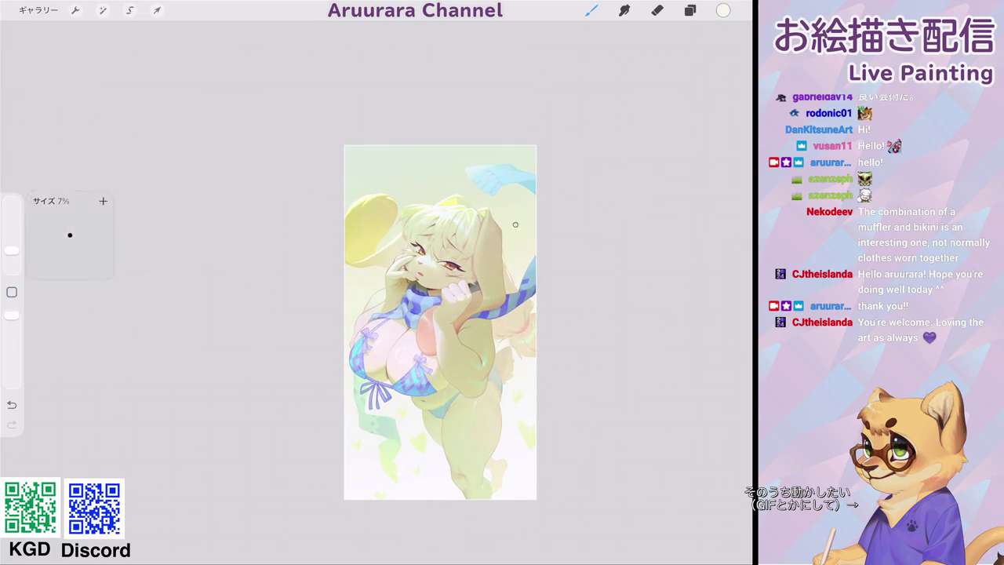
Draw three small white hearts beside her head and in the upper background.
{"action": "left_click_drag", "start_coordinate": [514, 227], "coordinate": [516, 238]}
{"action": "left_click_drag", "start_coordinate": [383, 165], "coordinate": [386, 176]}
{"action": "scroll", "coordinate": [439, 321], "scroll_direction": "up", "scroll_amount": 3}
{"action": "left_click_drag", "start_coordinate": [12, 251], "coordinate": [12, 254]}
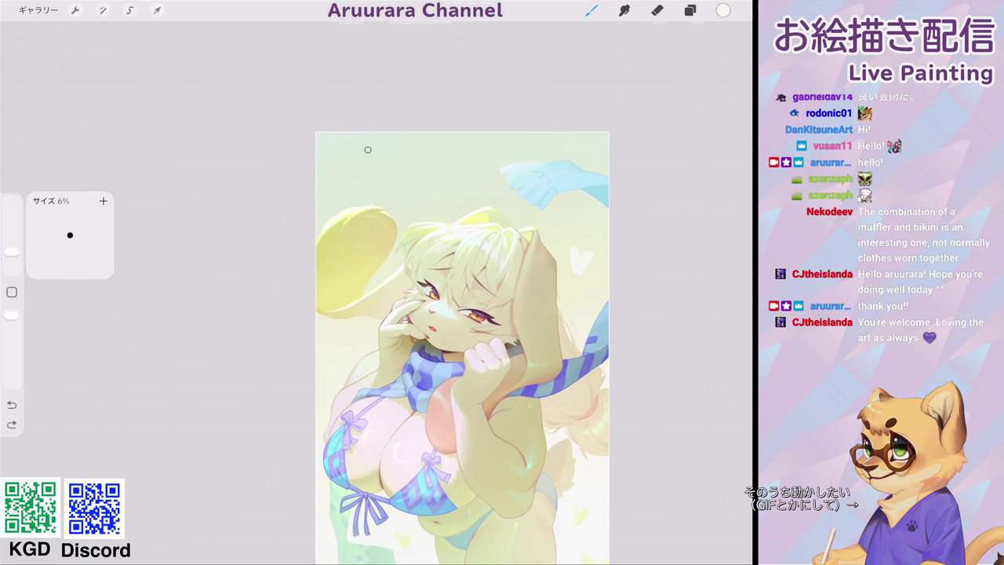
{"action": "left_click_drag", "start_coordinate": [366, 148], "coordinate": [371, 160]}
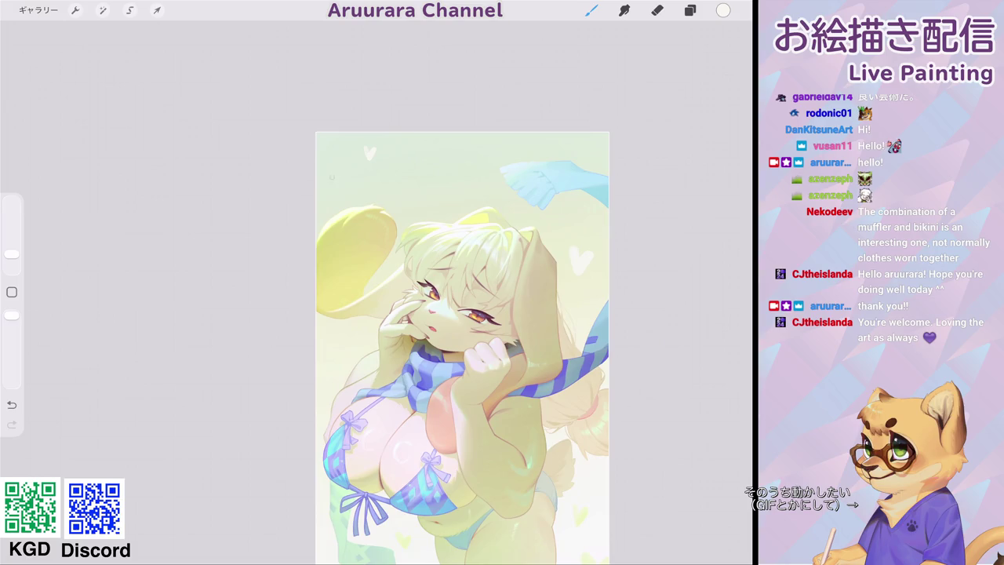
{"action": "scroll", "coordinate": [463, 346], "scroll_direction": "down", "scroll_amount": 3}
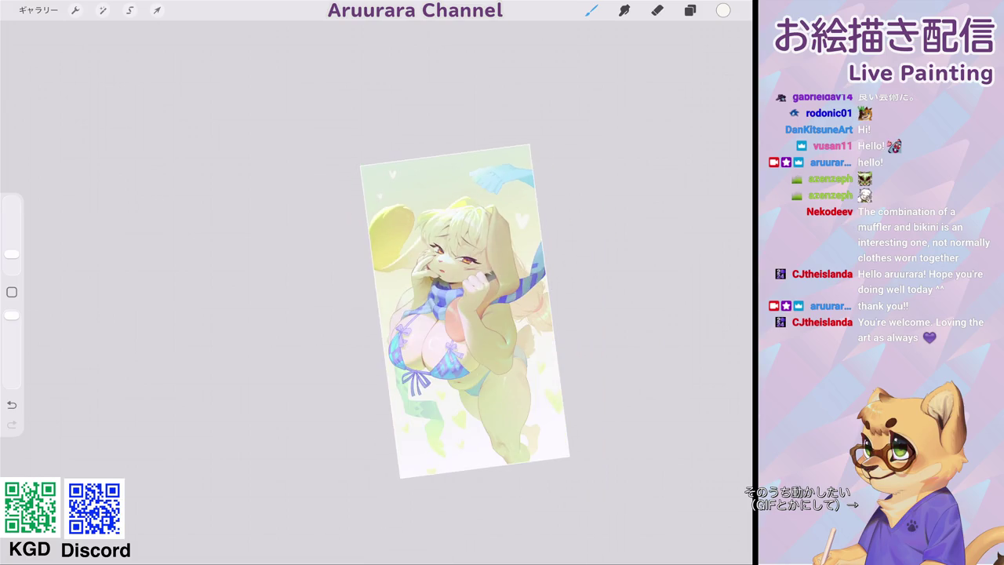
{"action": "scroll", "coordinate": [494, 299], "scroll_direction": "up", "scroll_amount": 3}
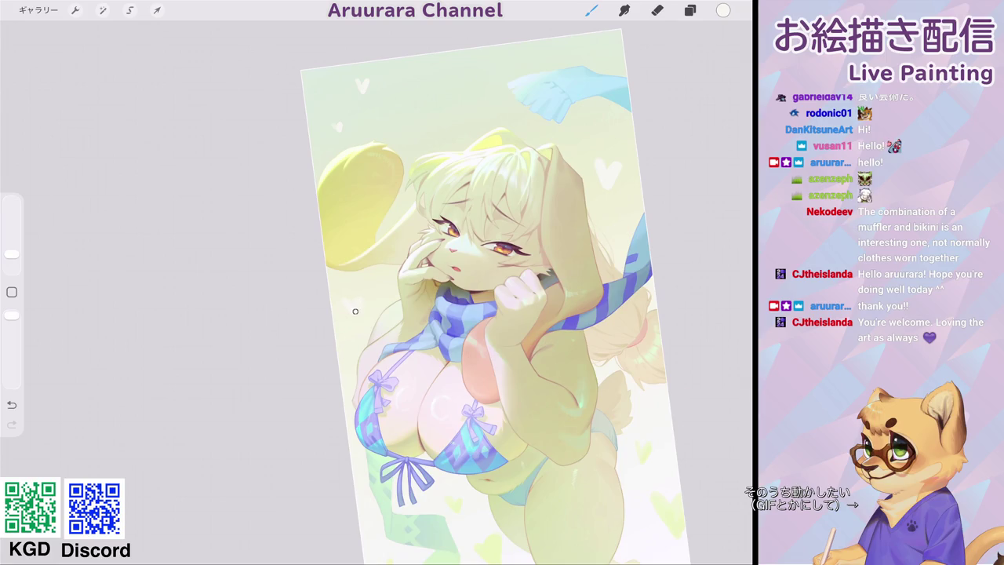
{"action": "scroll", "coordinate": [372, 286], "scroll_direction": "down", "scroll_amount": 5}
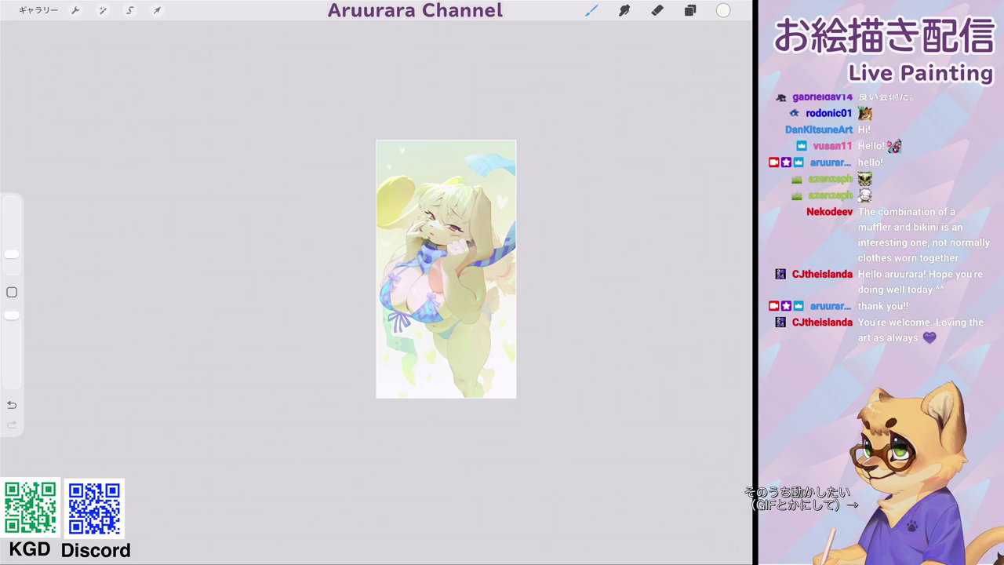
{"action": "scroll", "coordinate": [392, 214], "scroll_direction": "up", "scroll_amount": 3}
{"action": "left_click", "coordinate": [502, 323]}
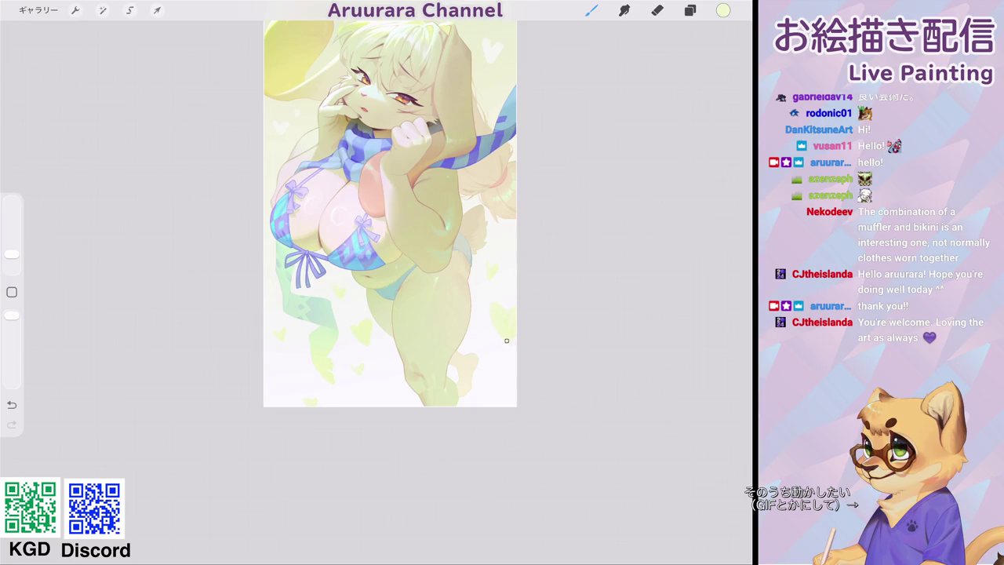
{"action": "scroll", "coordinate": [391, 213], "scroll_direction": "down", "scroll_amount": 5}
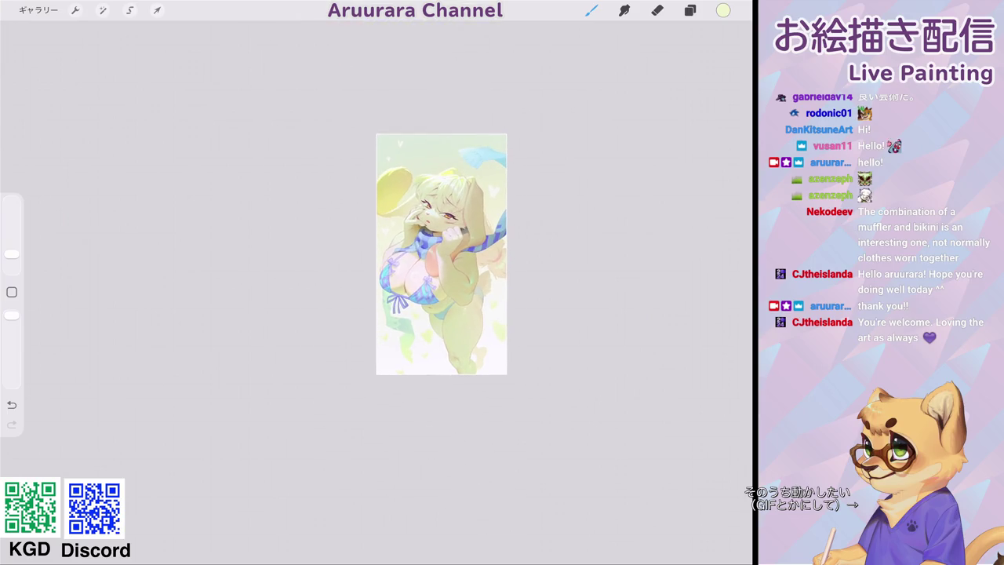
{"action": "scroll", "coordinate": [441, 253], "scroll_direction": "up", "scroll_amount": 5}
{"action": "scroll", "coordinate": [447, 212], "scroll_direction": "up", "scroll_amount": 3}
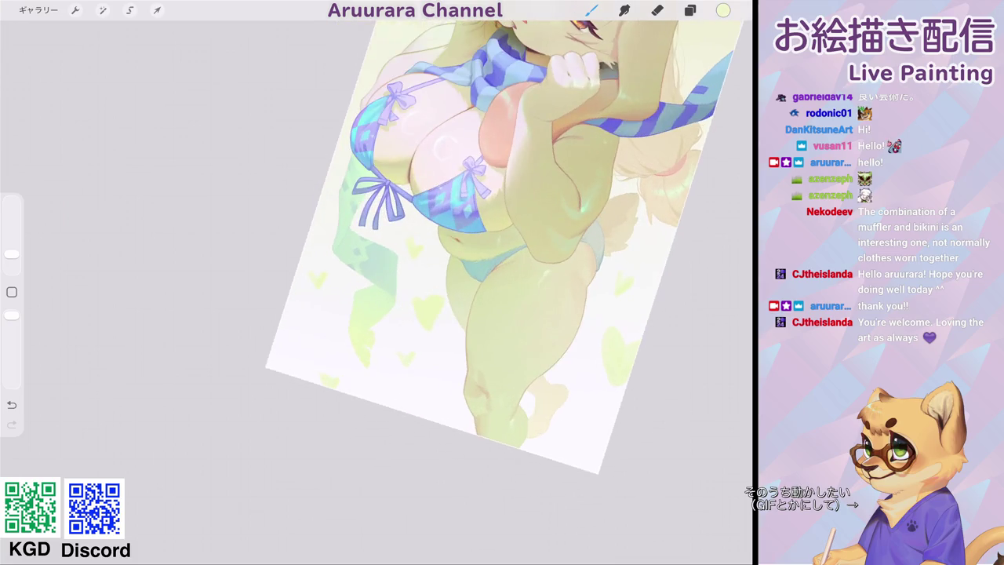
{"action": "left_click", "coordinate": [421, 294]}
{"action": "left_click", "coordinate": [422, 308]}
{"action": "scroll", "coordinate": [427, 314], "scroll_direction": "down", "scroll_amount": 5}
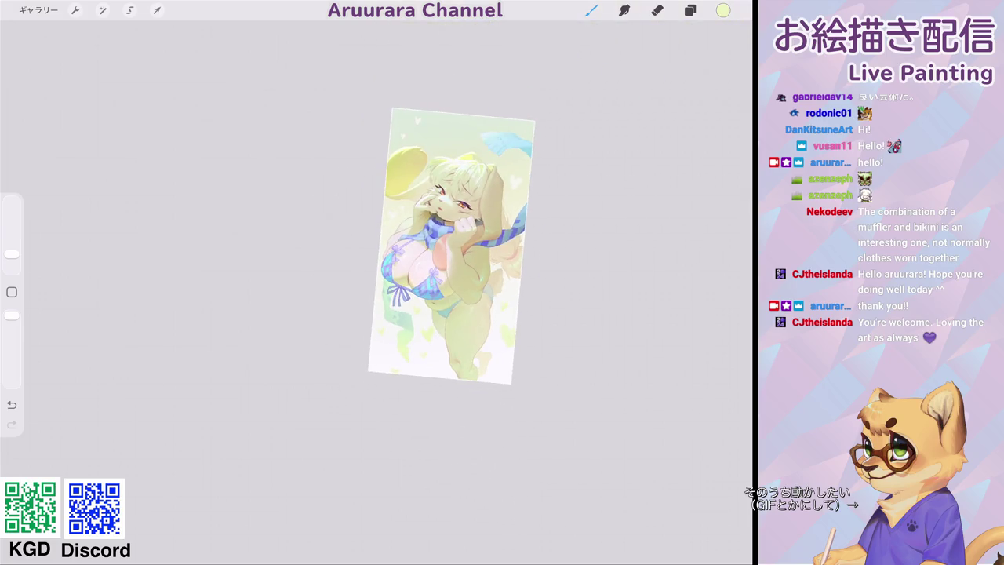
{"action": "scroll", "coordinate": [459, 254], "scroll_direction": "up", "scroll_amount": 5}
{"action": "left_click", "coordinate": [12, 292]}
{"action": "left_click", "coordinate": [513, 173]}
{"action": "left_click", "coordinate": [12, 255]}
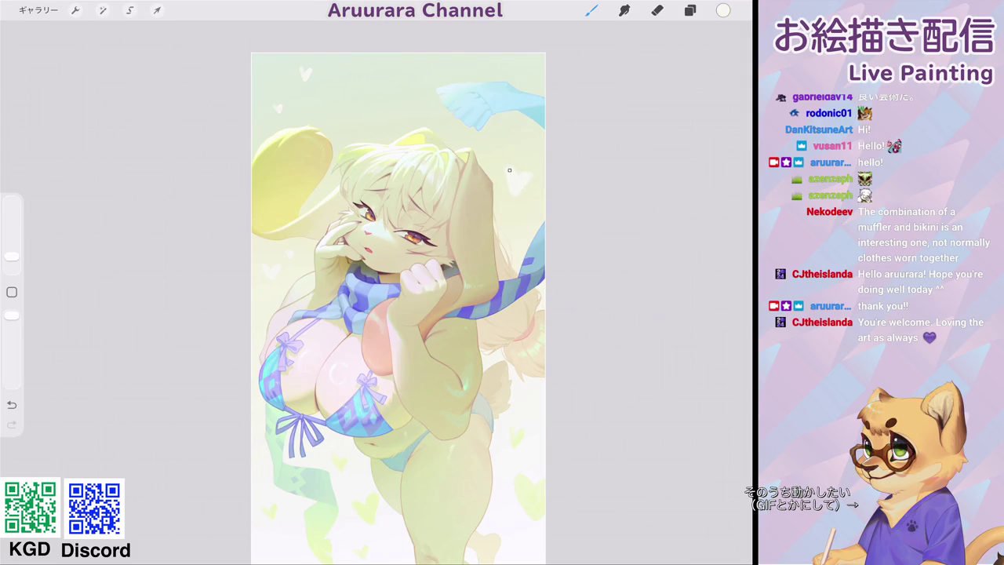
{"action": "left_click", "coordinate": [12, 292]}
{"action": "left_click", "coordinate": [518, 195]}
{"action": "left_click", "coordinate": [12, 292]}
{"action": "left_click_drag", "start_coordinate": [519, 178], "coordinate": [526, 170]}
{"action": "scroll", "coordinate": [399, 306], "scroll_direction": "down", "scroll_amount": 3}
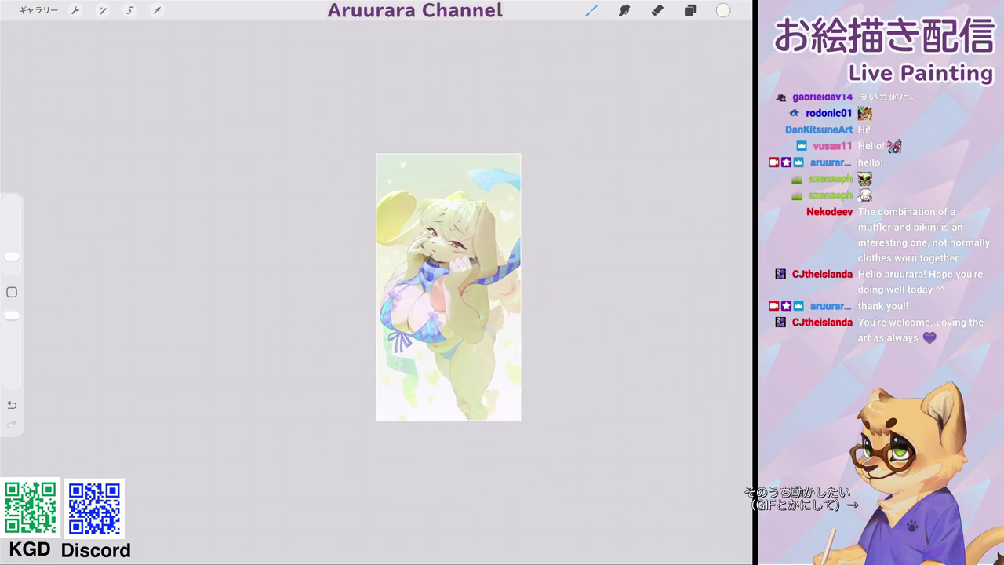
{"action": "scroll", "coordinate": [408, 313], "scroll_direction": "up", "scroll_amount": 2}
{"action": "key", "text": "ctrl+z"}
{"action": "left_click", "coordinate": [503, 221]}
{"action": "scroll", "coordinate": [408, 313], "scroll_direction": "down", "scroll_amount": 3}
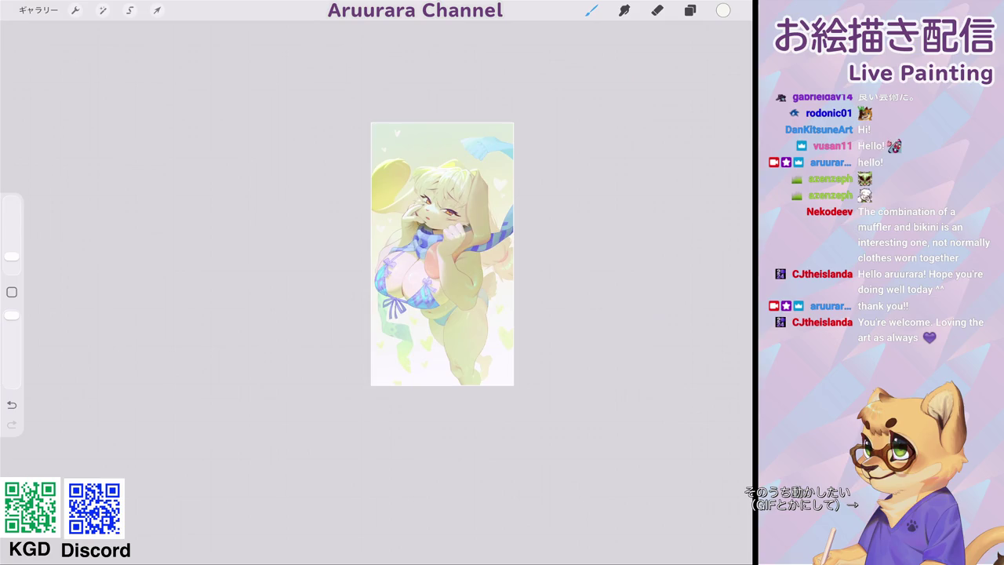
{"action": "scroll", "coordinate": [412, 329], "scroll_direction": "up", "scroll_amount": 3}
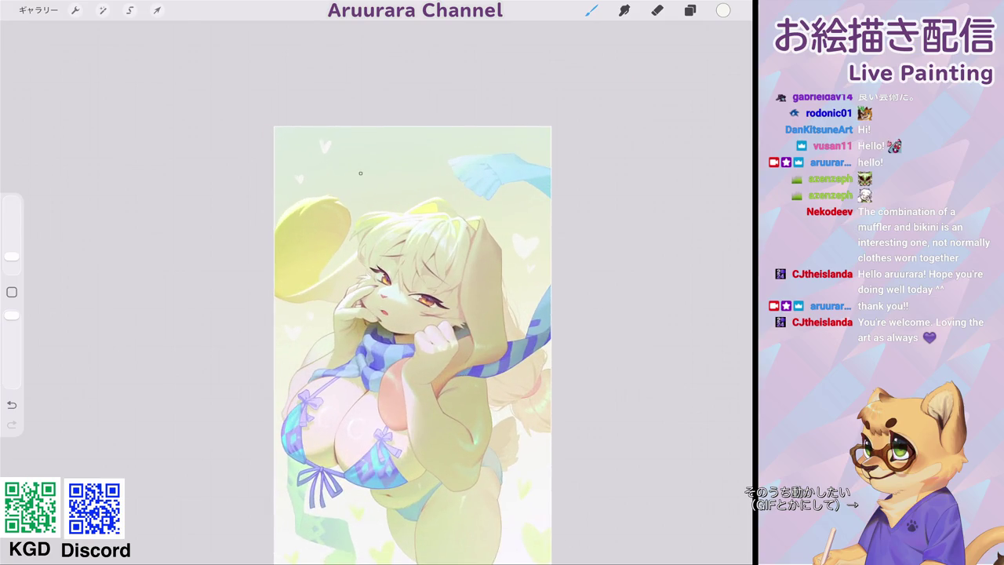
{"action": "scroll", "coordinate": [412, 345], "scroll_direction": "down", "scroll_amount": 3}
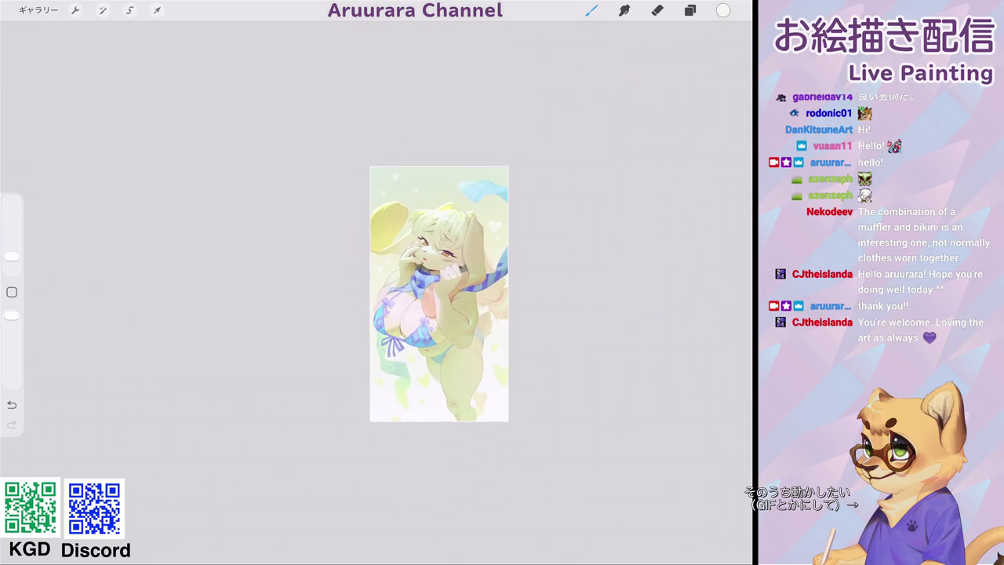
{"action": "scroll", "coordinate": [416, 353], "scroll_direction": "up", "scroll_amount": 2}
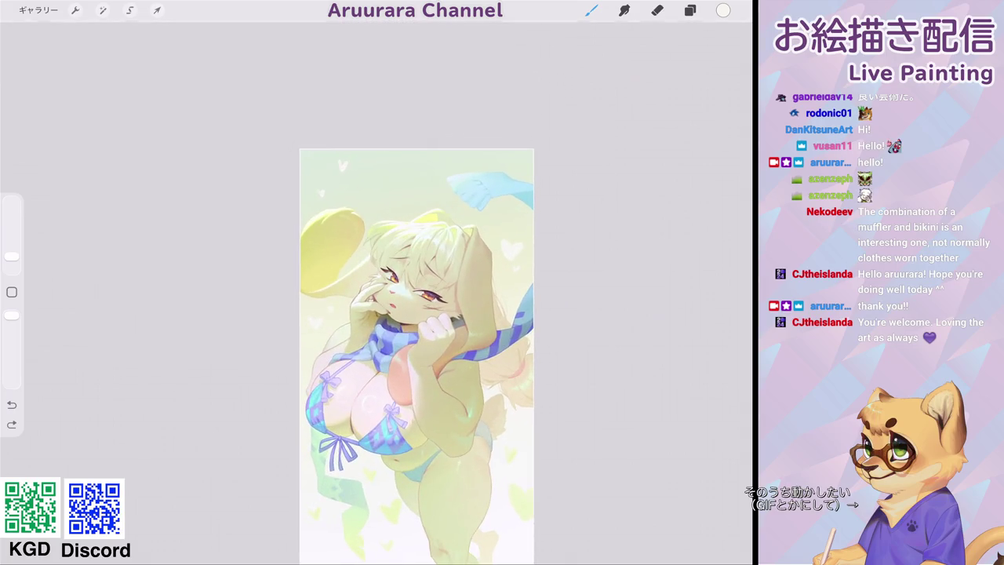
{"action": "scroll", "coordinate": [416, 345], "scroll_direction": "down", "scroll_amount": 2}
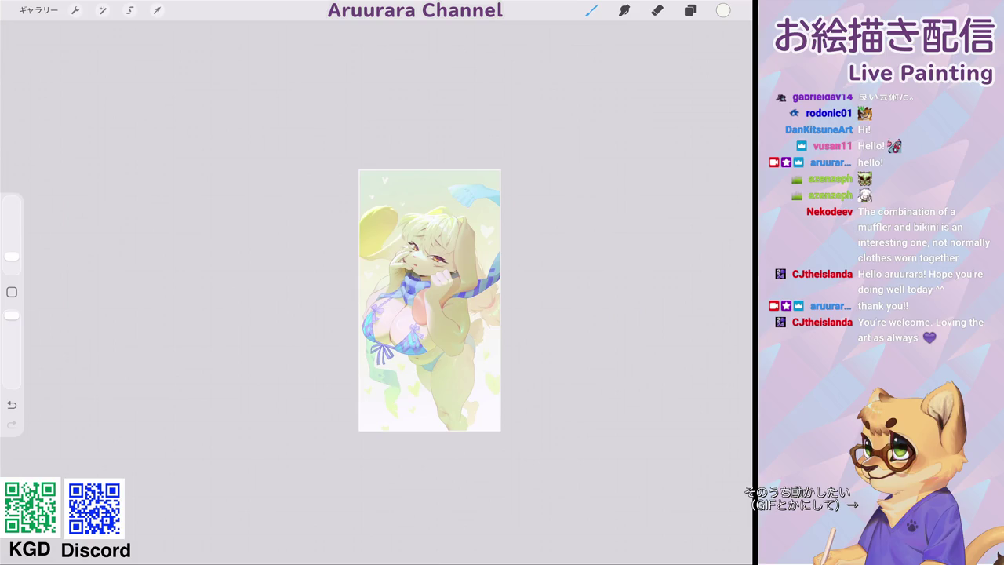
{"action": "scroll", "coordinate": [431, 247], "scroll_direction": "down", "scroll_amount": 1}
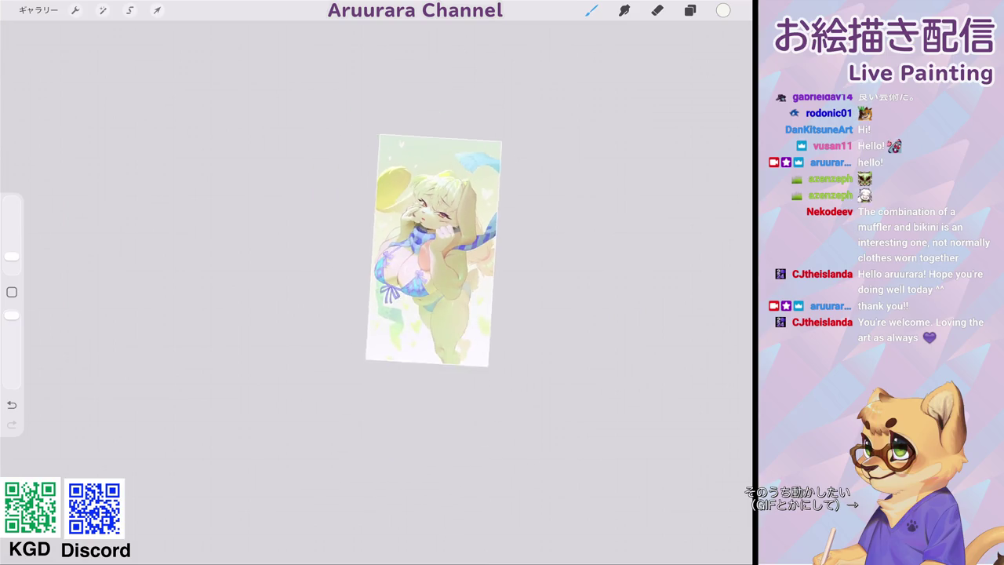
{"action": "left_click", "coordinate": [691, 10]}
Toggle the greyscale check layer on and off to compare values, leaving it hidden.
{"action": "left_click", "coordinate": [727, 160]}
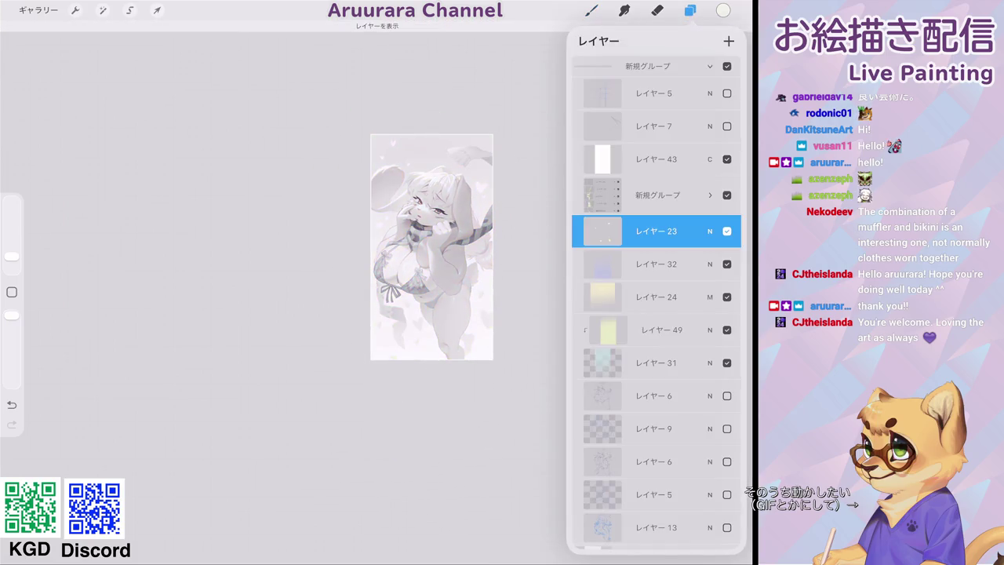
{"action": "left_click", "coordinate": [727, 159]}
{"action": "scroll", "coordinate": [432, 247], "scroll_direction": "down", "scroll_amount": 2}
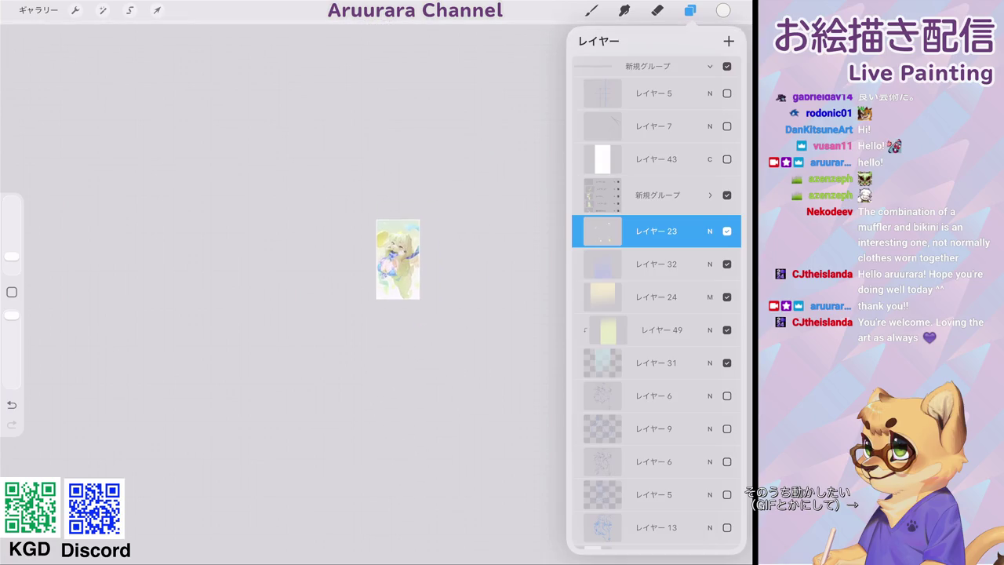
{"action": "left_click", "coordinate": [727, 159]}
{"action": "left_click", "coordinate": [727, 159]}
{"action": "left_click", "coordinate": [691, 10]}
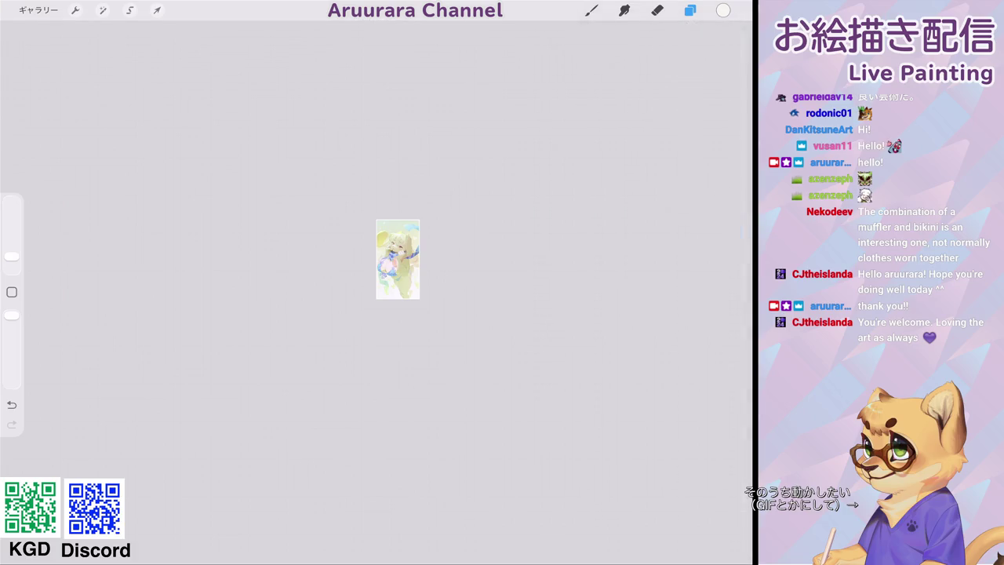
{"action": "left_click", "coordinate": [591, 10]}
{"action": "scroll", "coordinate": [397, 259], "scroll_direction": "up", "scroll_amount": 5}
{"action": "scroll", "coordinate": [408, 290], "scroll_direction": "up", "scroll_amount": 5}
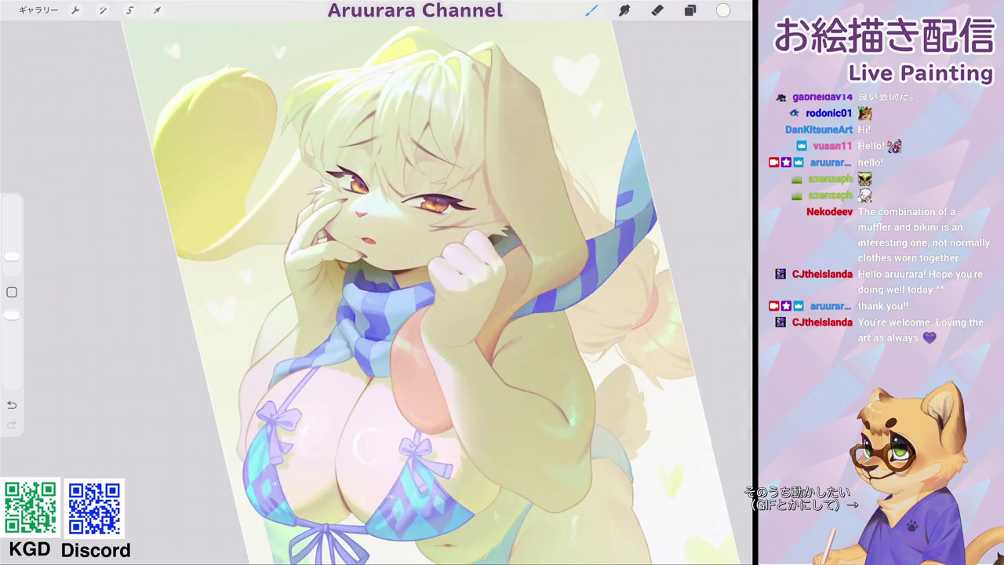
Select レイヤー 24 inside 新規グループ and set the colour to pink #F16899.
{"action": "left_click", "coordinate": [691, 10]}
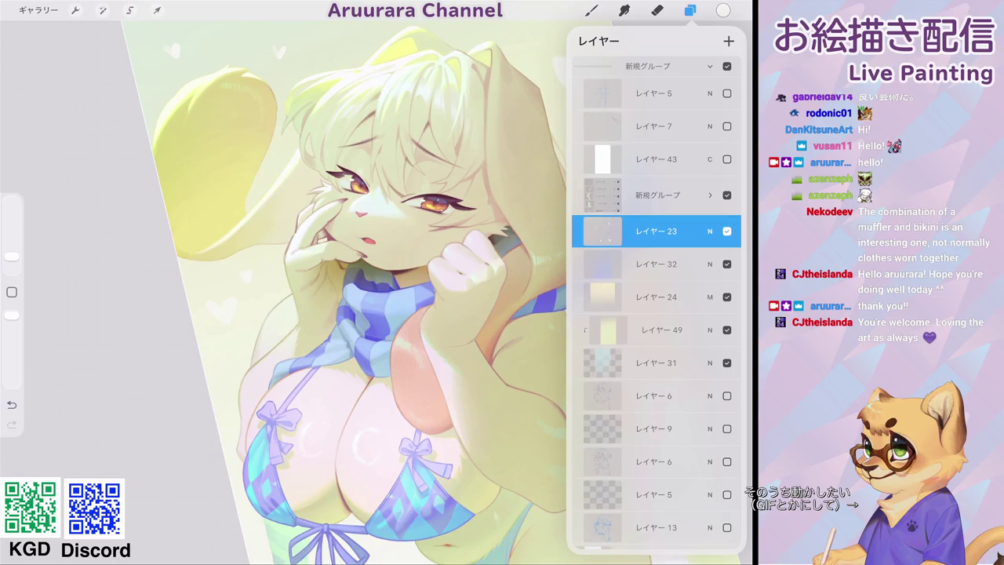
{"action": "left_click", "coordinate": [710, 195]}
{"action": "left_click", "coordinate": [667, 212]}
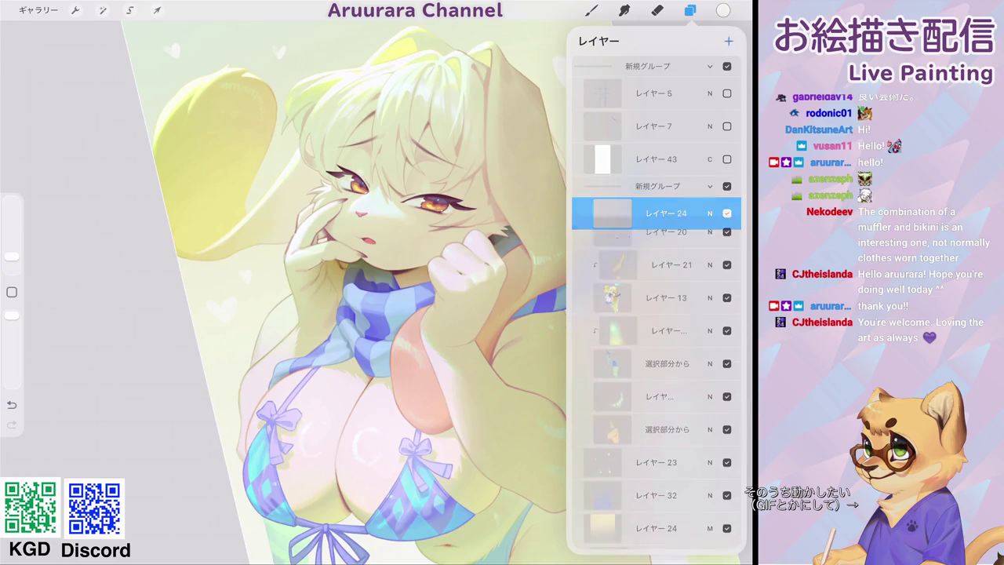
{"action": "left_click", "coordinate": [723, 10]}
{"action": "left_click_drag", "start_coordinate": [706, 176], "coordinate": [641, 176]}
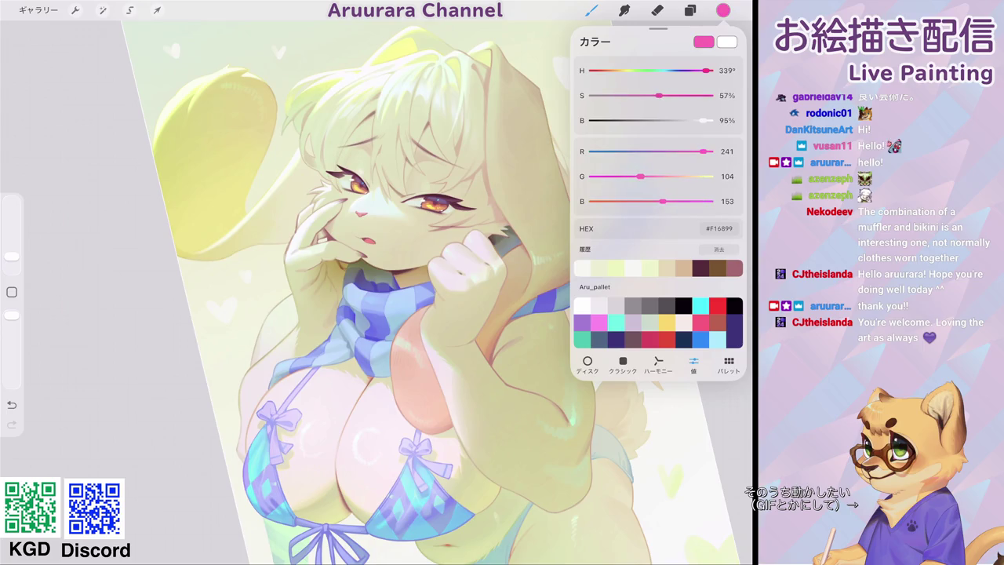
{"action": "scroll", "coordinate": [390, 204], "scroll_direction": "up", "scroll_amount": 5}
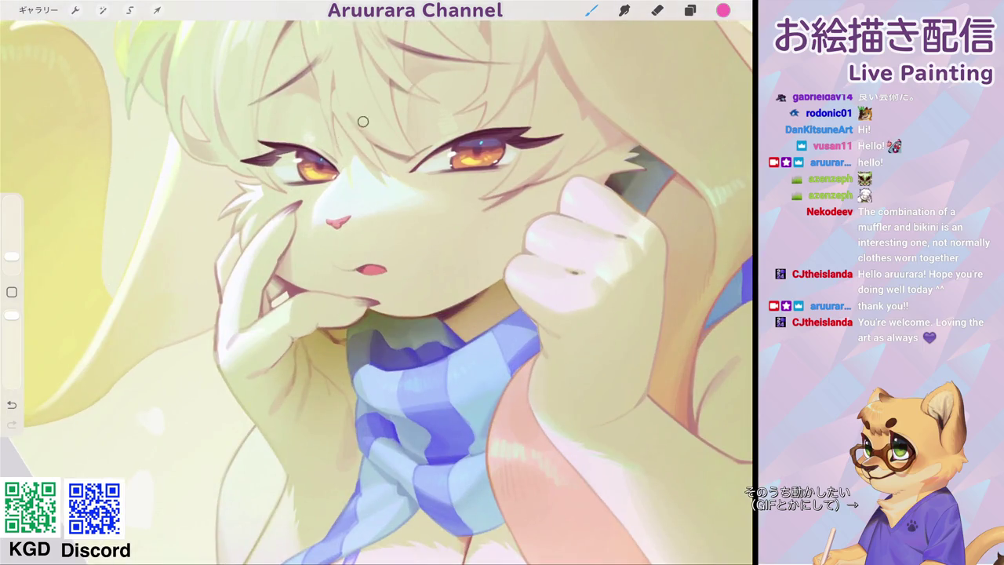
Shrink the pink brush to 2% with the bracket key and zoom in on the face.
{"action": "key", "text": "bracketleft"}
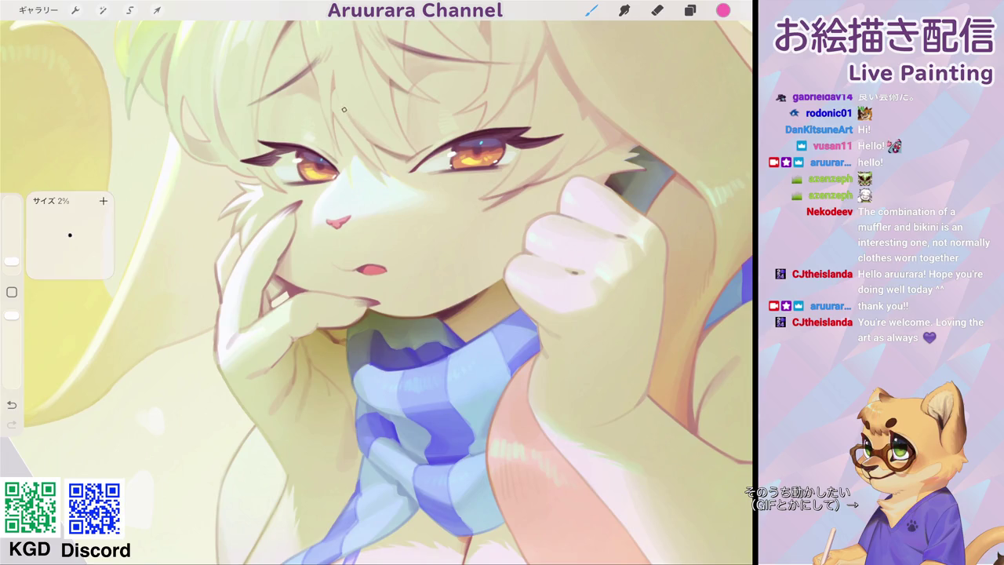
{"action": "key", "text": "bracketleft"}
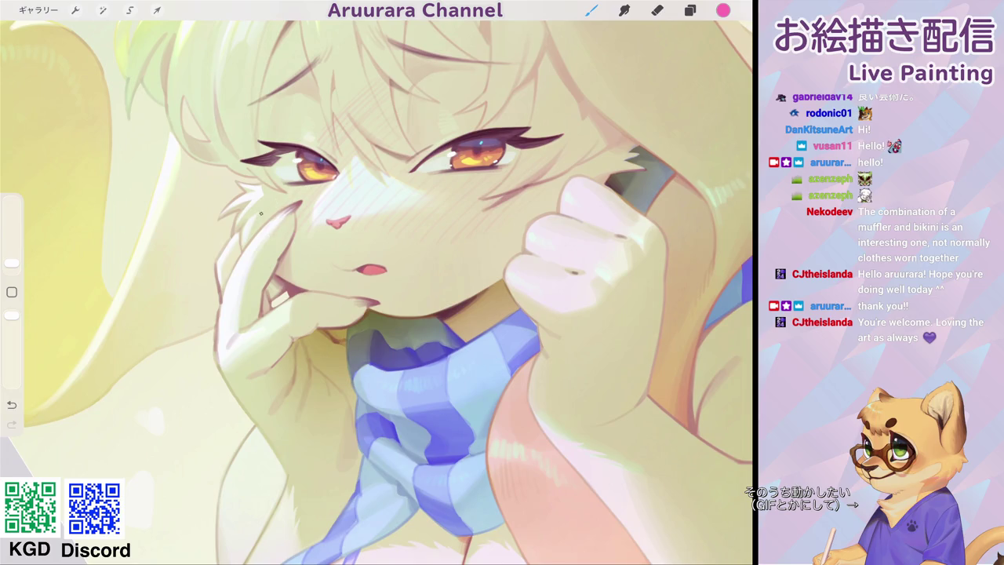
{"action": "scroll", "coordinate": [376, 290], "scroll_direction": "down", "scroll_amount": 3}
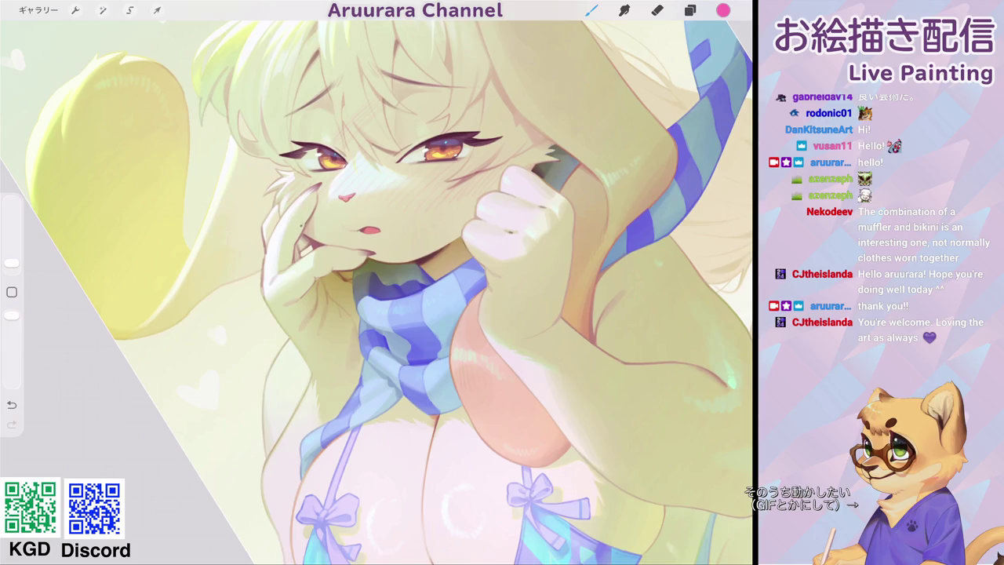
{"action": "scroll", "coordinate": [440, 267], "scroll_direction": "down", "scroll_amount": 5}
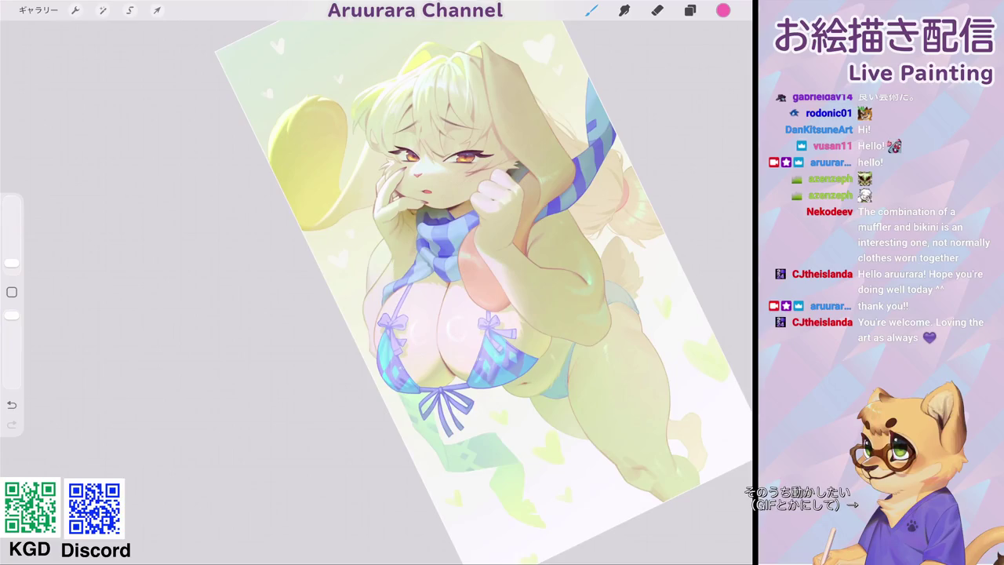
{"action": "scroll", "coordinate": [440, 283], "scroll_direction": "up", "scroll_amount": 5}
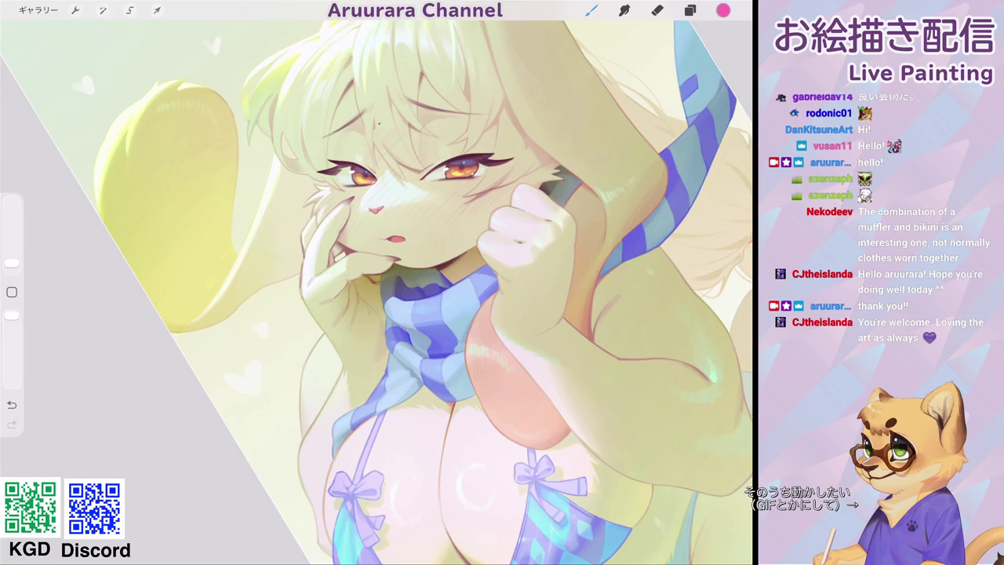
{"action": "scroll", "coordinate": [439, 267], "scroll_direction": "down", "scroll_amount": 5}
{"action": "scroll", "coordinate": [440, 235], "scroll_direction": "up", "scroll_amount": 5}
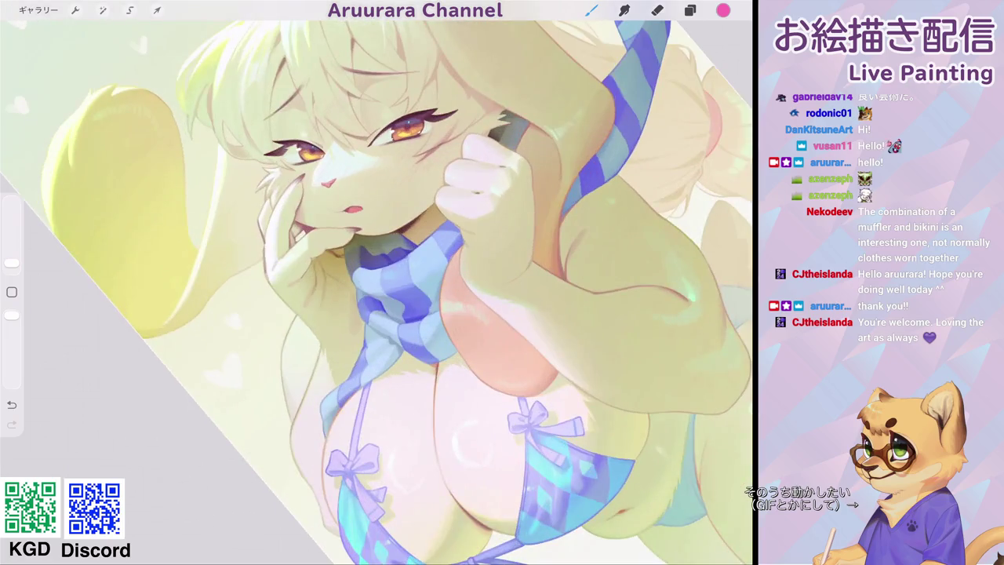
{"action": "left_click", "coordinate": [691, 11]}
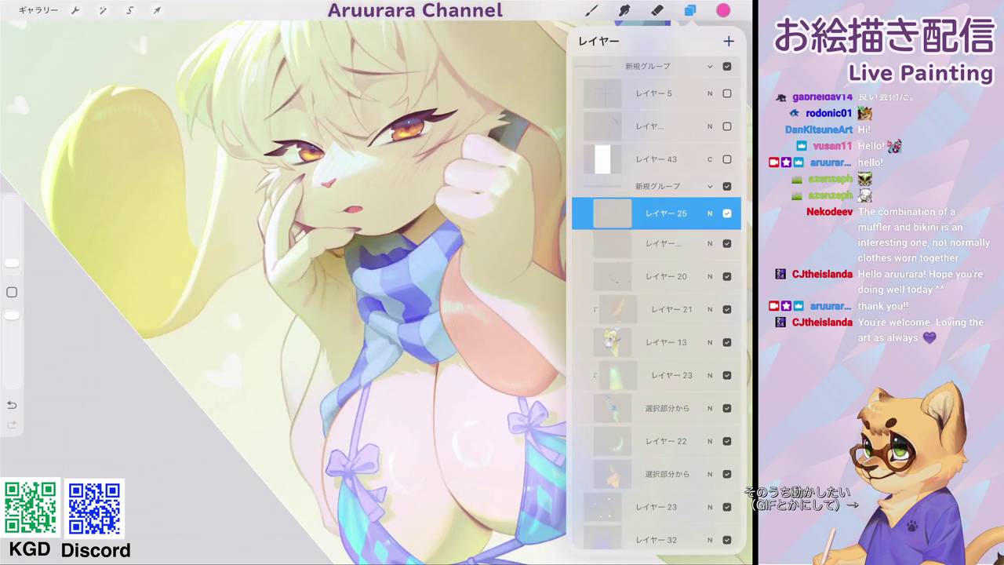
Switch to the Aru_airbrush at 8%, test a pink cheek blush, then undo it.
{"action": "left_click", "coordinate": [591, 11]}
{"action": "left_click", "coordinate": [535, 421]}
{"action": "left_click", "coordinate": [12, 315]}
{"action": "left_click", "coordinate": [235, 353]}
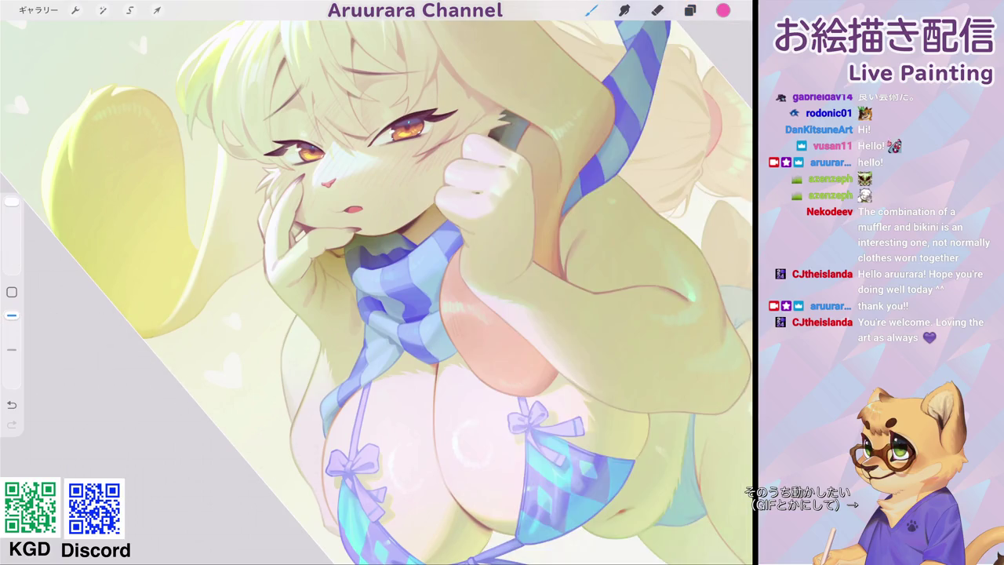
{"action": "left_click_drag", "start_coordinate": [12, 201], "coordinate": [12, 248]}
{"action": "key", "text": "ctrl+z"}
{"action": "left_click_drag", "start_coordinate": [396, 145], "coordinate": [439, 153]}
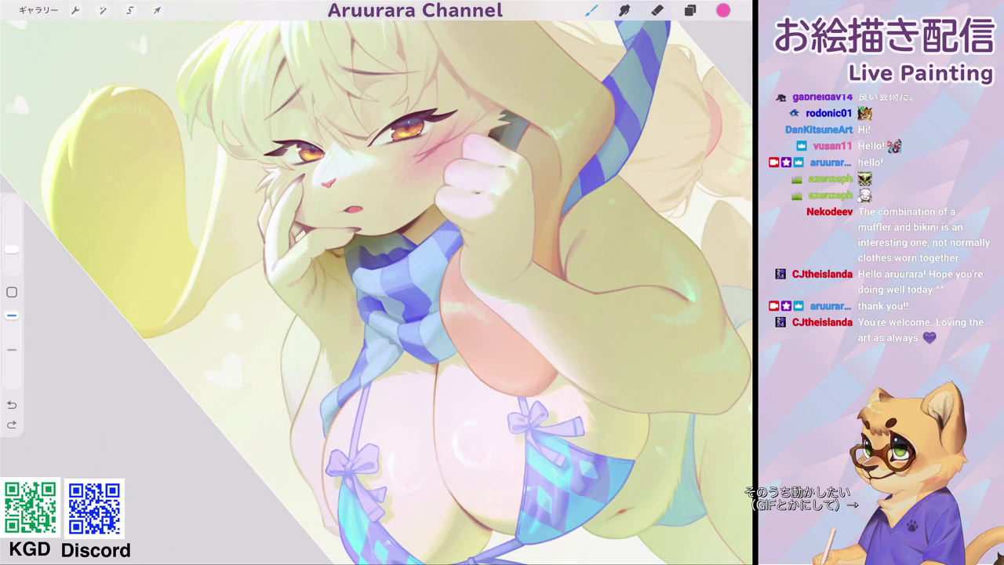
{"action": "key", "text": "ctrl+z"}
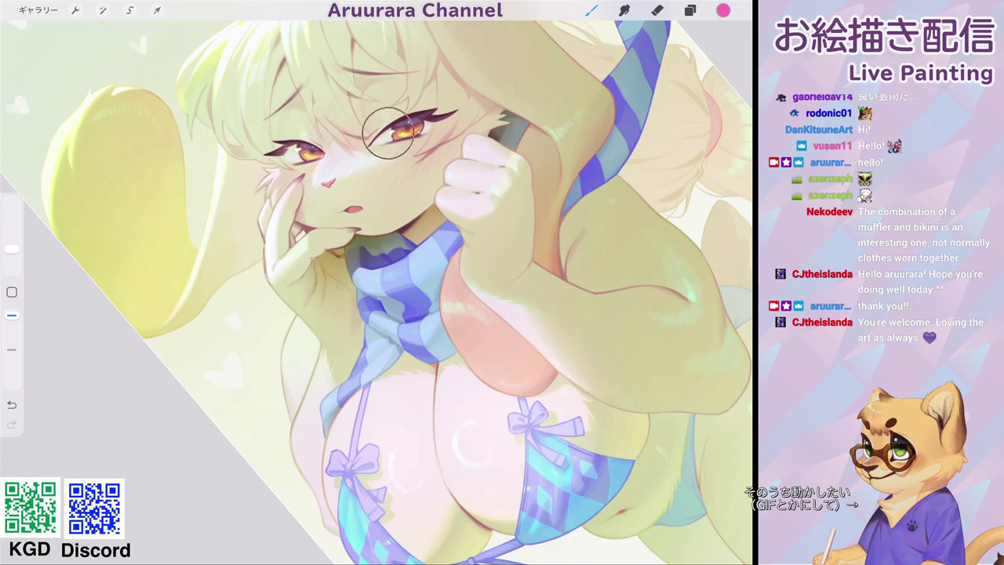
Set the eraser size, settling on 25%.
{"action": "scroll", "coordinate": [376, 290], "scroll_direction": "down", "scroll_amount": 5}
{"action": "scroll", "coordinate": [416, 235], "scroll_direction": "up", "scroll_amount": 5}
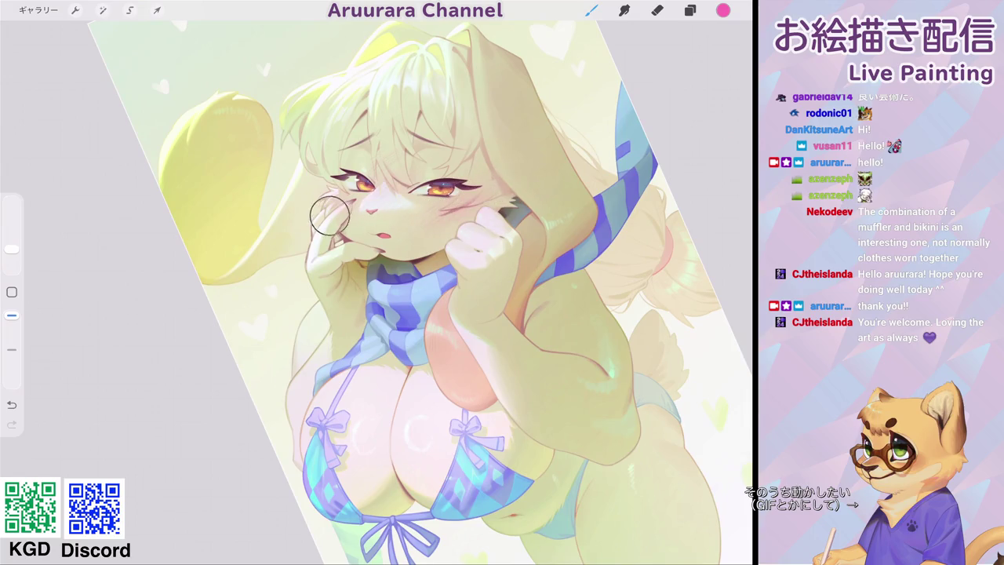
{"action": "scroll", "coordinate": [389, 290], "scroll_direction": "up", "scroll_amount": 5}
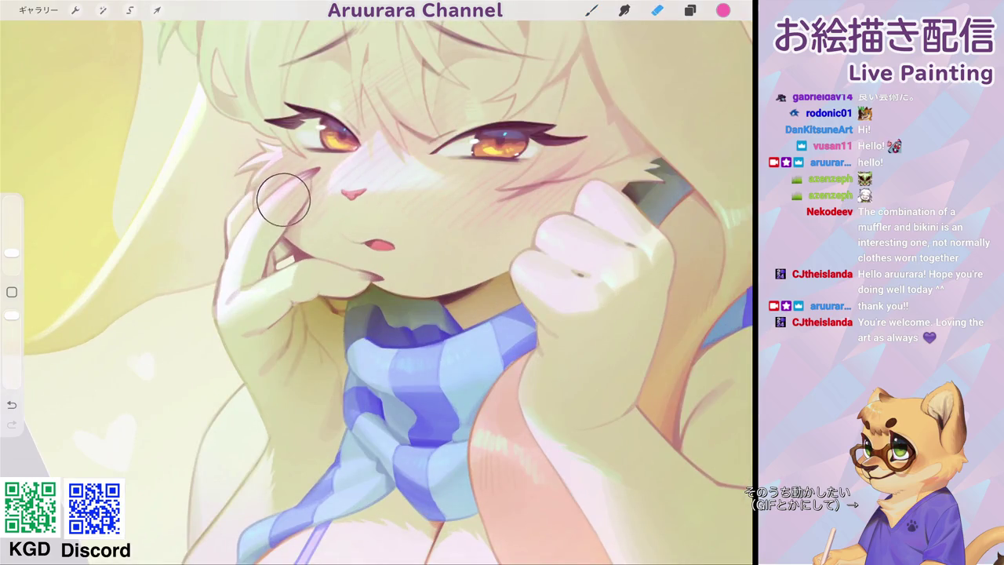
{"action": "left_click_drag", "start_coordinate": [12, 253], "coordinate": [12, 259]}
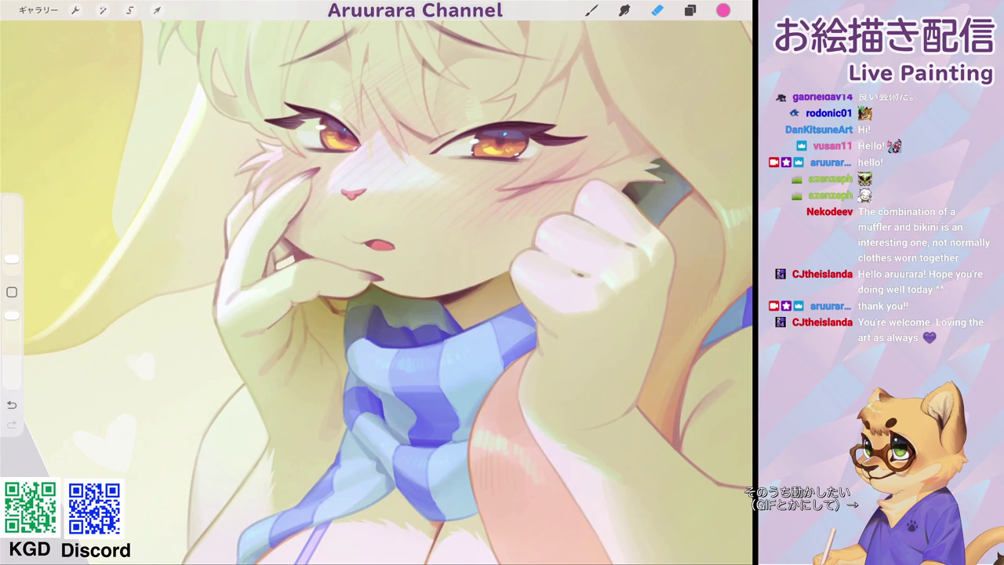
{"action": "scroll", "coordinate": [377, 290], "scroll_direction": "down", "scroll_amount": 3}
{"action": "mouse_move", "coordinate": [12, 259]}
{"action": "left_mouse_down"}
{"action": "mouse_move", "coordinate": [12, 233]}
{"action": "mouse_move", "coordinate": [12, 253]}
{"action": "left_mouse_up"}
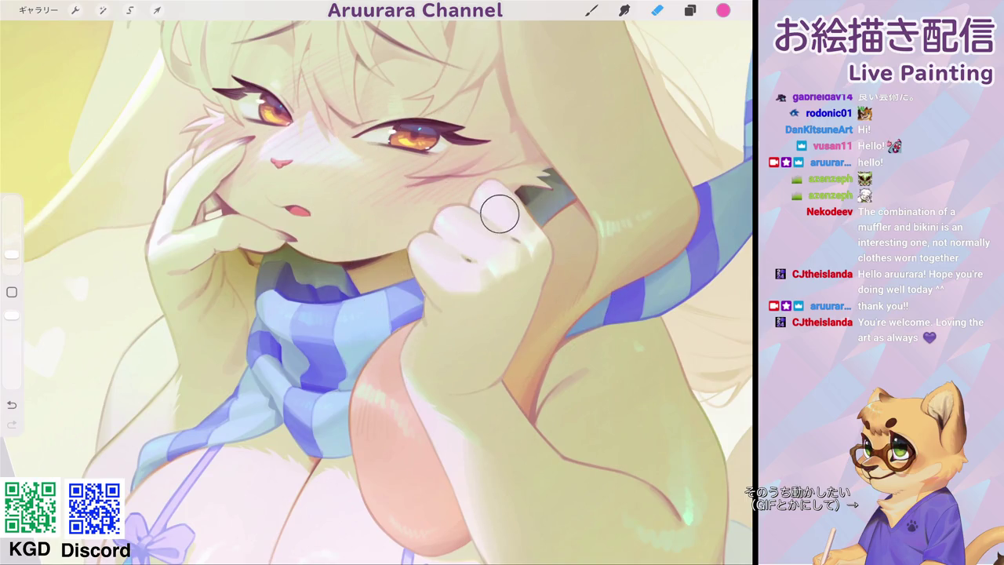
{"action": "scroll", "coordinate": [376, 290], "scroll_direction": "down", "scroll_amount": 3}
{"action": "scroll", "coordinate": [376, 290], "scroll_direction": "up", "scroll_amount": 2}
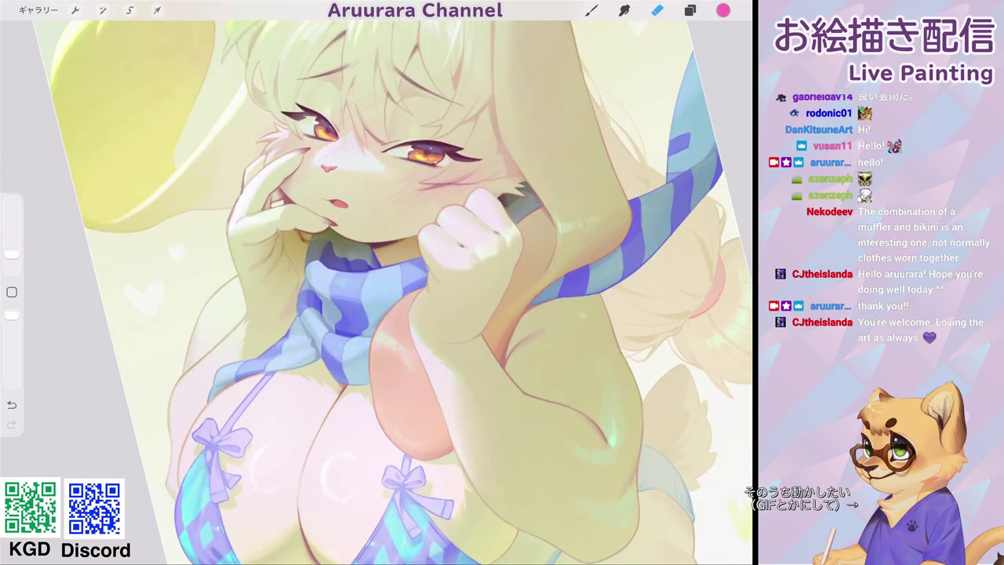